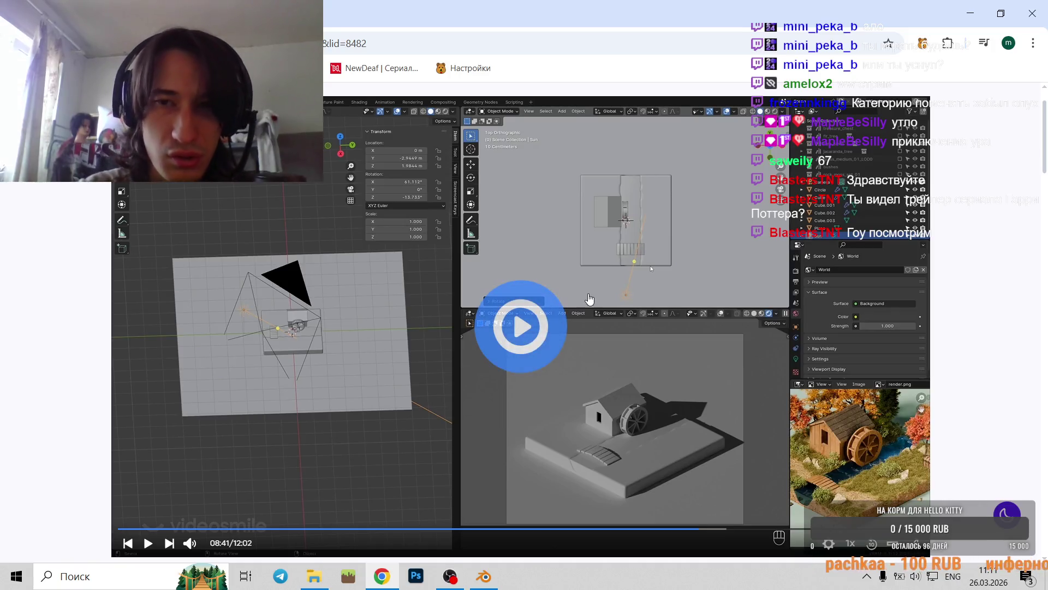
- Bring Blender forward and raise the Sun lamp in the Right Orthographic view
click(485, 572)
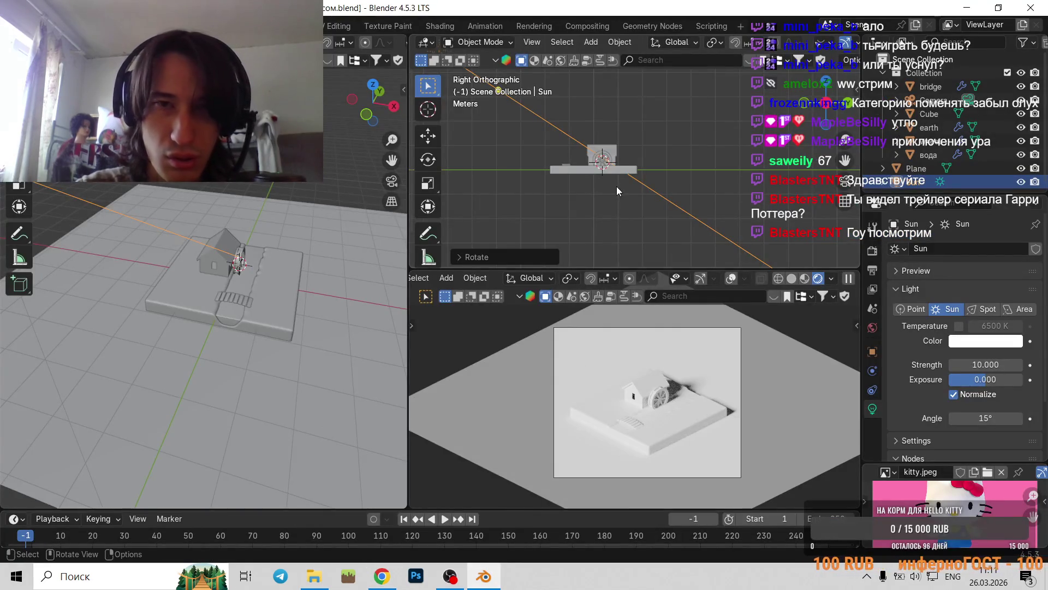
scroll(617, 192, down, 3)
shift+middle_drag(570, 149, 700, 146)
key(g)
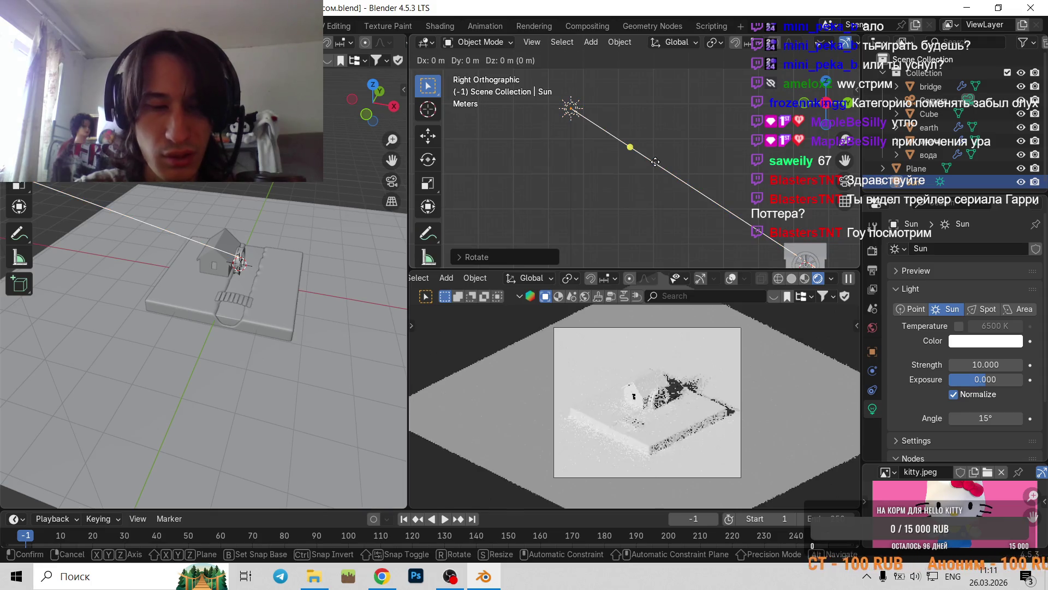
click(672, 238)
- Re-angle the Sun lamp and slide it along Y, then bring OBS forward
shift+middle_drag(607, 131, 583, 116)
key(r)
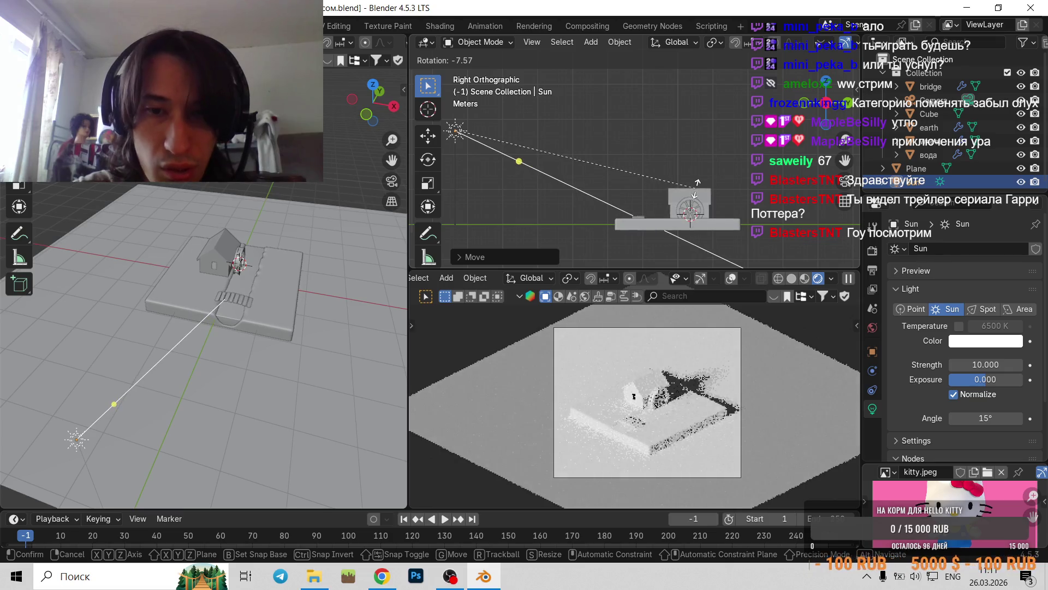
click(698, 173)
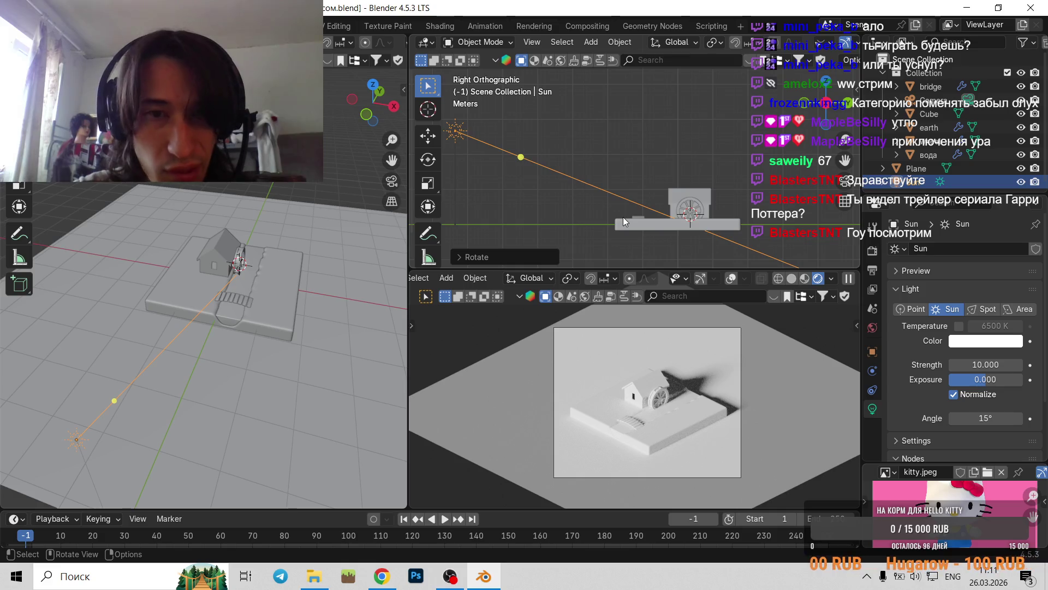
key(g)
key(y)
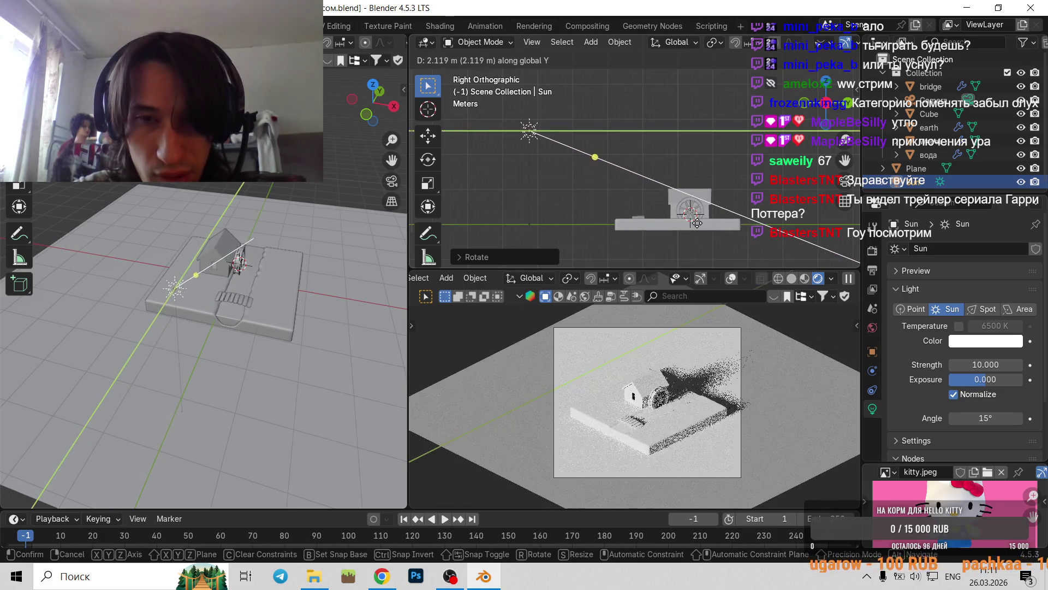
click(673, 228)
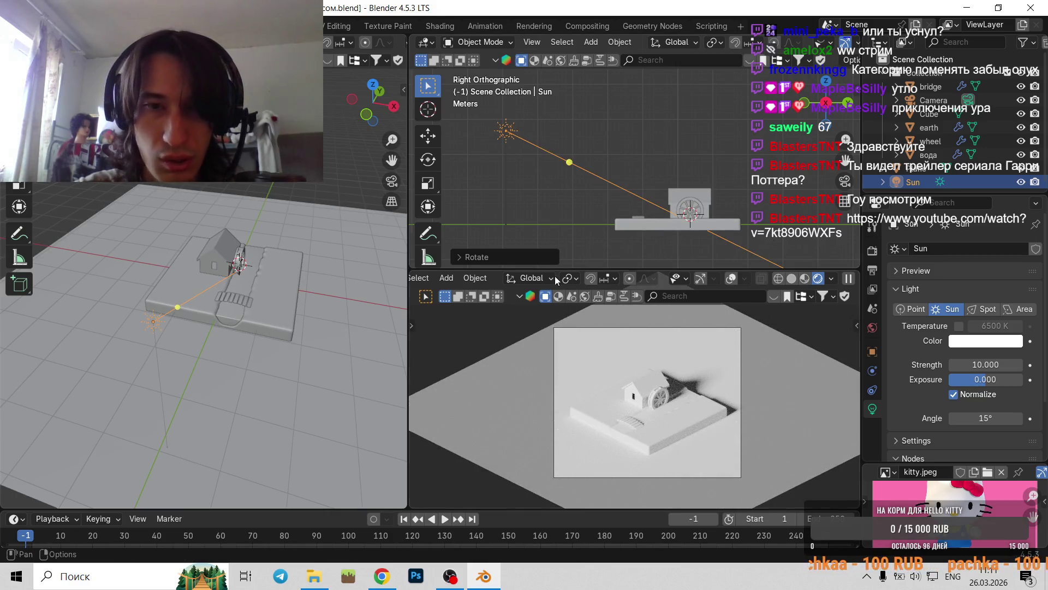
click(447, 577)
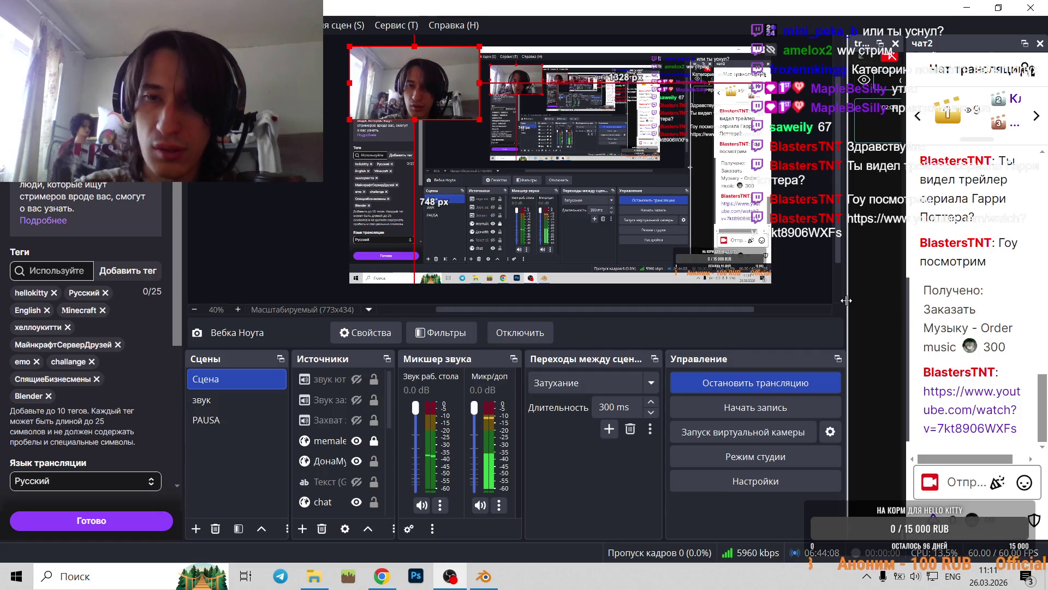
- Widen the OBS chat dock, select the YouTube link message, and minimise OBS and Blender
drag(846, 300, 723, 300)
drag(925, 440, 801, 434)
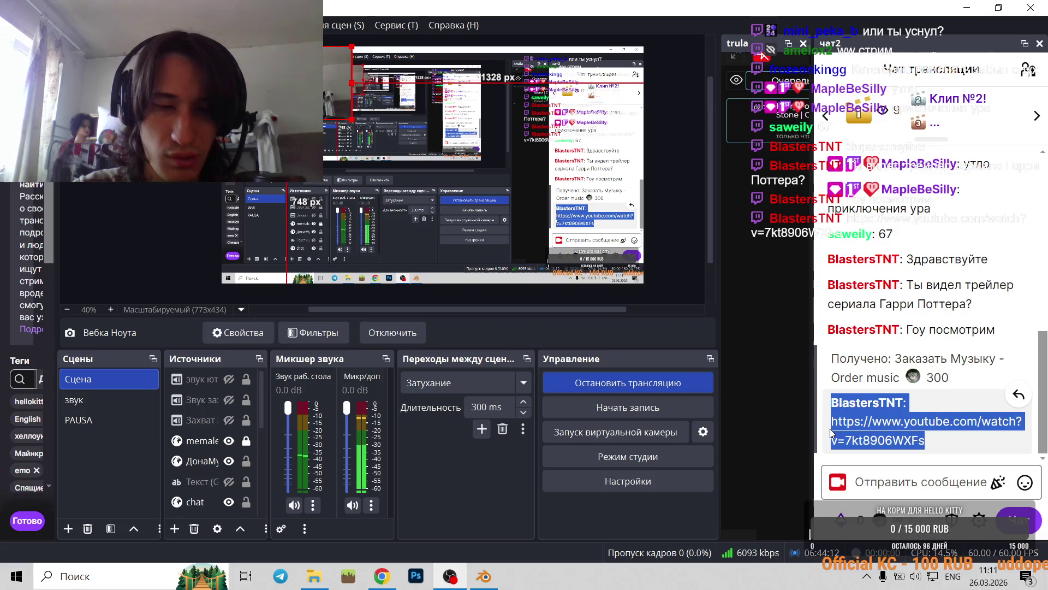
drag(945, 447, 826, 443)
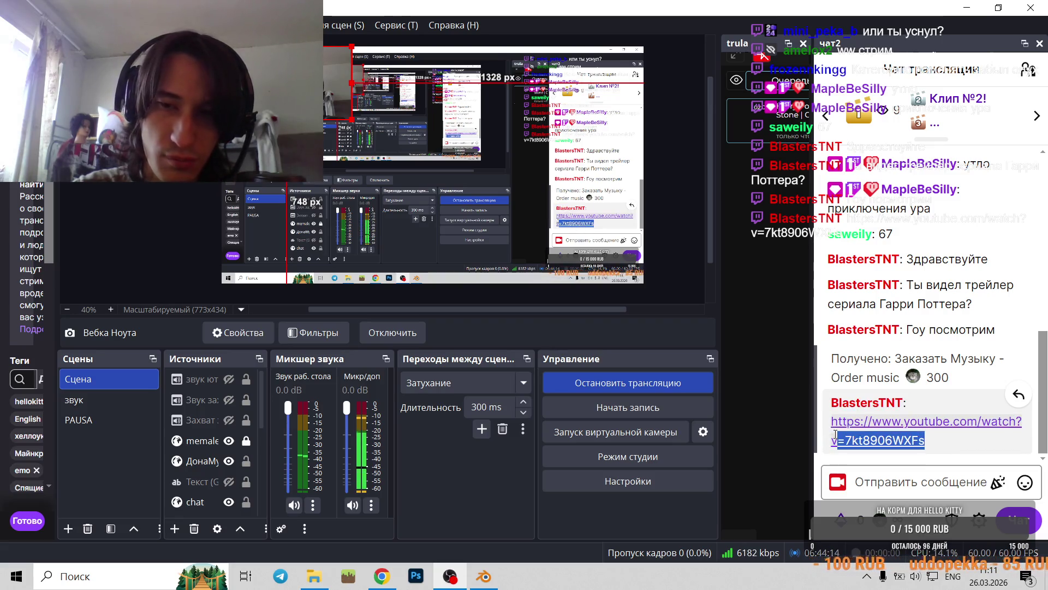
click(967, 10)
click(976, 6)
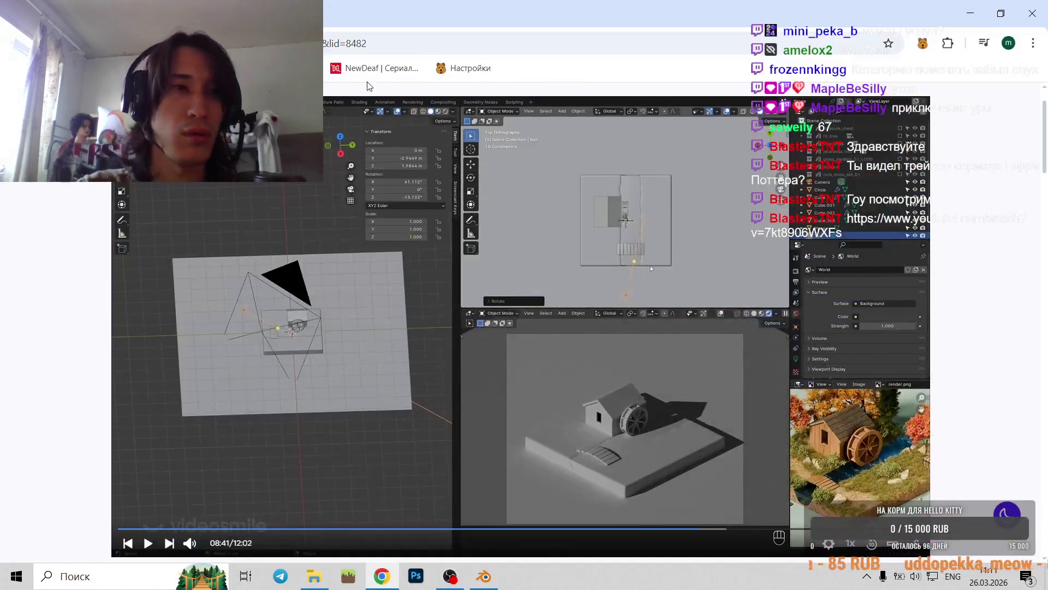
- Minimise the paused Chrome tutorial to reach the desktop
click(970, 8)
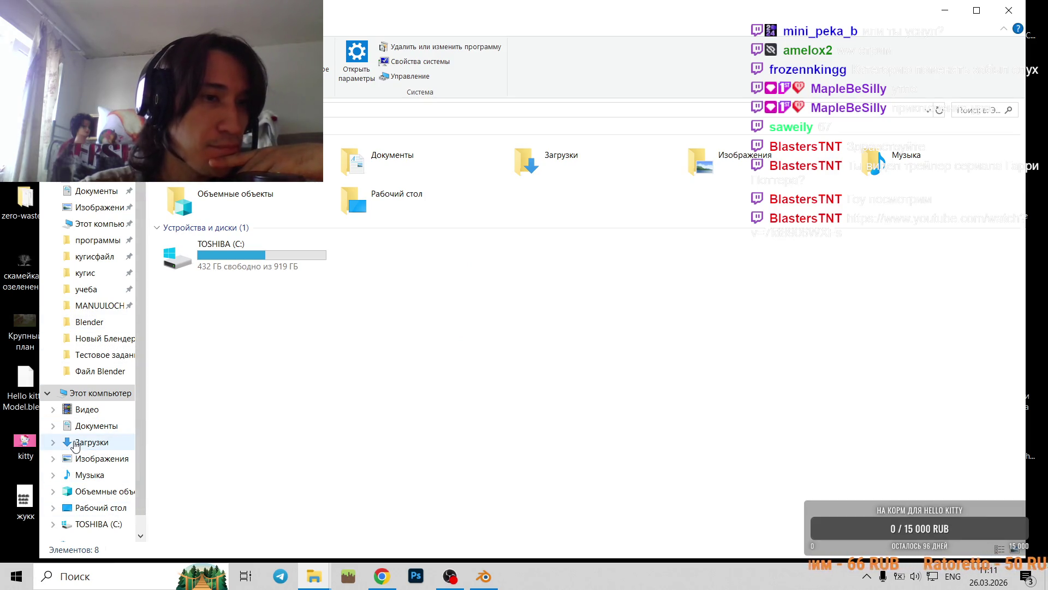
- Run general (ALT11).bat from Downloads\zapret-discord-youtube-1.9.3 and minimise its console
click(87, 174)
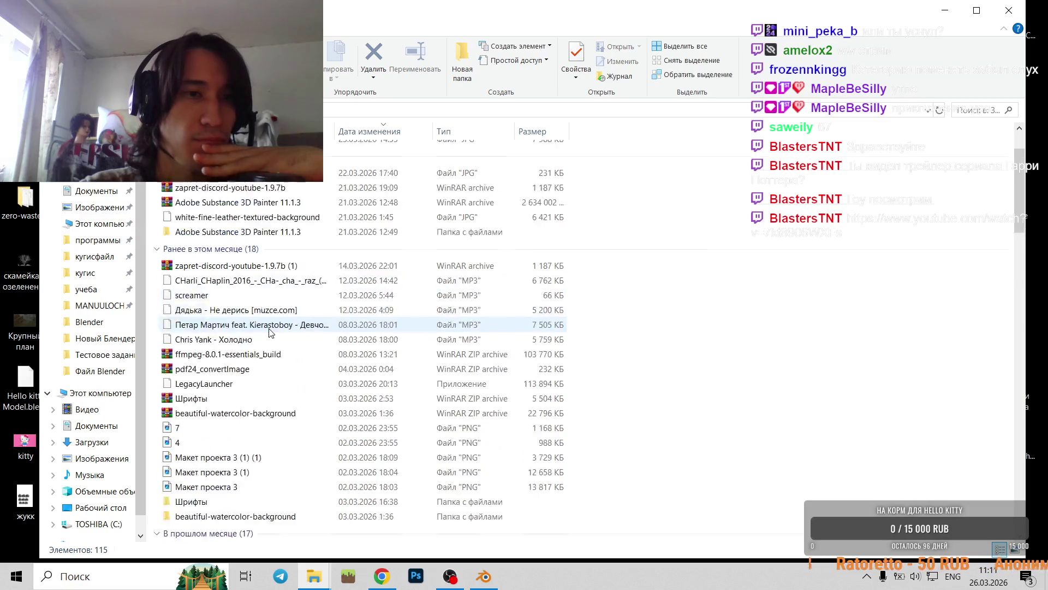
scroll(268, 331, down, 5)
scroll(245, 328, down, 6)
scroll(218, 286, down, 7)
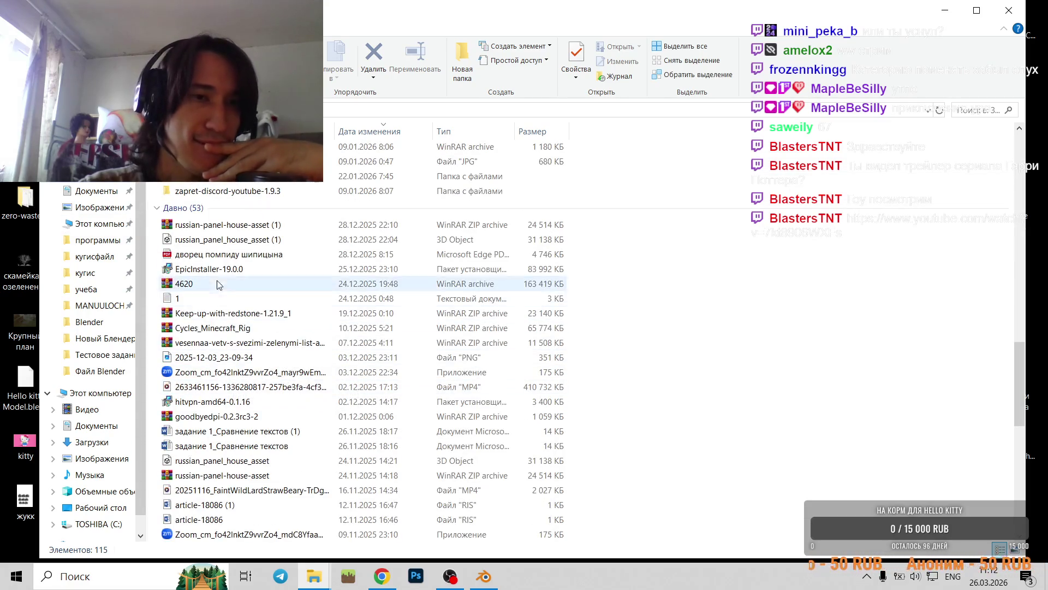
double_click(232, 191)
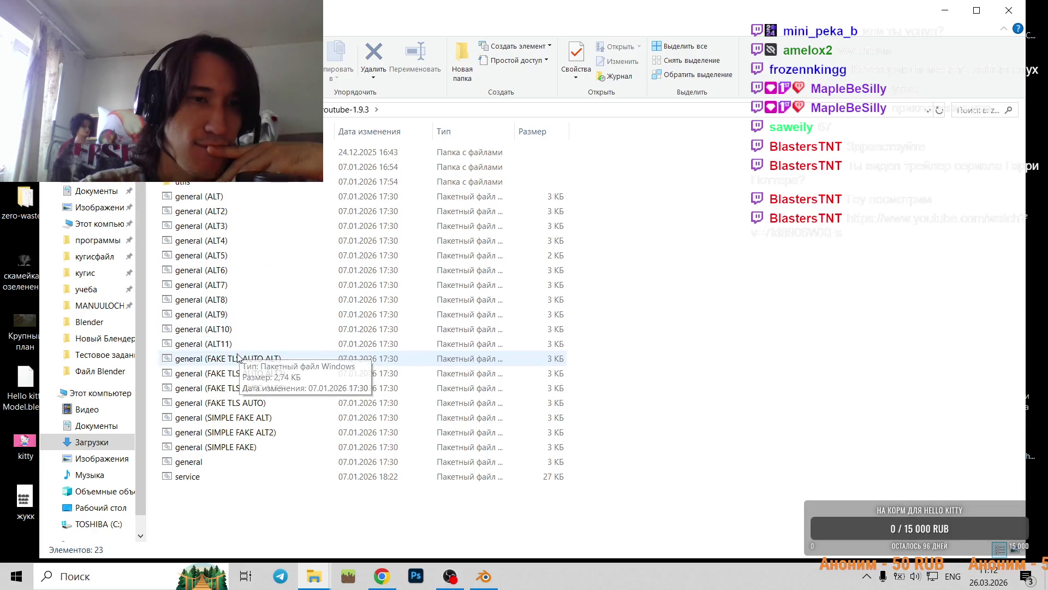
double_click(230, 344)
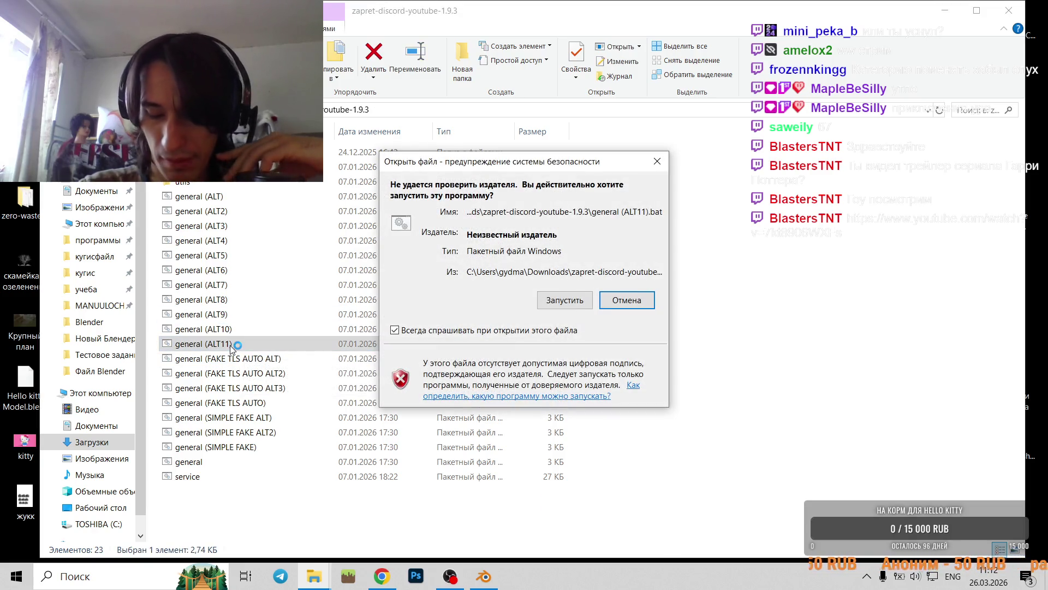
click(572, 298)
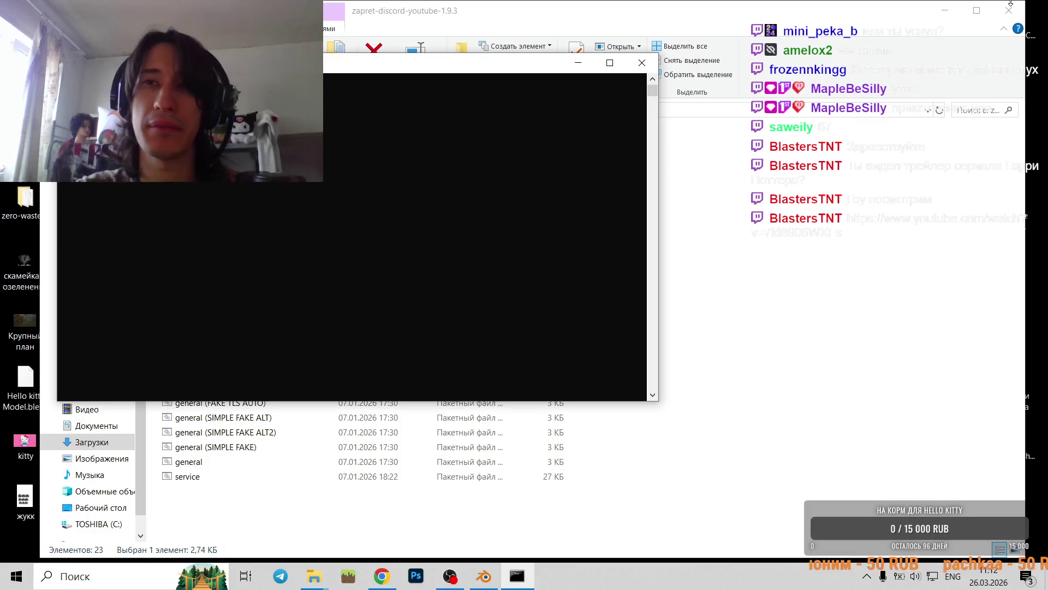
click(1010, 8)
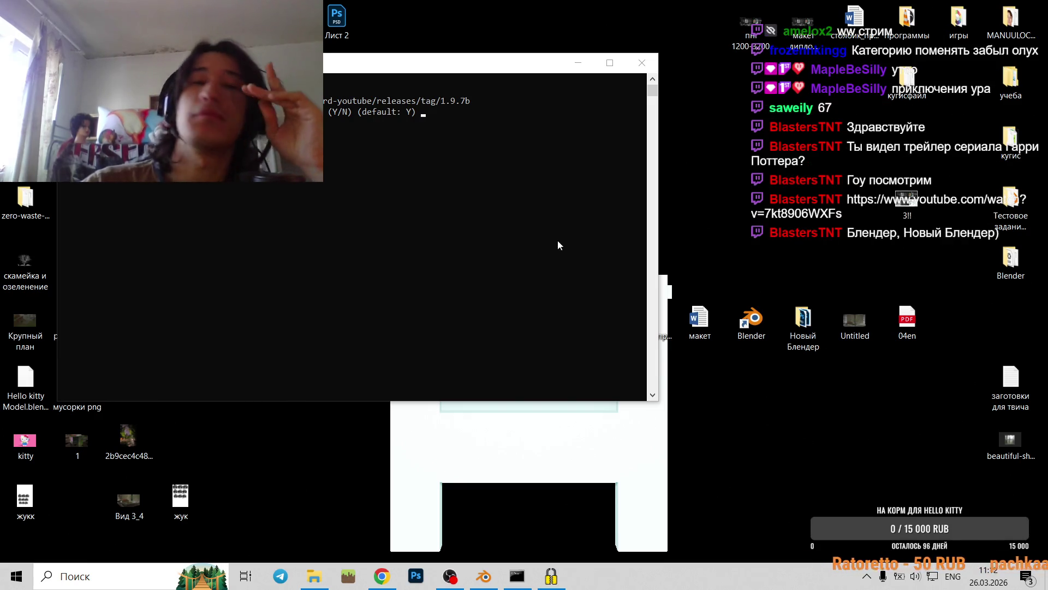
click(583, 66)
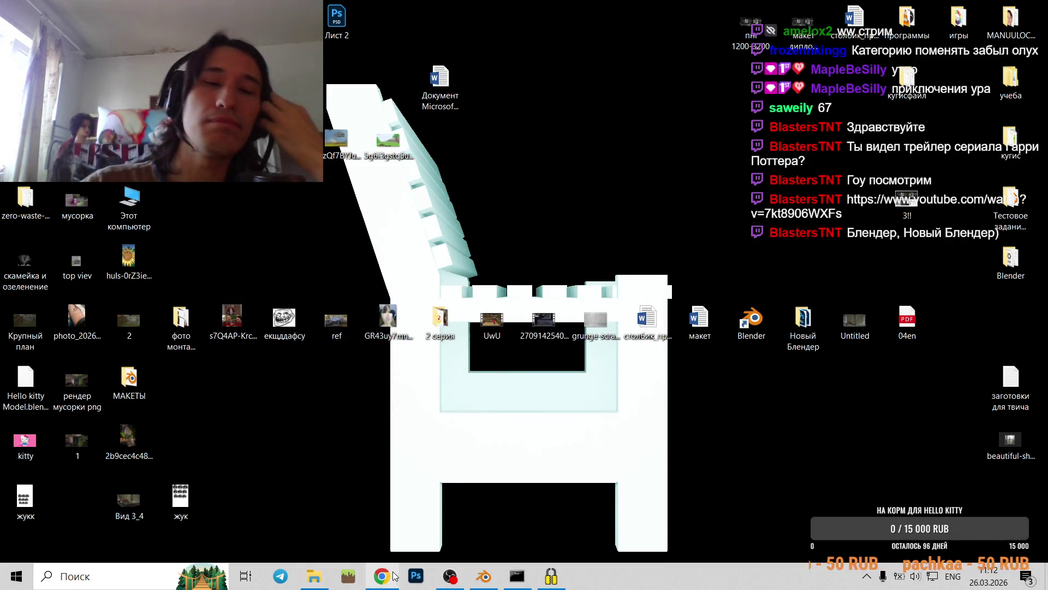
- Open the chat's YouTube trailer link in a new Chrome tab and watch it fullscreen from the start
click(393, 574)
key(ctrl+t)
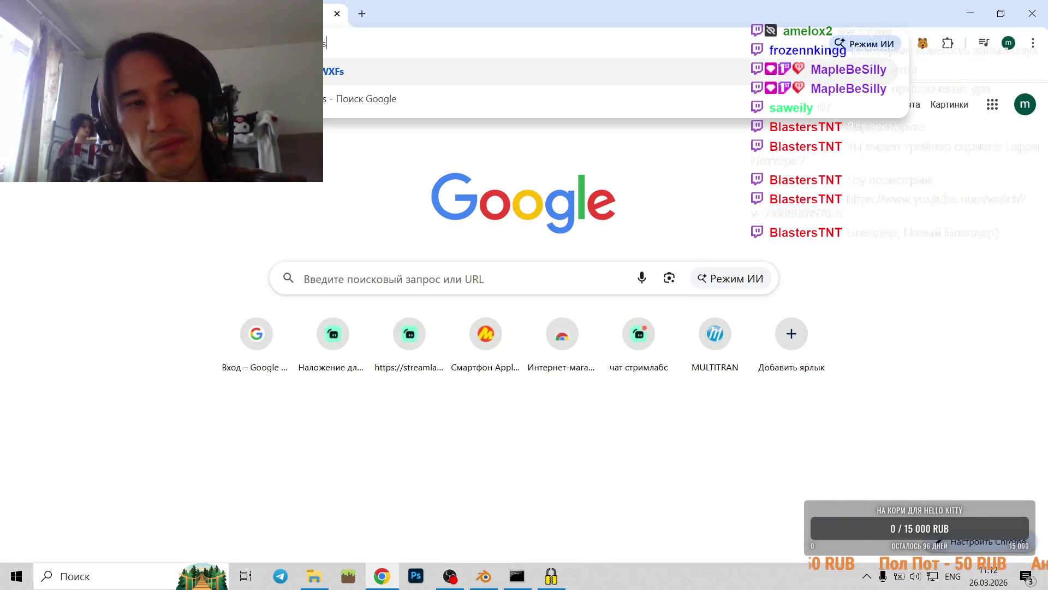
key(Escape)
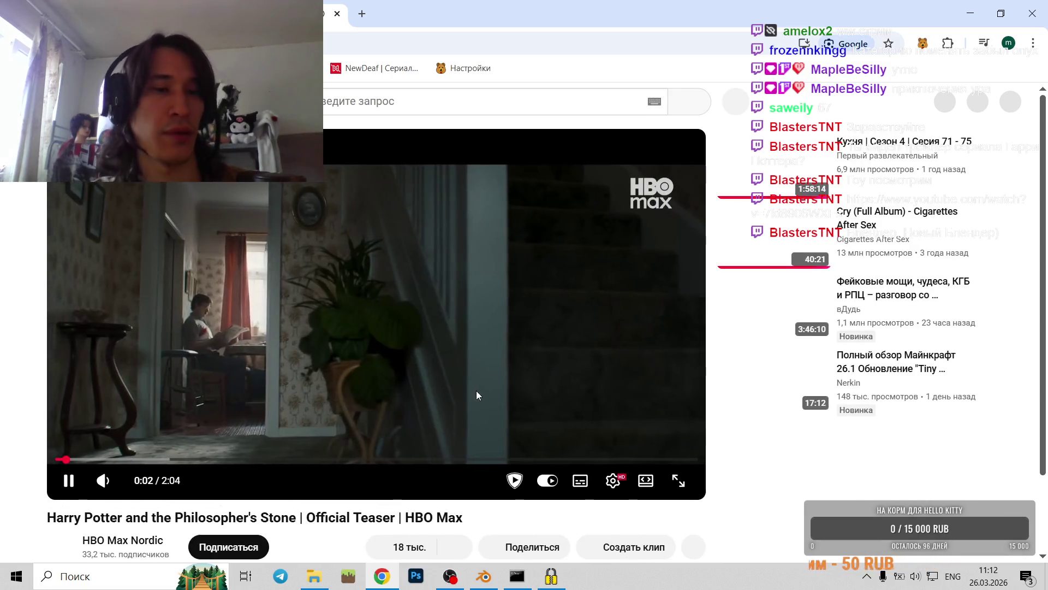
click(440, 352)
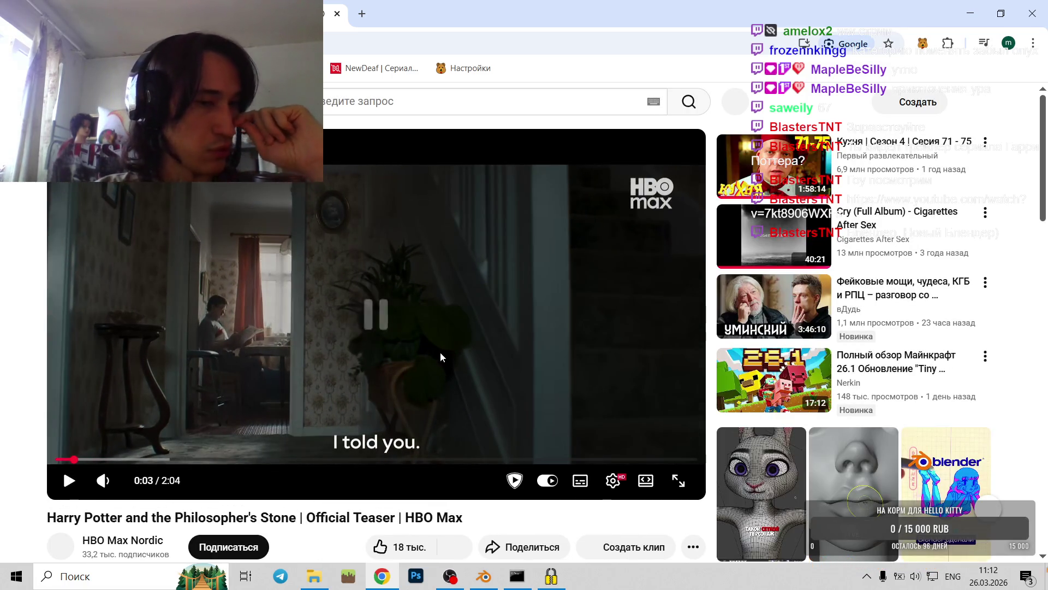
click(680, 489)
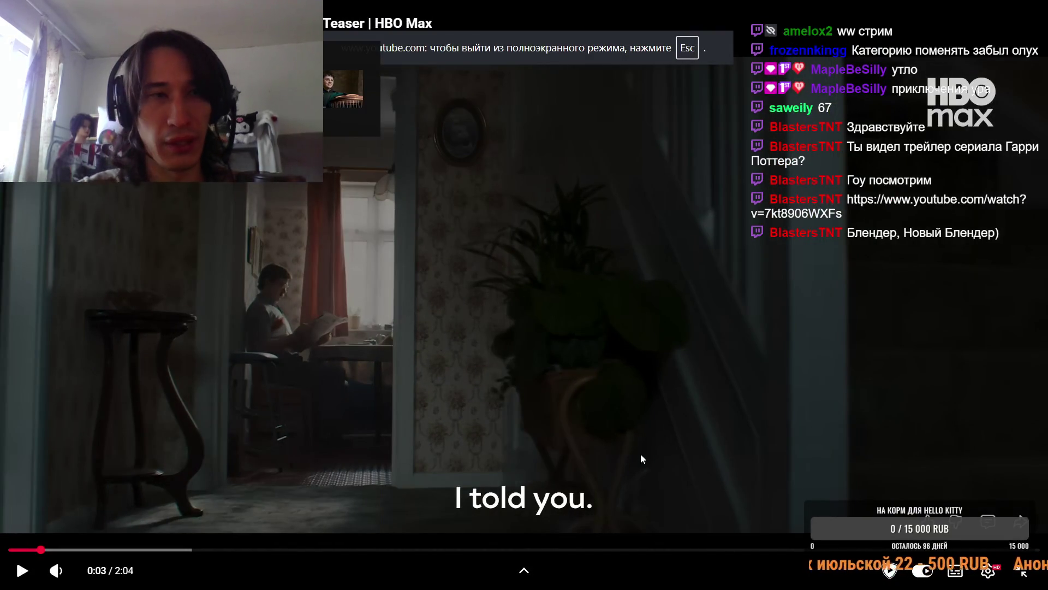
key(Left)
key(space)
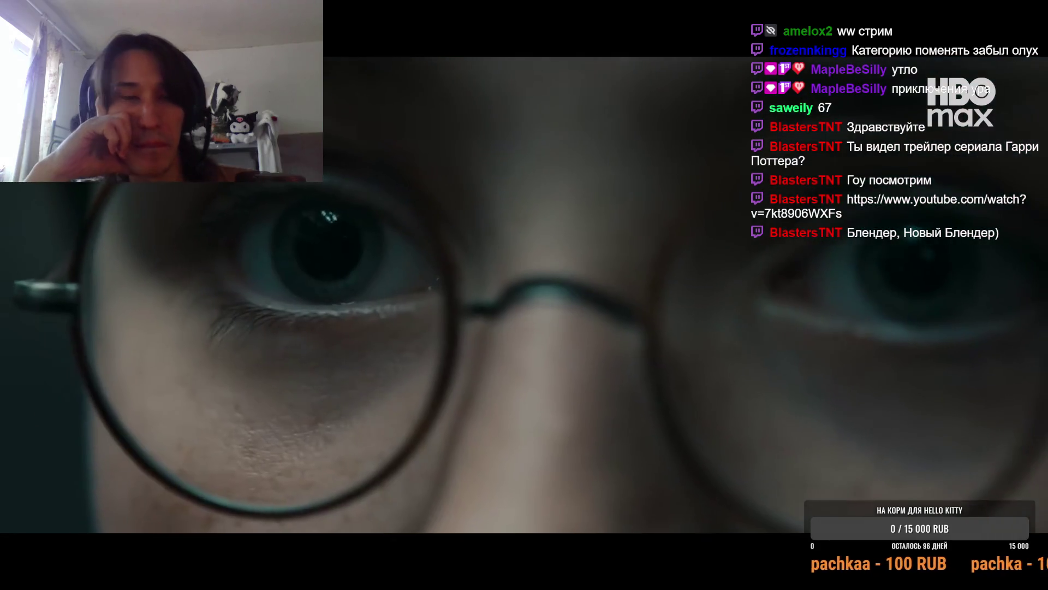
- Pause and resume the fullscreen trailer twice, then exit fullscreen when it ends
click(642, 458)
click(641, 458)
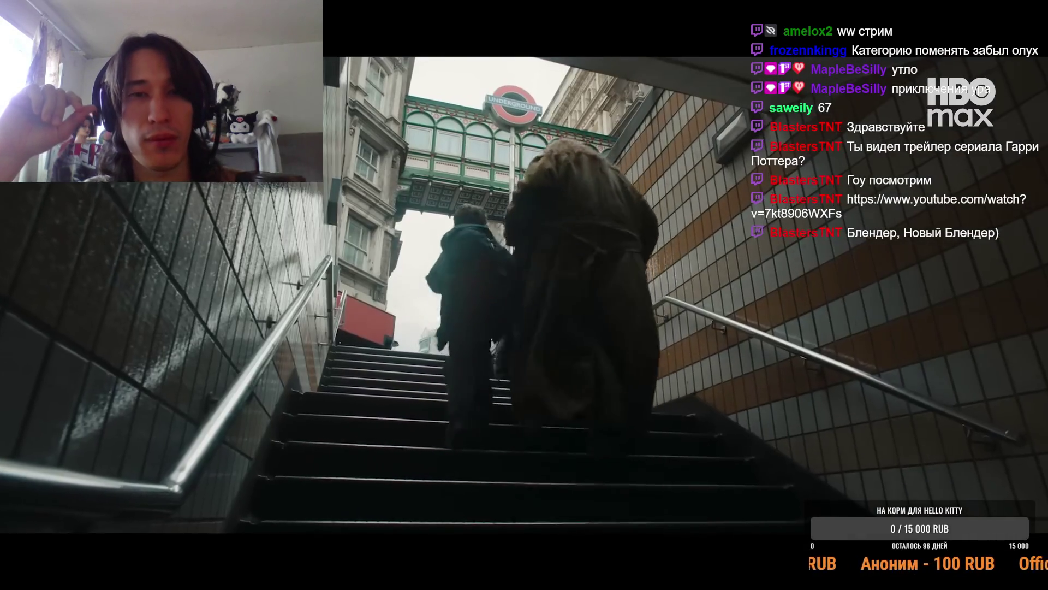
click(643, 460)
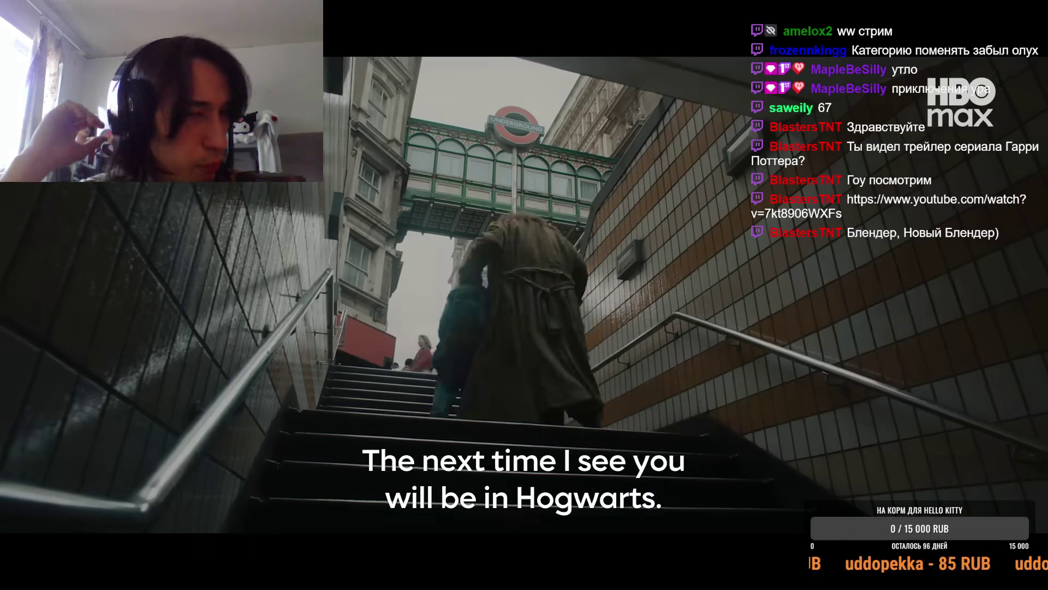
click(642, 460)
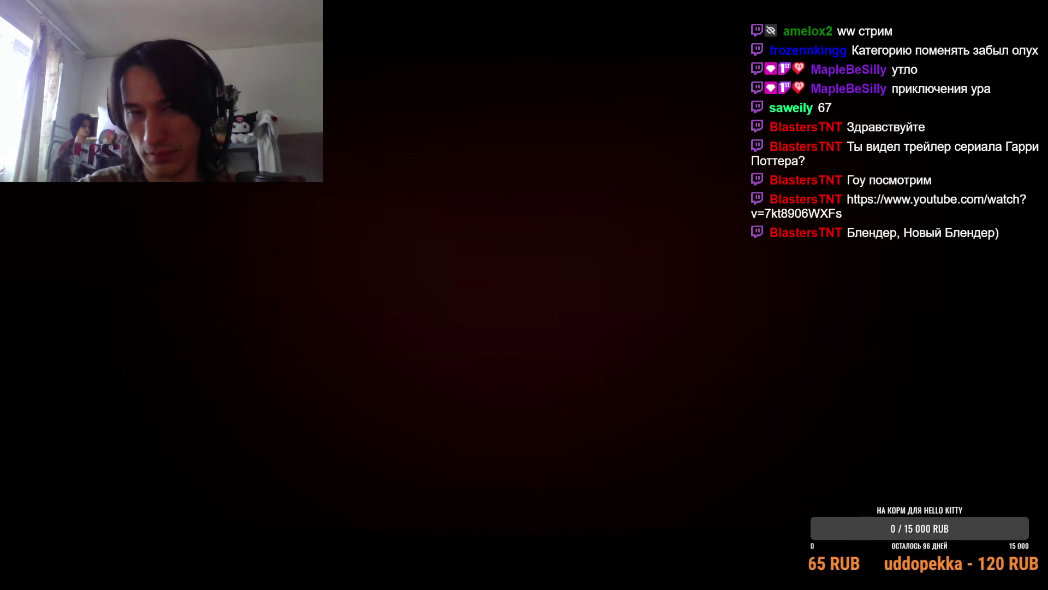
key(Escape)
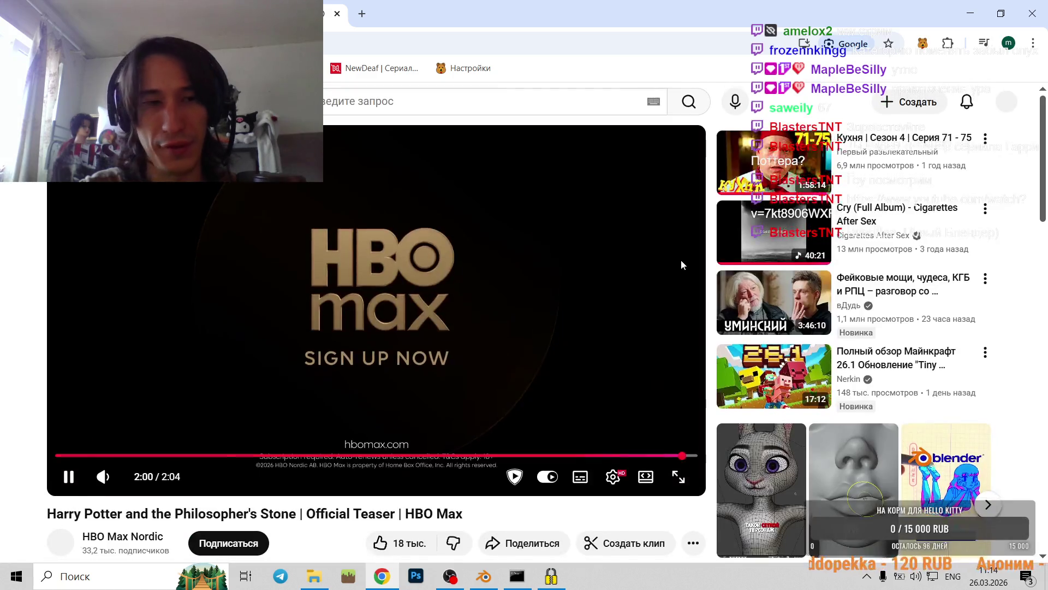
- Stop the HBO Max teaser near its end, then replay and pause it again
scroll(677, 257, down, 3)
click(669, 241)
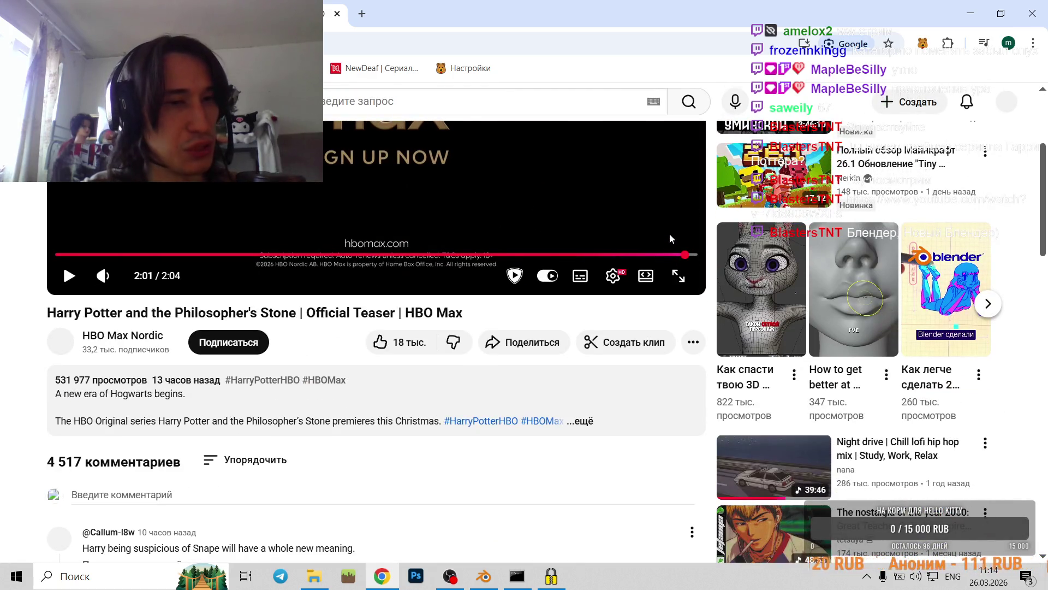
scroll(670, 238, down, 1)
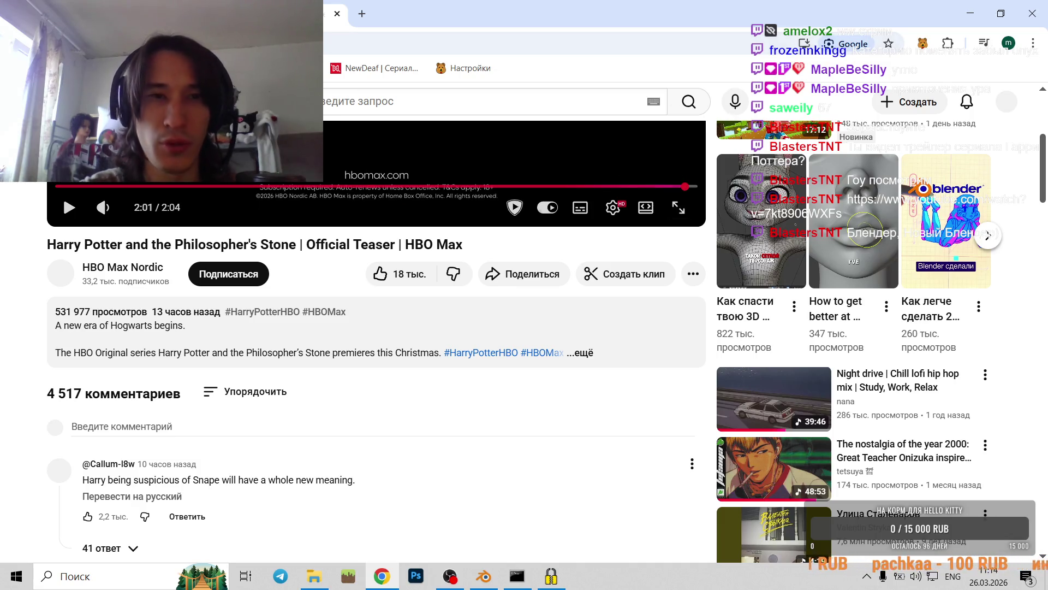
scroll(377, 328, up, 5)
click(982, 10)
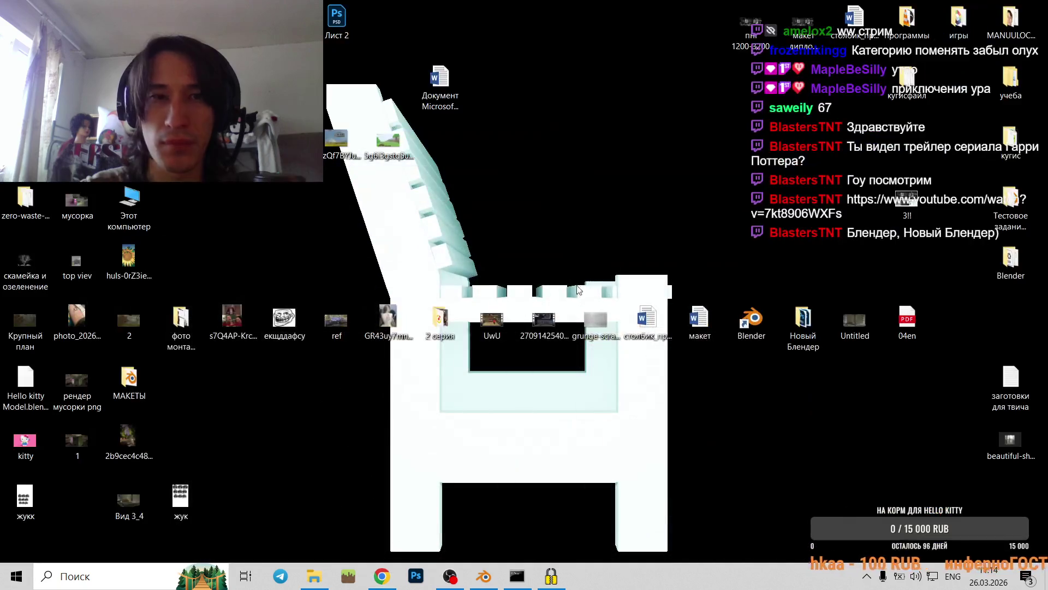
click(484, 576)
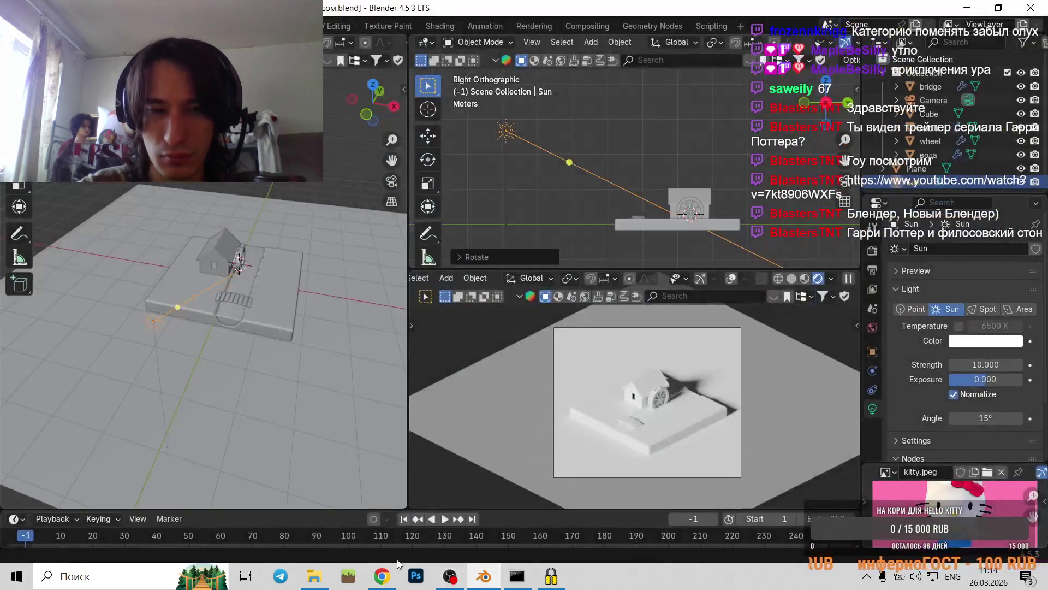
click(382, 577)
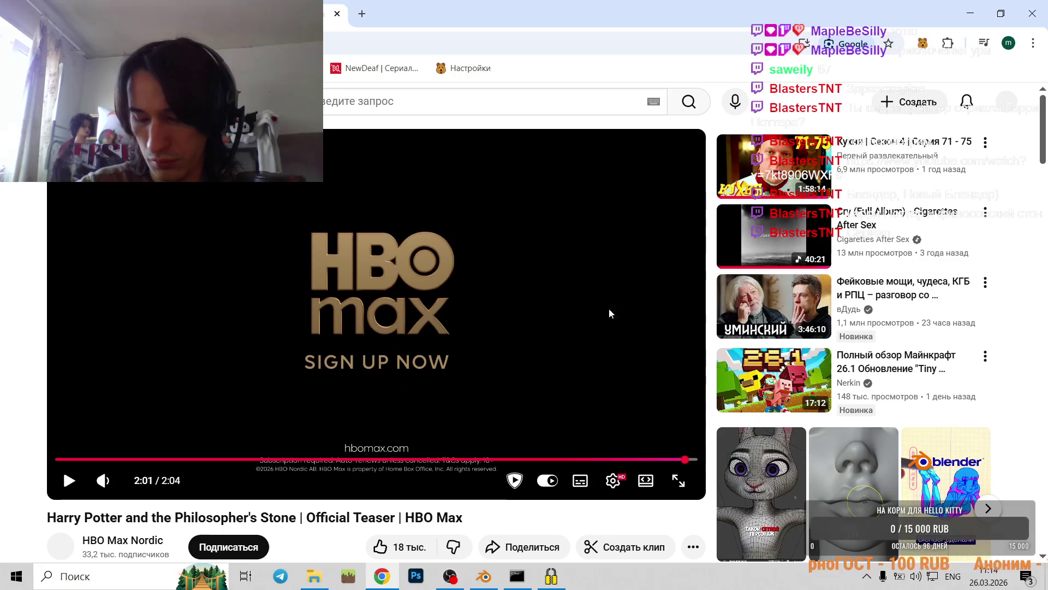
click(588, 277)
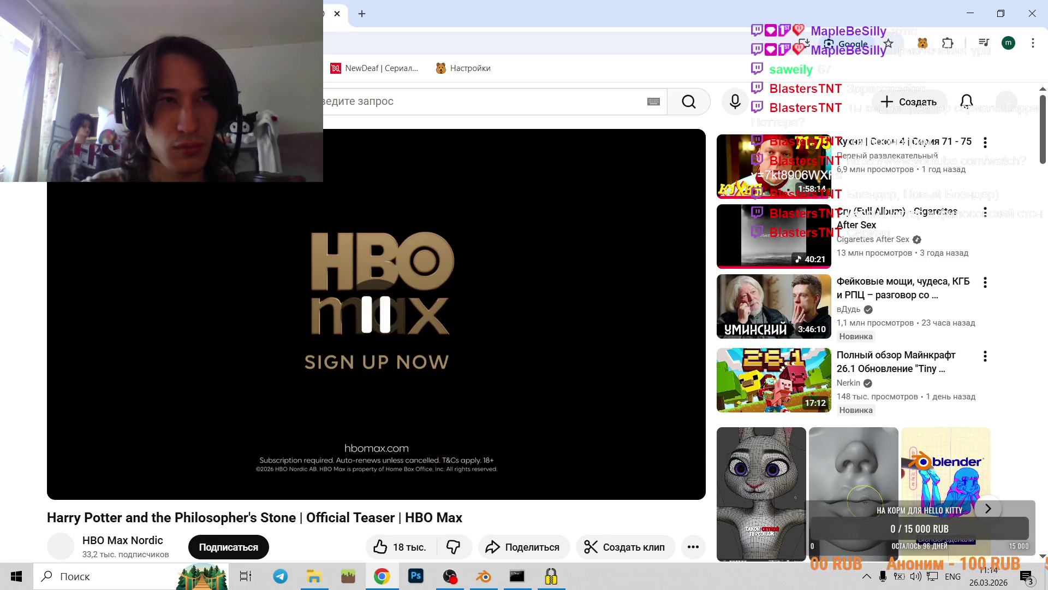
click(310, 303)
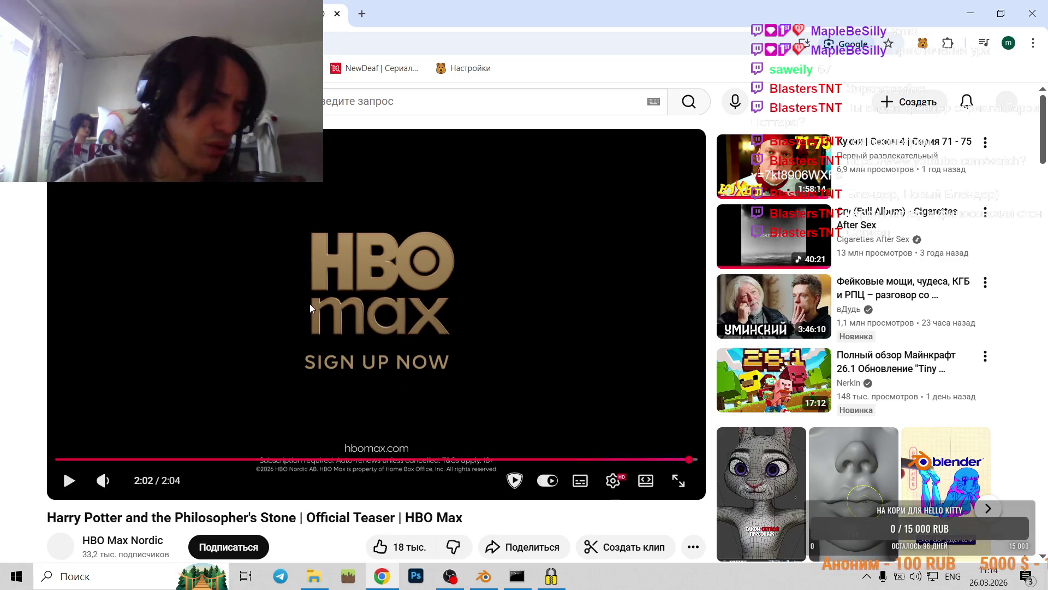
click(353, 345)
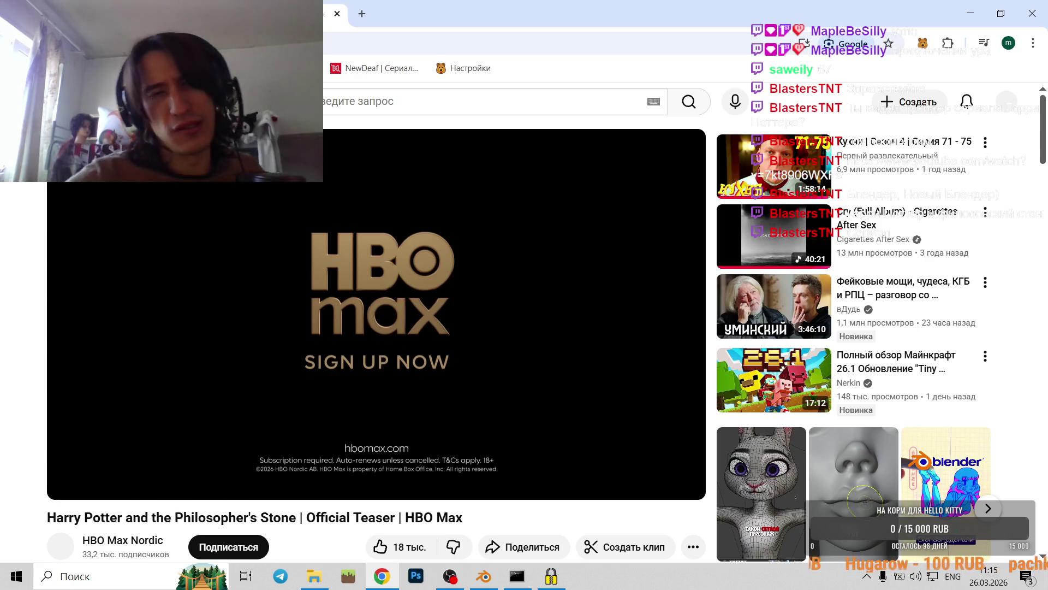
- Lower the tutorial's volume, pause it at 08:44, and return to Blender
key(ctrl+Tab)
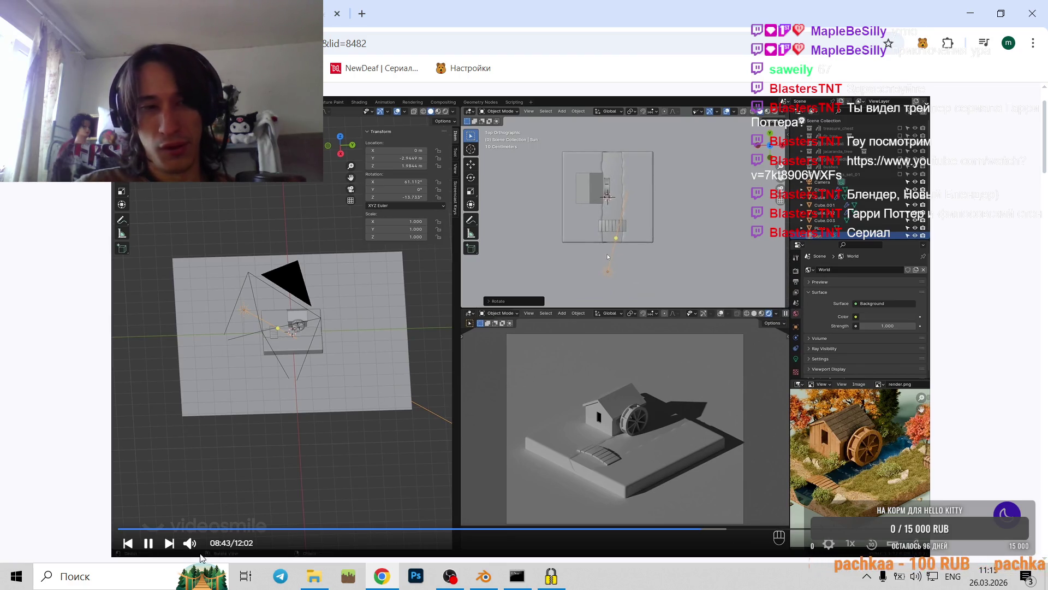
click(222, 544)
click(772, 446)
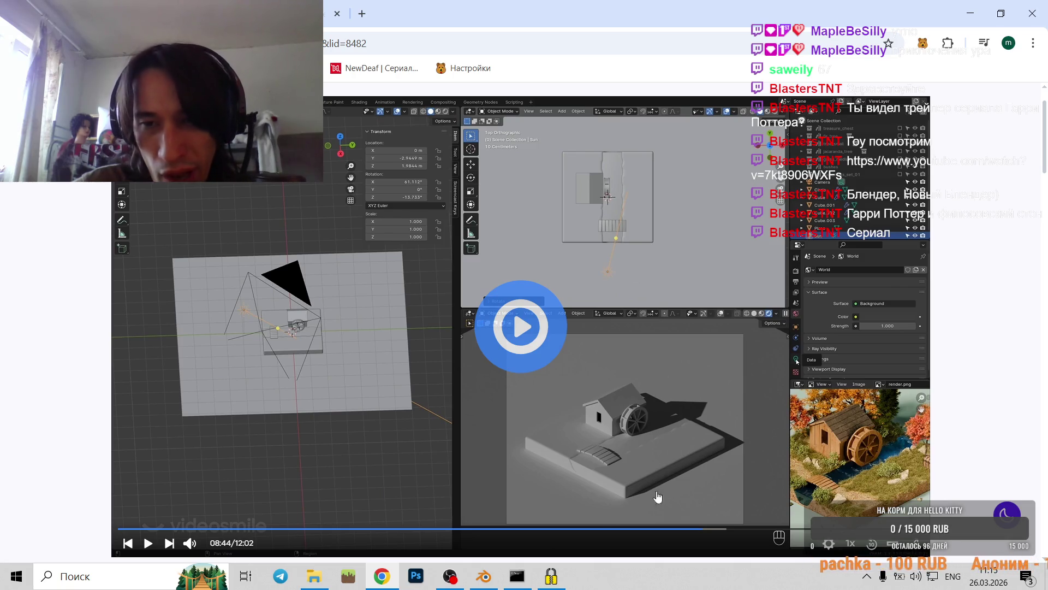
key(alt+Tab)
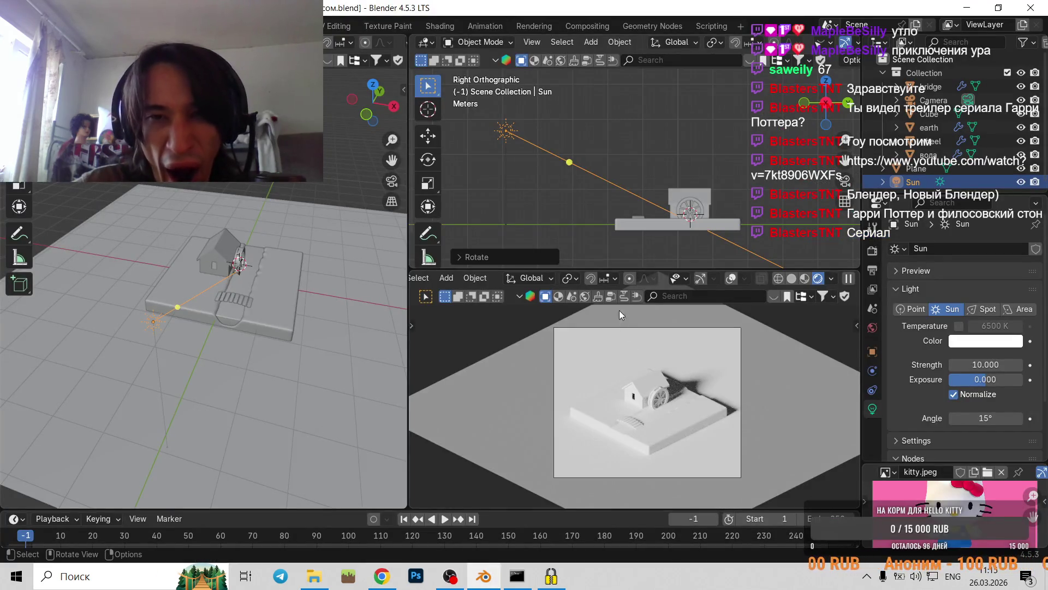
- Shift the Sun along Y, drop it lower, and give it a new angle
key(g)
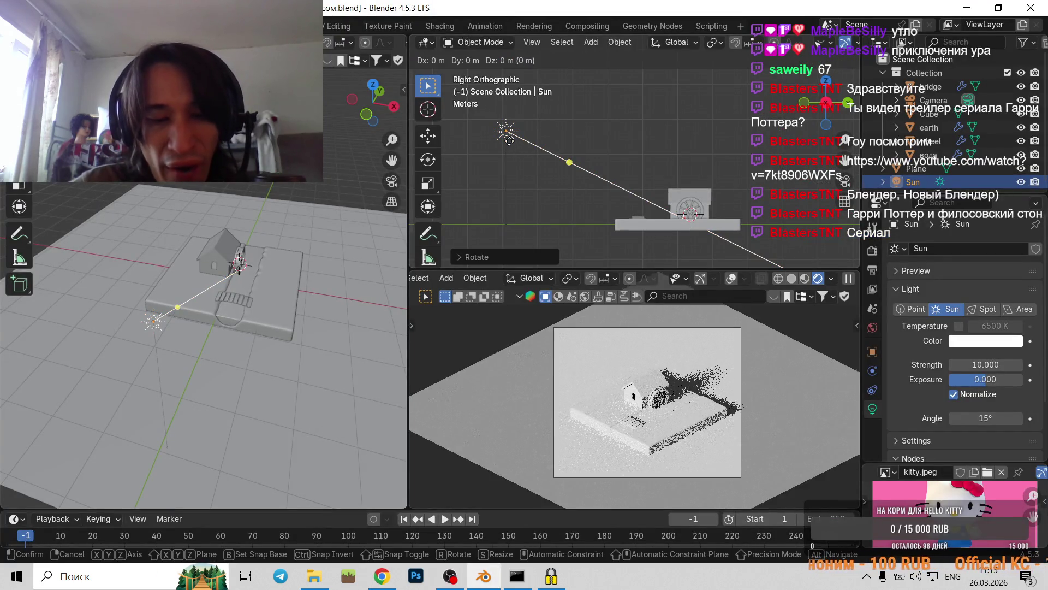
key(y)
click(544, 167)
key(g)
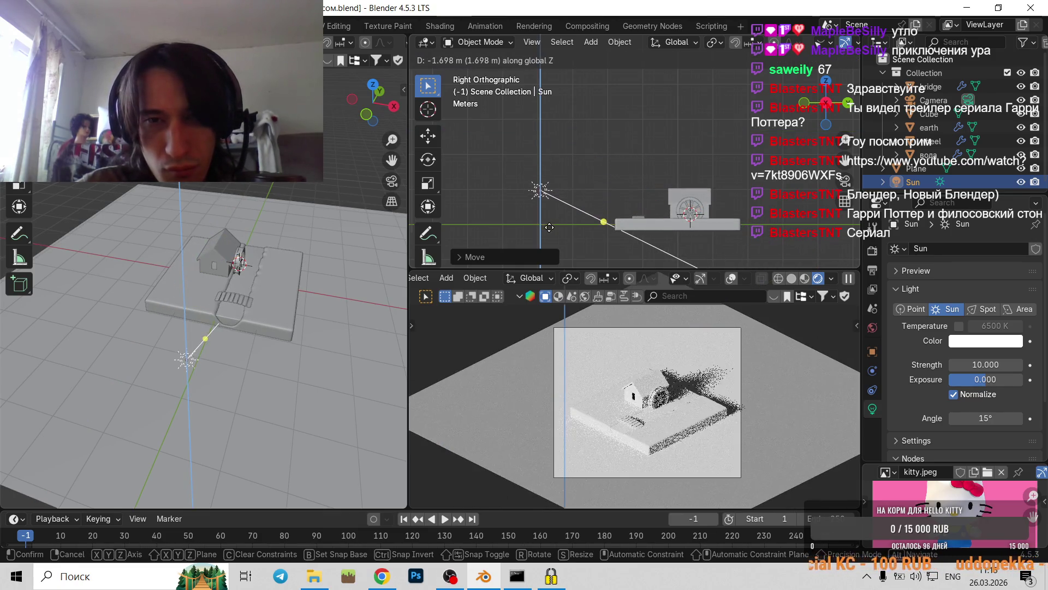
click(552, 216)
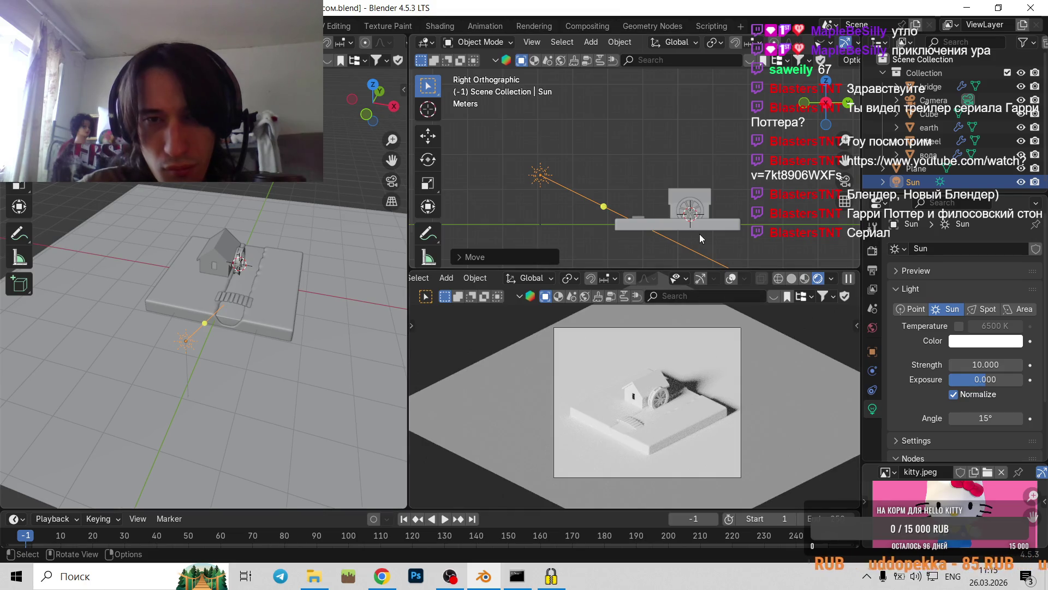
key(r)
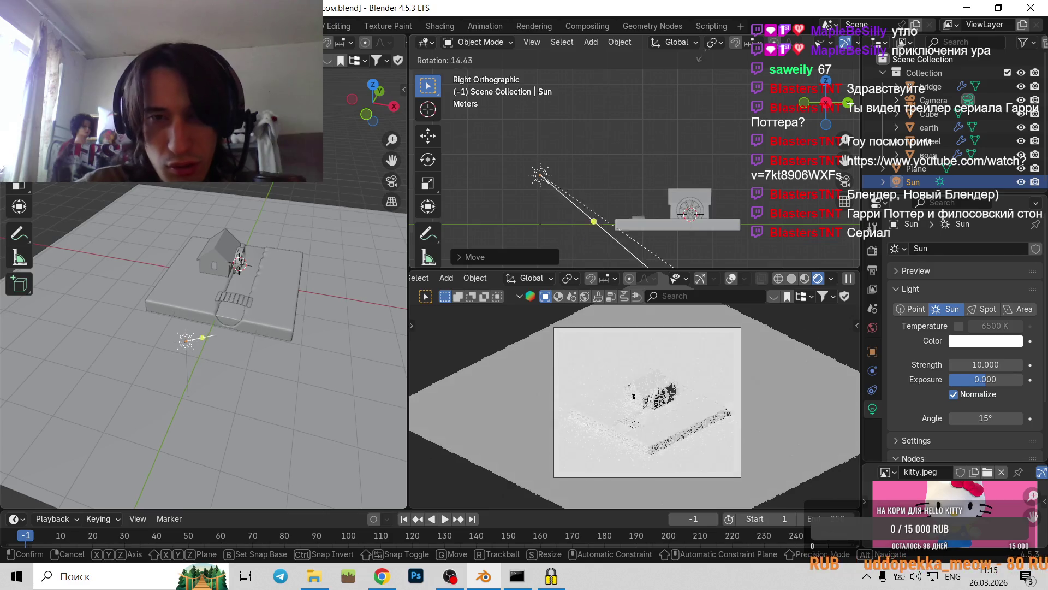
click(761, 245)
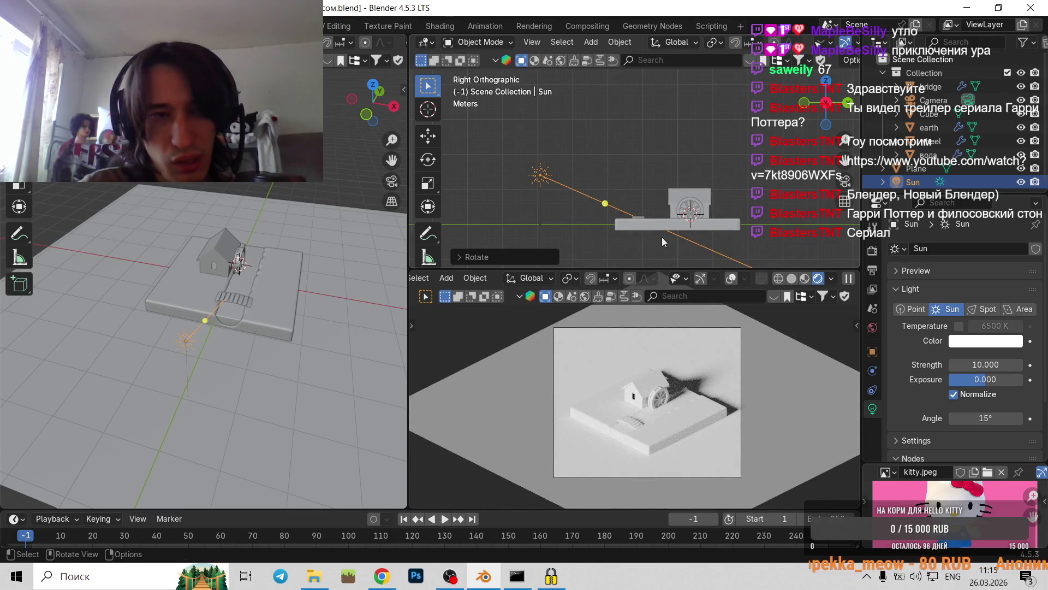
- Move the Sun left along X, rotate it 36.4°, and shift it further left
key(g)
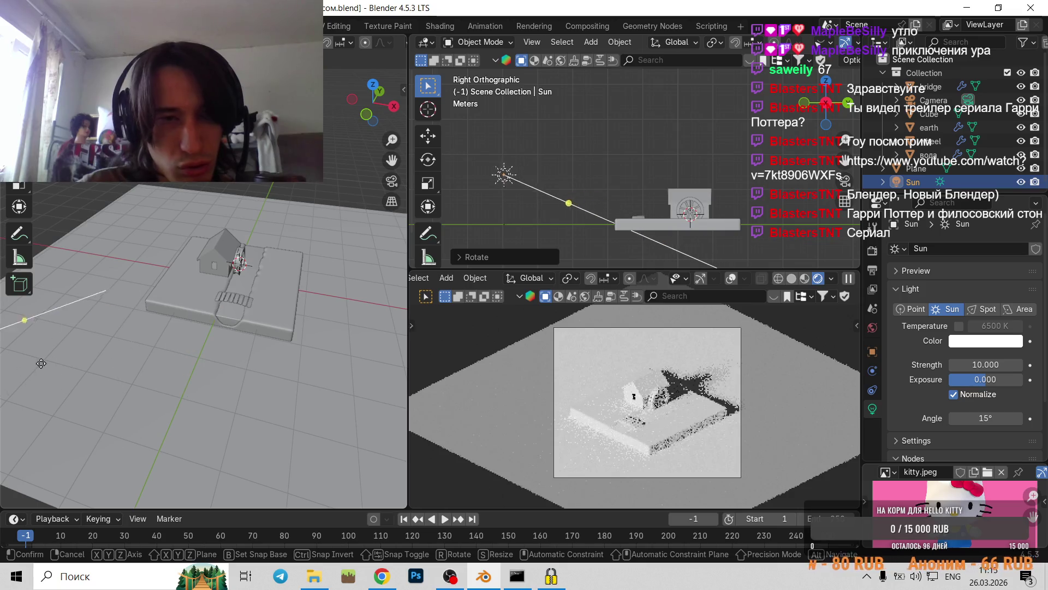
key(x)
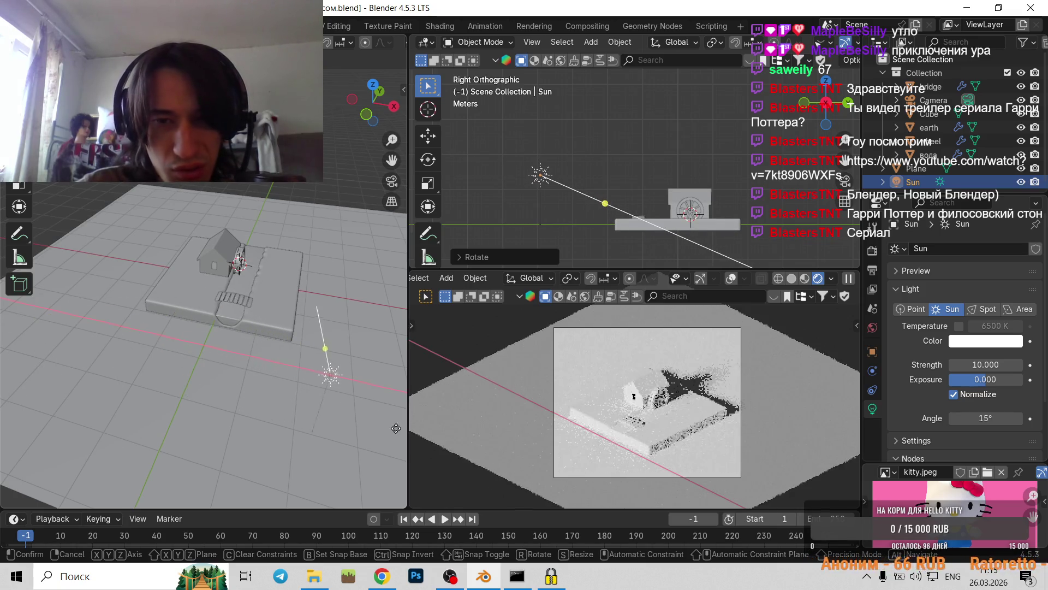
click(121, 384)
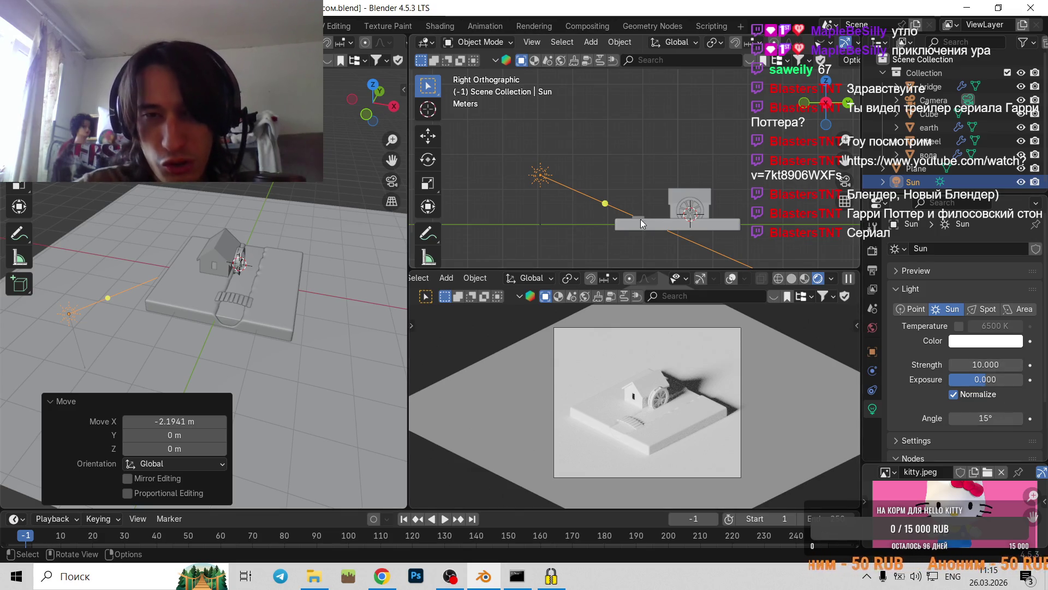
key(r)
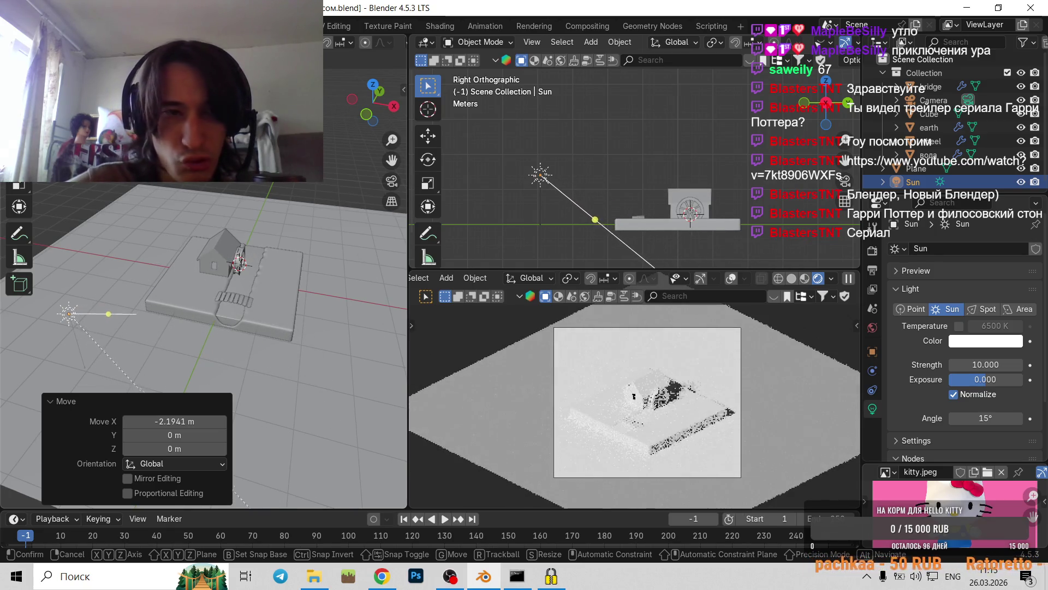
click(208, 426)
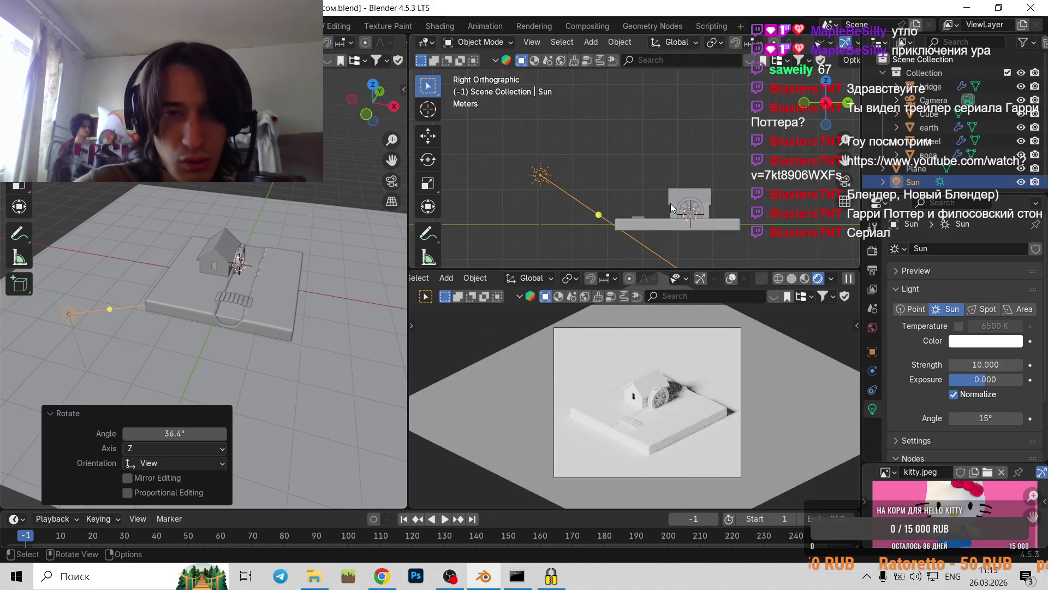
key(g)
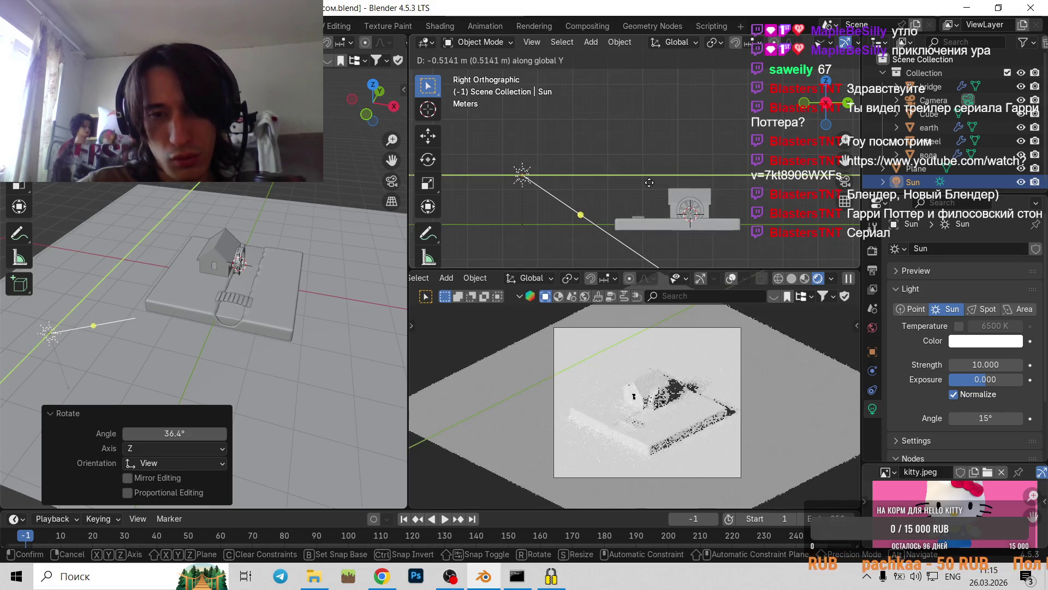
click(650, 186)
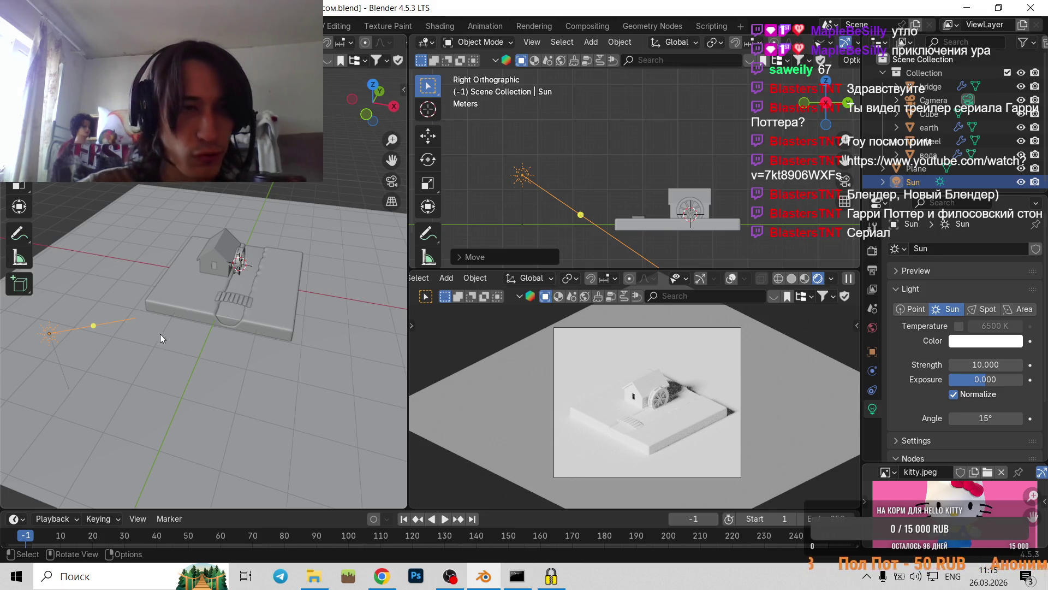
- Rotate the Sun -12.8°, cancel a second attempt, then rotate it 19.1°
middle_drag(159, 333, 190, 343)
key(r)
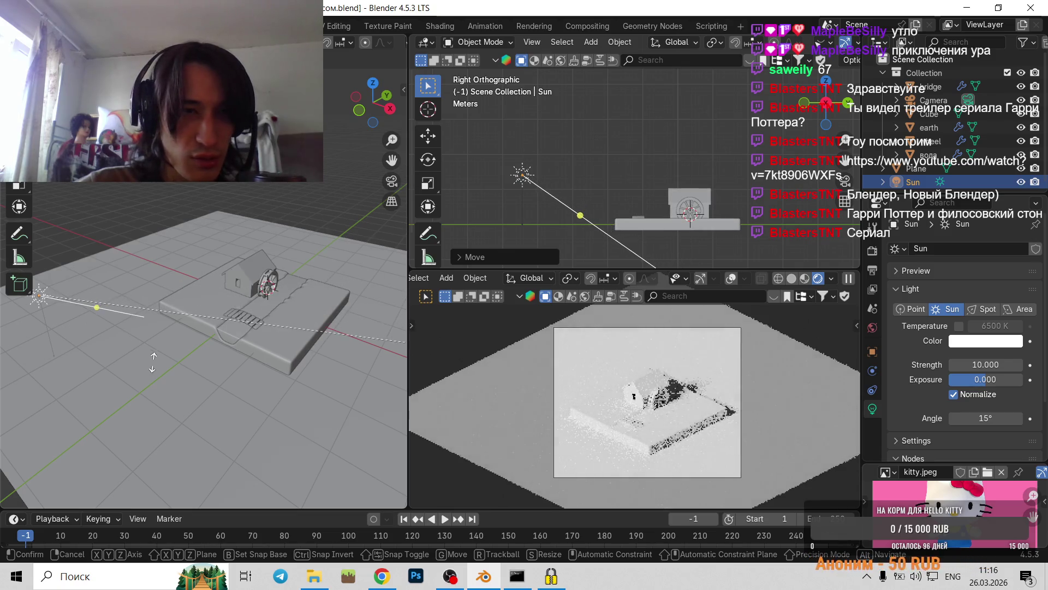
click(362, 217)
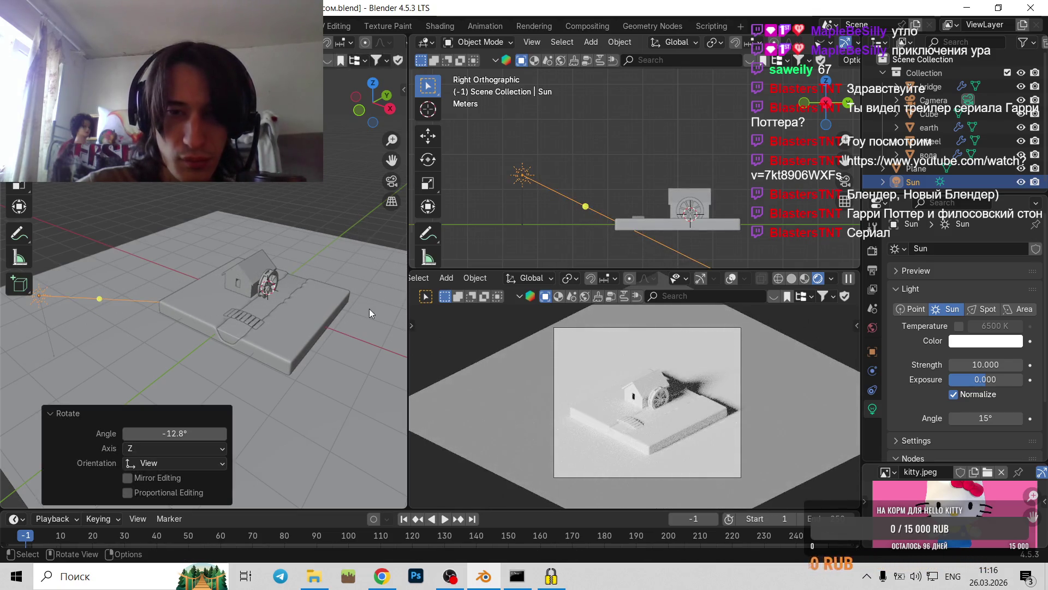
key(r)
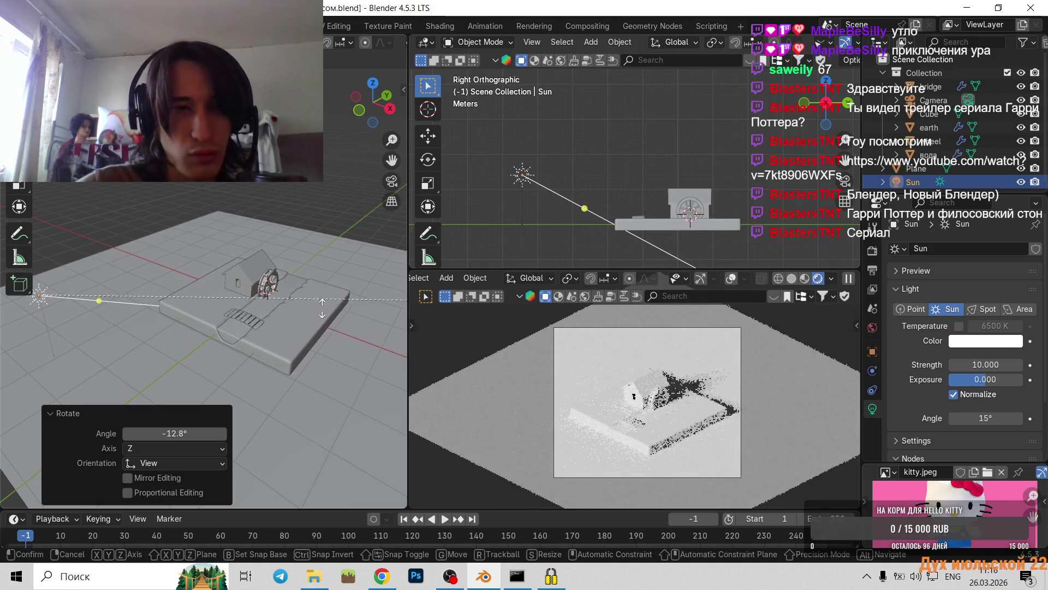
right_click(251, 324)
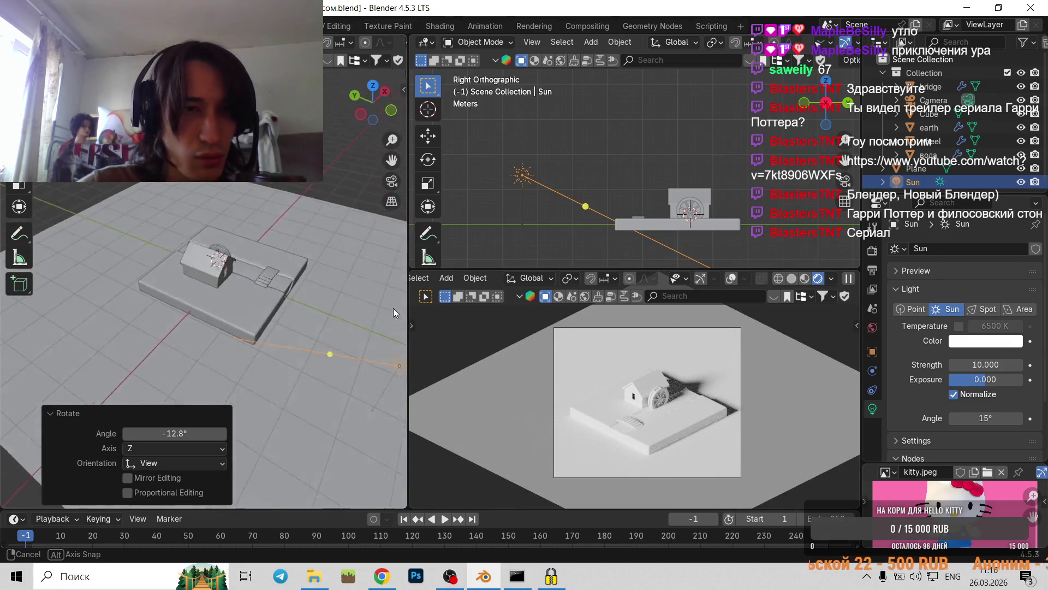
middle_drag(222, 290, 390, 309)
key(r)
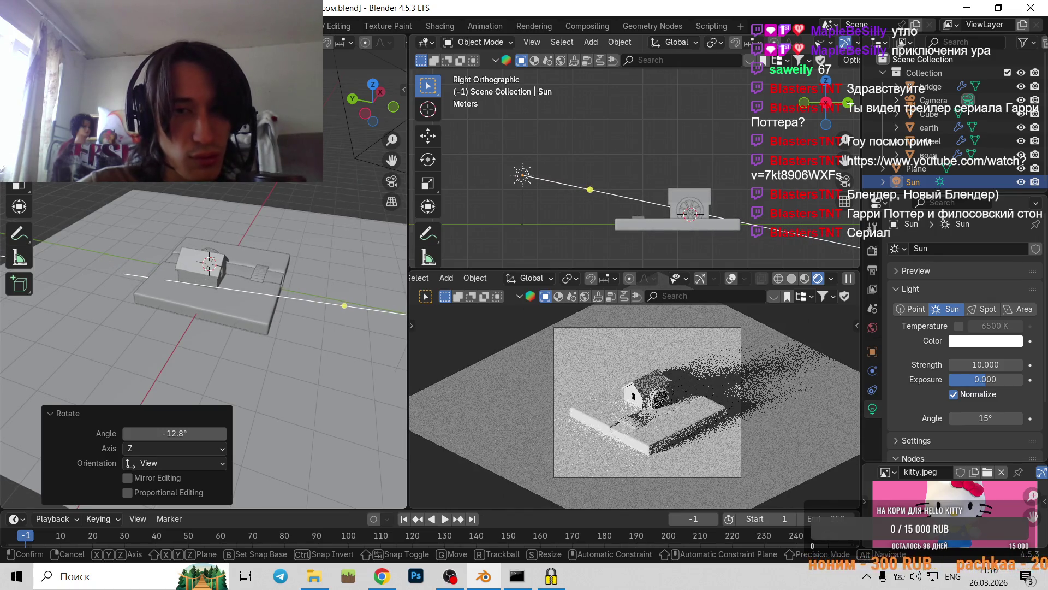
click(407, 167)
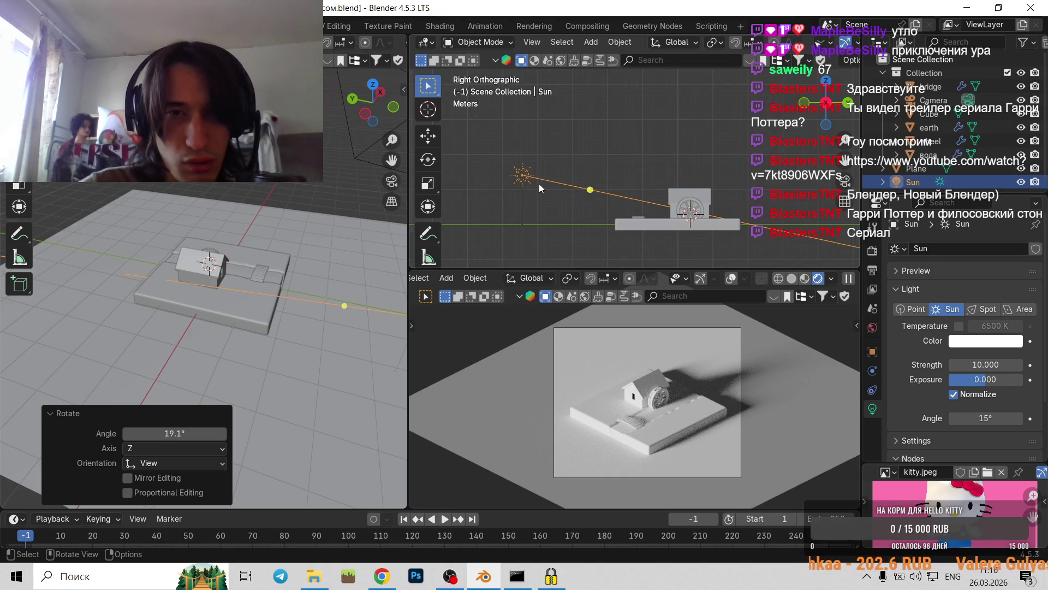
- Raise the Sun along Z, adjust its angle, and recentre the side view on the mill
key(g)
key(z)
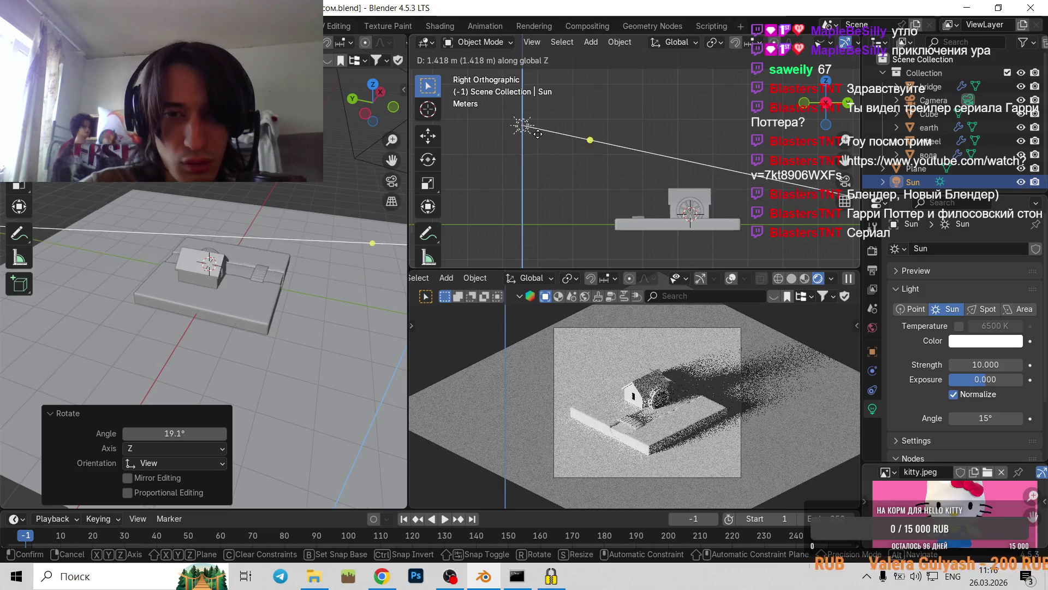
click(537, 150)
key(r)
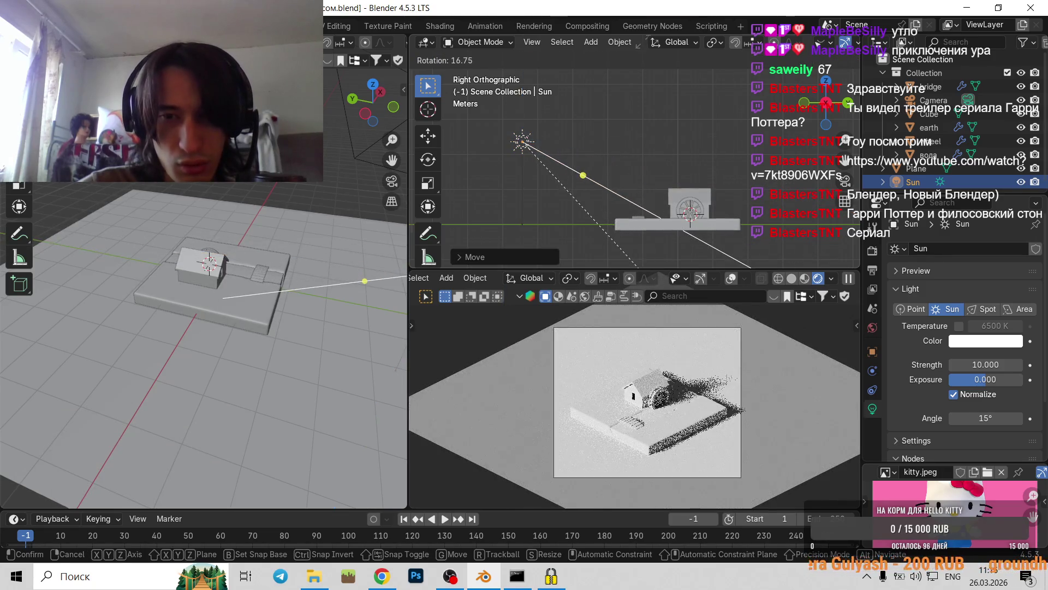
click(638, 270)
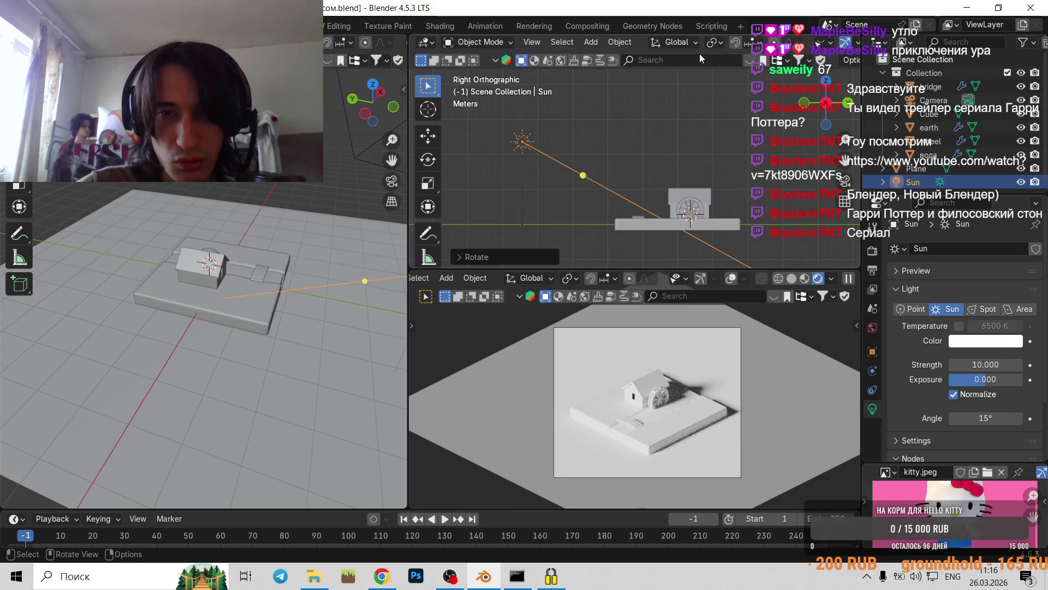
scroll(723, 211, up, 3)
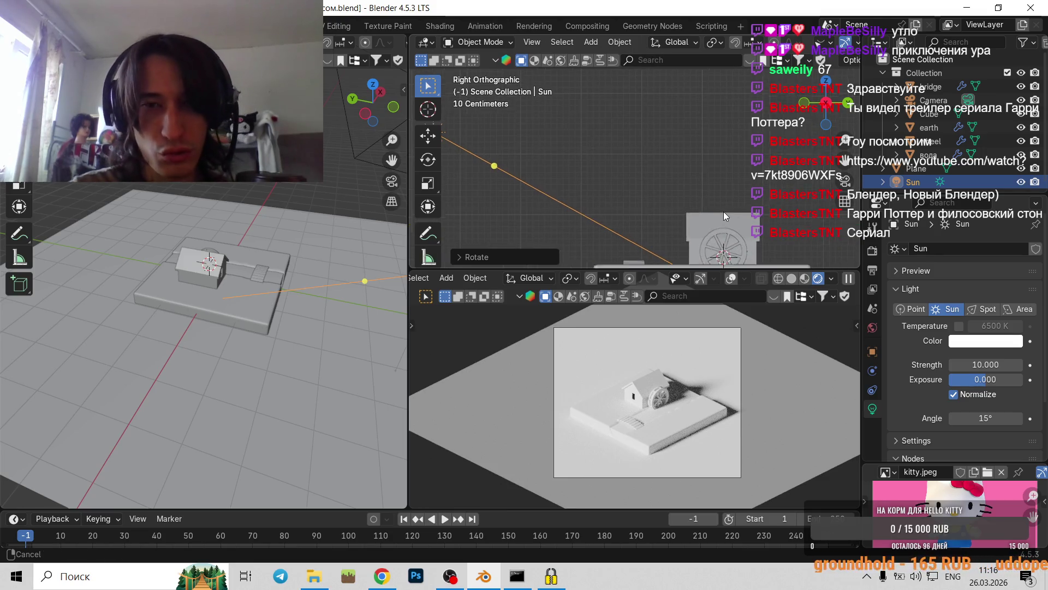
shift+middle_drag(723, 211, 606, 129)
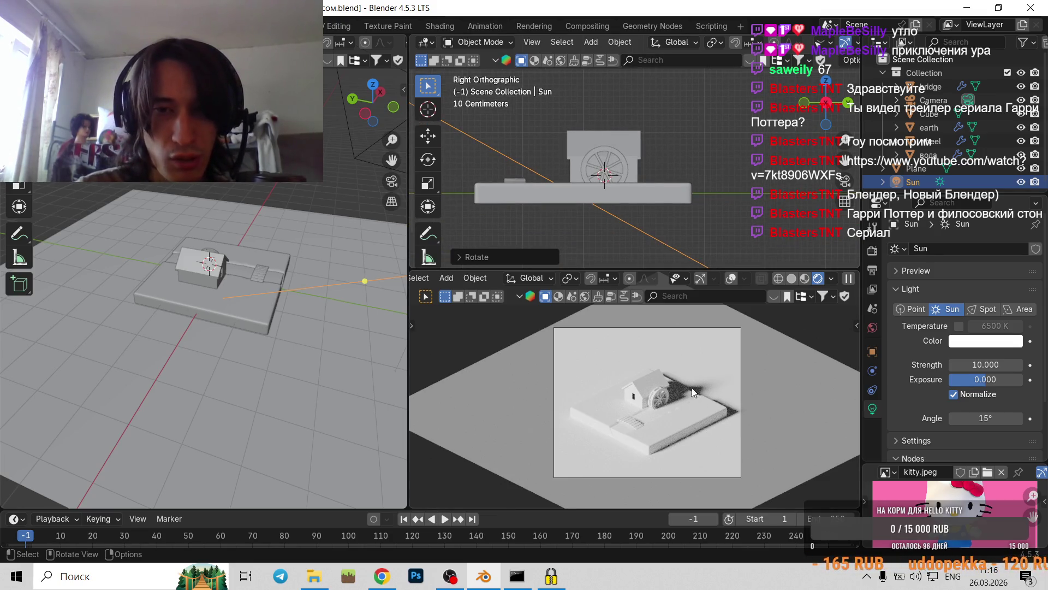
click(381, 576)
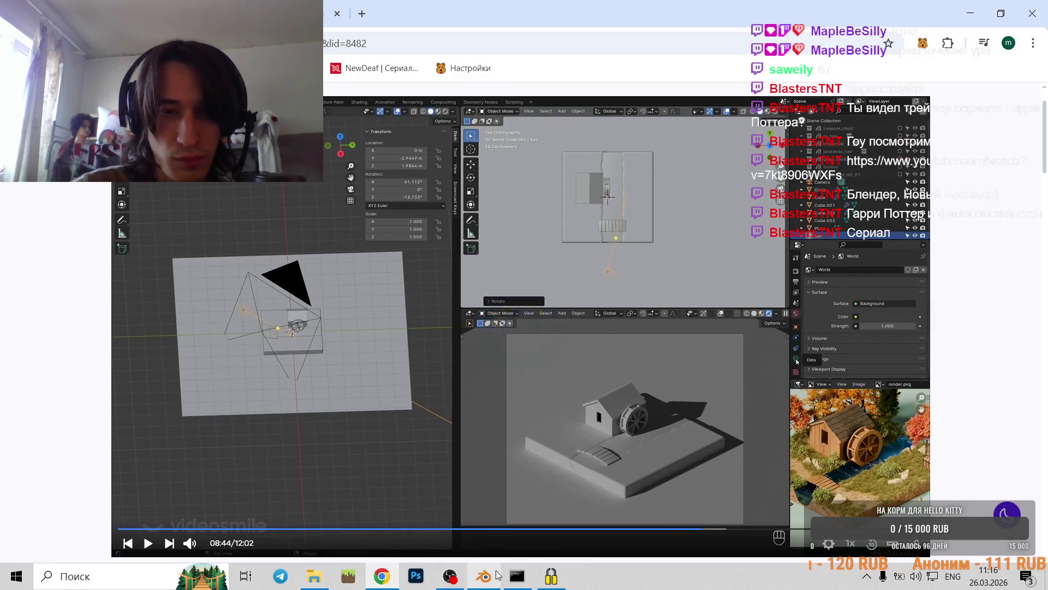
click(498, 576)
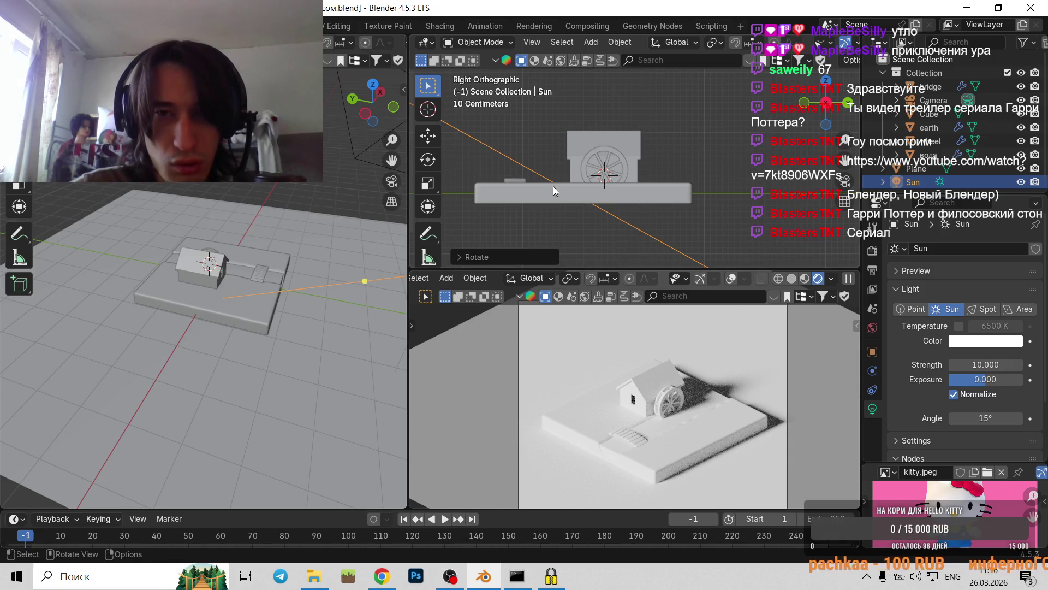
- Rotate the Sun lamp twice in the side view, ending with 4.95° about Z
scroll(590, 181, down, 3)
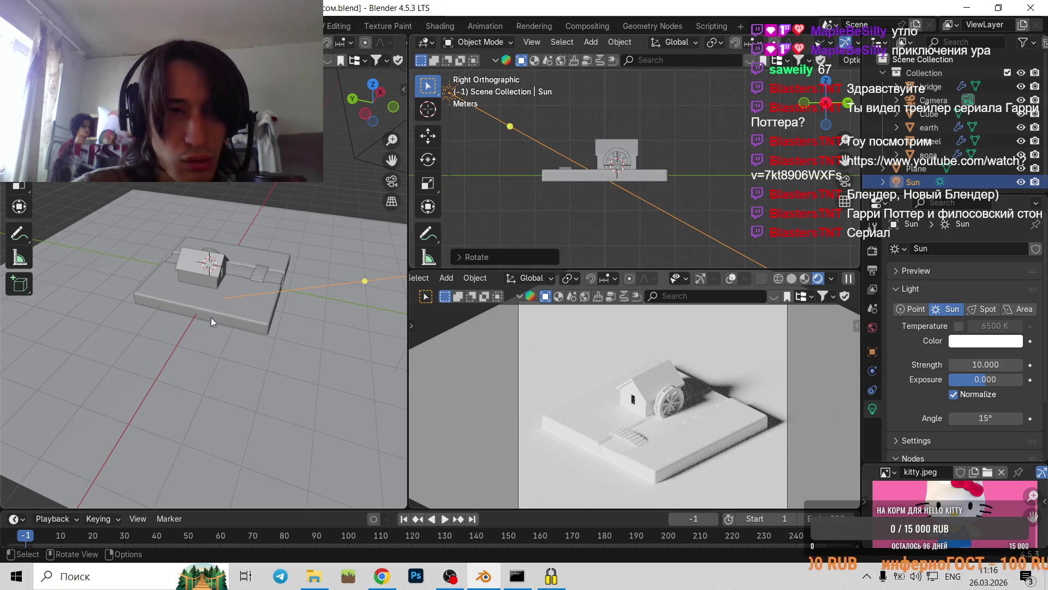
key(r)
click(244, 268)
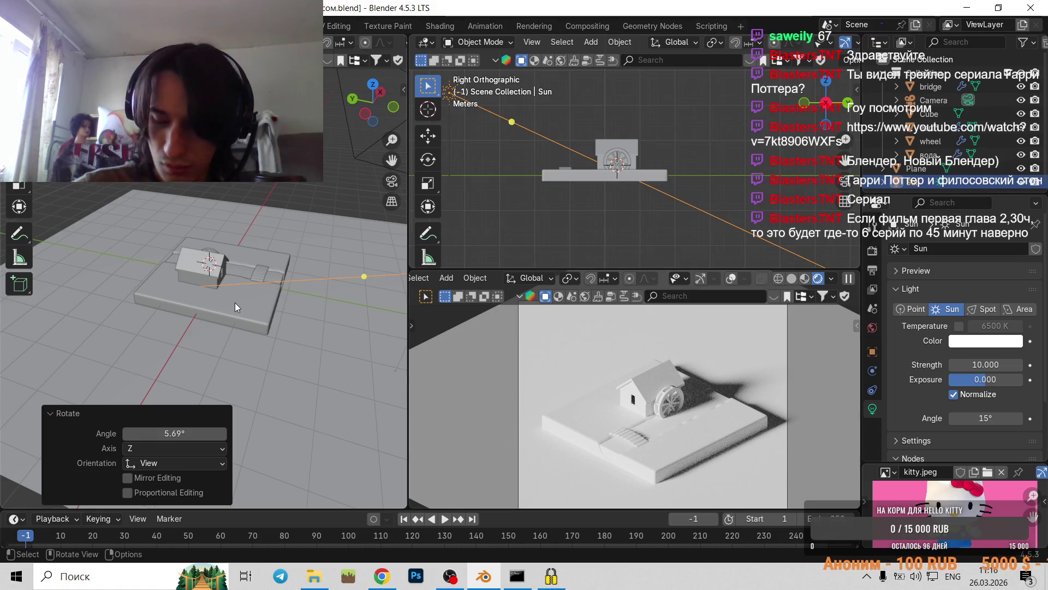
key(r)
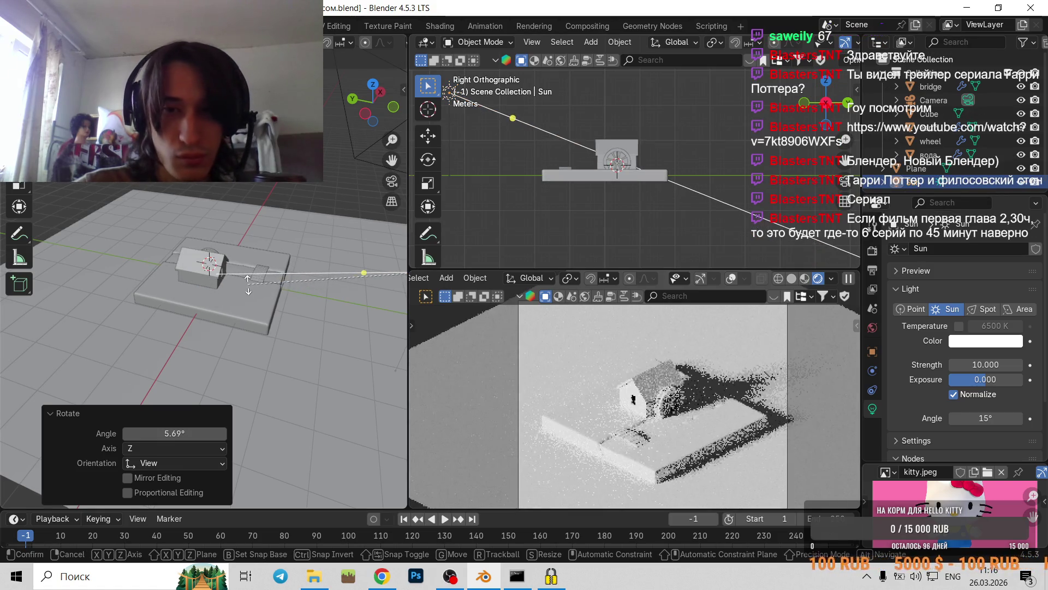
click(253, 281)
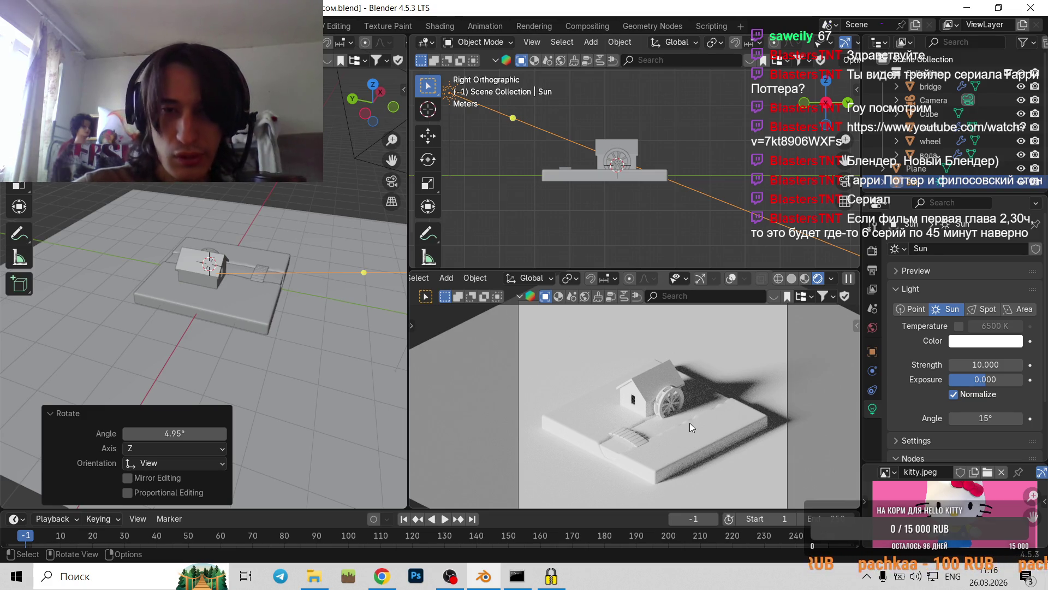
click(381, 576)
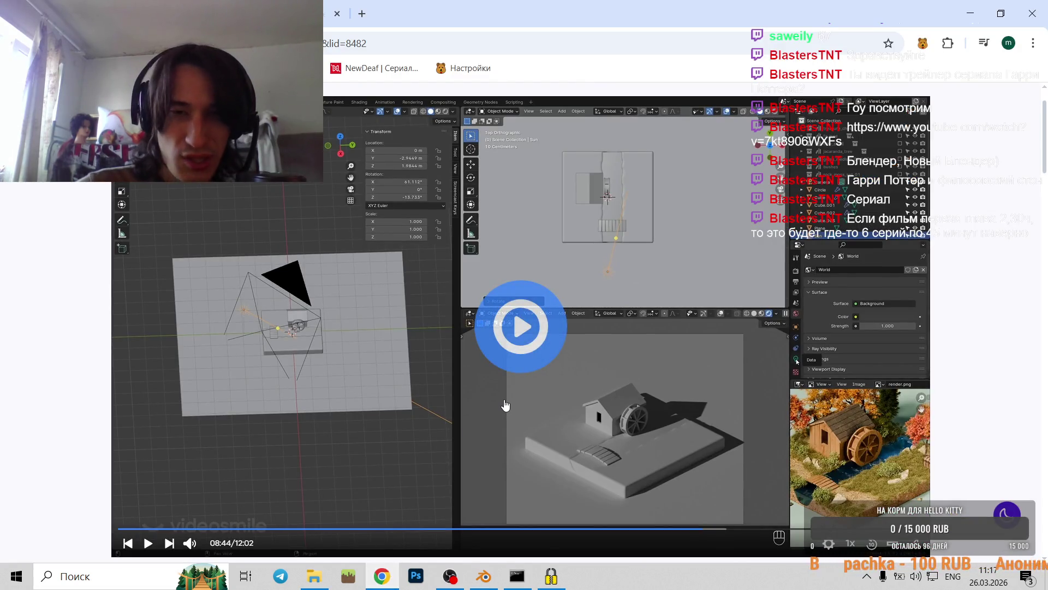
- Play the tutorial from 08:44, pause it at 08:53, and switch back to Blender
click(520, 370)
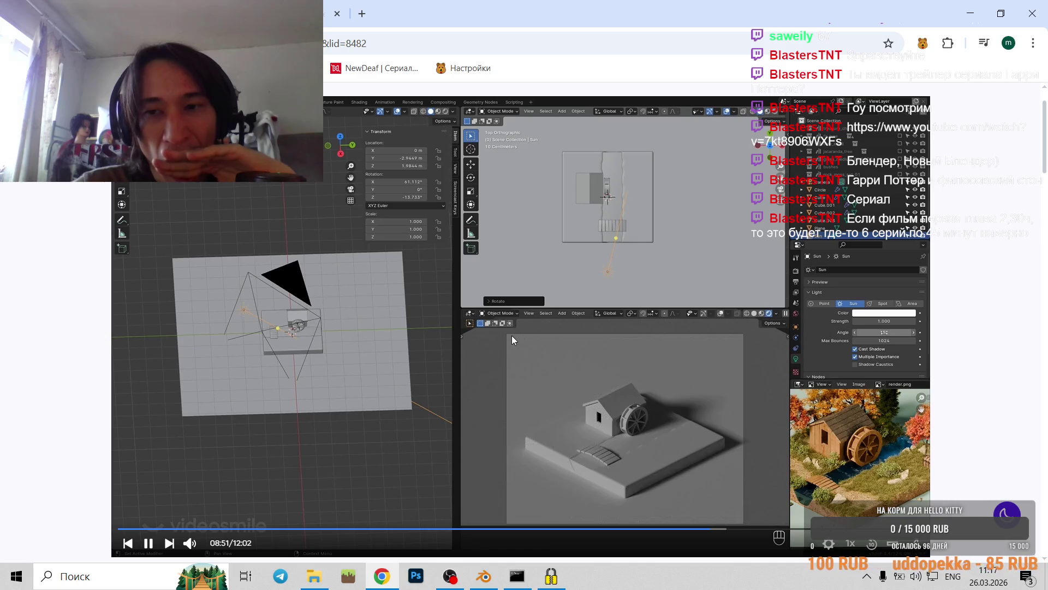
click(559, 337)
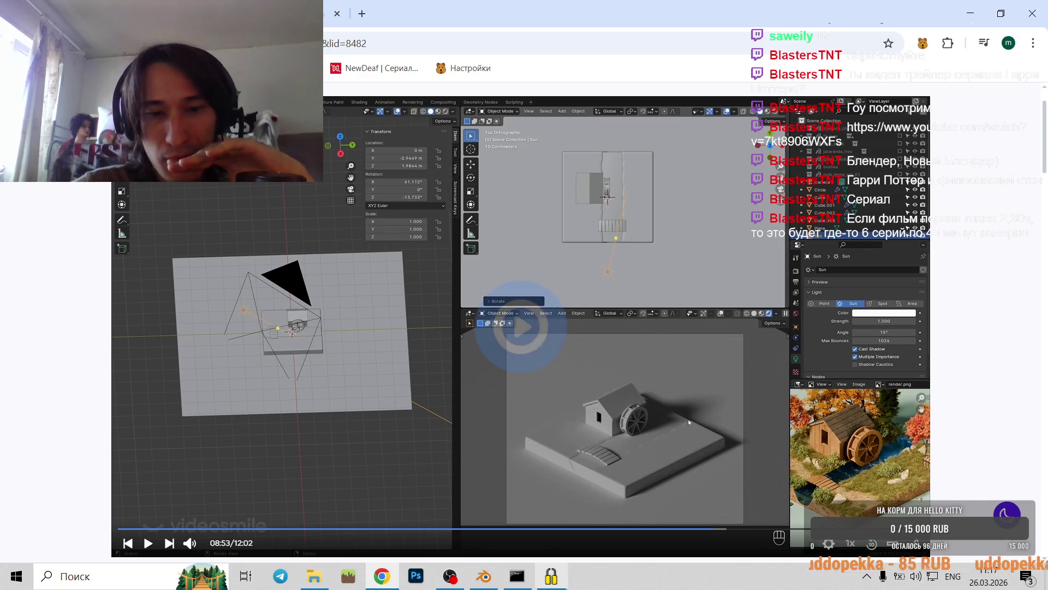
click(500, 580)
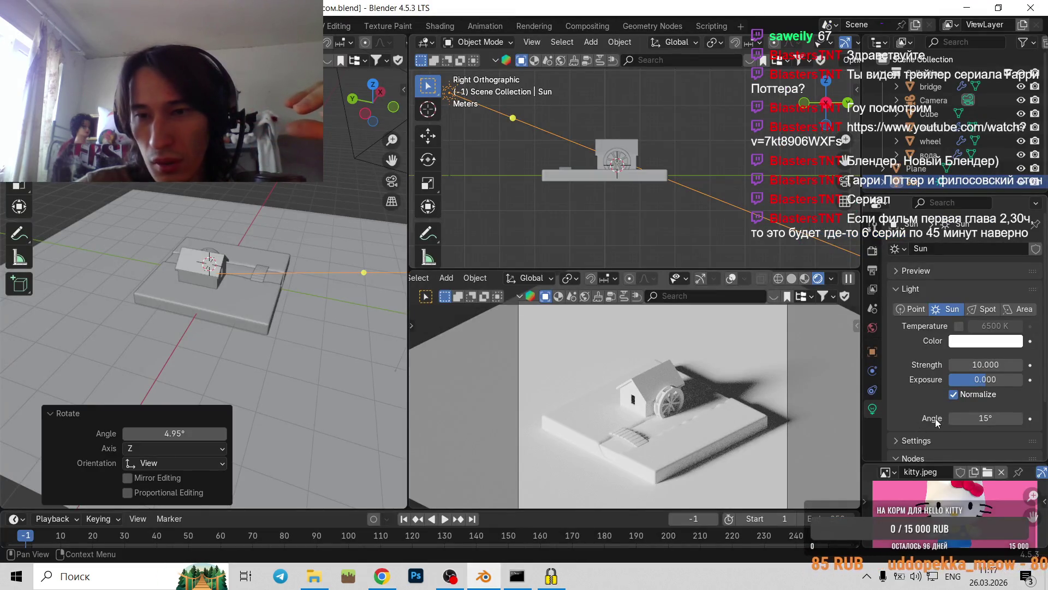
- Review the Sun light's shadow settings by expanding and collapsing its Settings panel
scroll(967, 438, down, 3)
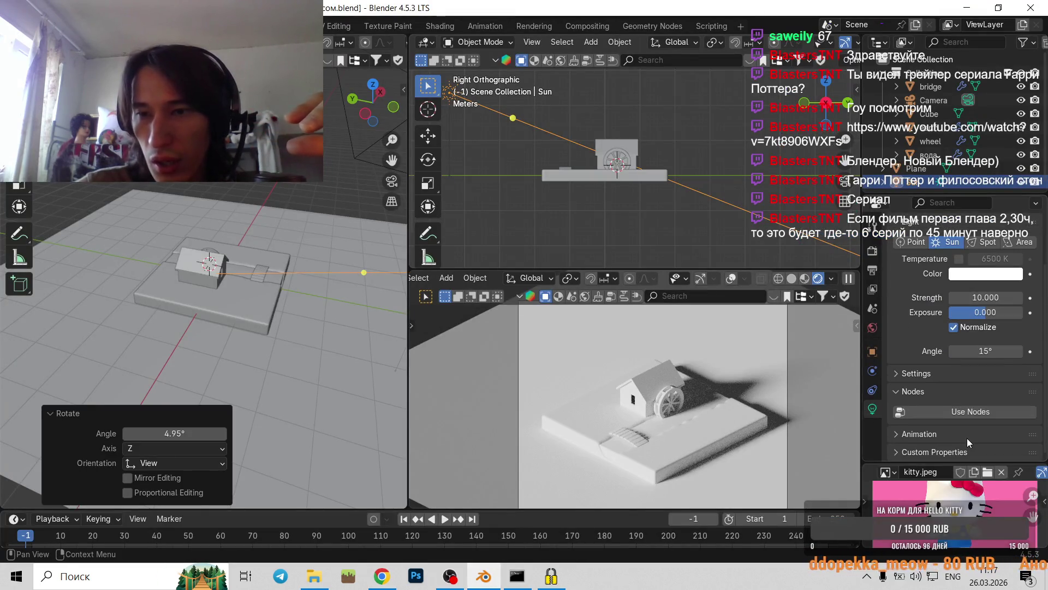
click(903, 374)
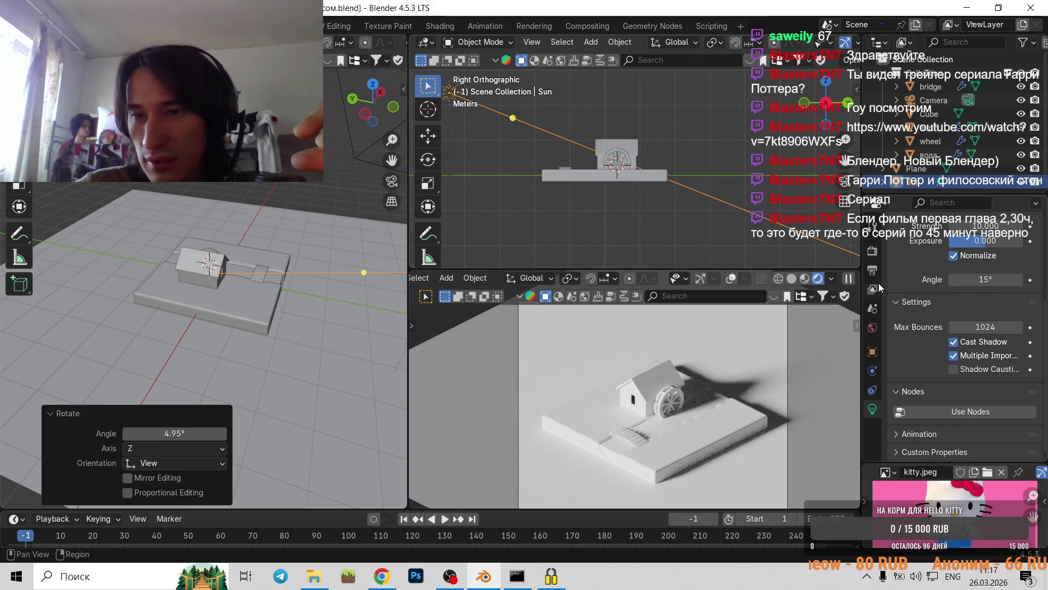
click(906, 302)
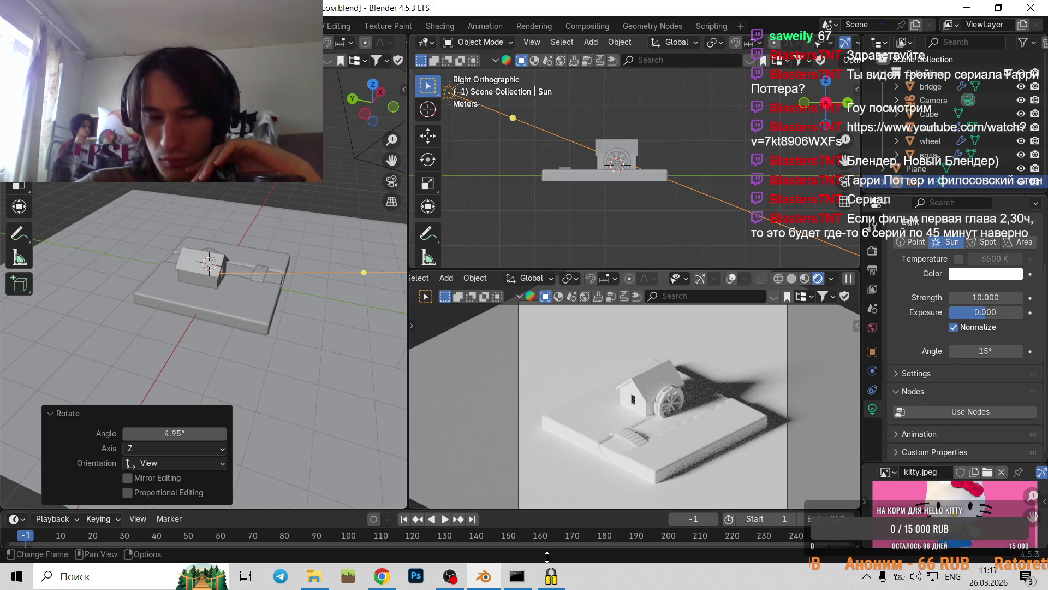
- Switch between Blender and the tutorial, ending with the video in front at 09:20
click(382, 576)
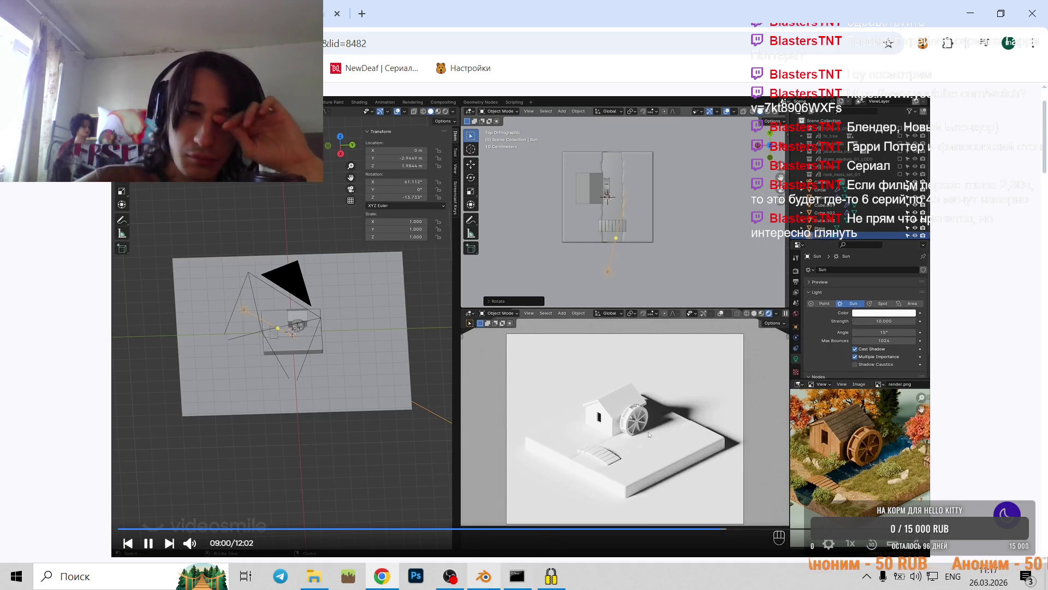
click(480, 579)
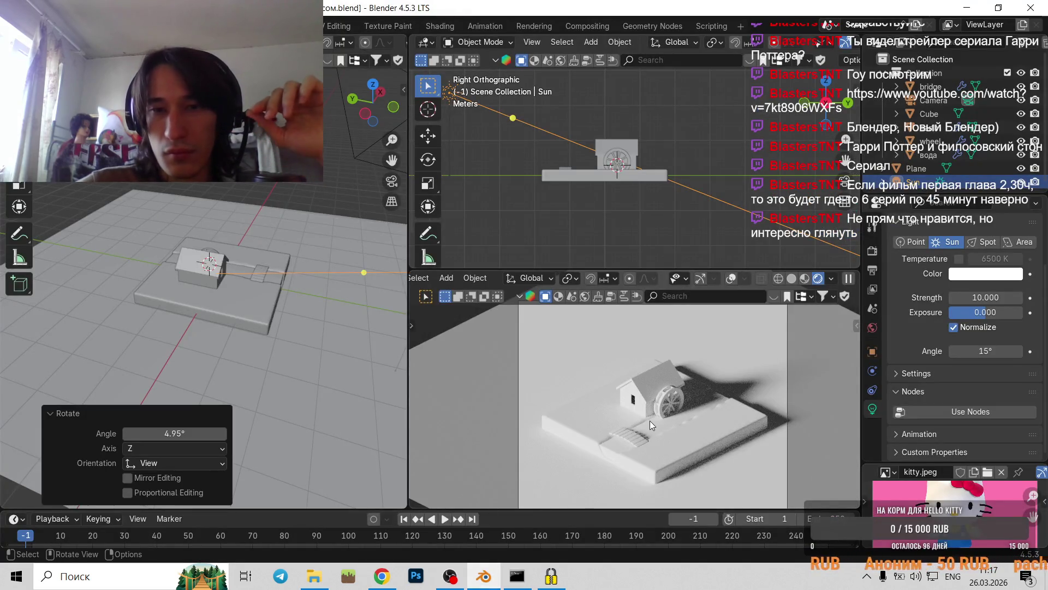
click(389, 580)
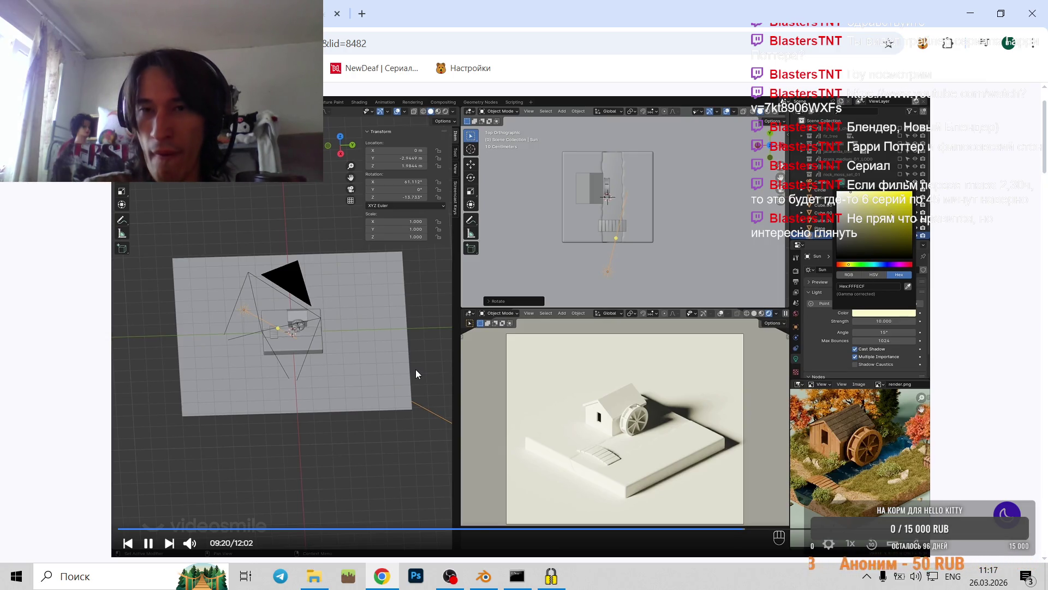
- After watching the tutorial choose a warm off-white sun colour, return to Blender with Alt+Tab
key(alt+Tab)
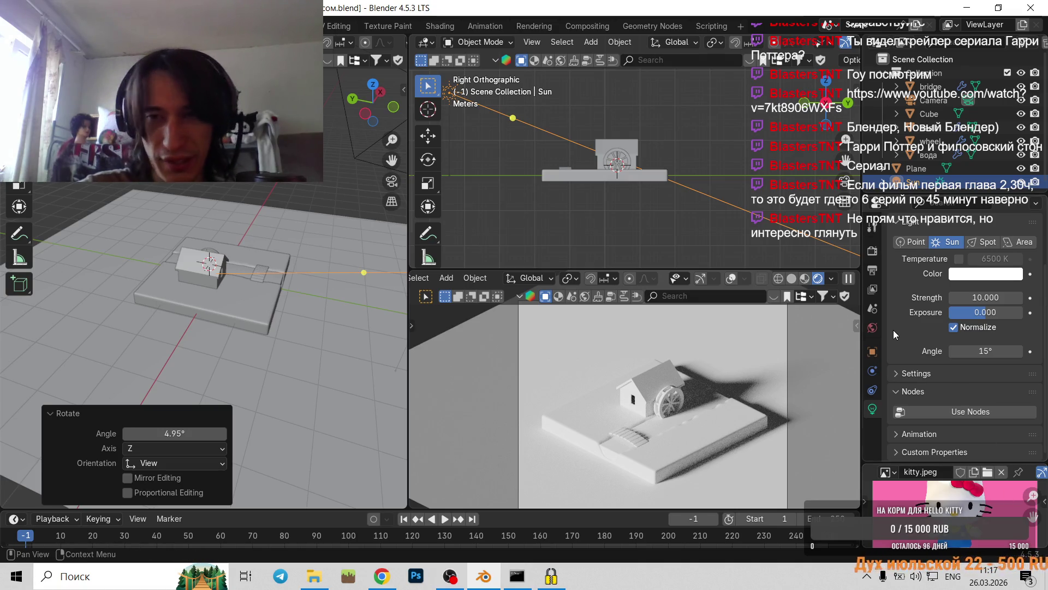
- Set the Sun light's colour to a faint warm white, #FFF7F3
scroll(906, 381, up, 3)
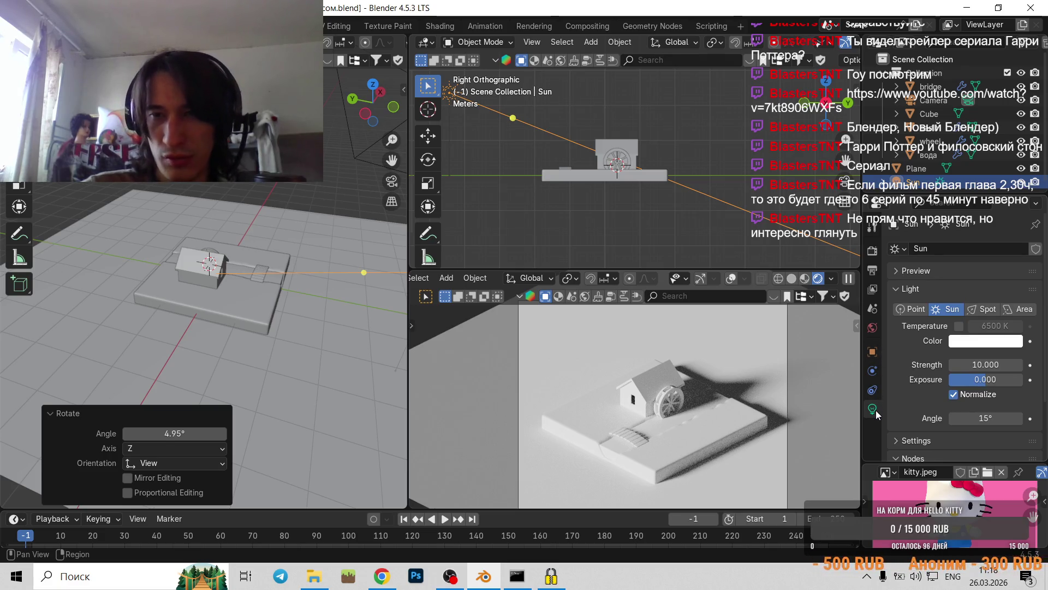
scroll(959, 296, down, 3)
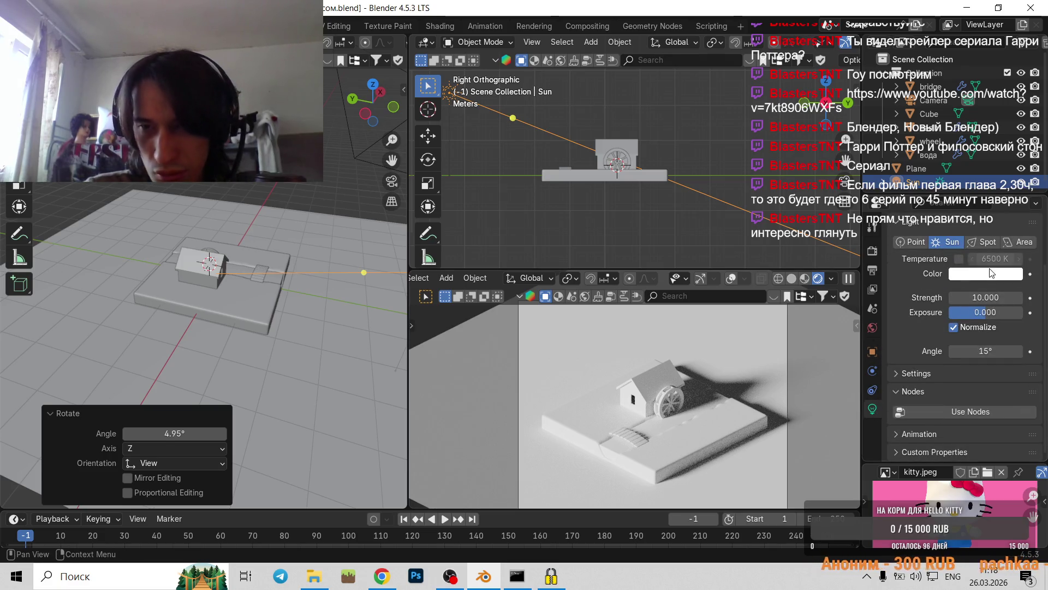
click(997, 274)
mouse_move(972, 165)
mouse_down()
mouse_move(934, 93)
mouse_move(949, 124)
mouse_up()
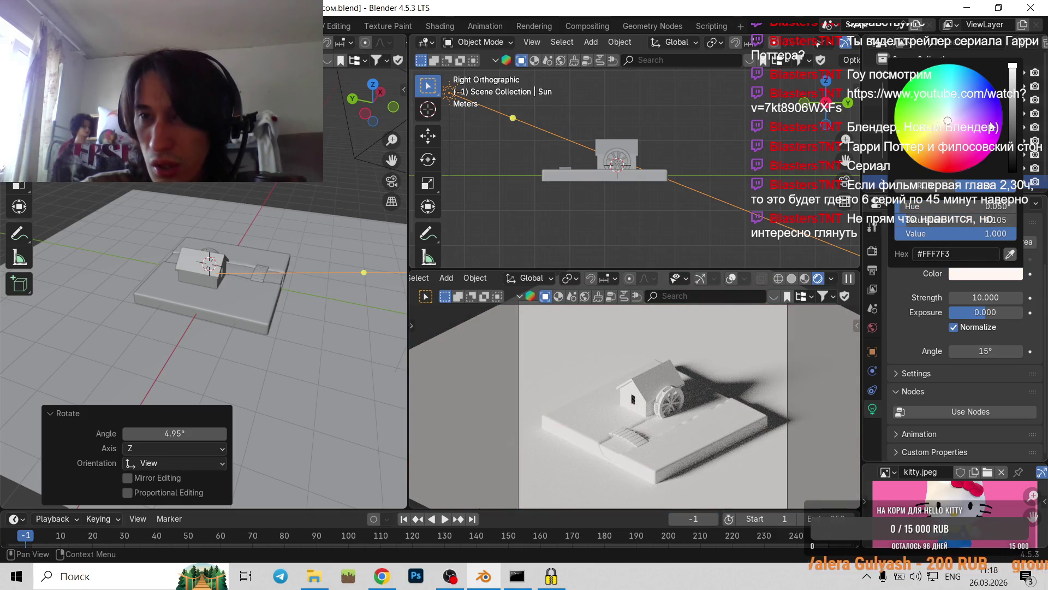
click(920, 188)
click(966, 189)
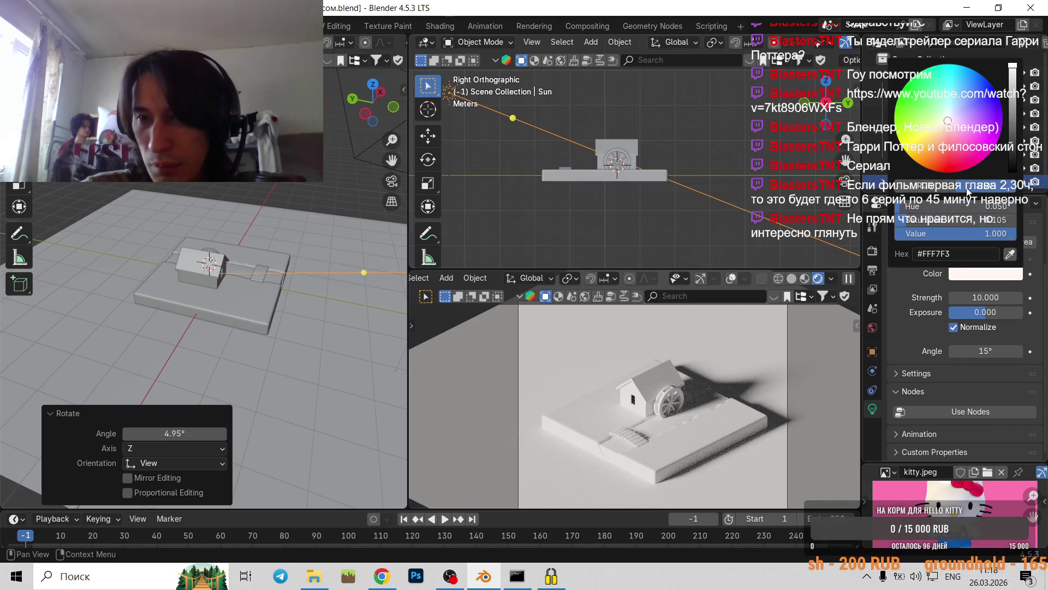
click(936, 277)
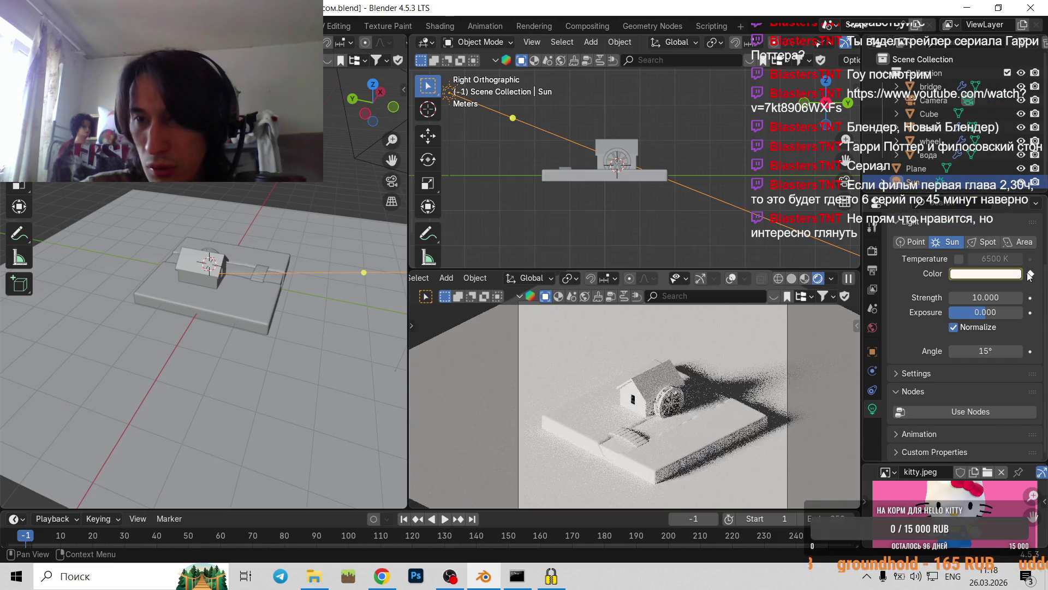
- Remove the accidentally inserted Sun colour keyframe and bring the tutorial video forward
click(1015, 274)
click(1031, 275)
click(1031, 275)
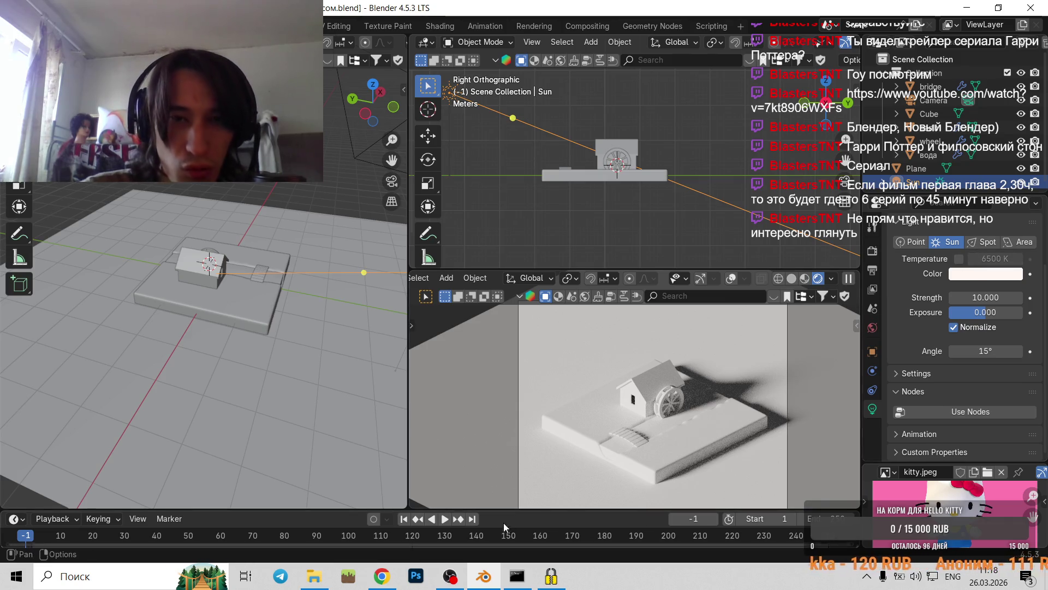
click(407, 577)
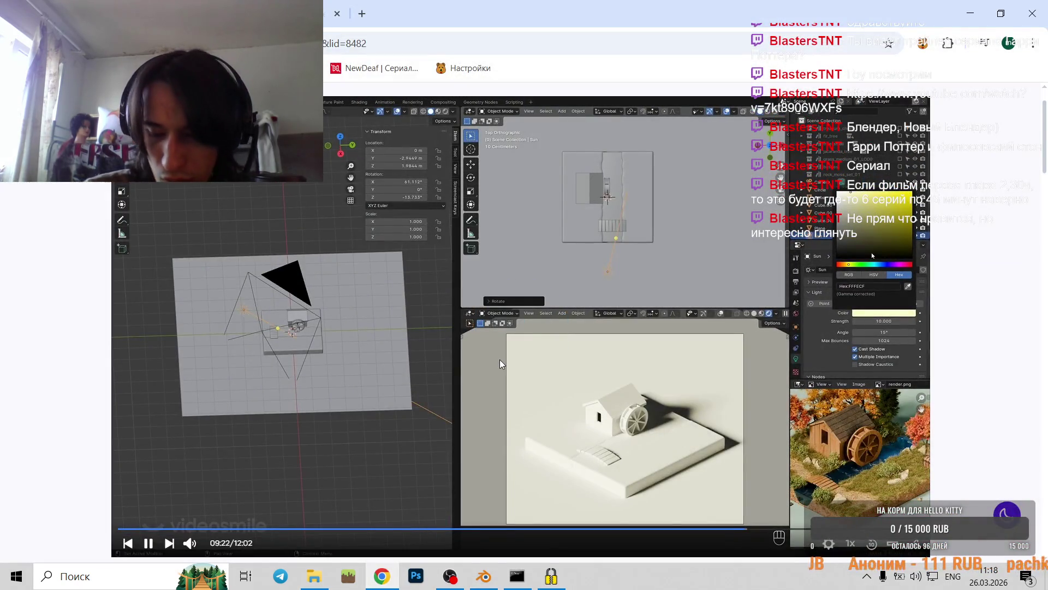
- Replay the tutorial's sun-colour step from 08:53, pause at 09:04, then return to Blender
key(Left)
key(Left)
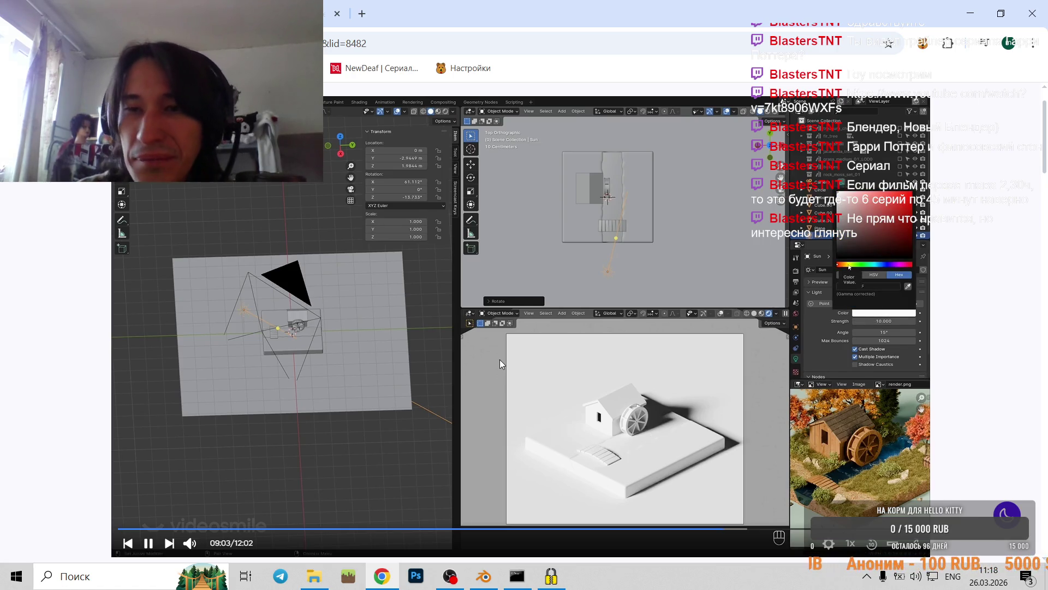
click(500, 361)
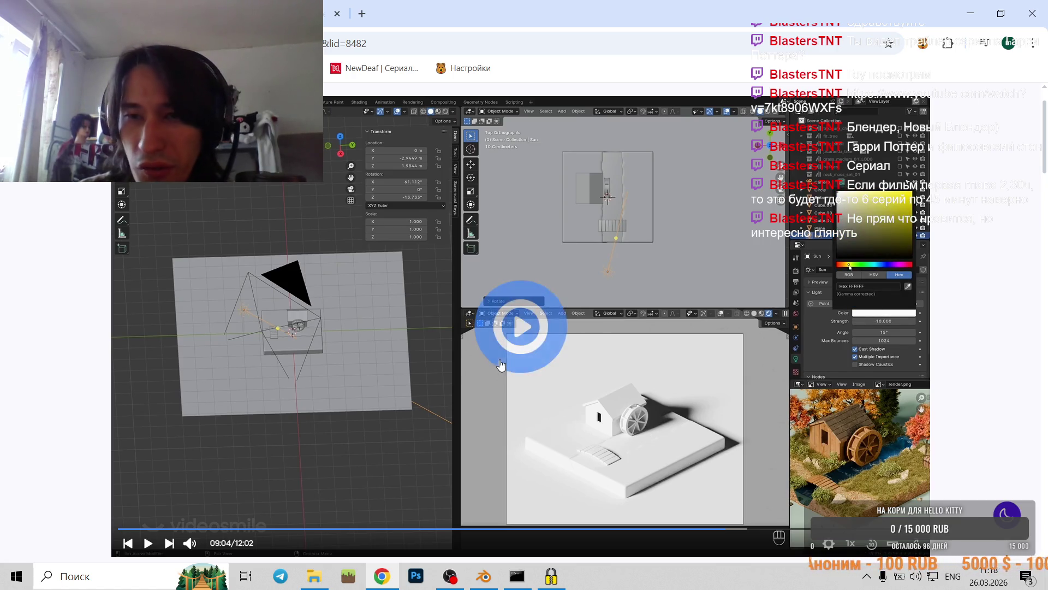
click(489, 577)
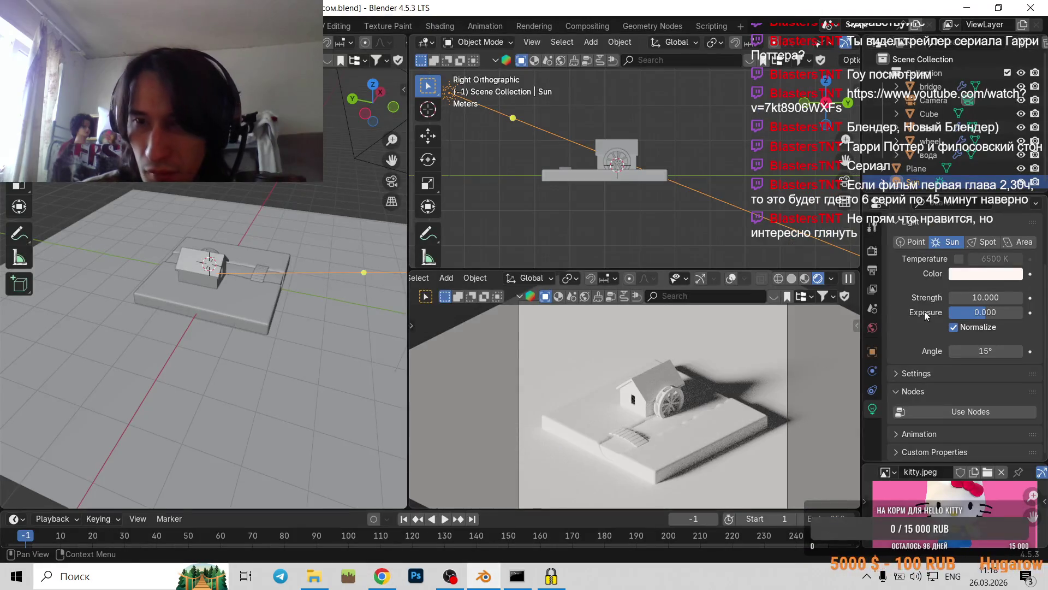
- Change the Sun light colour to pale yellow #FFFAD1, then bring the tutorial back up
click(1003, 272)
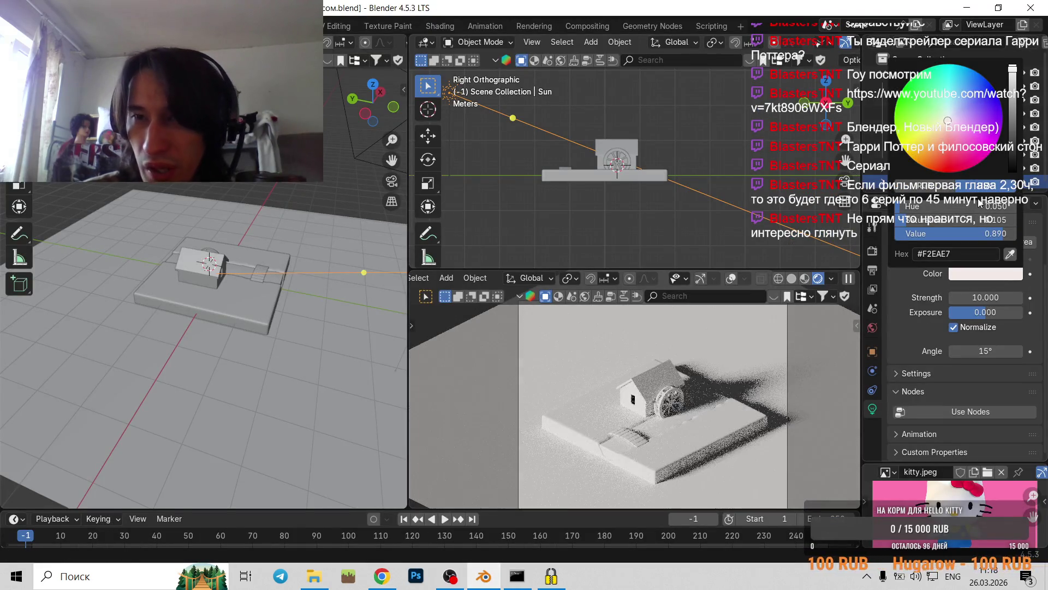
scroll(980, 202, up, 3)
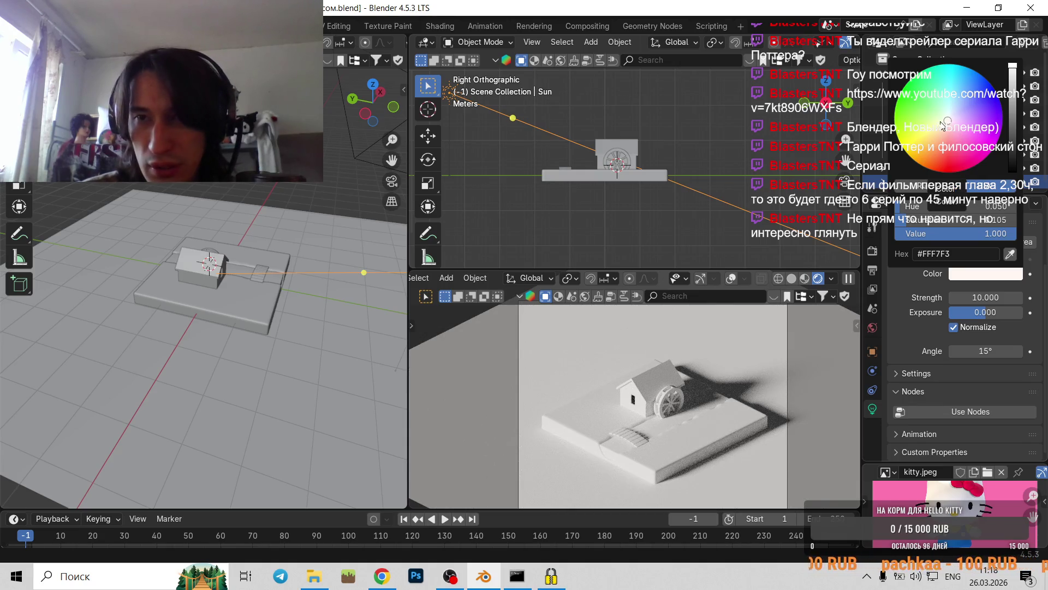
click(941, 125)
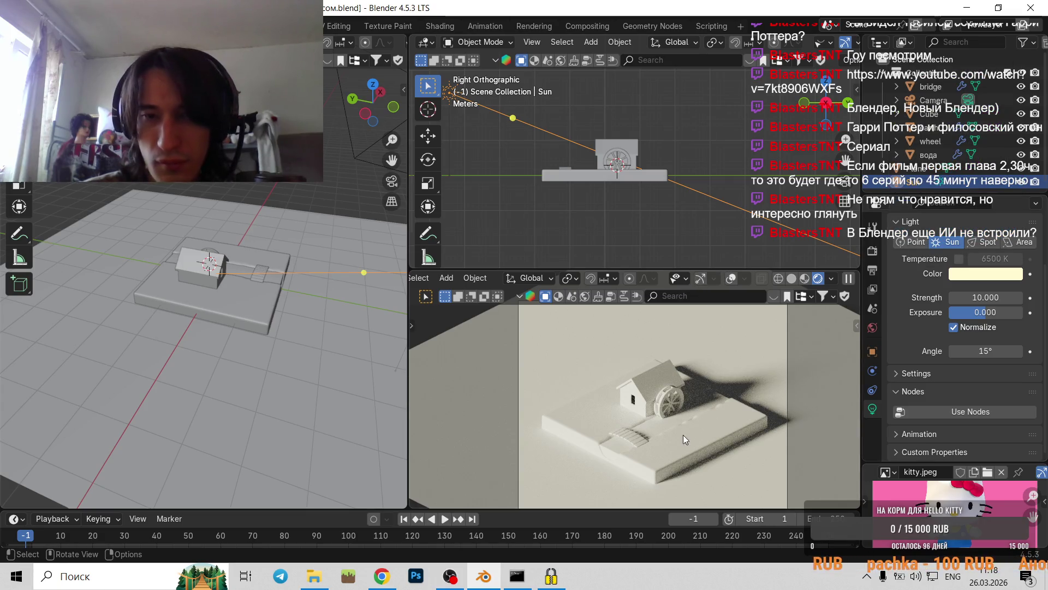
scroll(685, 437, up, 2)
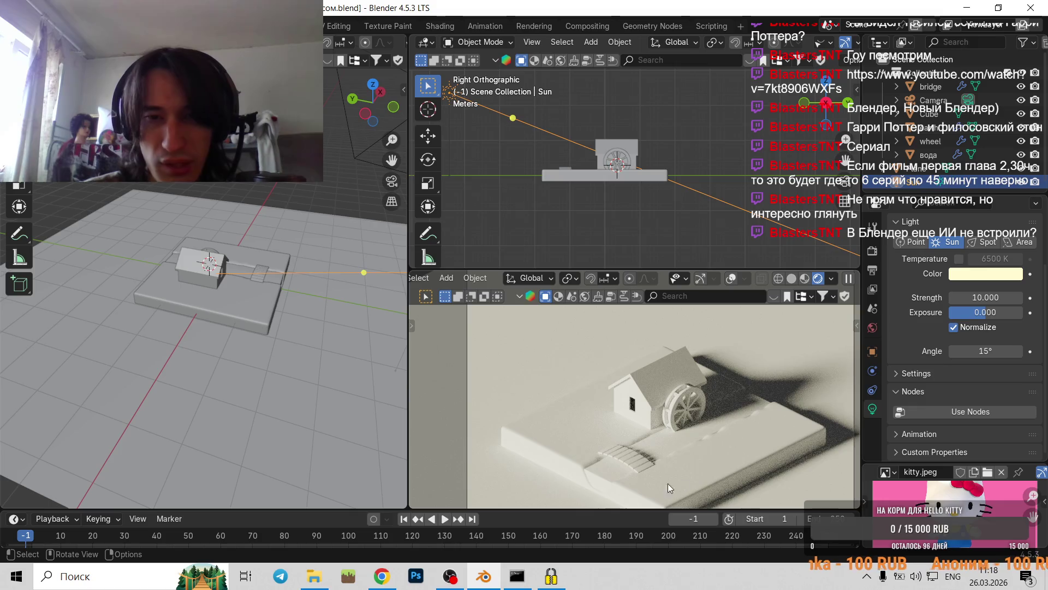
click(382, 576)
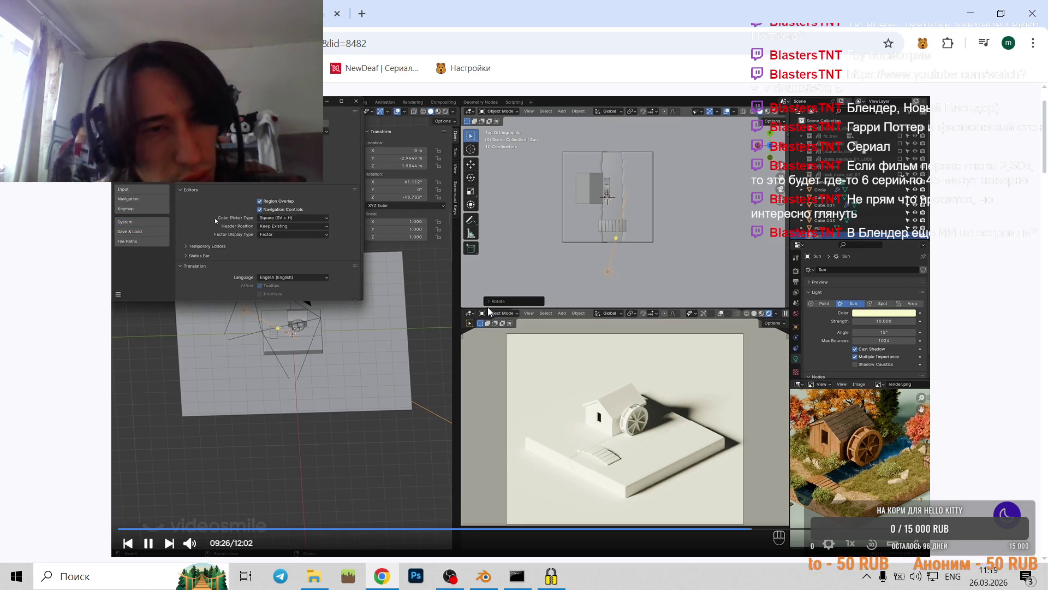
- Play the tutorial on and pause it at 09:35, then return to Blender
click(489, 312)
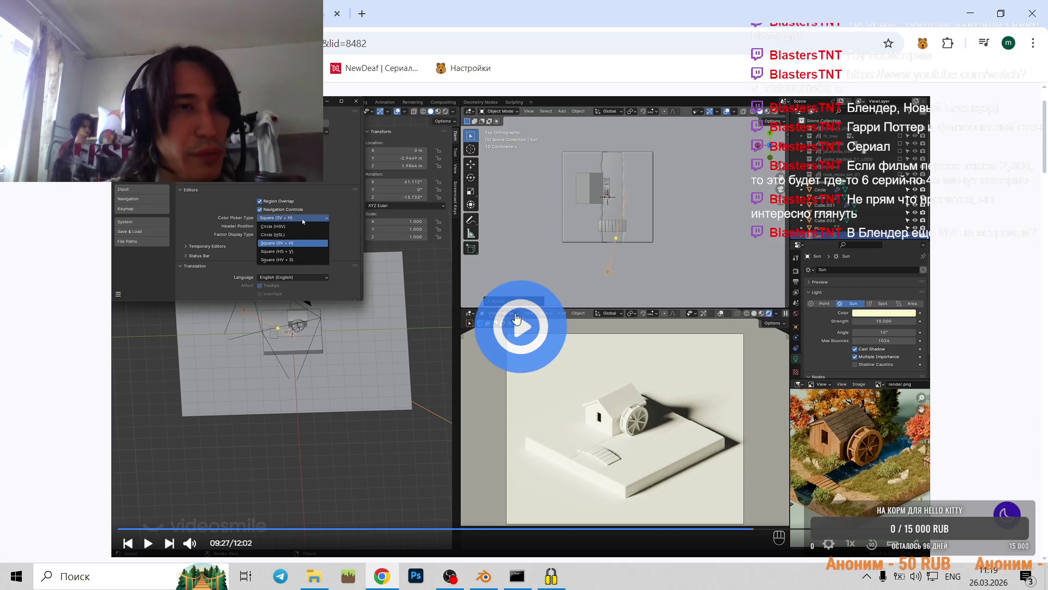
click(488, 312)
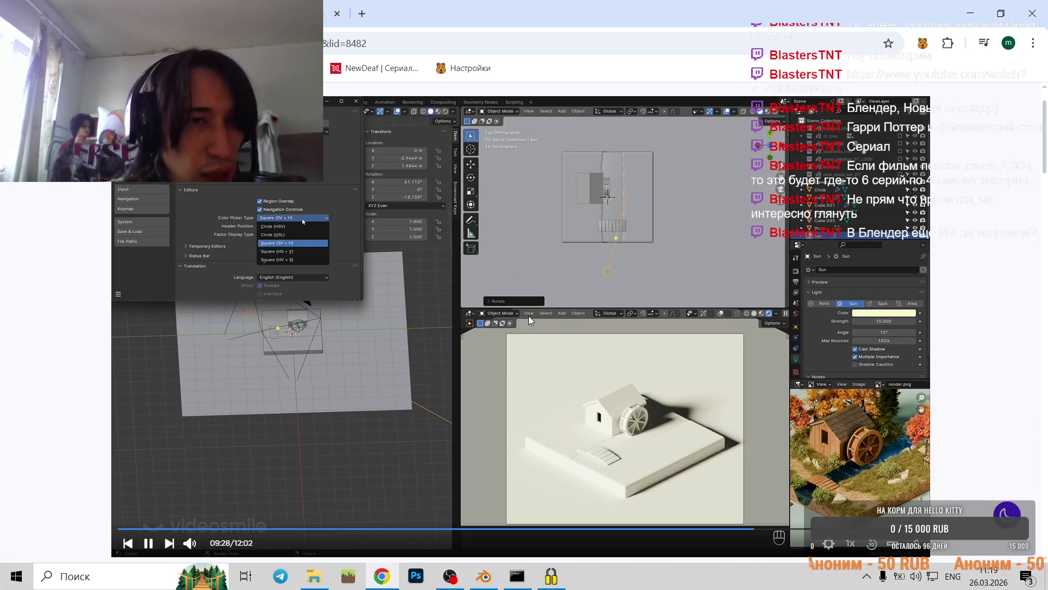
click(576, 332)
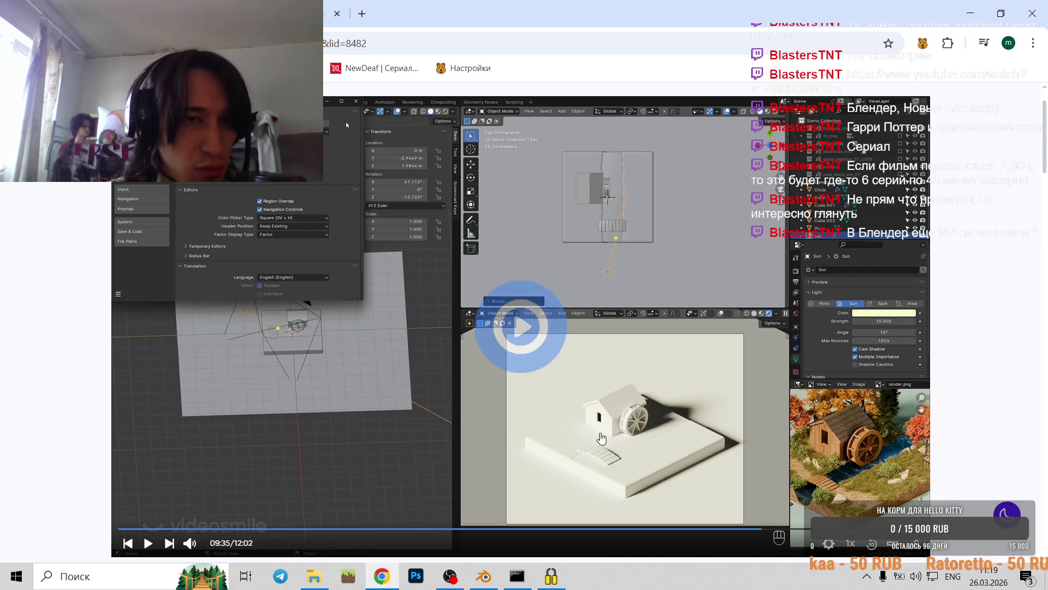
click(473, 578)
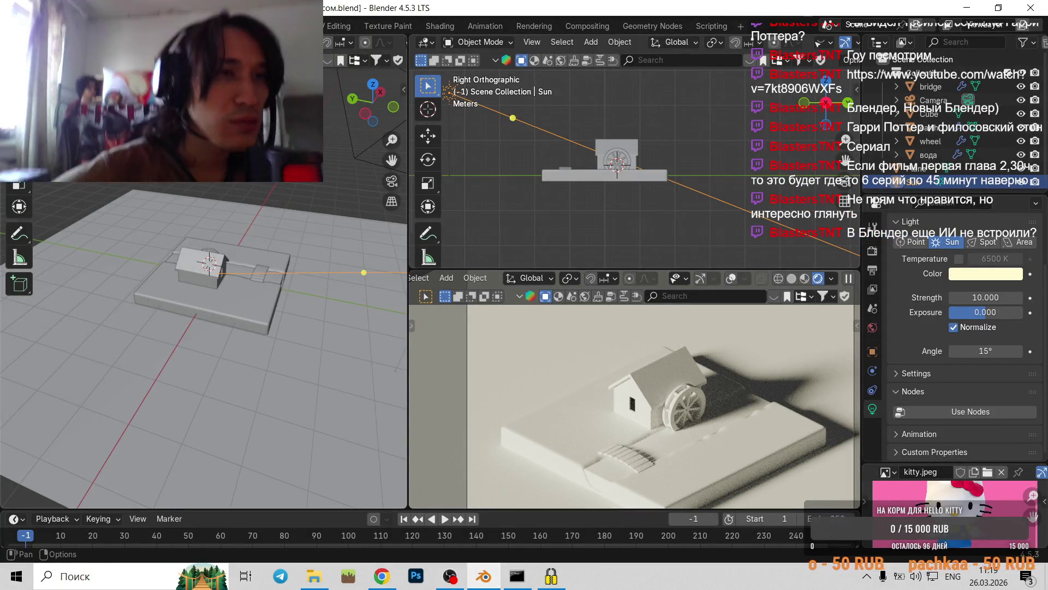
- Open Edit > Preferences on the Interface page, showing the Circle (HSV) colour picker setting
click(26, 26)
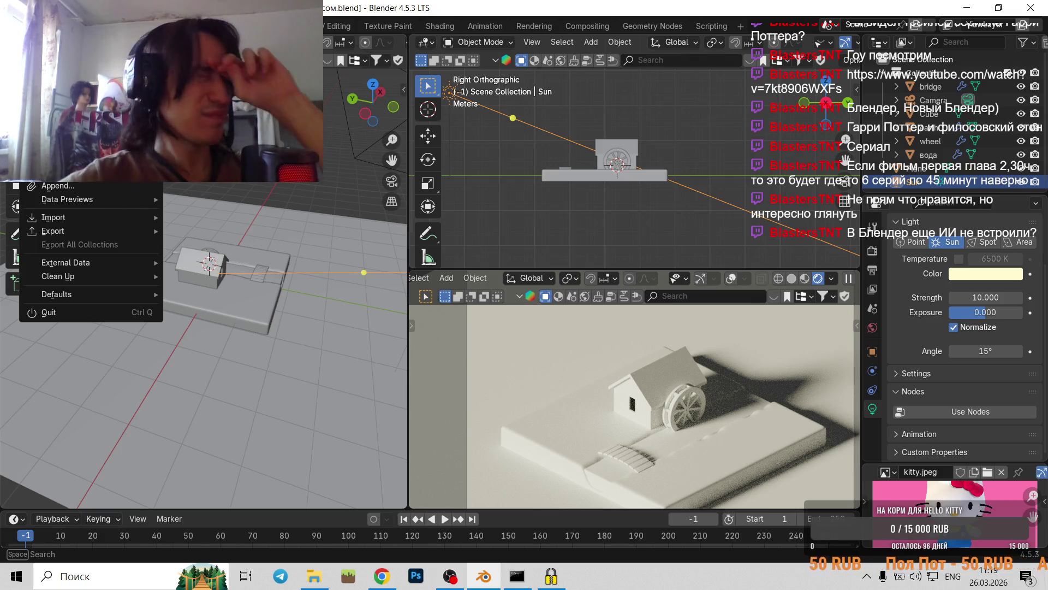
key(Escape)
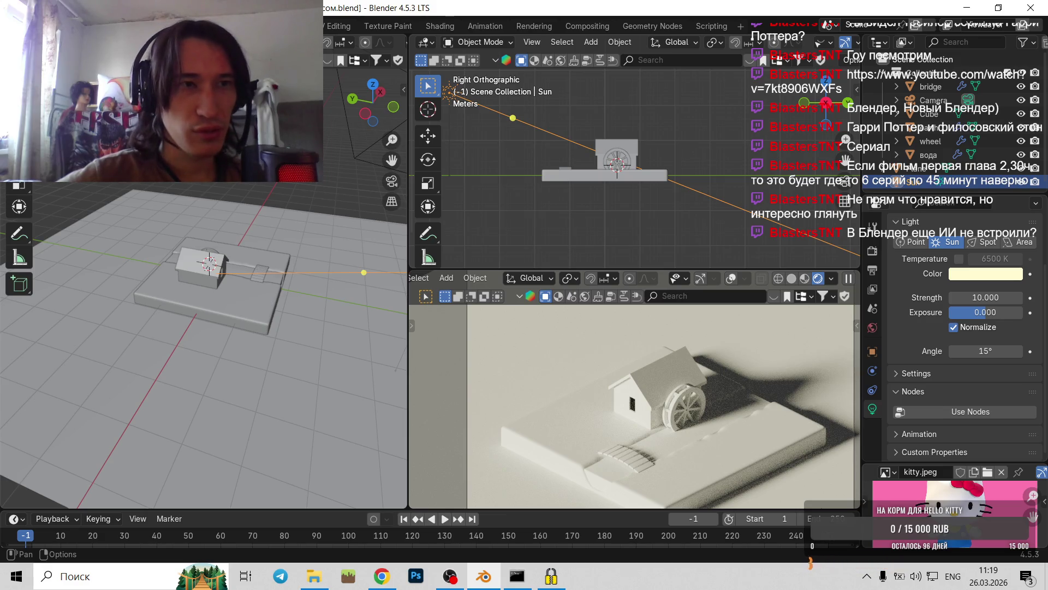
click(53, 26)
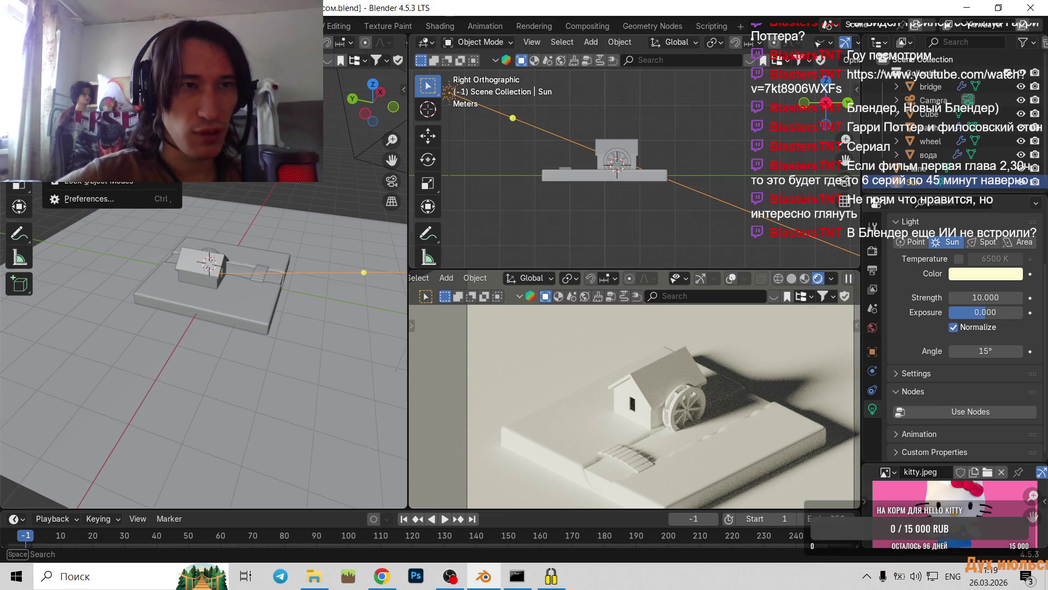
mouse_move(30, 25)
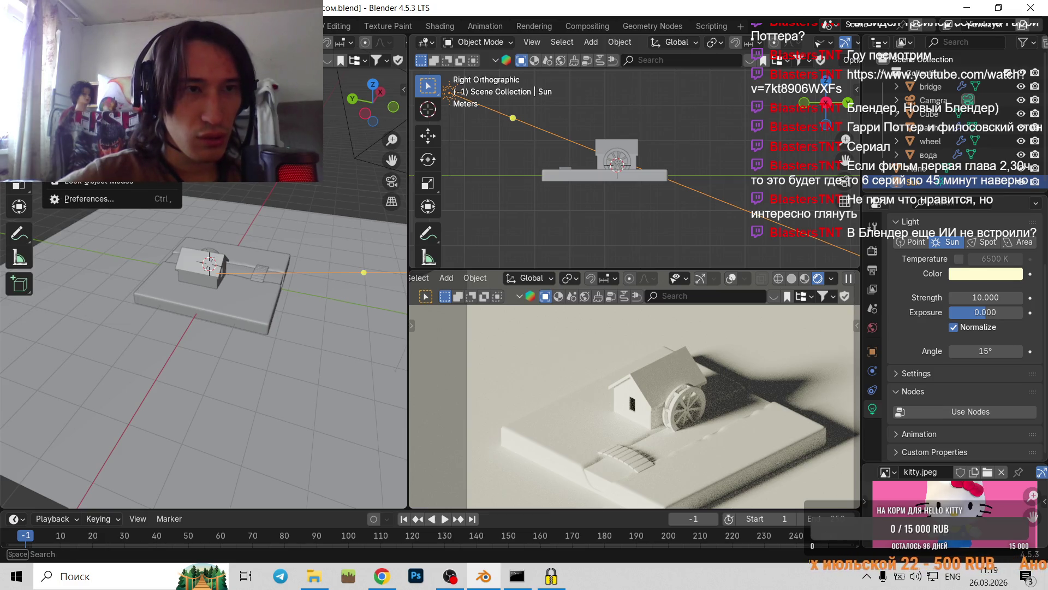
click(75, 203)
click(27, 53)
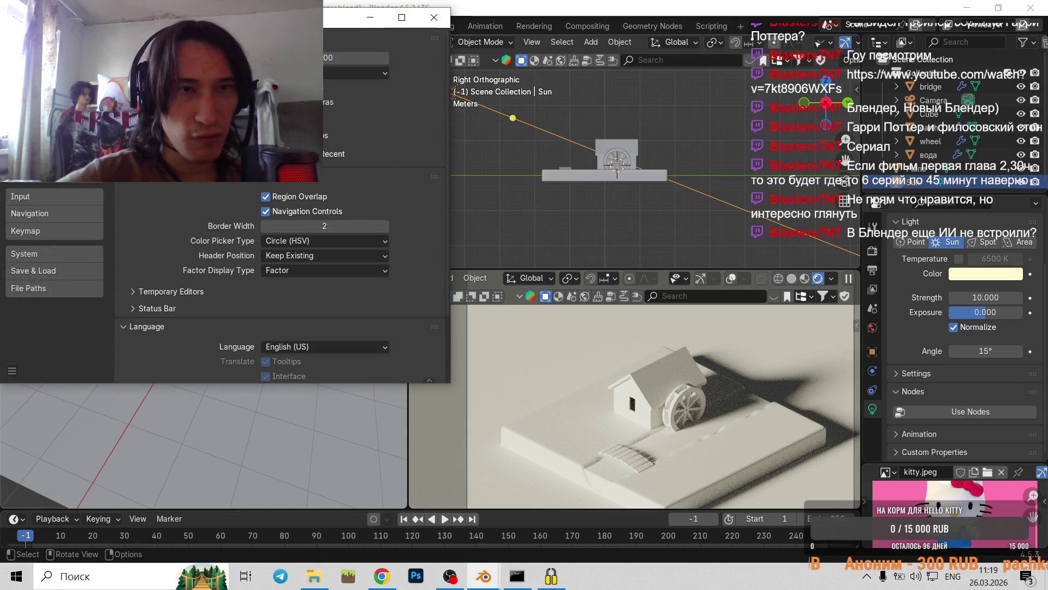
- Set Color Picker Type to Square (SV + H) and check it on the Sun colour swatch
click(330, 239)
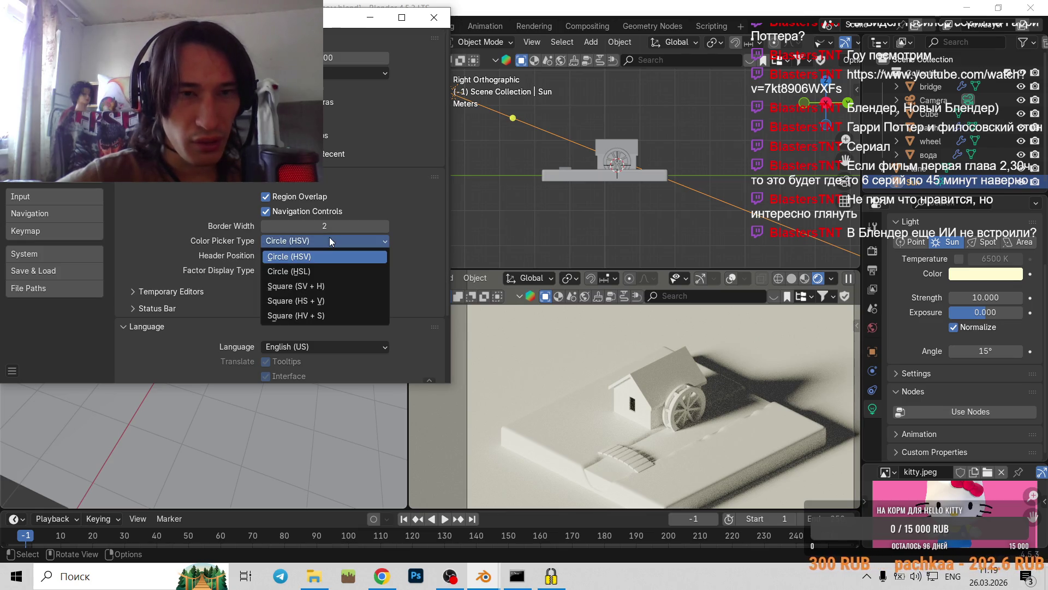
click(321, 287)
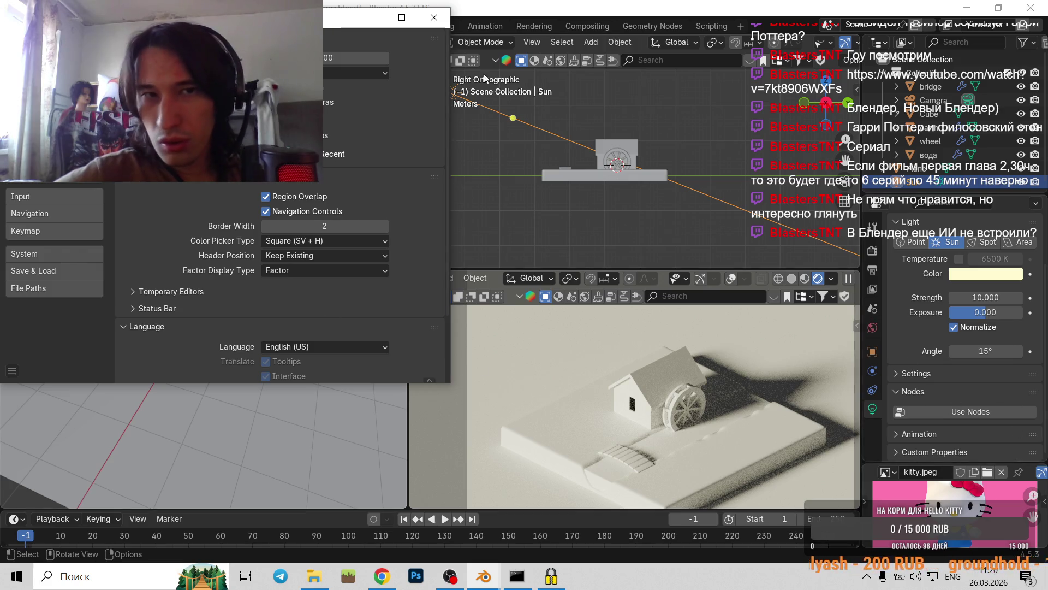
click(434, 17)
click(999, 273)
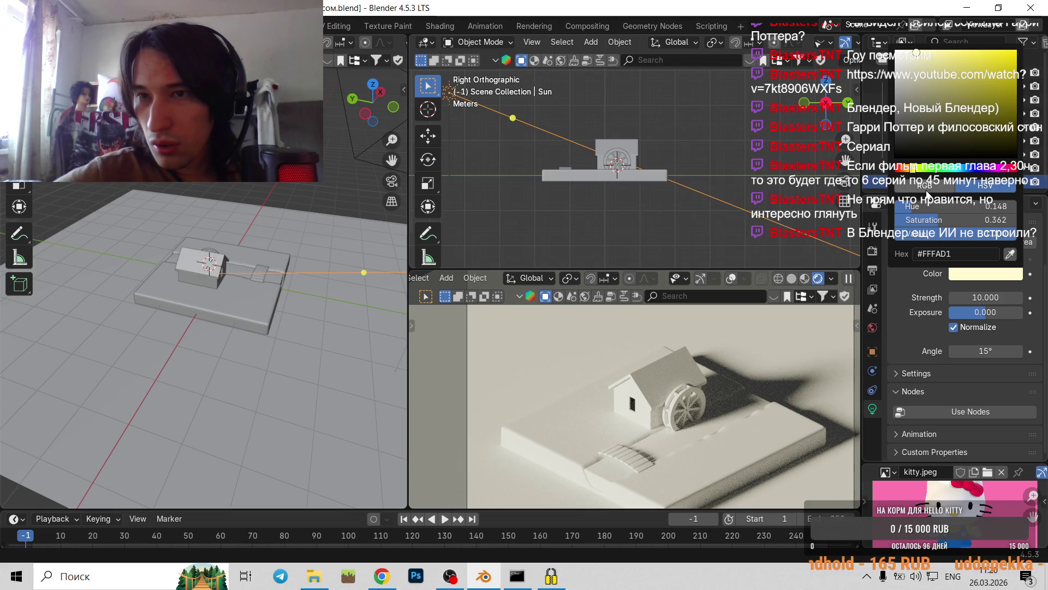
click(926, 195)
click(974, 186)
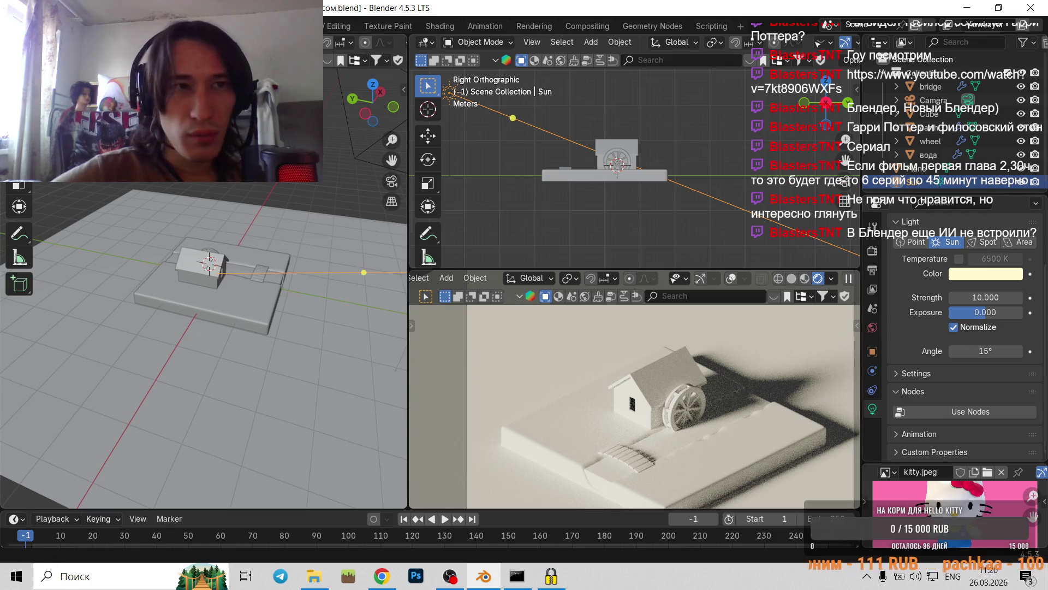
- Compare Square (HV + S) and Square (HS + V) pickers on the Sun swatch, then revert to Square (SV + H)
click(52, 8)
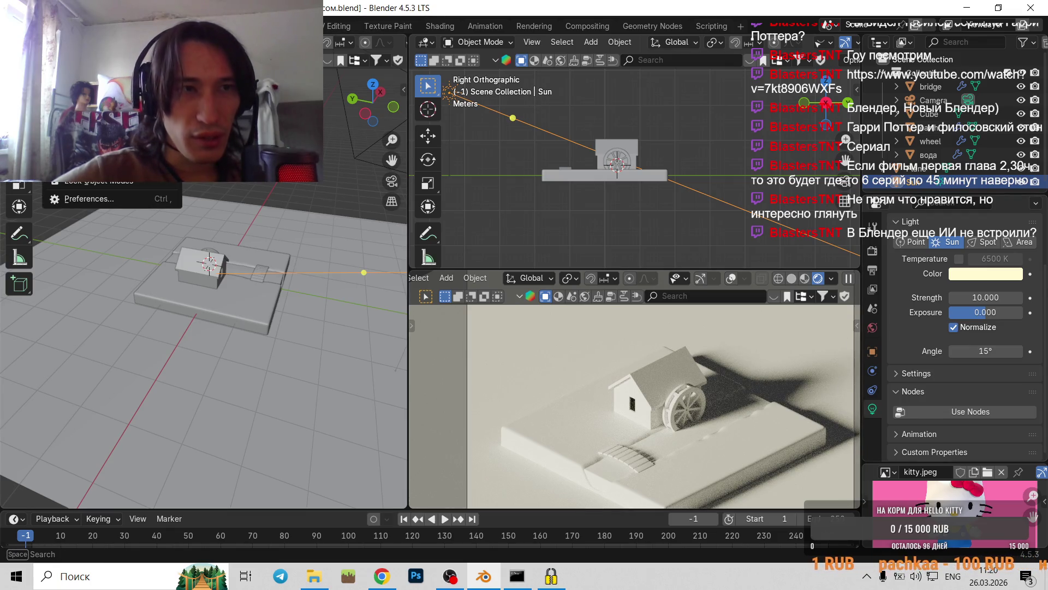
click(116, 204)
click(324, 240)
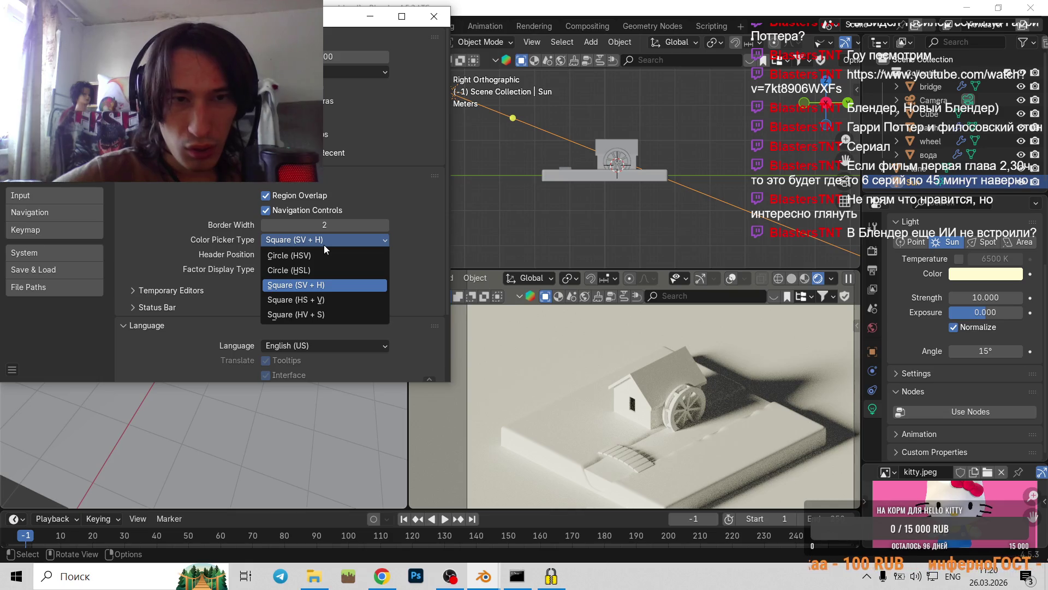
click(342, 317)
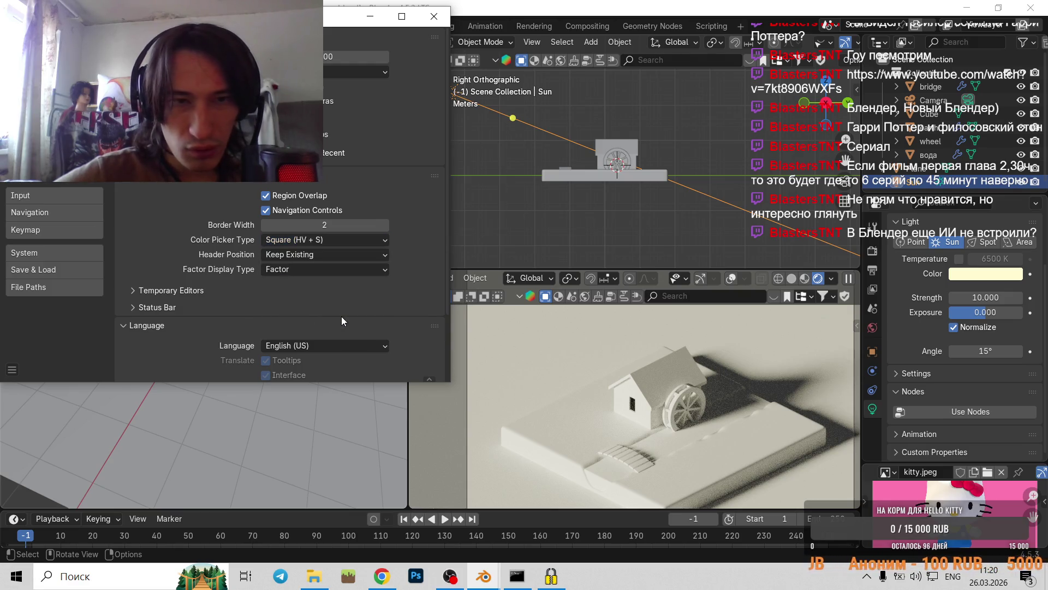
click(994, 274)
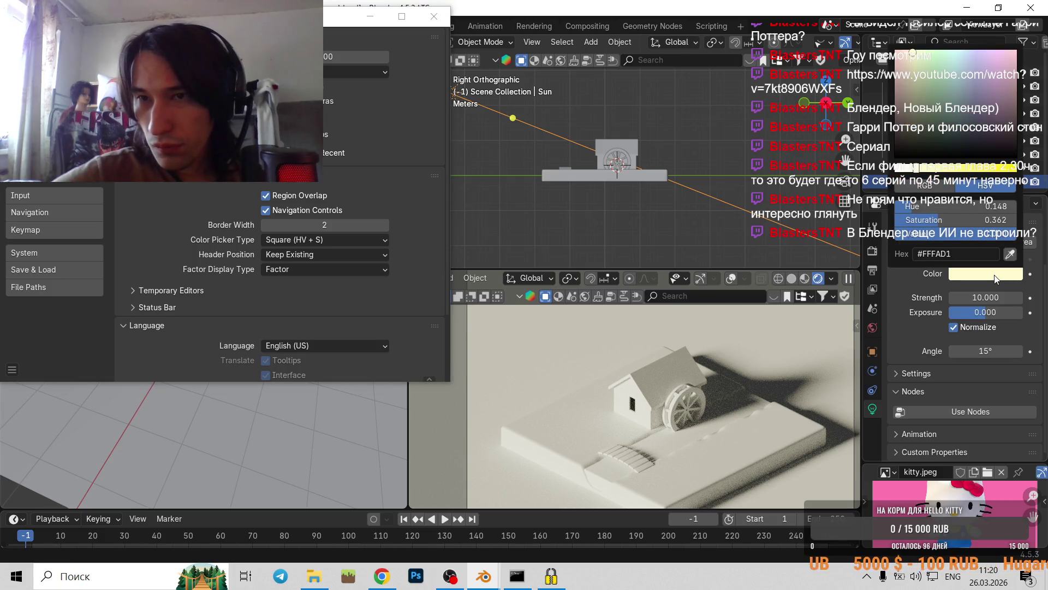
click(291, 243)
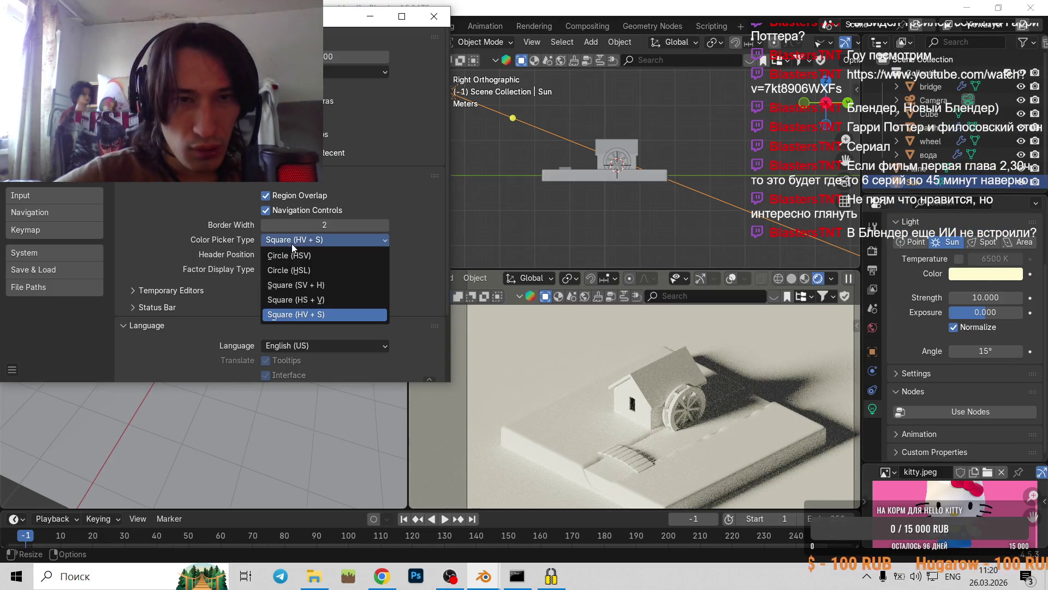
click(309, 299)
click(982, 275)
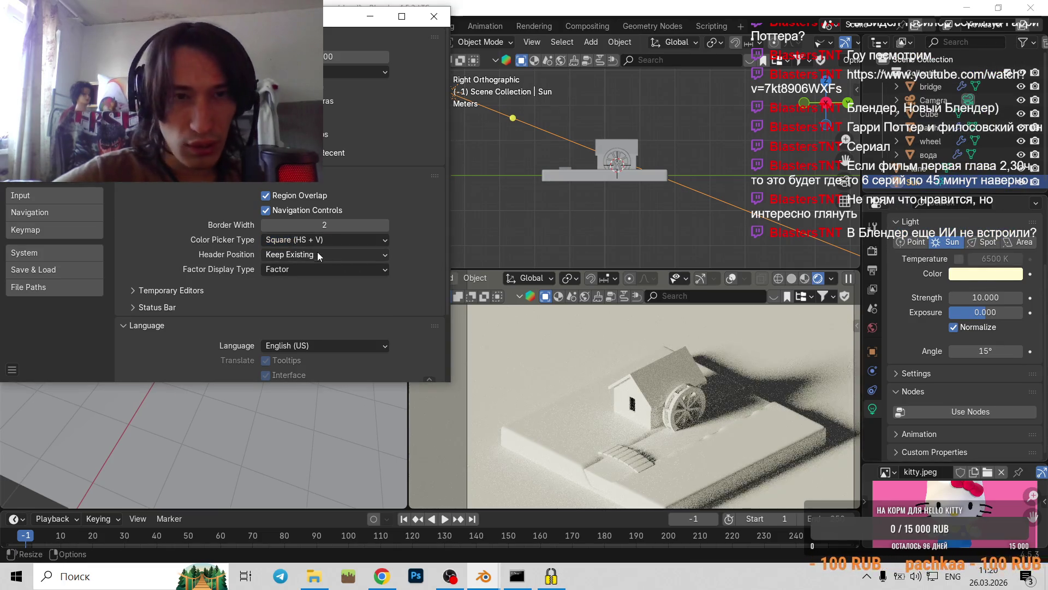
click(309, 240)
click(319, 284)
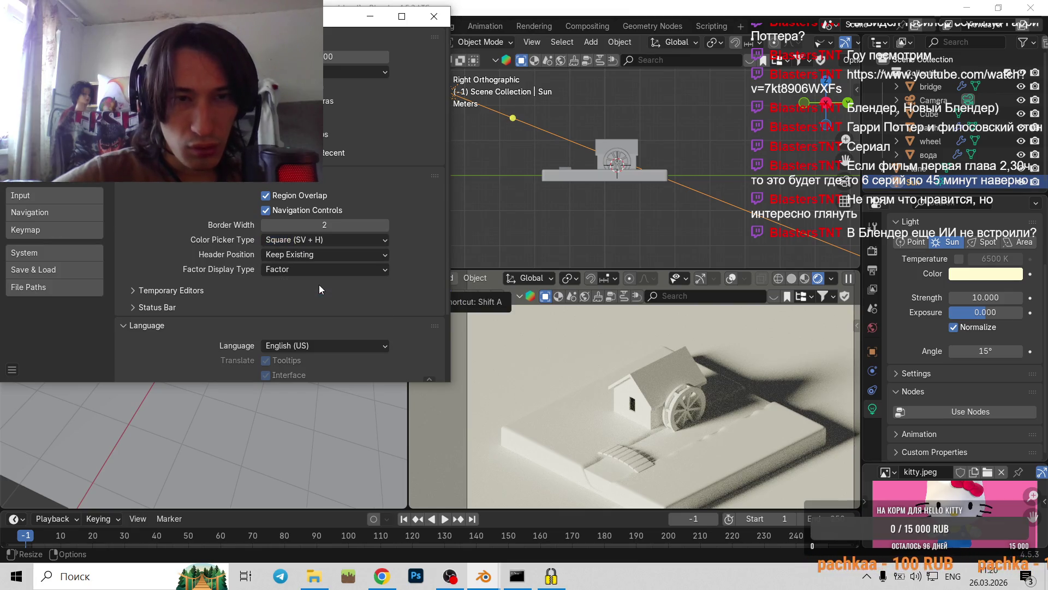
click(389, 574)
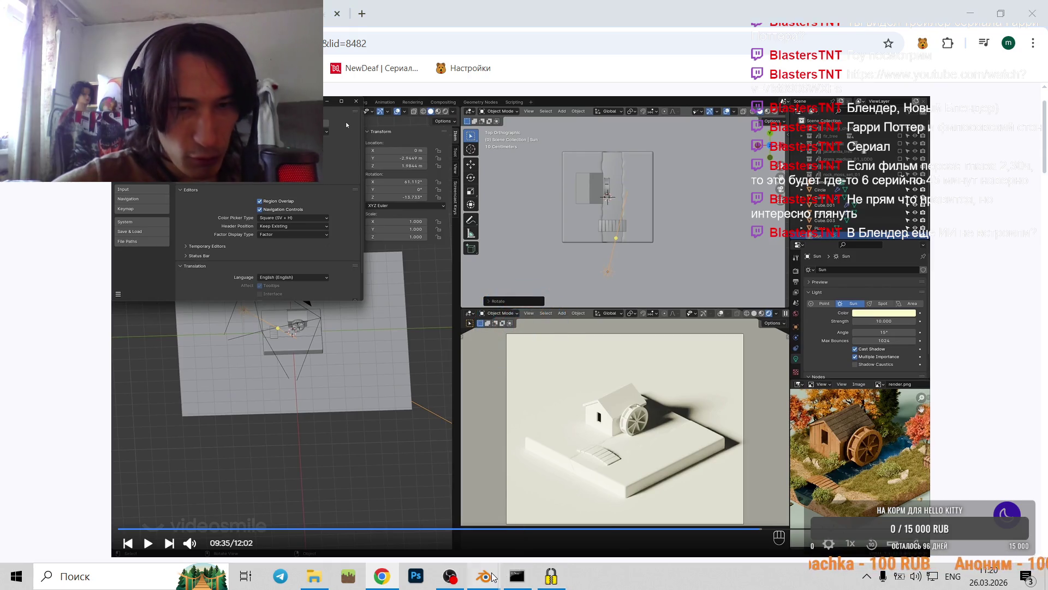
- Back in Blender, try an interface border width of 3, then set it back to 2
mouse_move(484, 576)
click(466, 516)
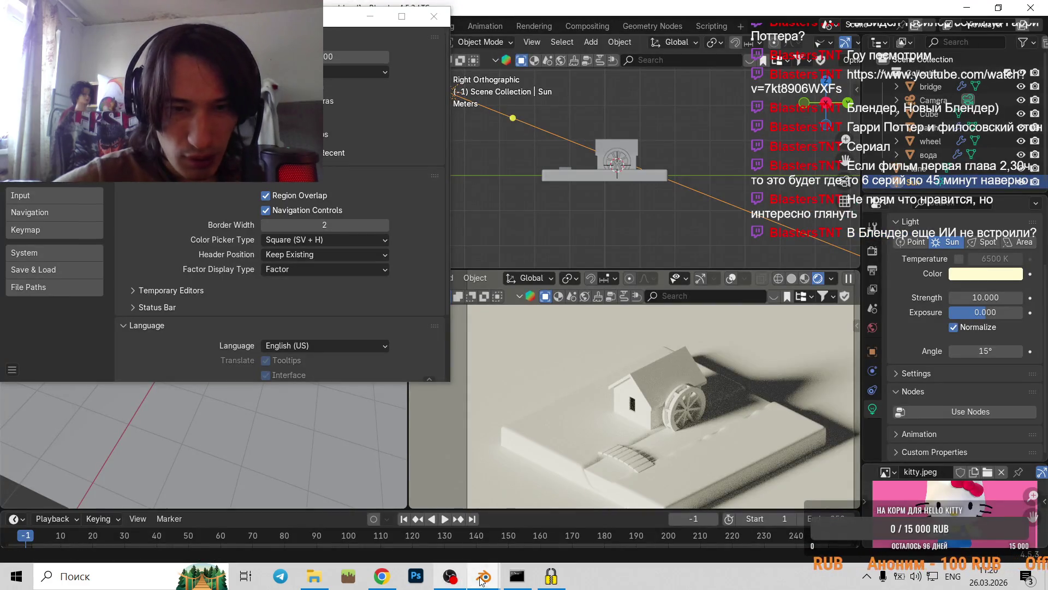
click(330, 241)
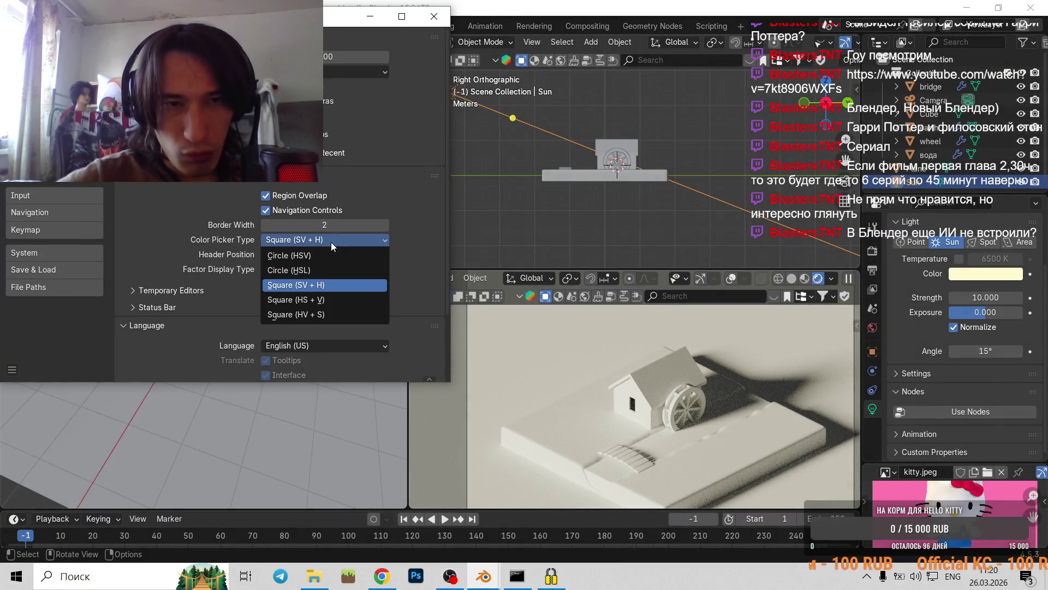
click(382, 225)
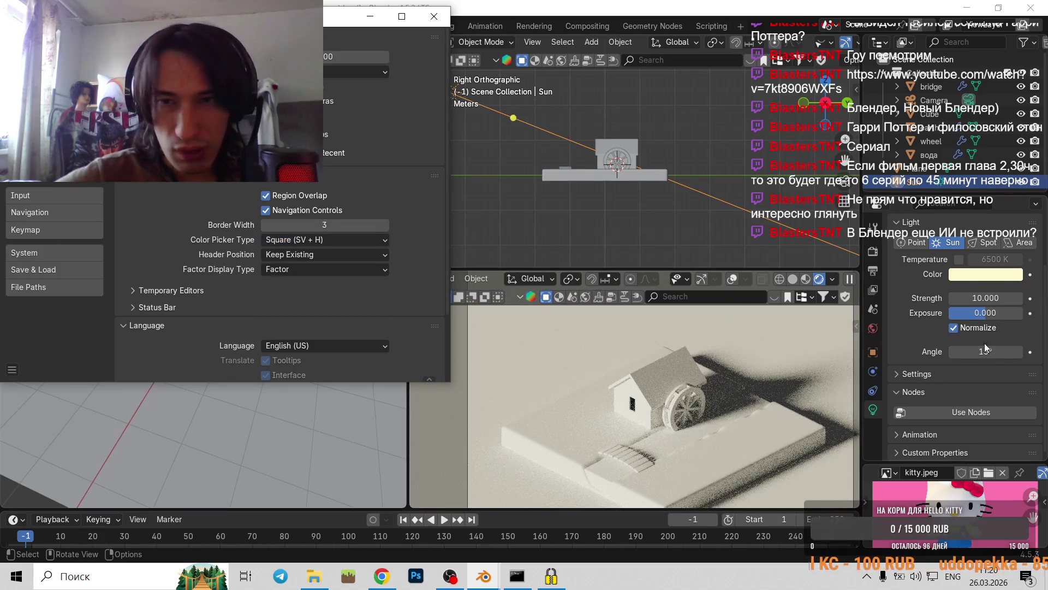
click(982, 278)
click(264, 225)
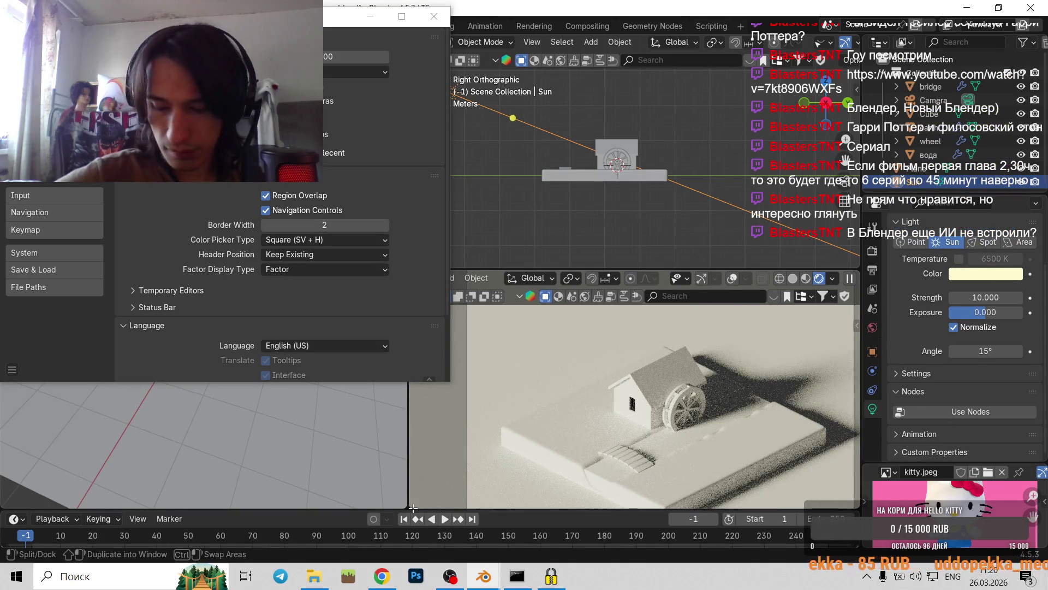
- Check the tutorial again, then make the ground Plane the active object in the Outliner
click(381, 576)
click(440, 348)
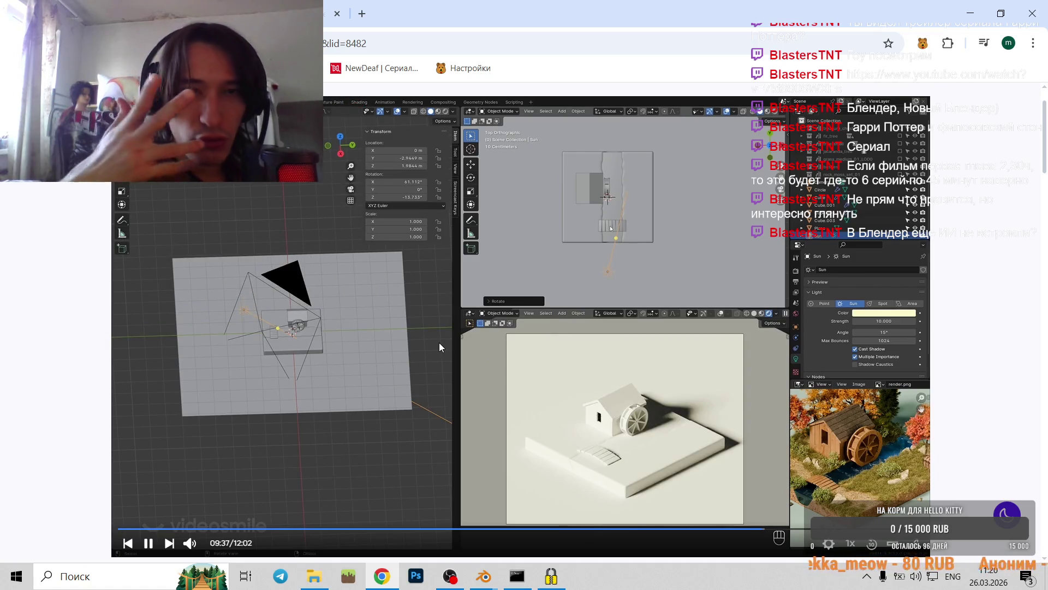
click(441, 347)
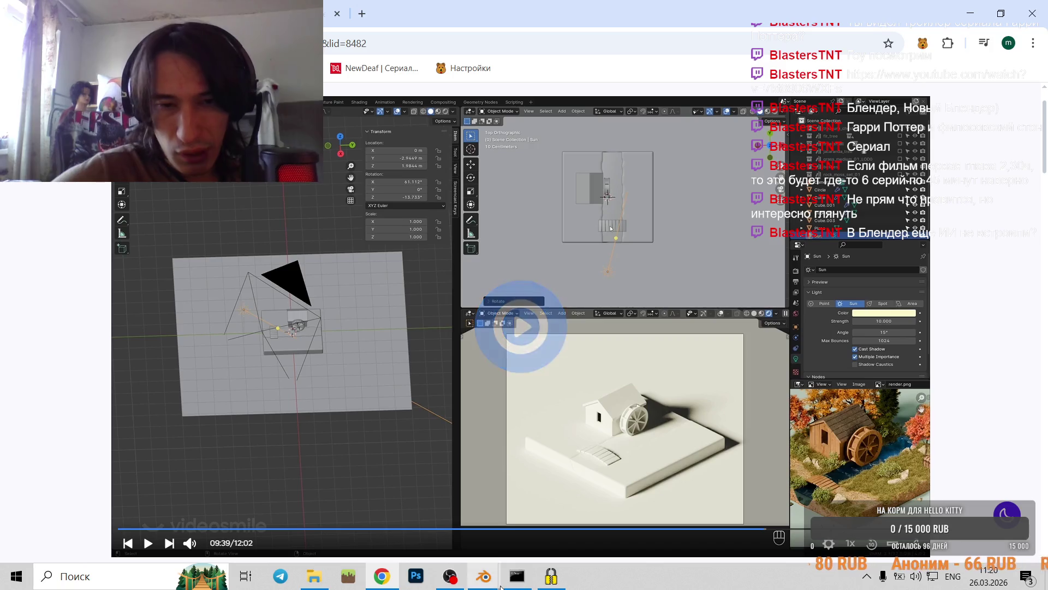
mouse_move(484, 576)
click(519, 497)
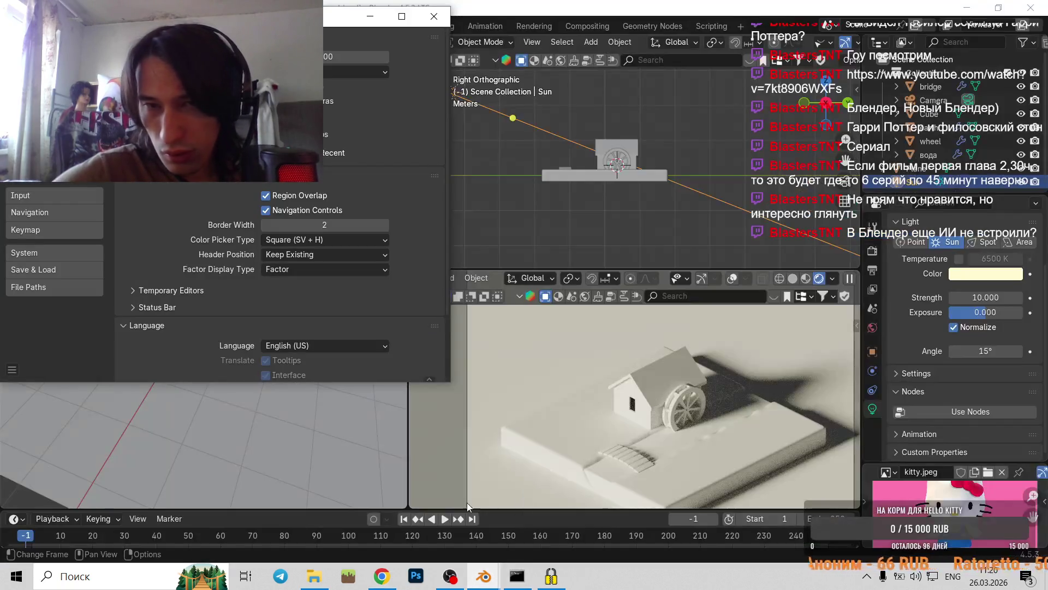
click(983, 276)
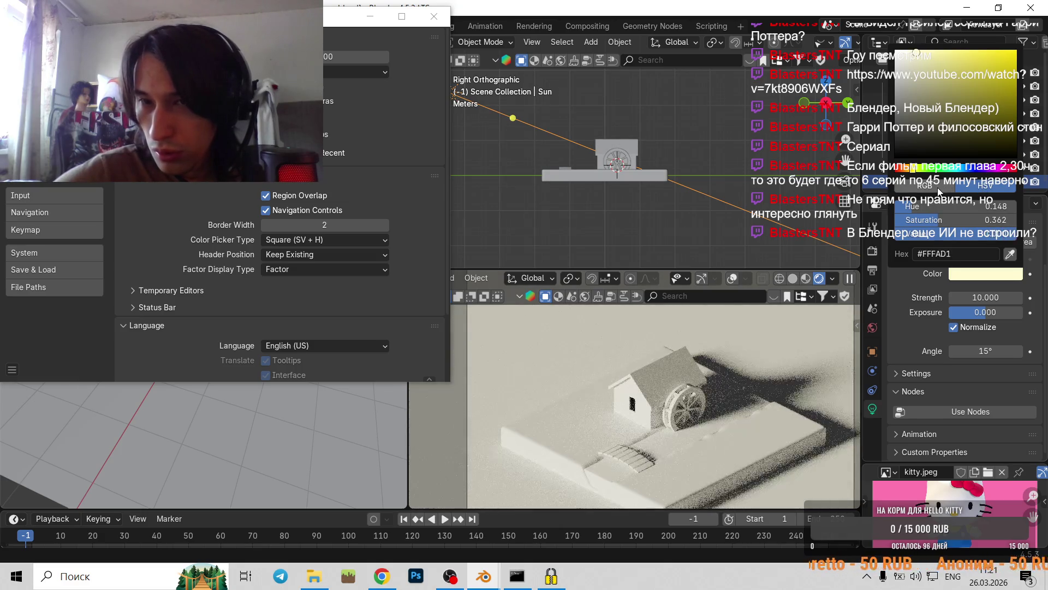
click(787, 367)
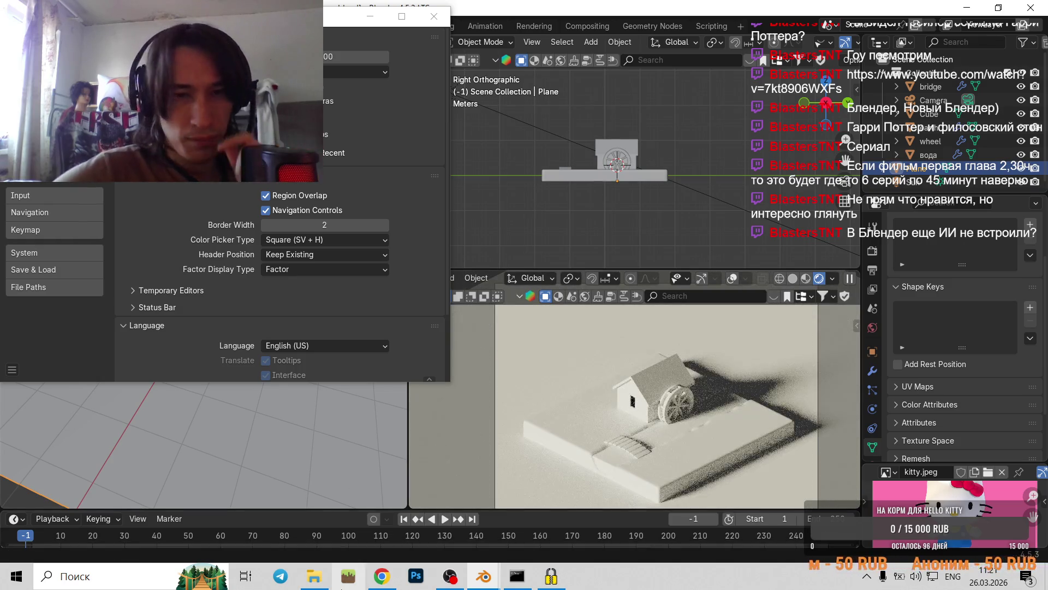
click(382, 575)
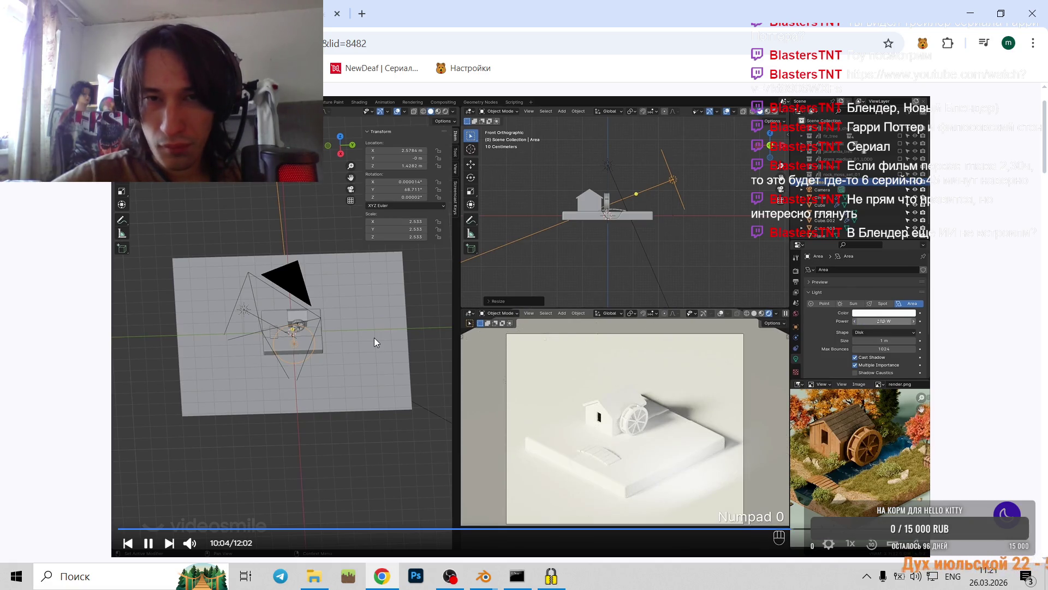
- Return to Blender, select the Sun lamp, and move it along Y and rotate it
click(532, 344)
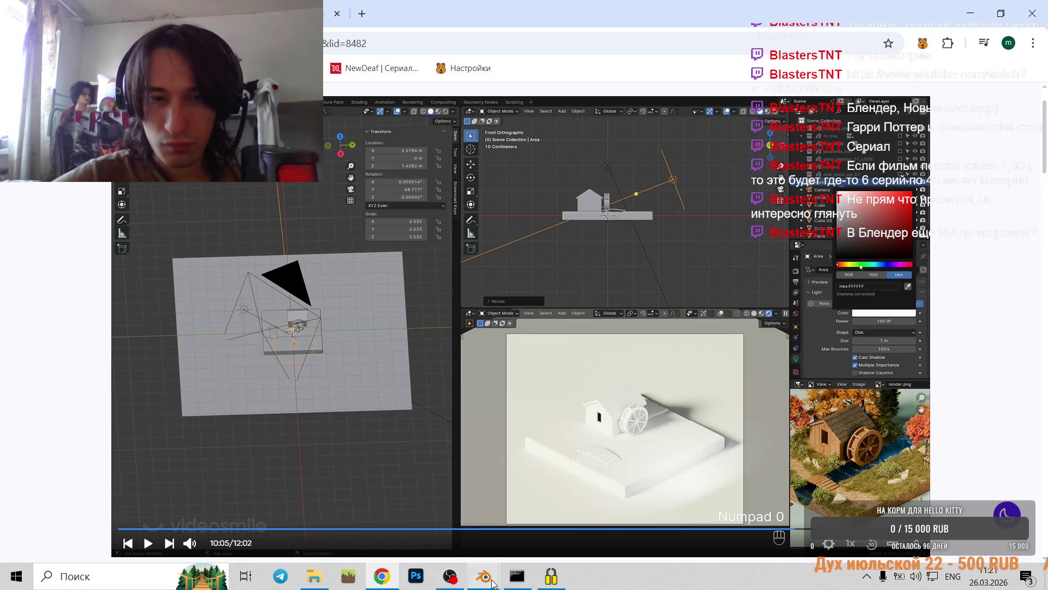
mouse_move(484, 576)
click(506, 553)
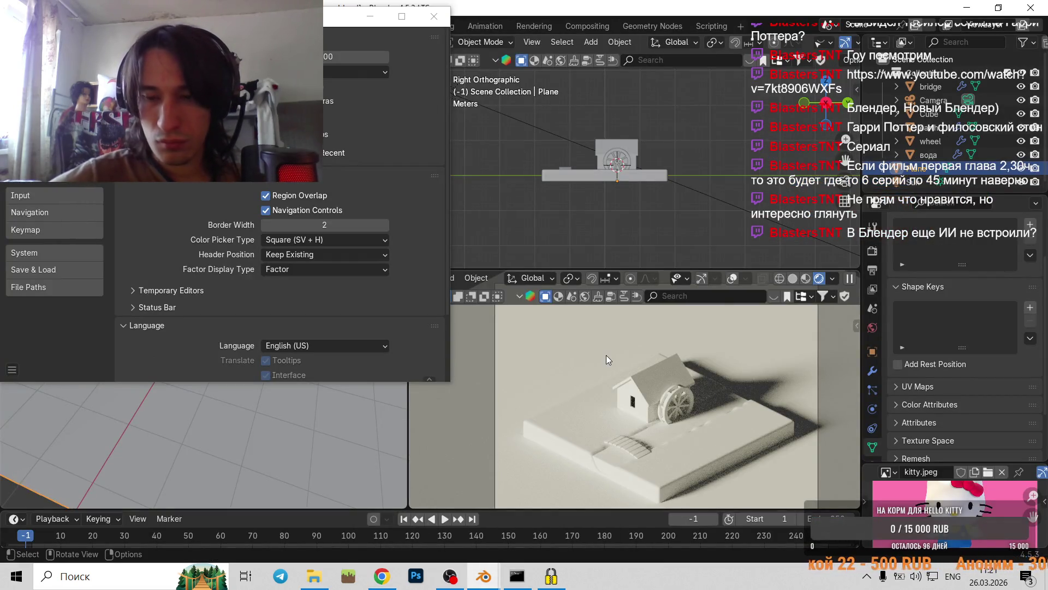
scroll(638, 175, down, 3)
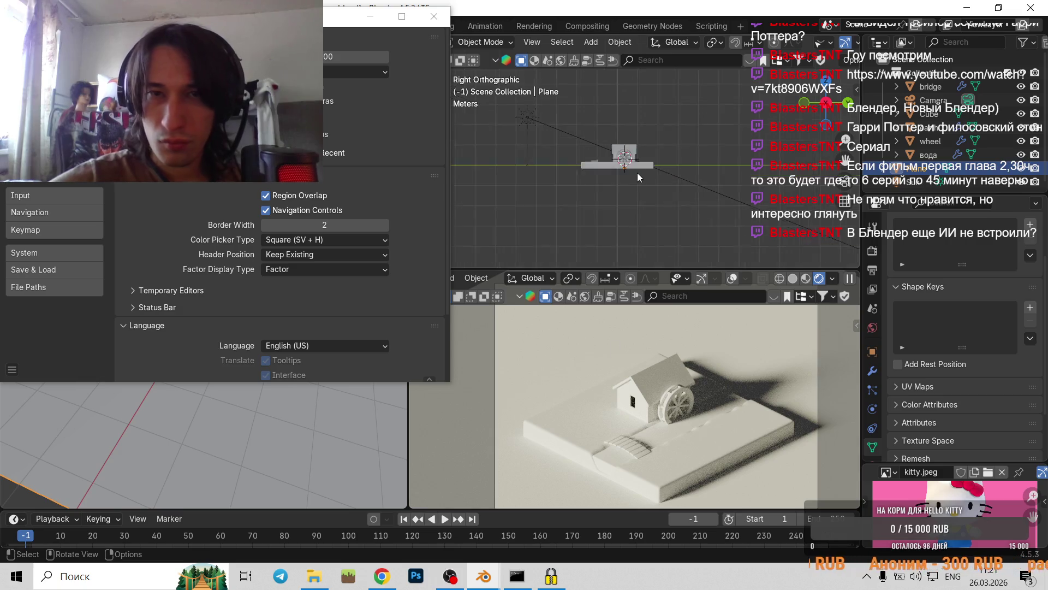
click(569, 127)
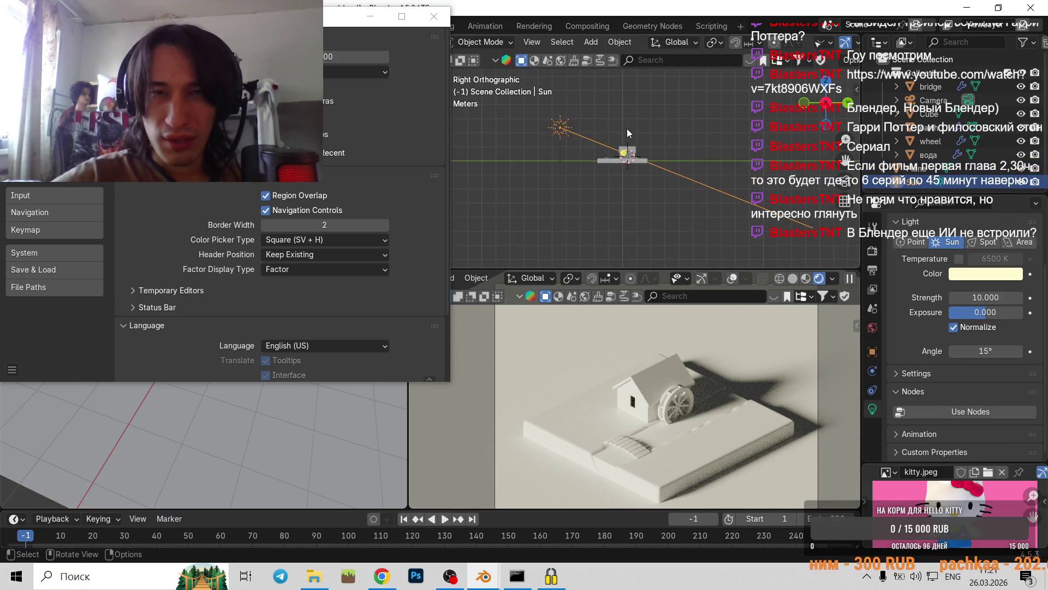
key(g)
key(z)
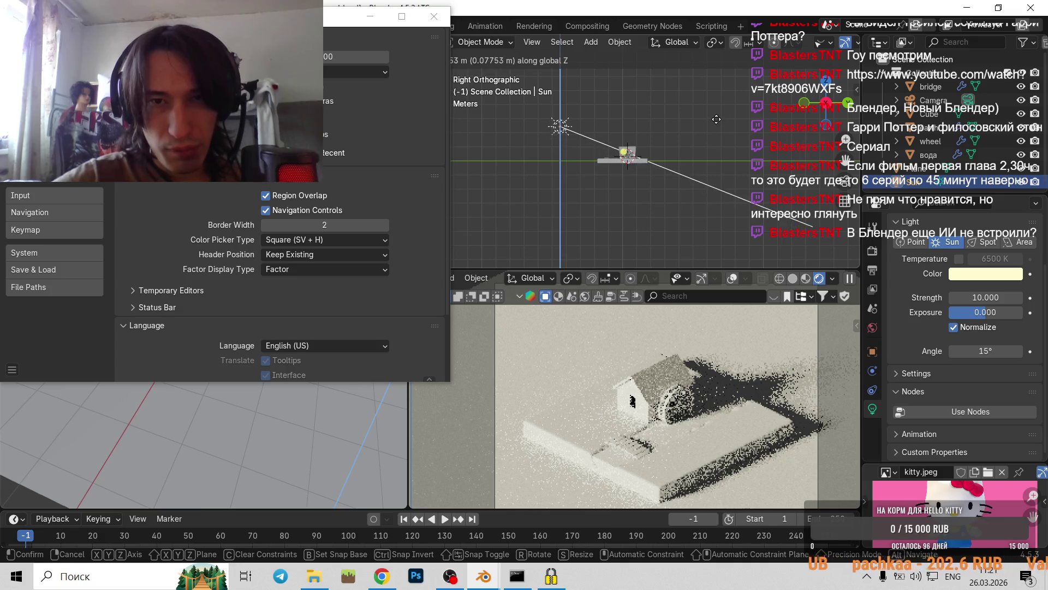
key(y)
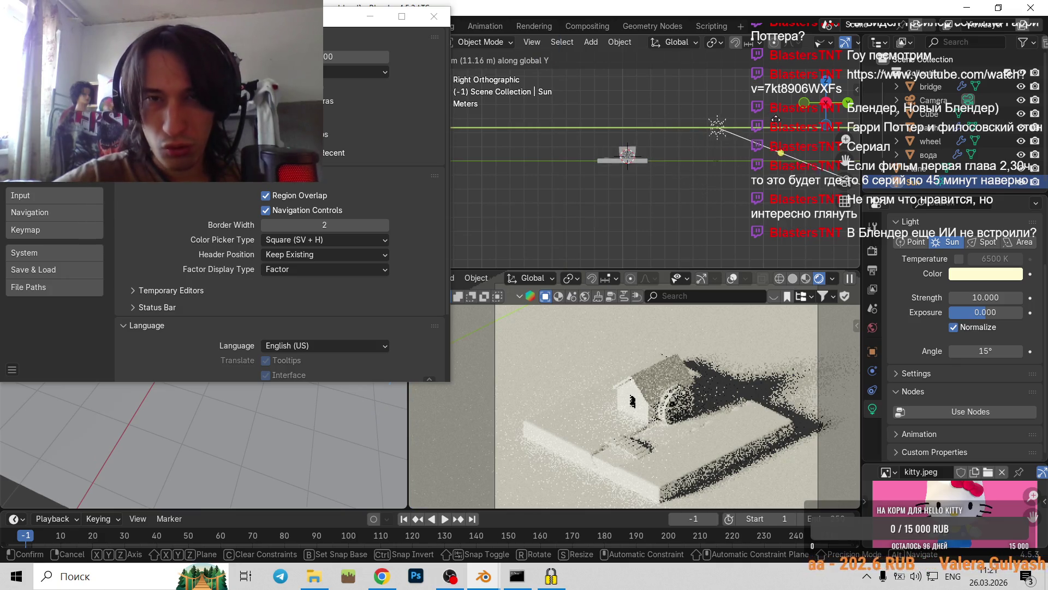
click(661, 119)
key(r)
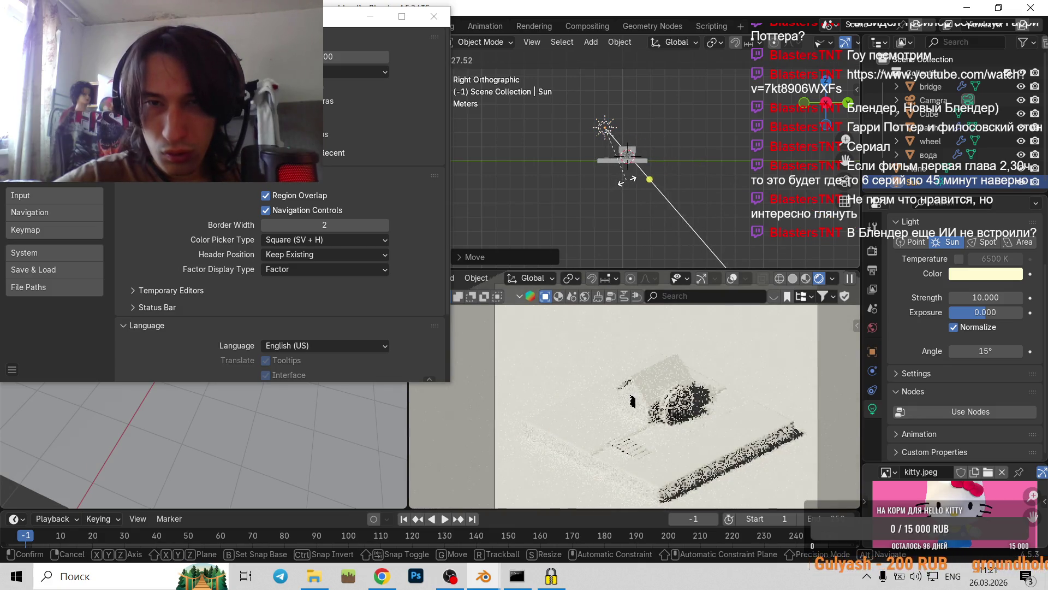
click(647, 253)
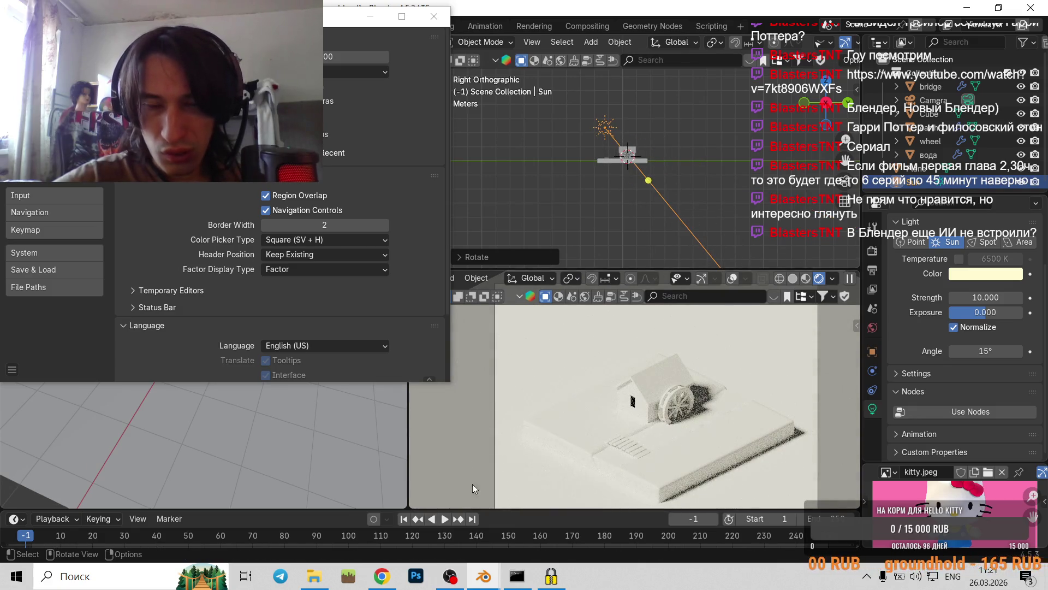
- Glance at the tutorial, then undo the Sun lamp's recent move and rotation
click(389, 581)
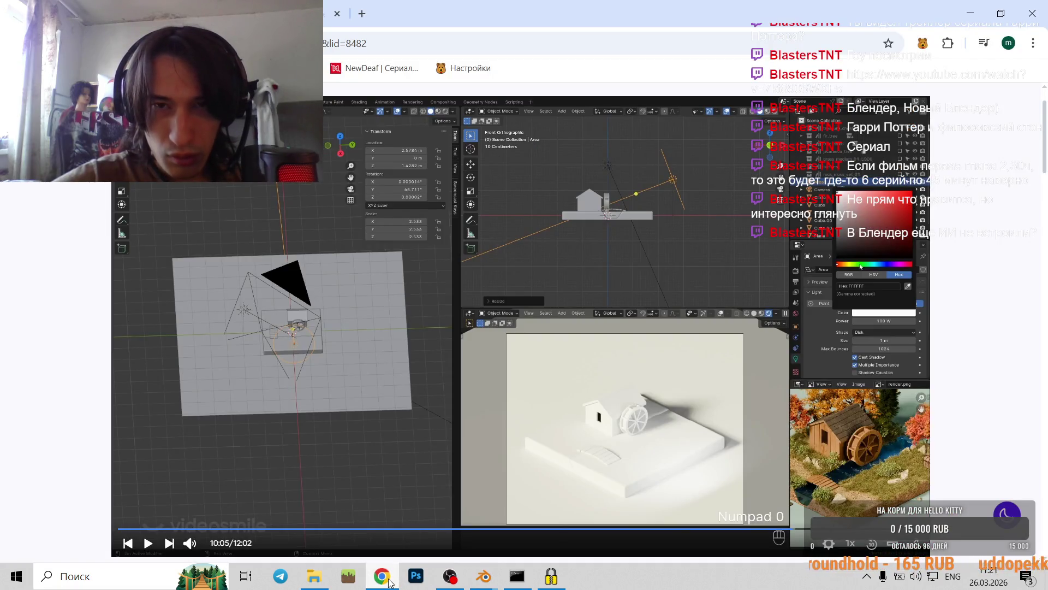
click(389, 581)
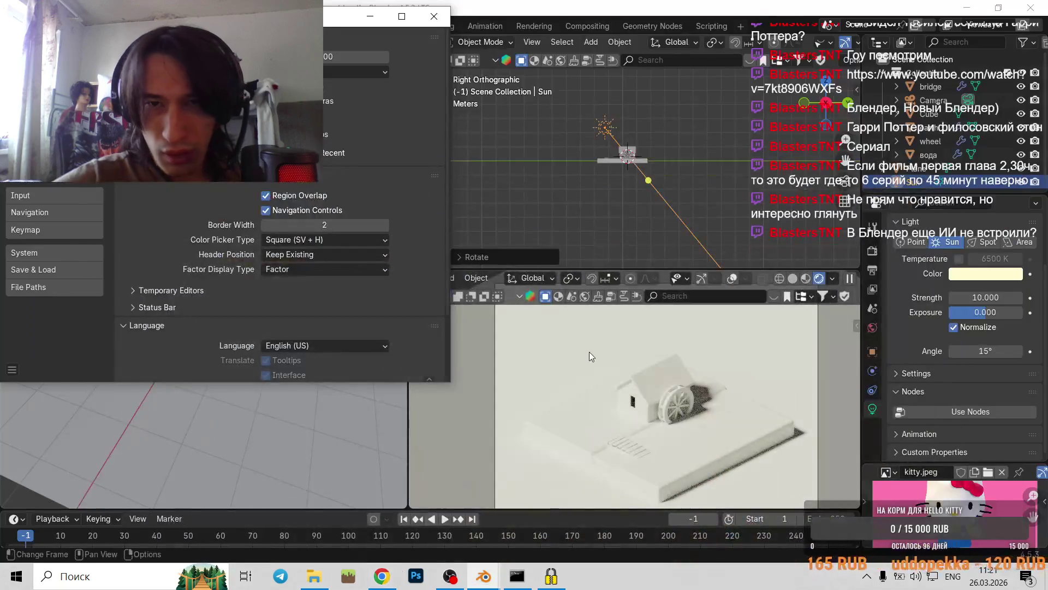
key(ctrl+z)
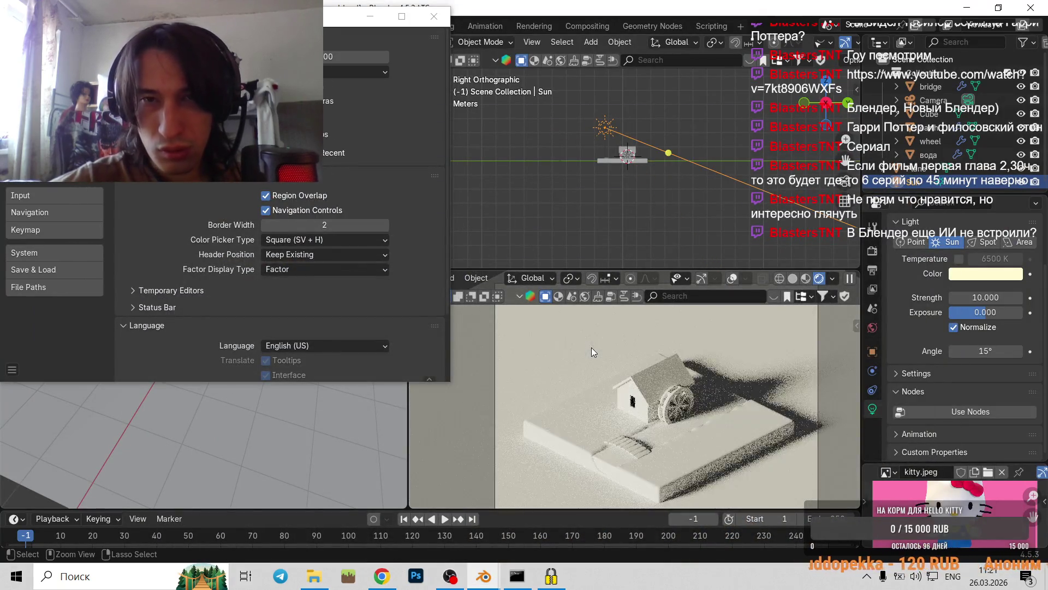
key(ctrl+z)
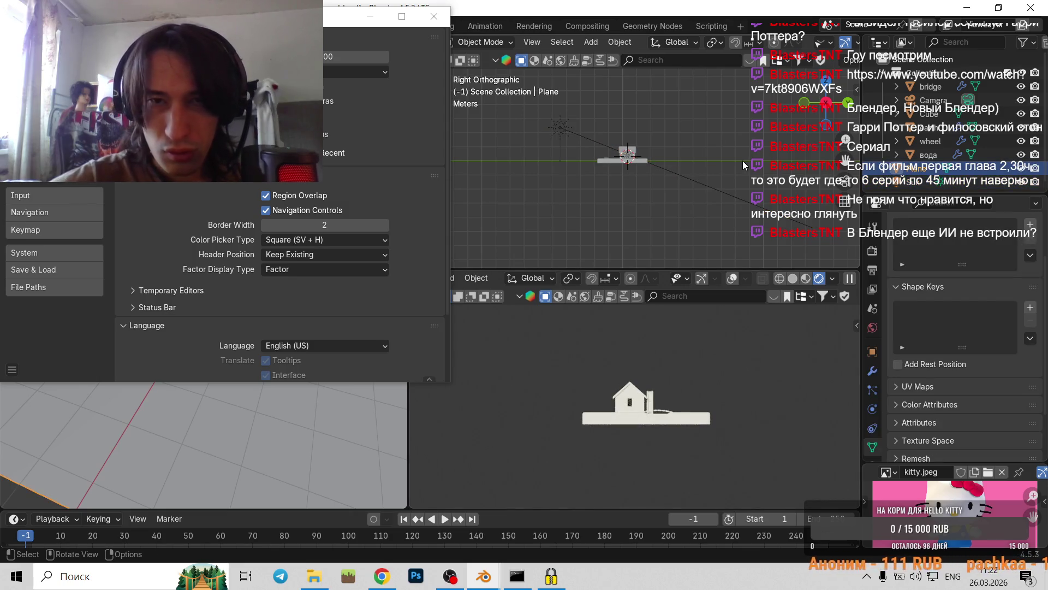
key(ctrl+z)
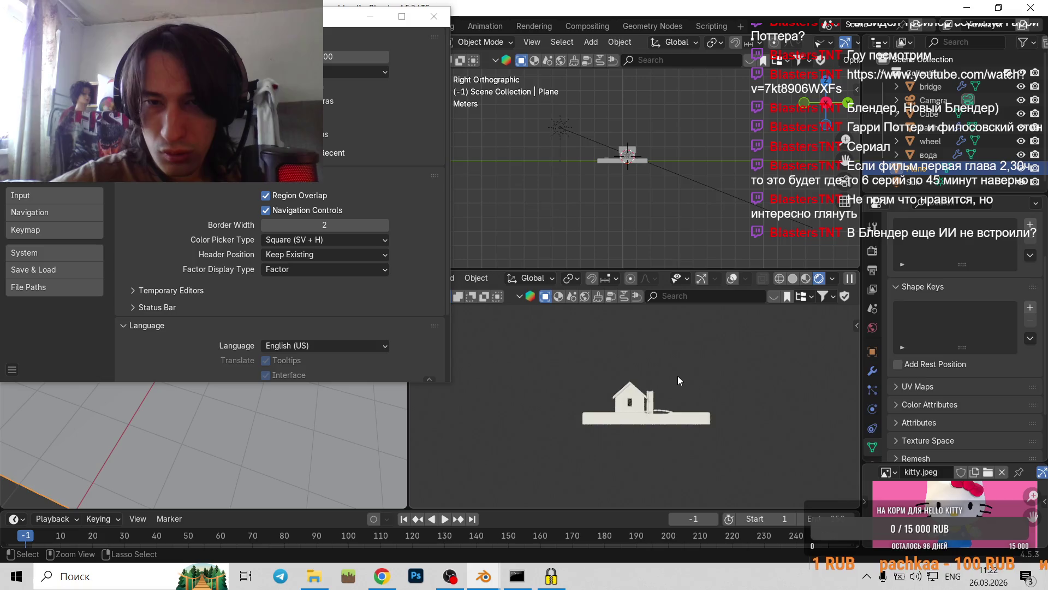
- In Front Orthographic view, move the Sun lamp along X to recast the diorama's shadows
key(KP_0)
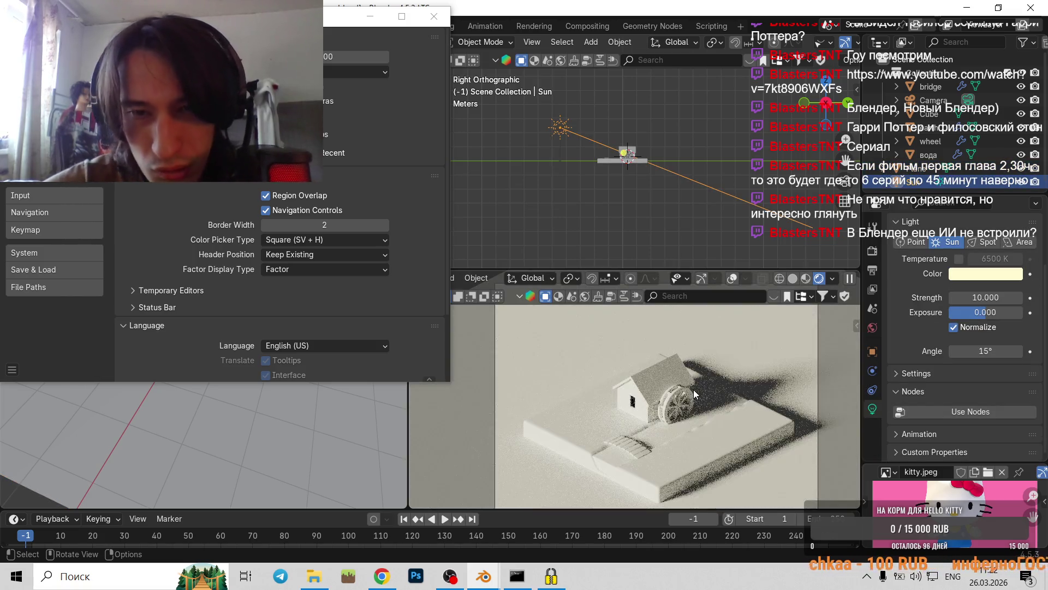
click(715, 142)
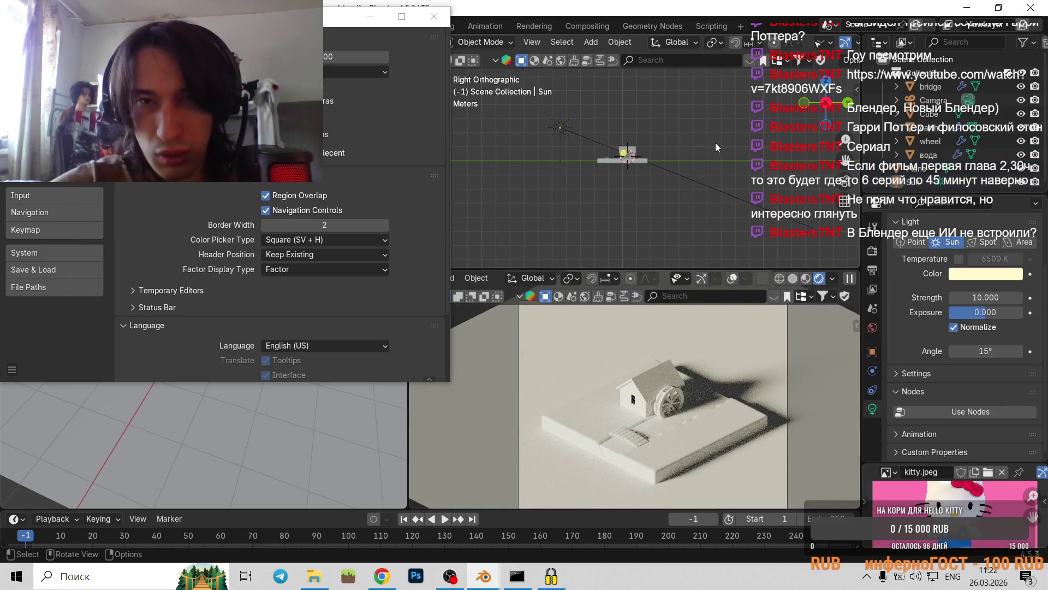
key(KP_1)
scroll(638, 164, up, 5)
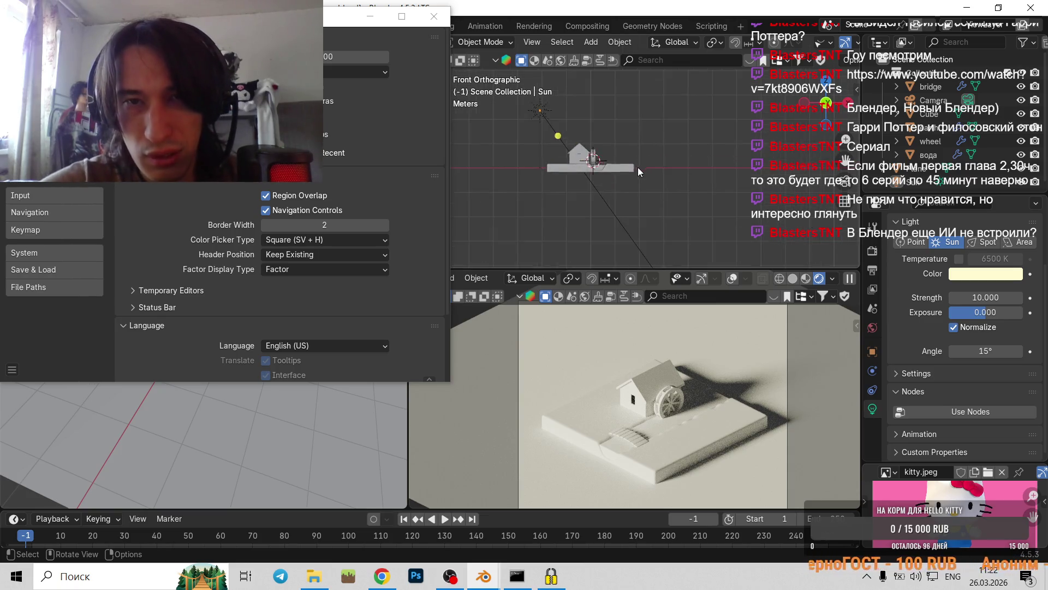
click(488, 122)
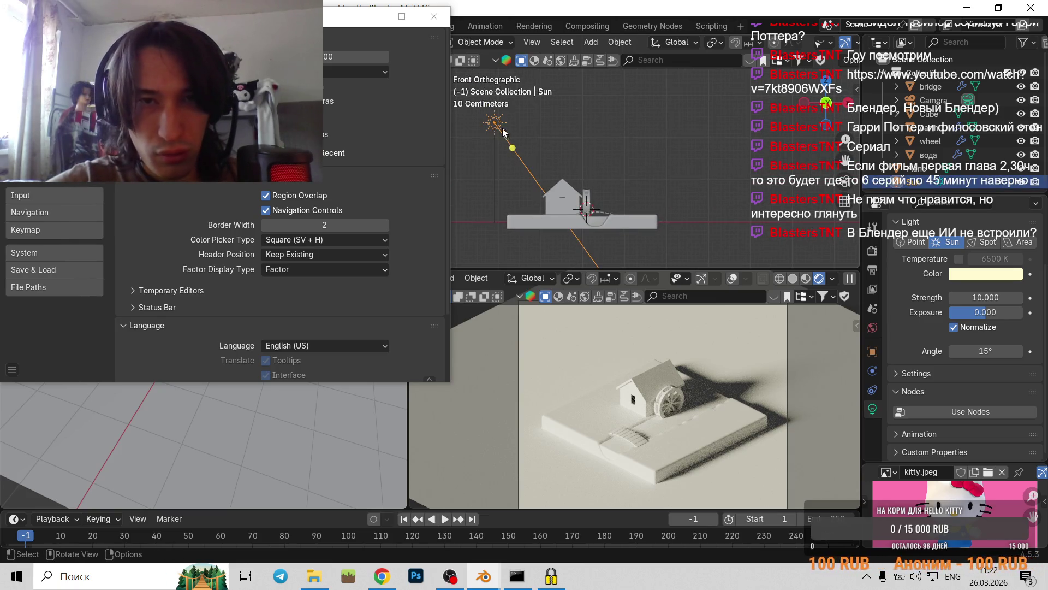
key(g)
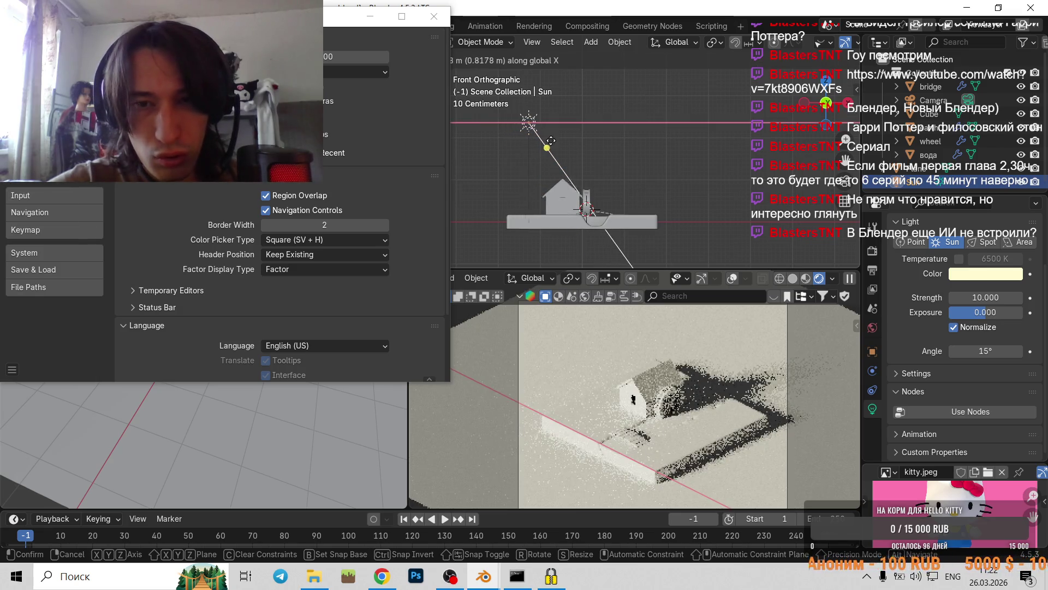
click(558, 134)
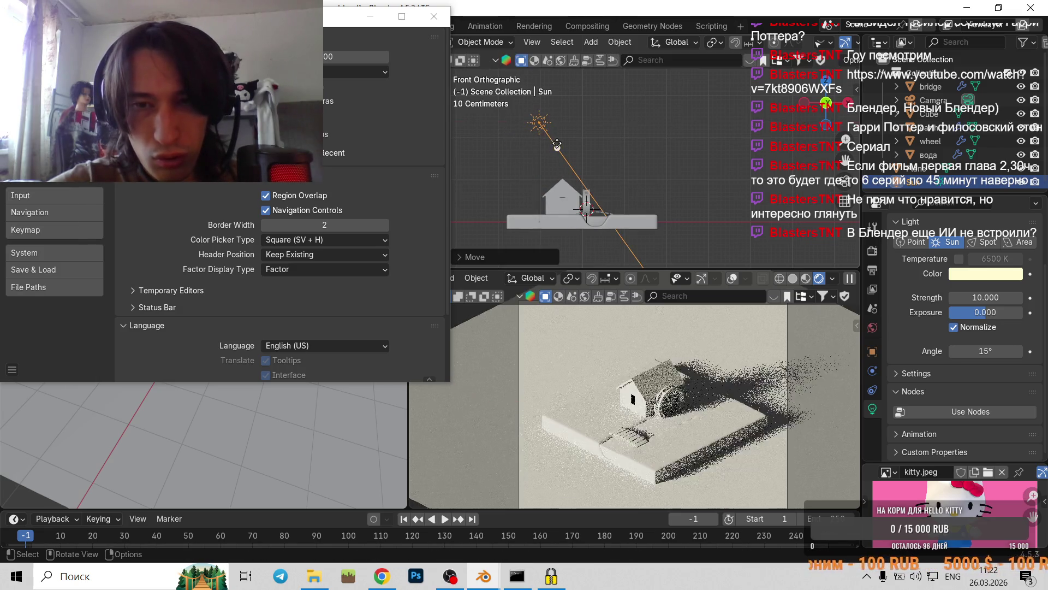
click(647, 163)
scroll(646, 163, down, 4)
- Add an Area light, shift it along X and rotate it toward the house
key(shift+a)
mouse_move(657, 168)
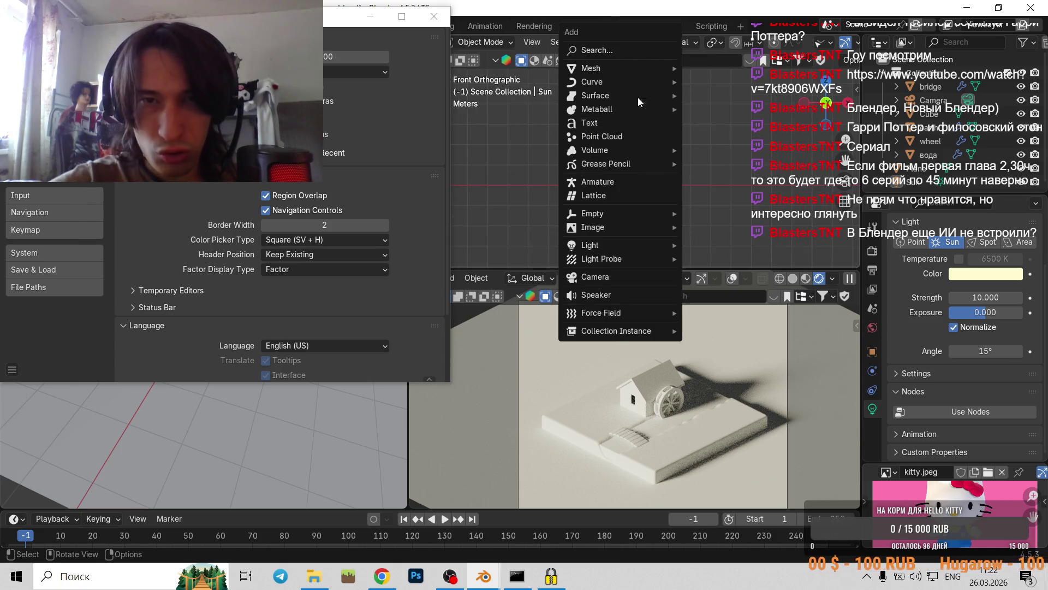
mouse_move(631, 247)
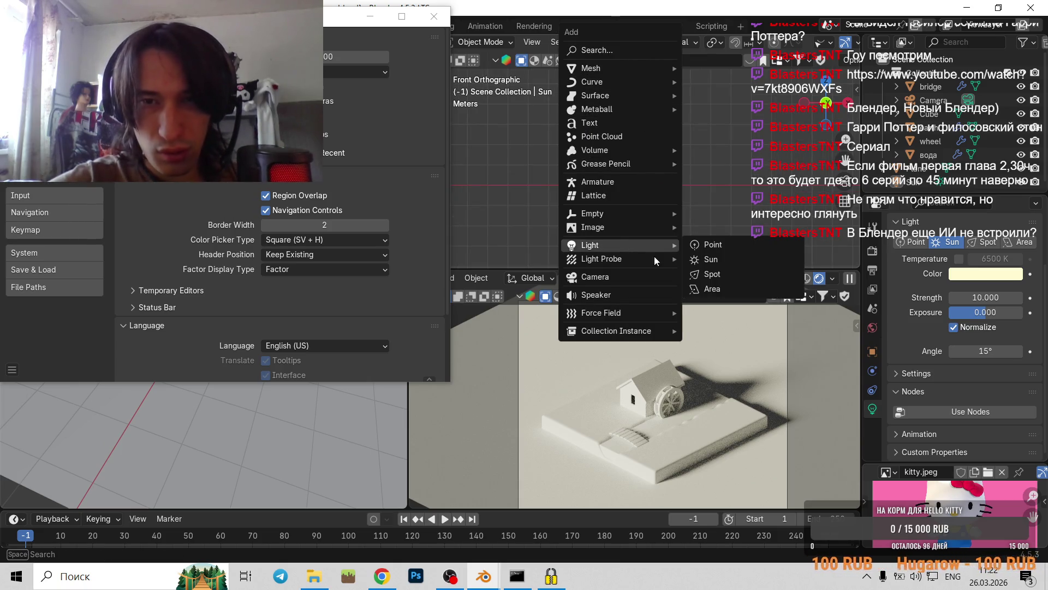
click(717, 290)
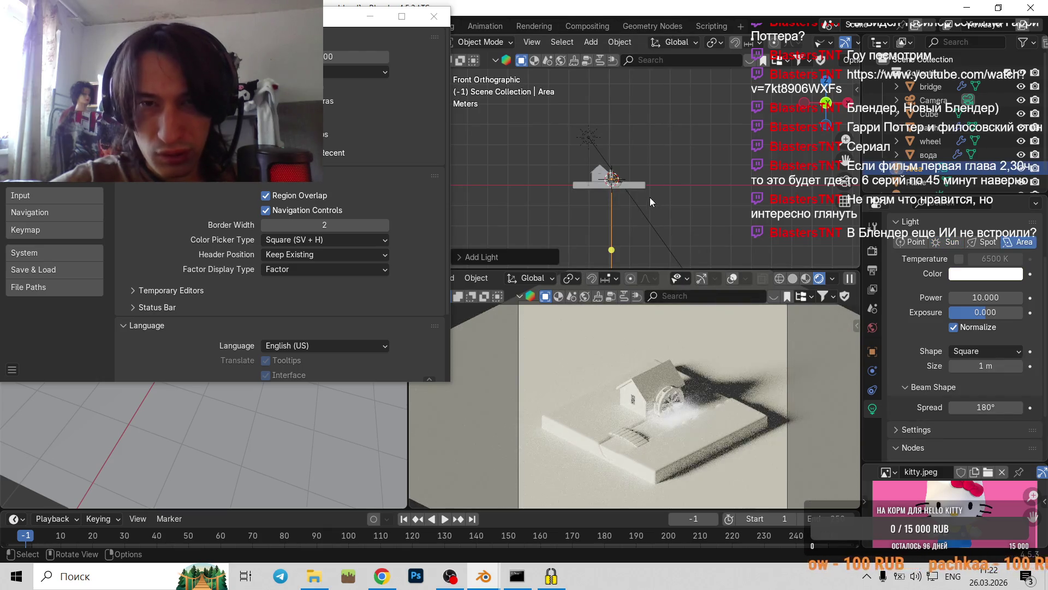
key(g)
key(x)
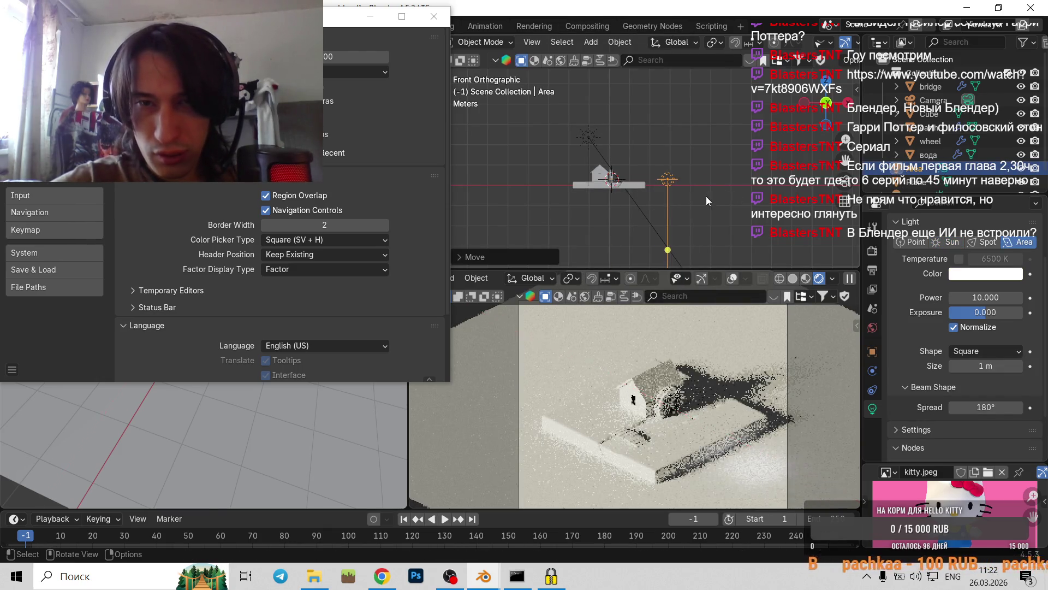
key(r)
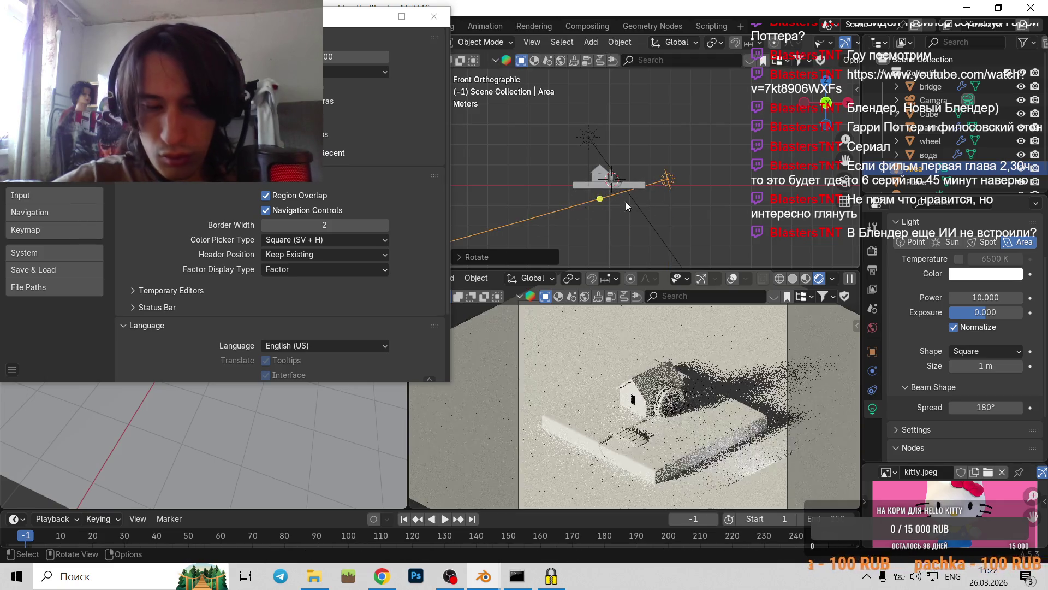
click(617, 201)
- Cancel a vertical nudge of the light and resume the tutorial video in Chrome
key(g)
key(z)
key(Escape)
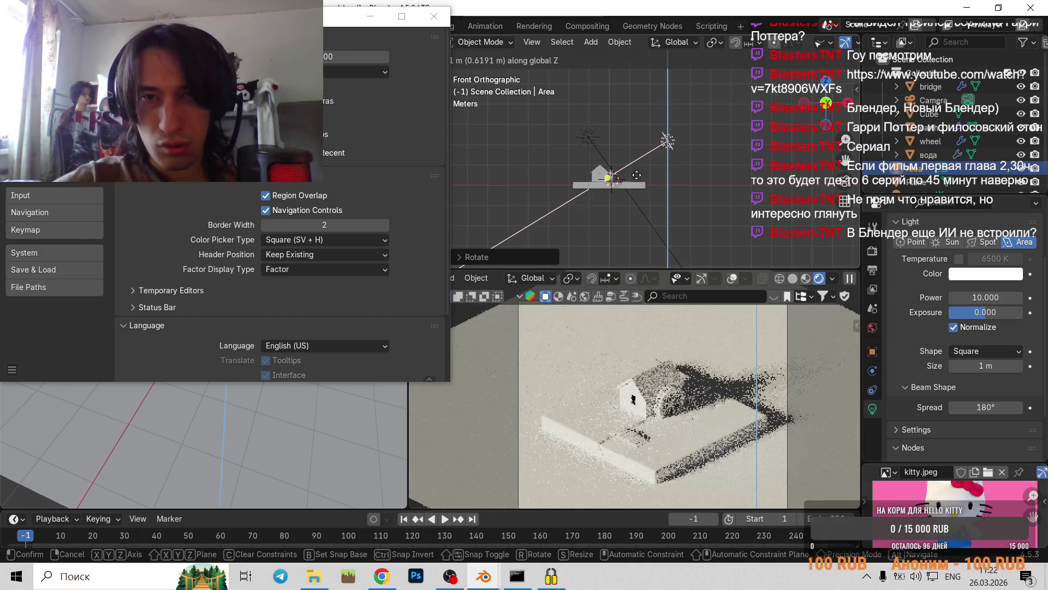
click(382, 576)
click(417, 502)
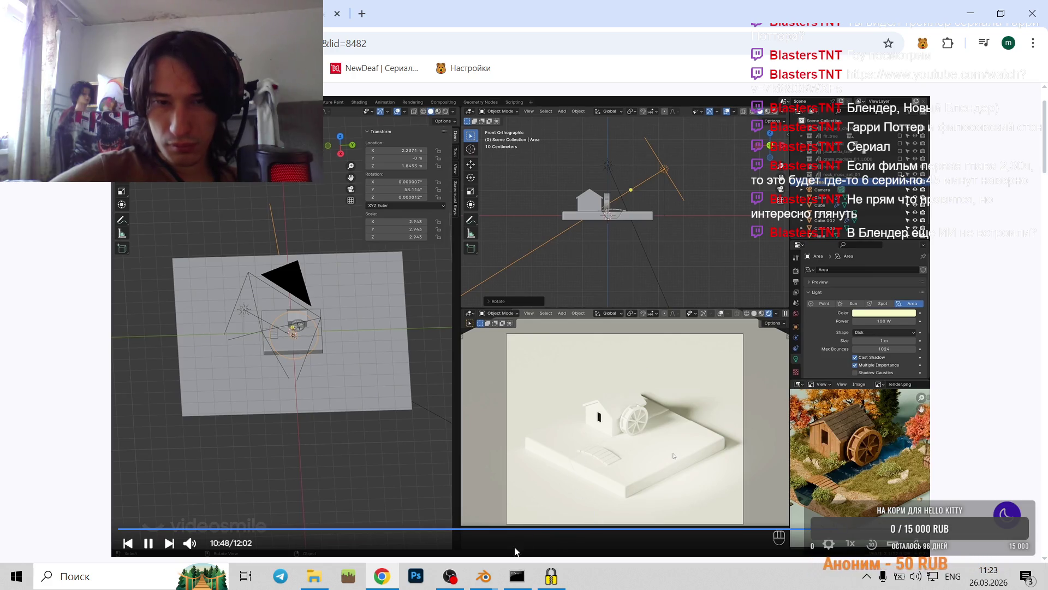
- Pause the tutorial at 10:49 and switch back to the Blender scene
key(space)
mouse_move(480, 578)
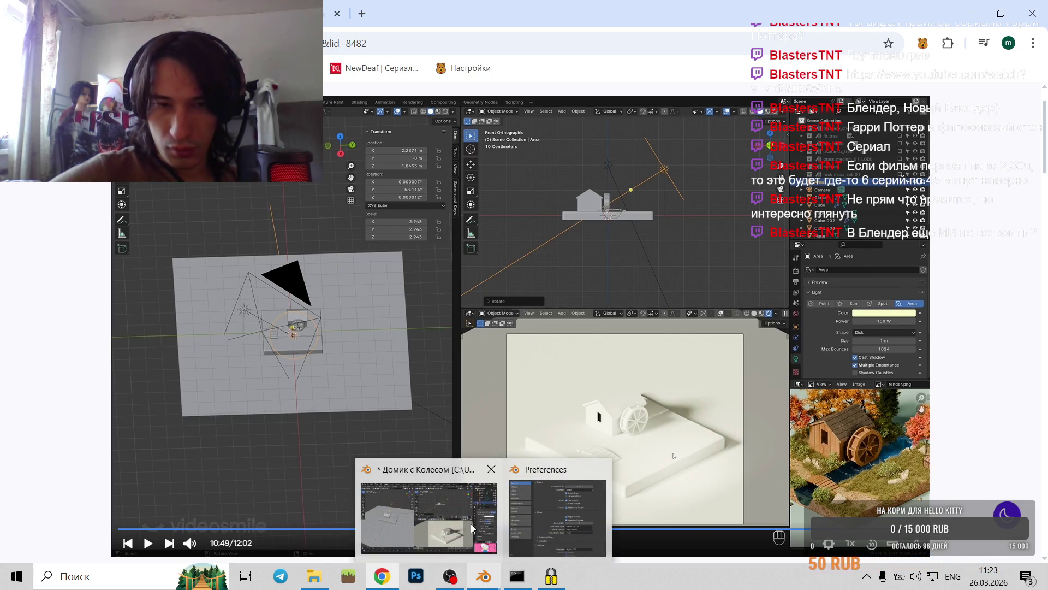
click(470, 523)
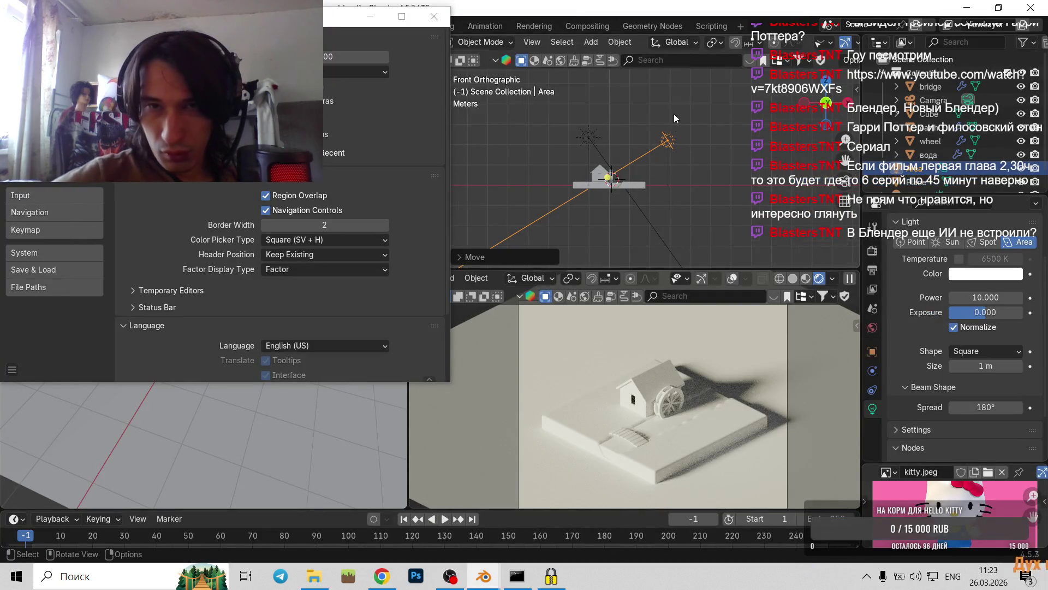
scroll(673, 118, up, 3)
scroll(980, 309, up, 3)
click(978, 364)
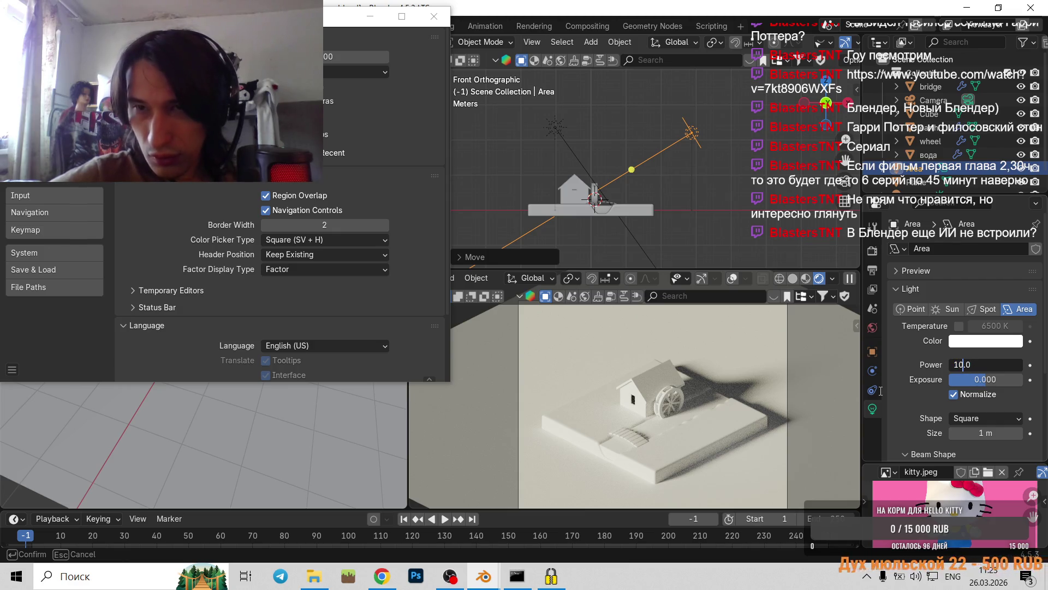
key(Return)
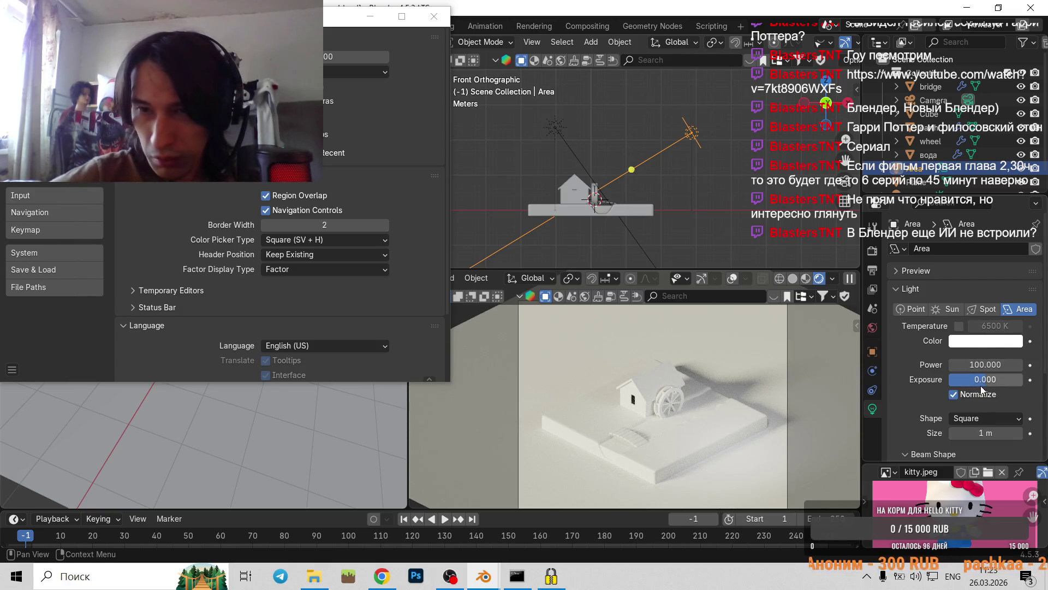
scroll(971, 391, down, 3)
click(978, 337)
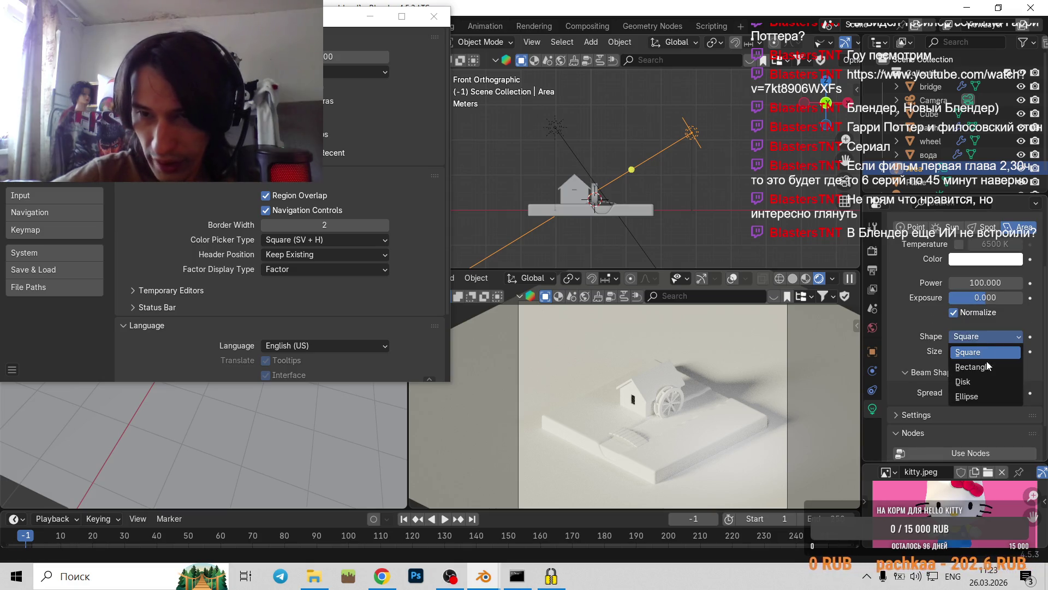
click(992, 381)
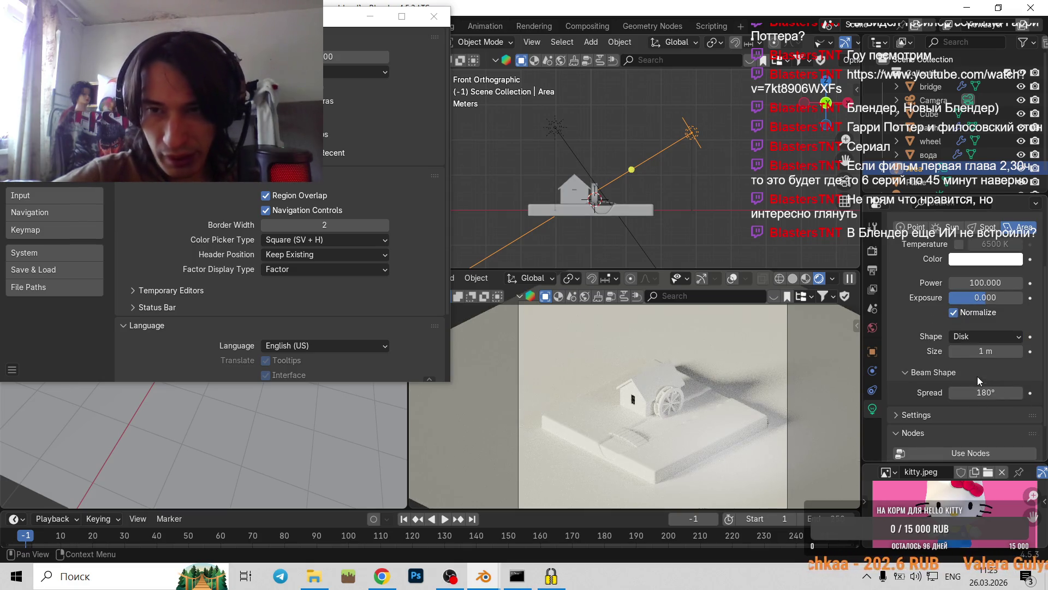
click(981, 339)
click(980, 338)
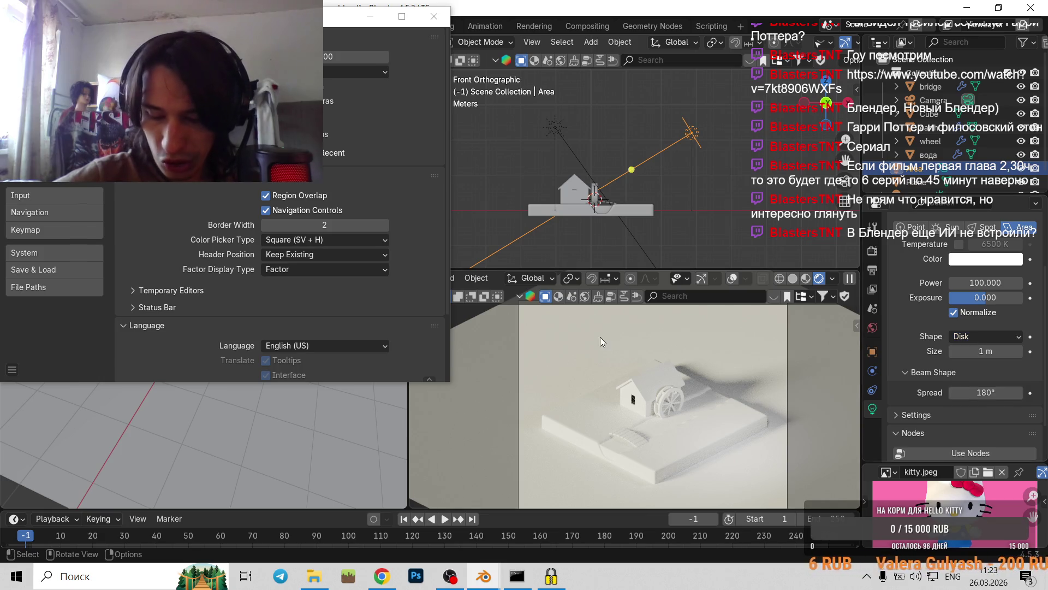
middle_drag(617, 367, 641, 384)
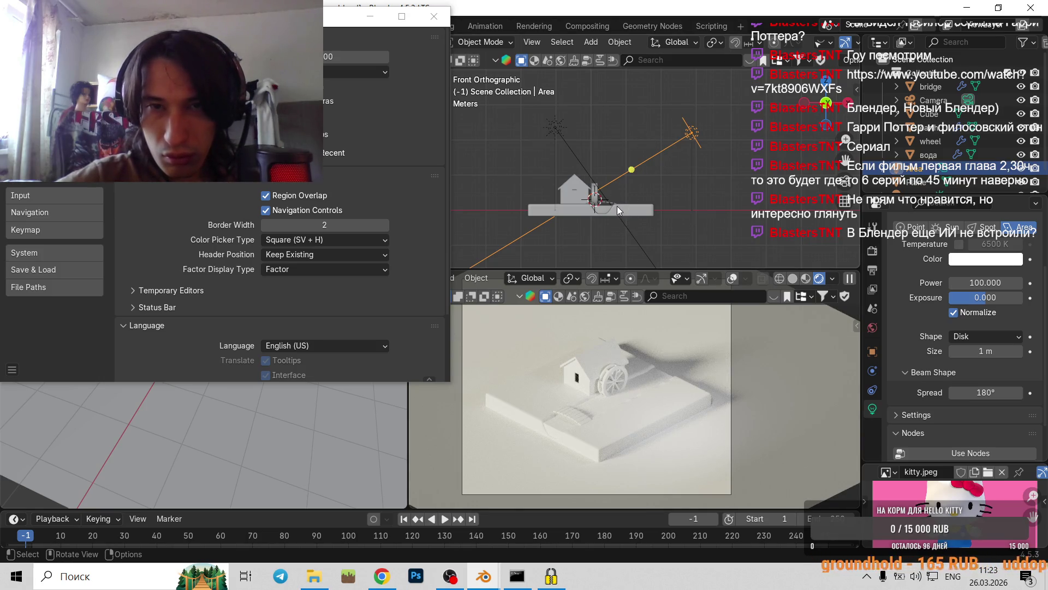
- Move the area light vertically to a new height, then deselect it
key(g)
key(z)
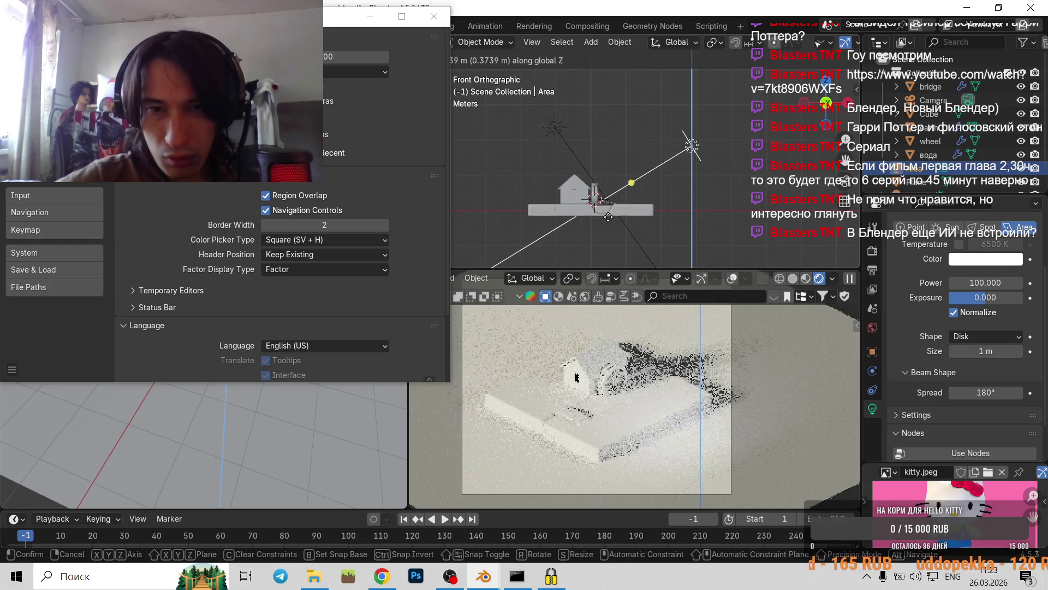
click(609, 217)
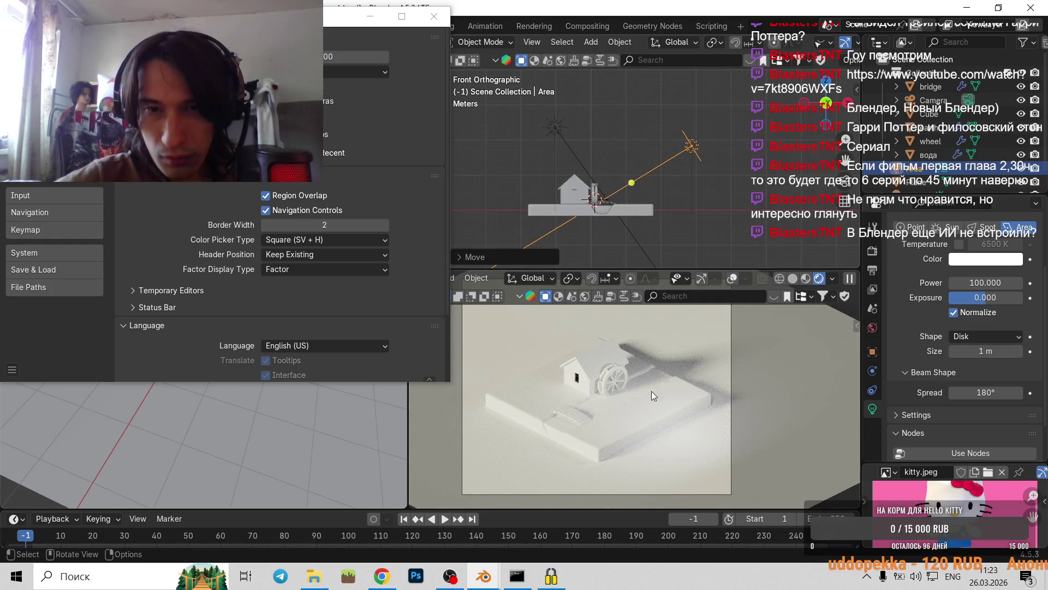
key(alt+a)
- Zoom the rendered view to check the lighting, then reselect the area light in perspective
scroll(657, 381, up, 2)
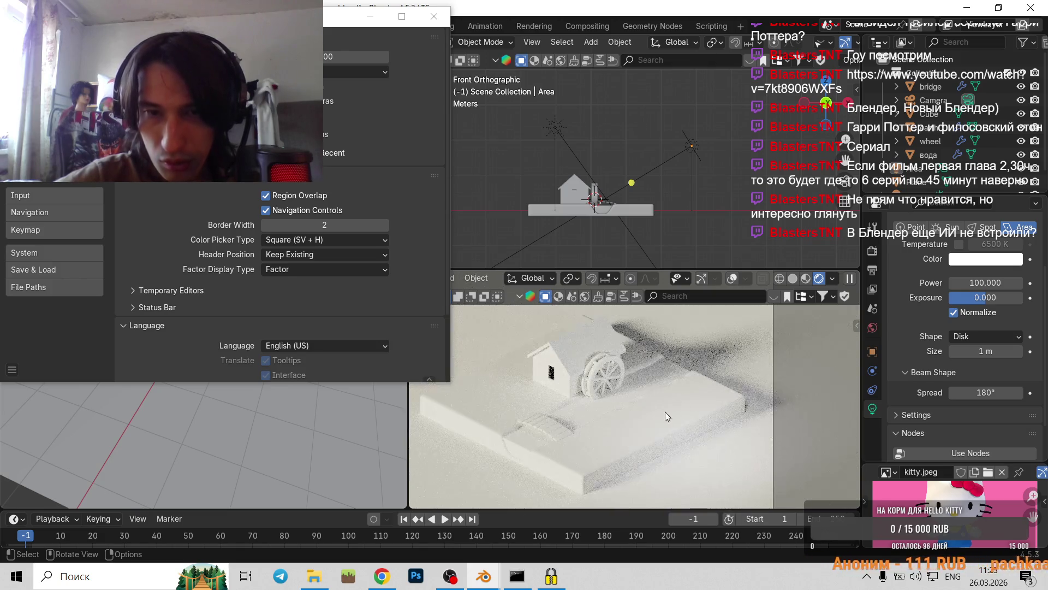
scroll(682, 399, down, 1)
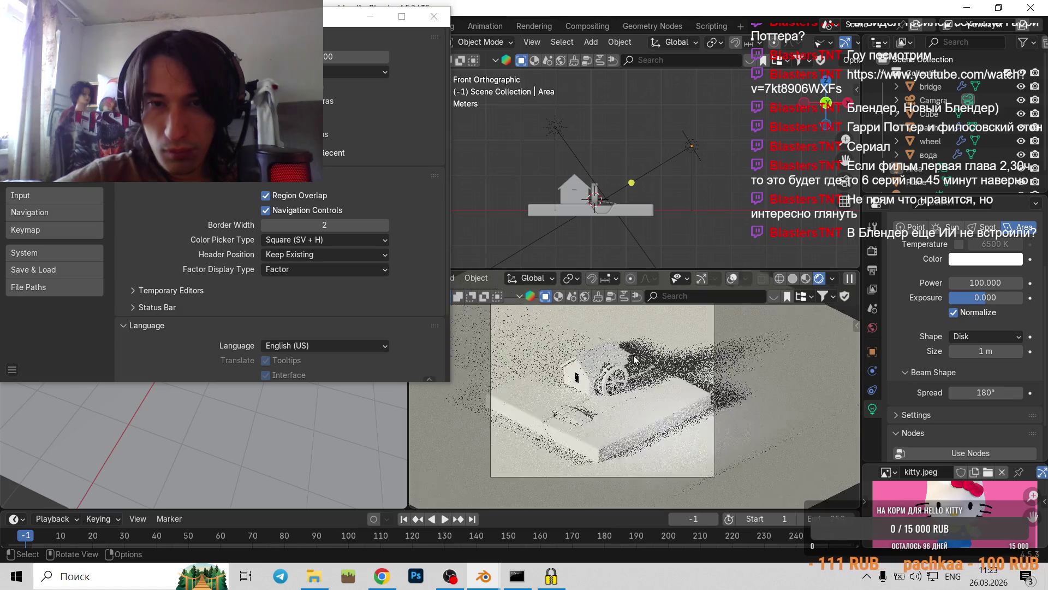
ctrl+middle_drag(617, 376, 641, 401)
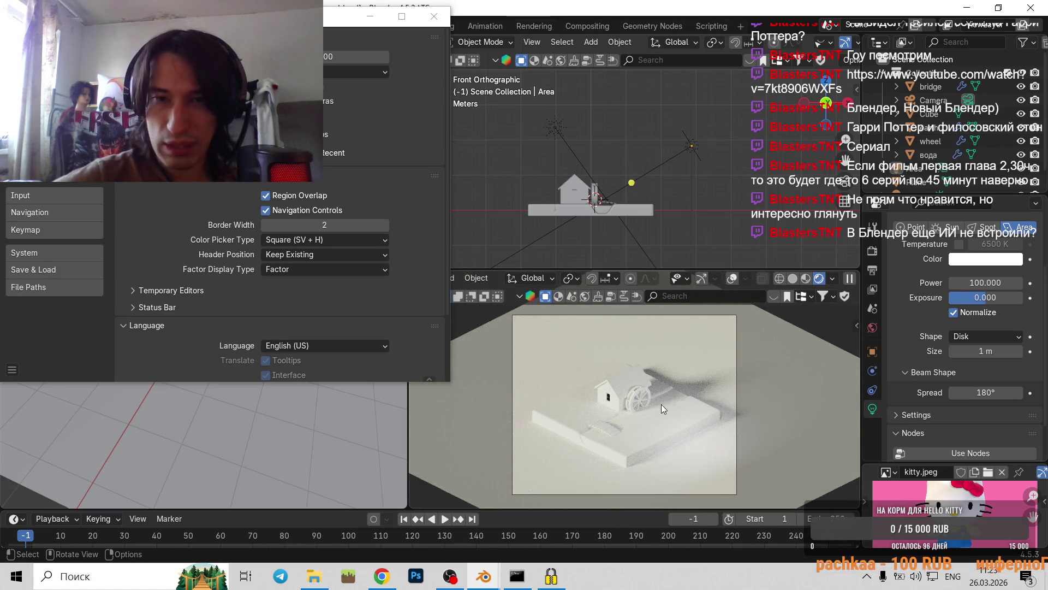
scroll(643, 395, up, 2)
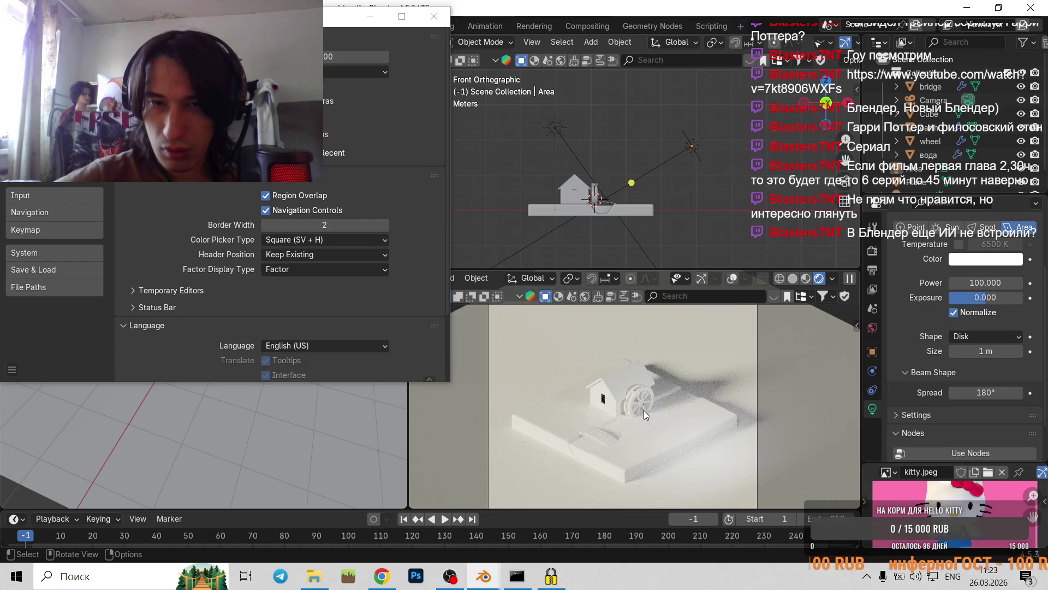
scroll(644, 410, up, 2)
scroll(654, 428, up, 3)
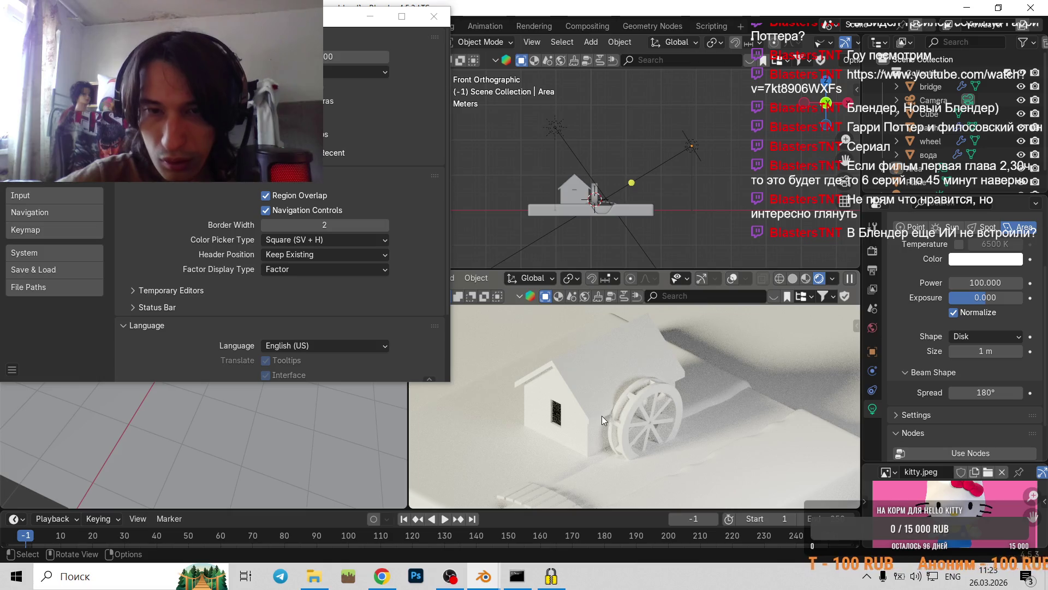
scroll(601, 415, up, 3)
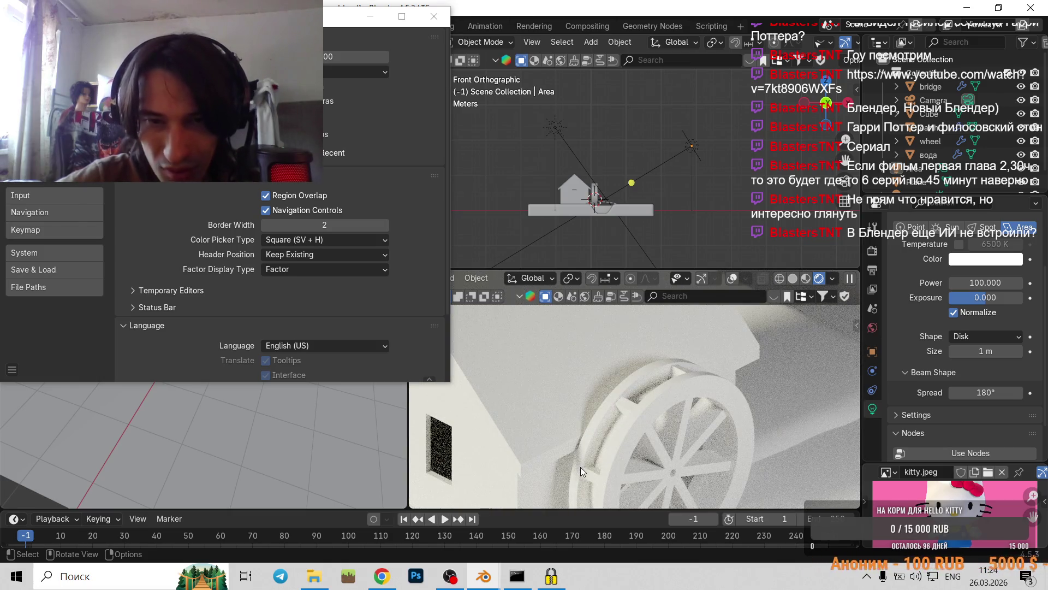
scroll(581, 467, down, 3)
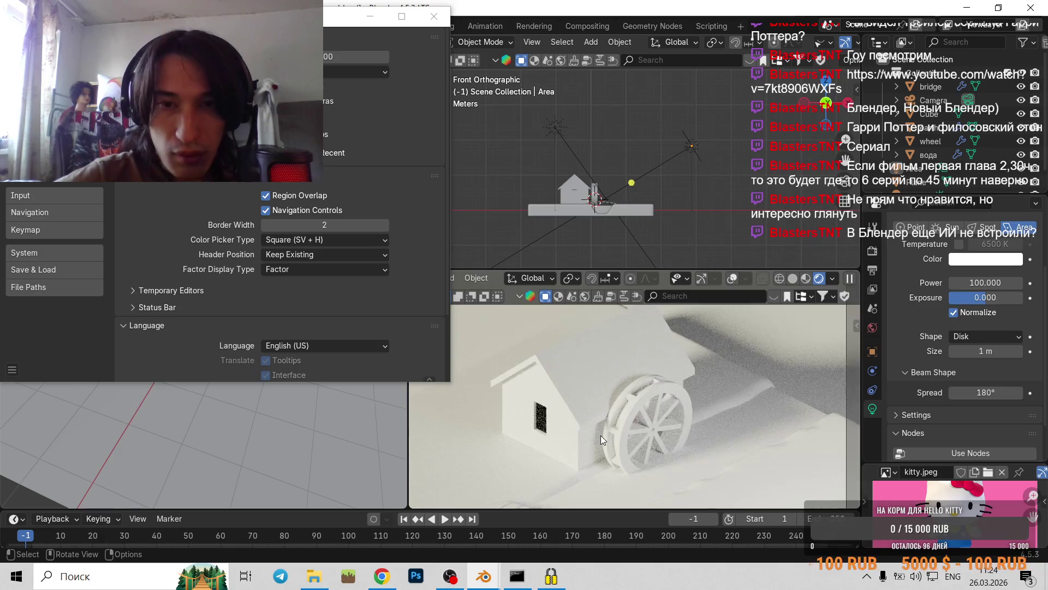
scroll(600, 435, down, 3)
scroll(631, 417, down, 2)
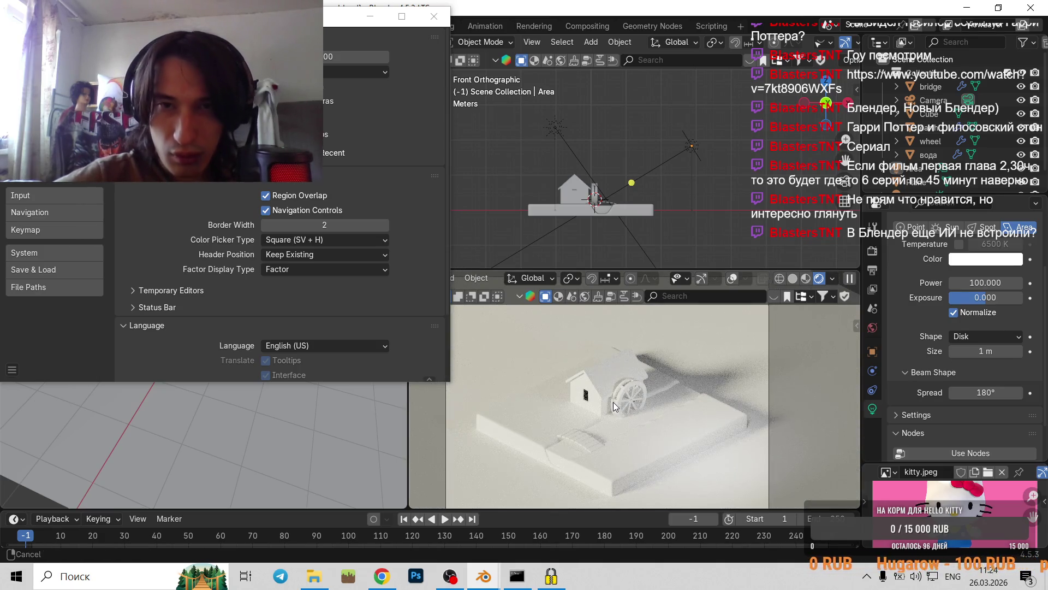
click(691, 139)
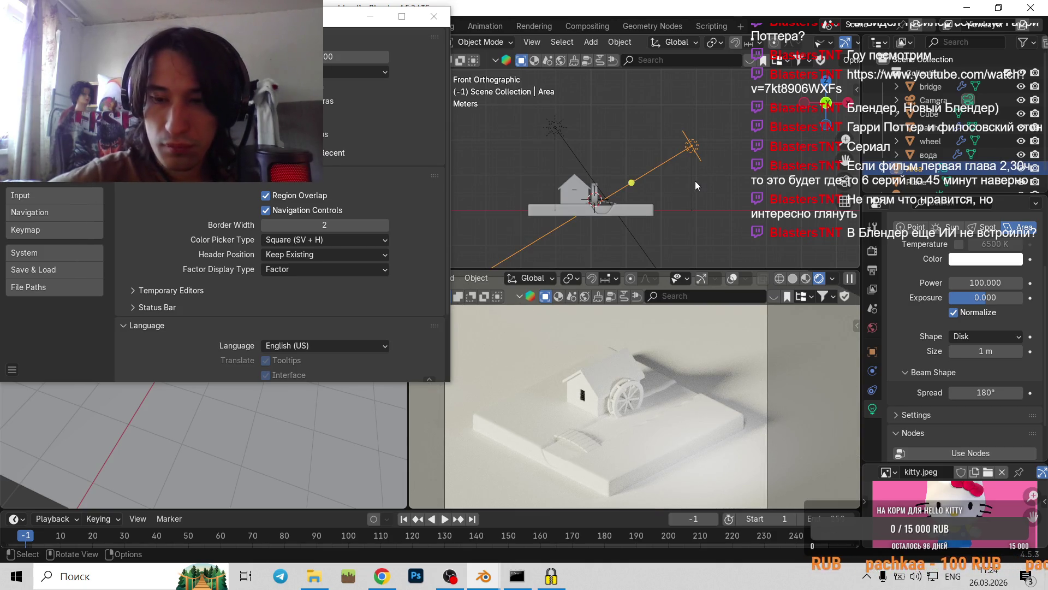
mouse_move(696, 182)
middle_down()
mouse_move(649, 211)
mouse_move(743, 164)
middle_up()
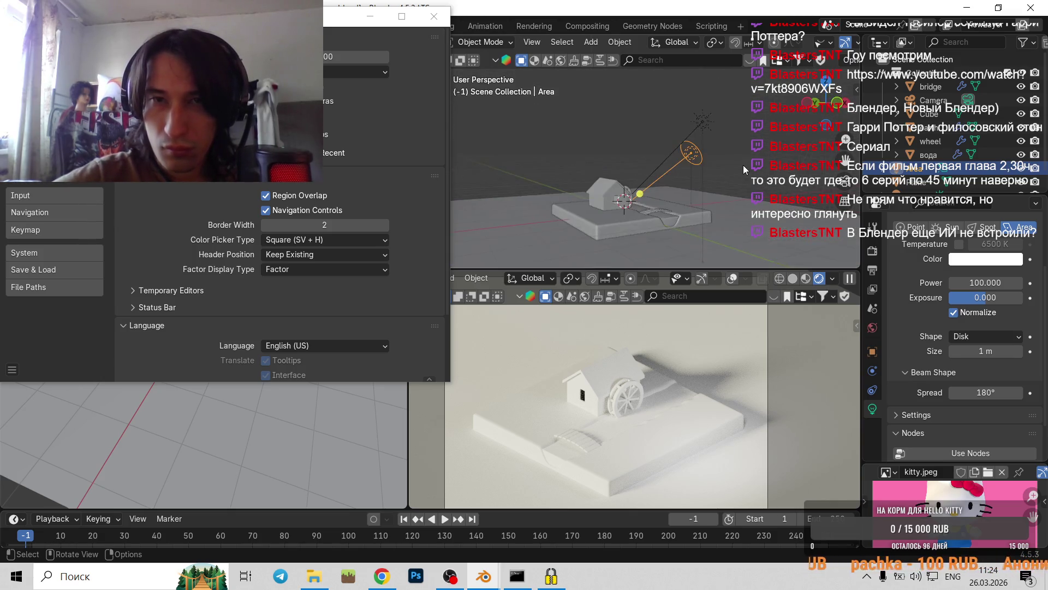
- Scale up the area light and reselect it from a new view angle
key(s)
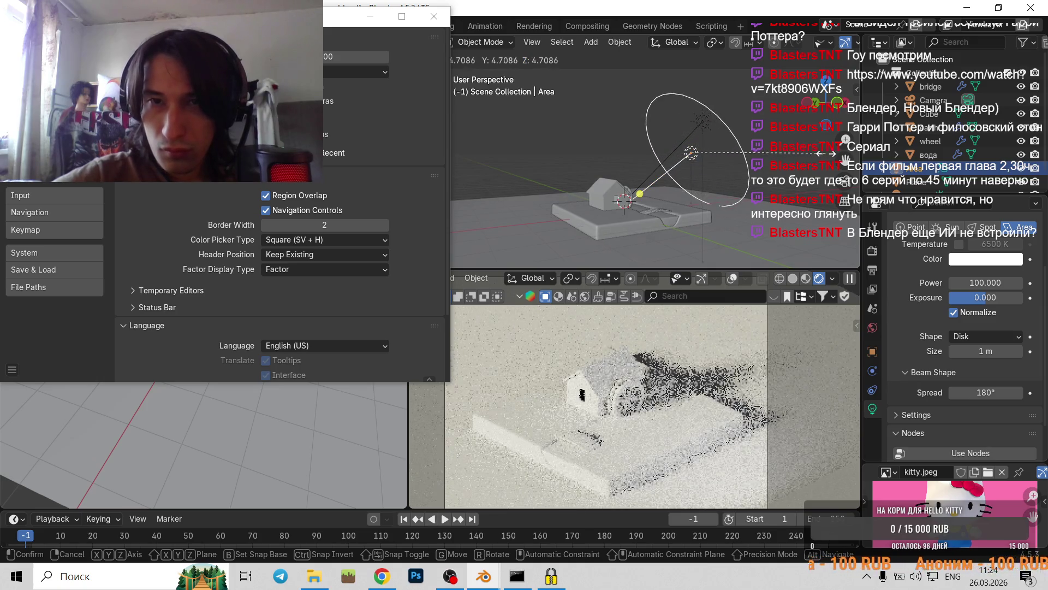
click(775, 180)
mouse_move(776, 180)
middle_down()
mouse_move(782, 214)
mouse_move(691, 136)
middle_up()
click(782, 215)
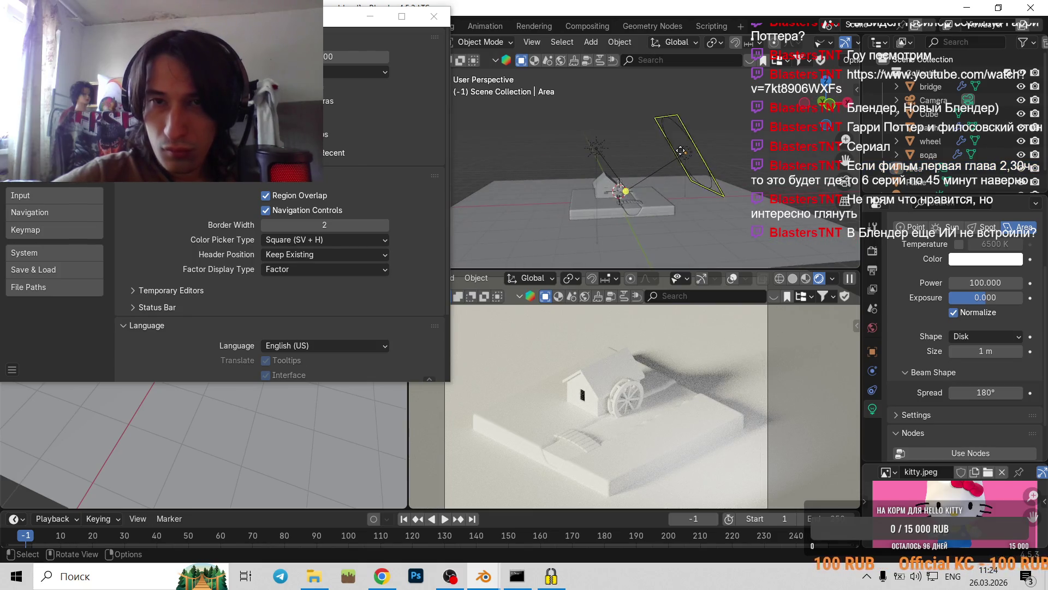
click(691, 136)
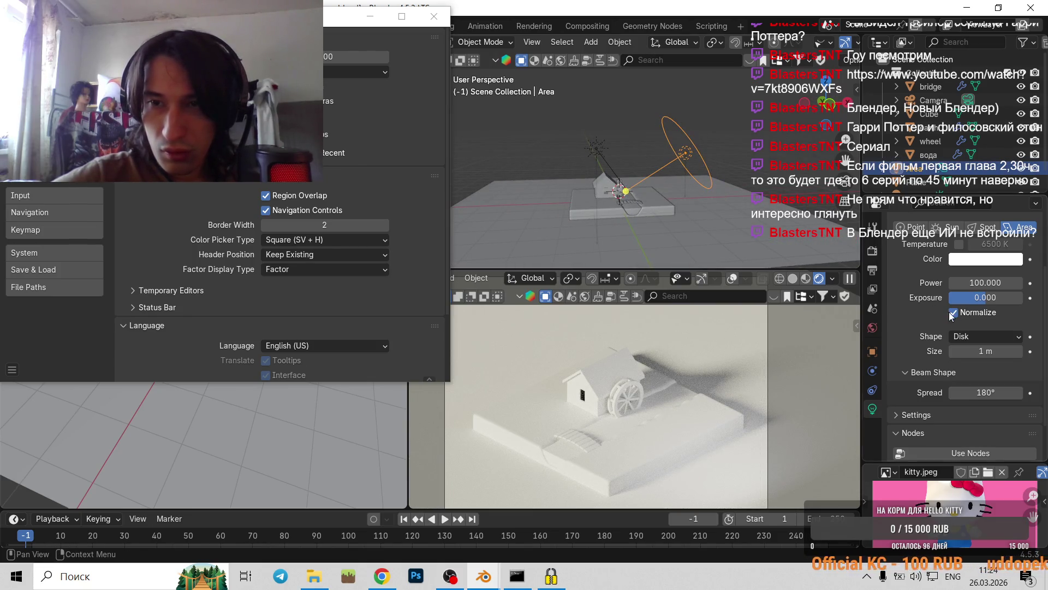
- Try the Rectangle, Square and Ellipse light shapes, then set it back to Disk
click(987, 334)
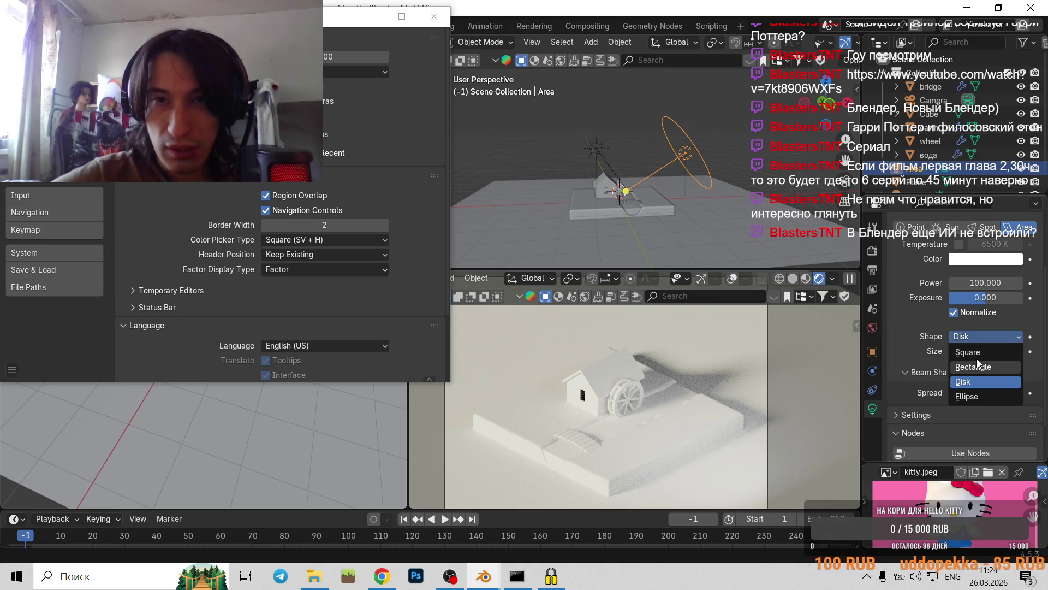
click(977, 364)
click(977, 339)
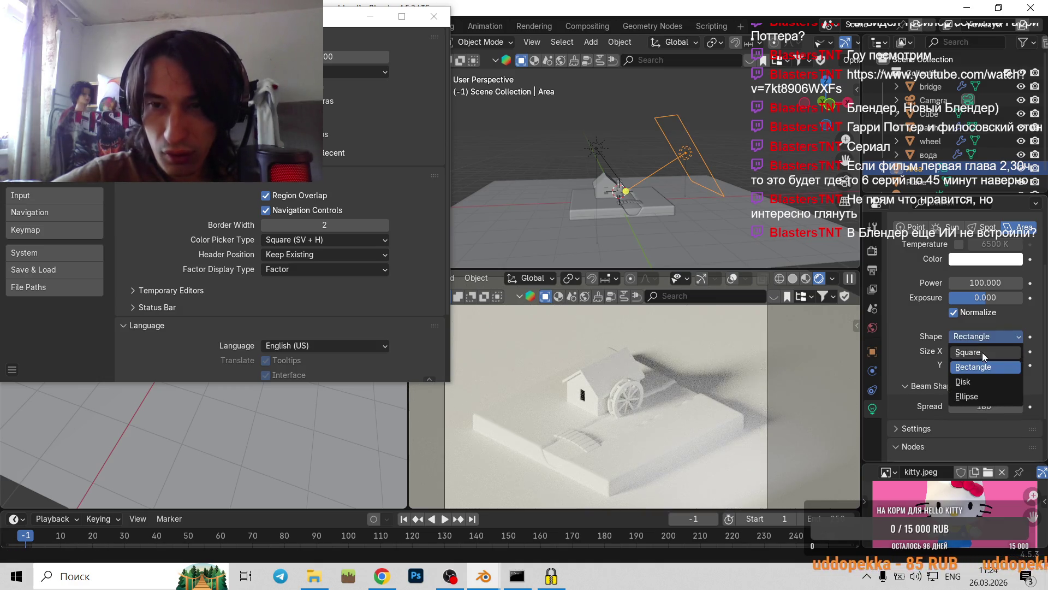
click(982, 352)
click(967, 336)
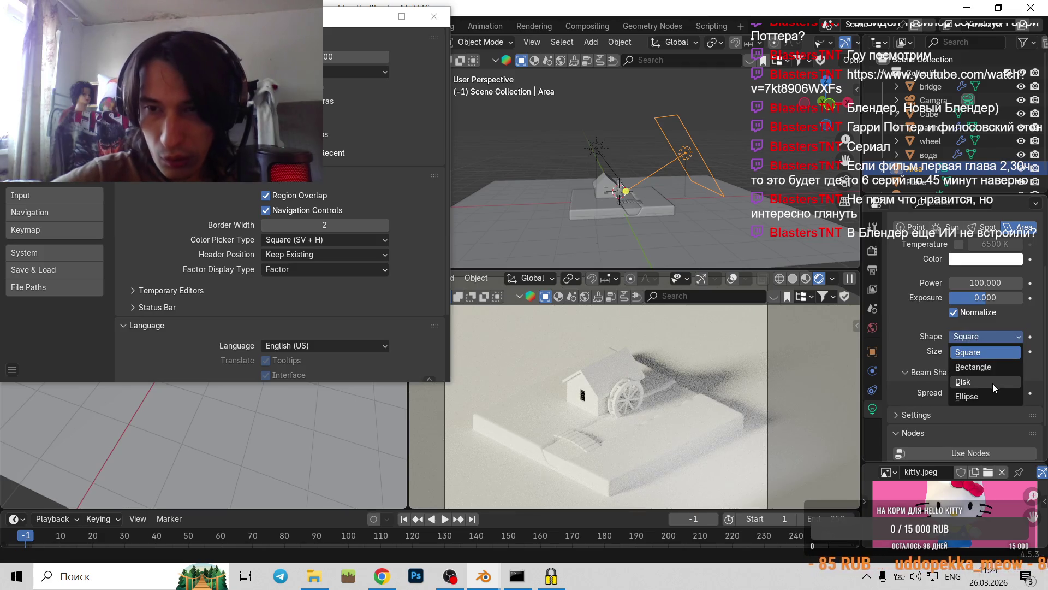
click(1001, 394)
click(978, 339)
click(984, 381)
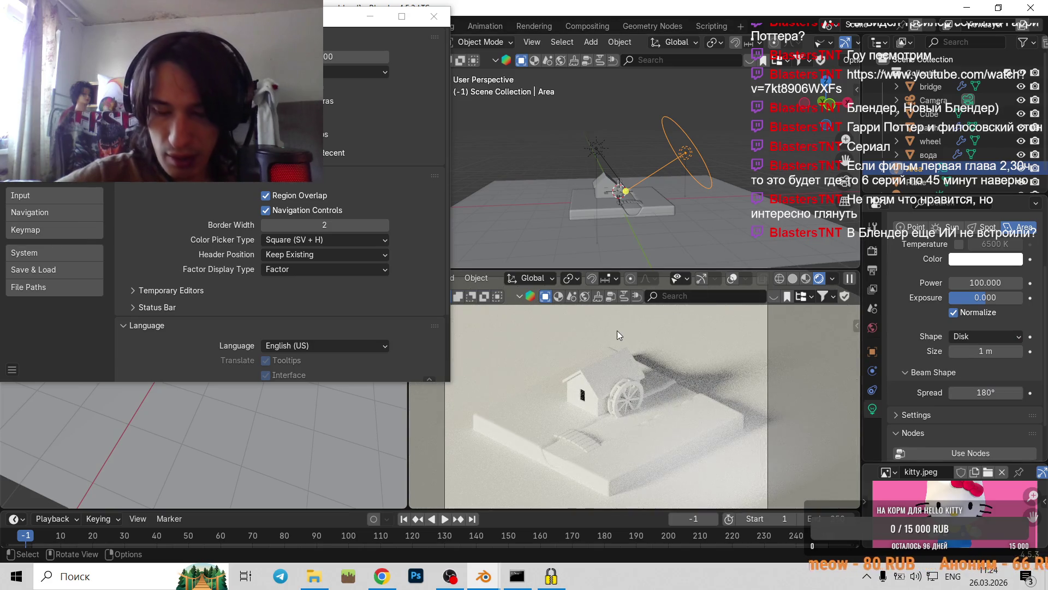
key(alt+Tab)
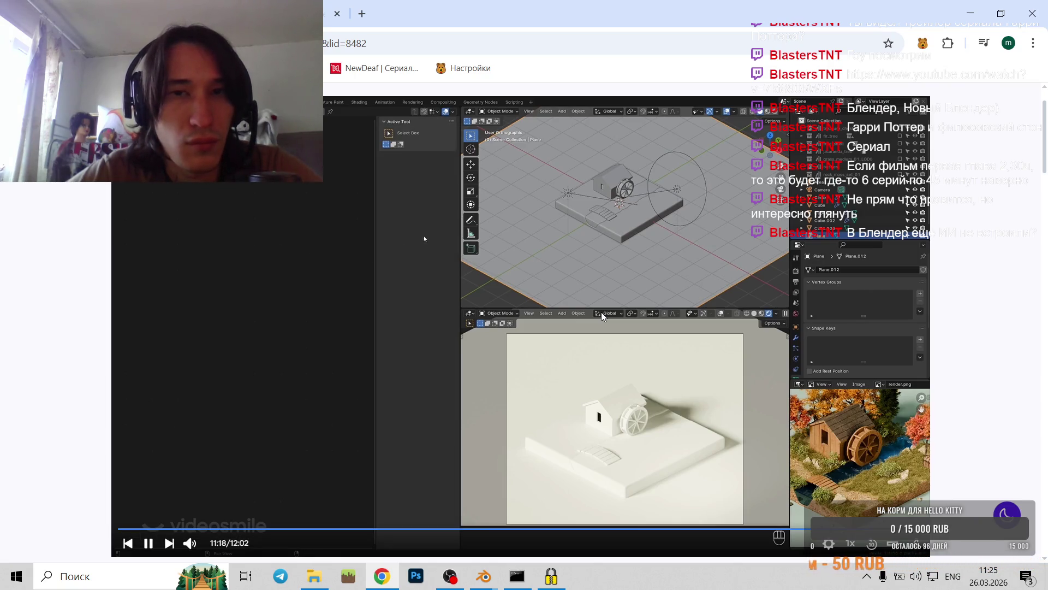
- Rewind the tutorial a few seconds, watch to the lesson's end, then return to Blender
key(Left)
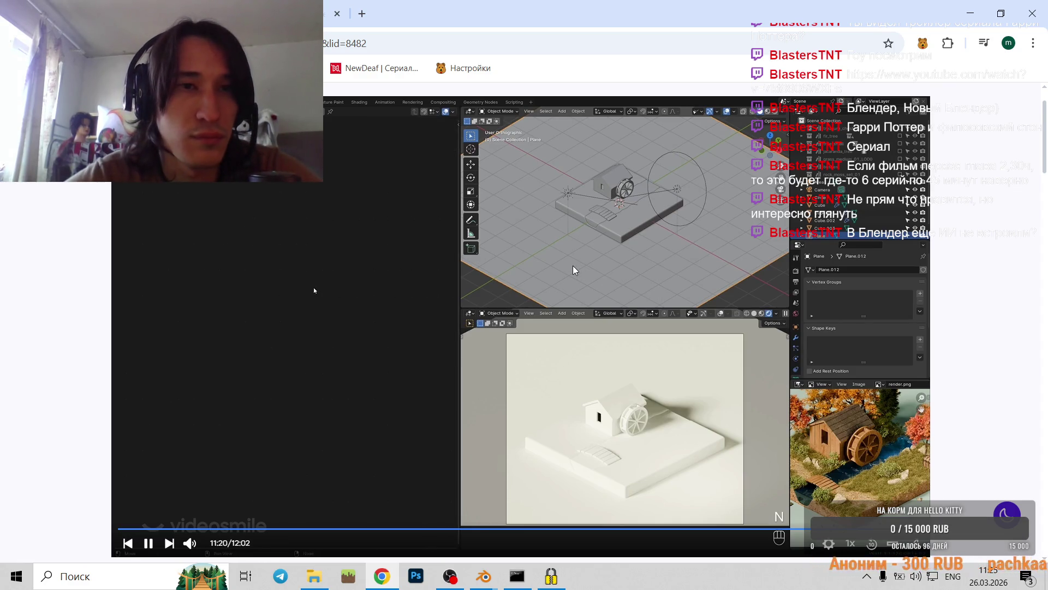
mouse_move(484, 576)
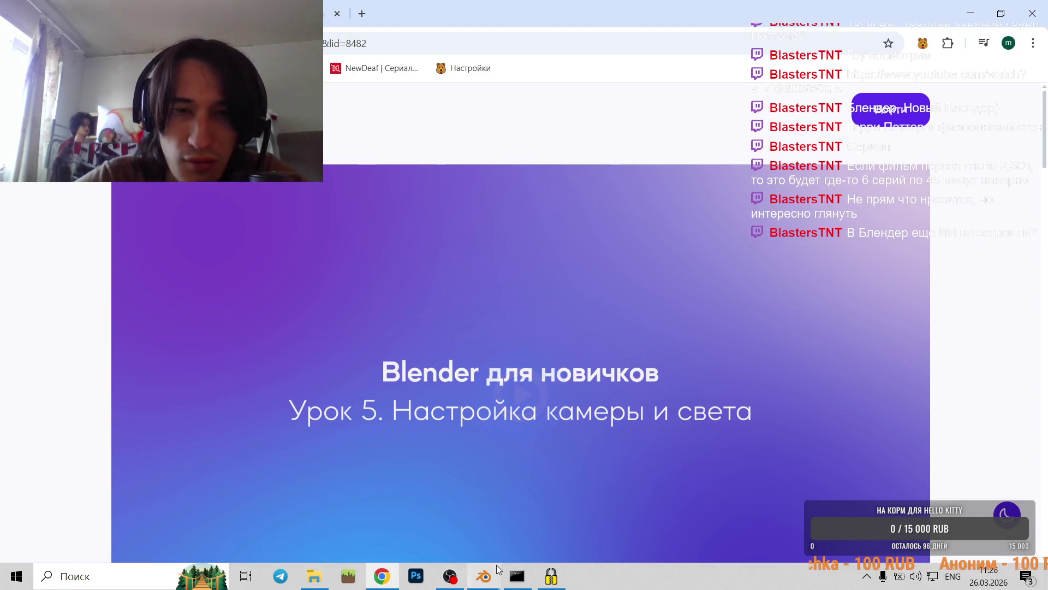
click(482, 492)
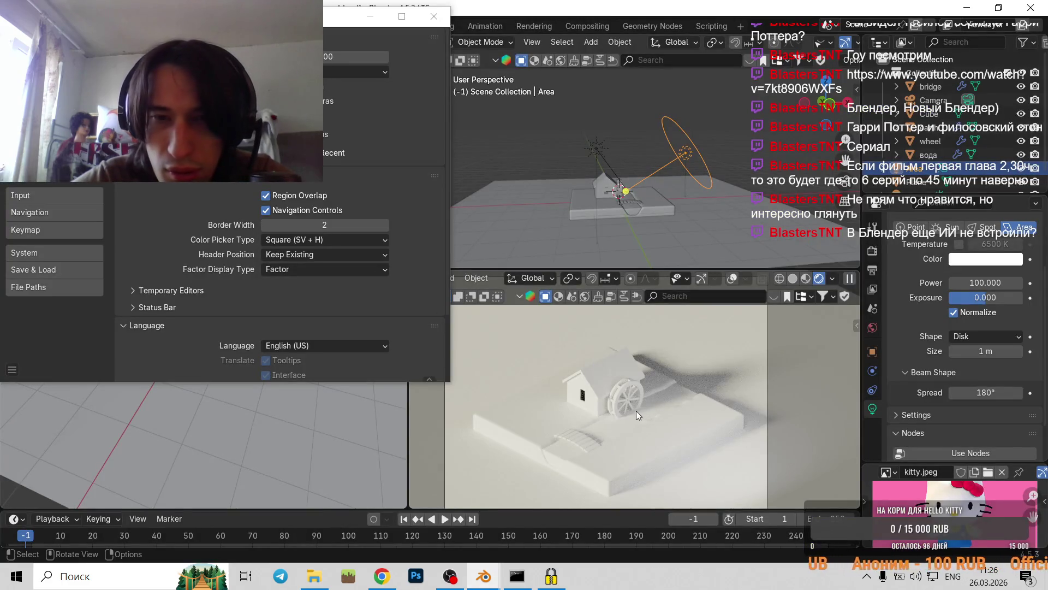
- Tint the area light pale yellow (hue 0.131, value 0.966) in its Color picker
click(977, 259)
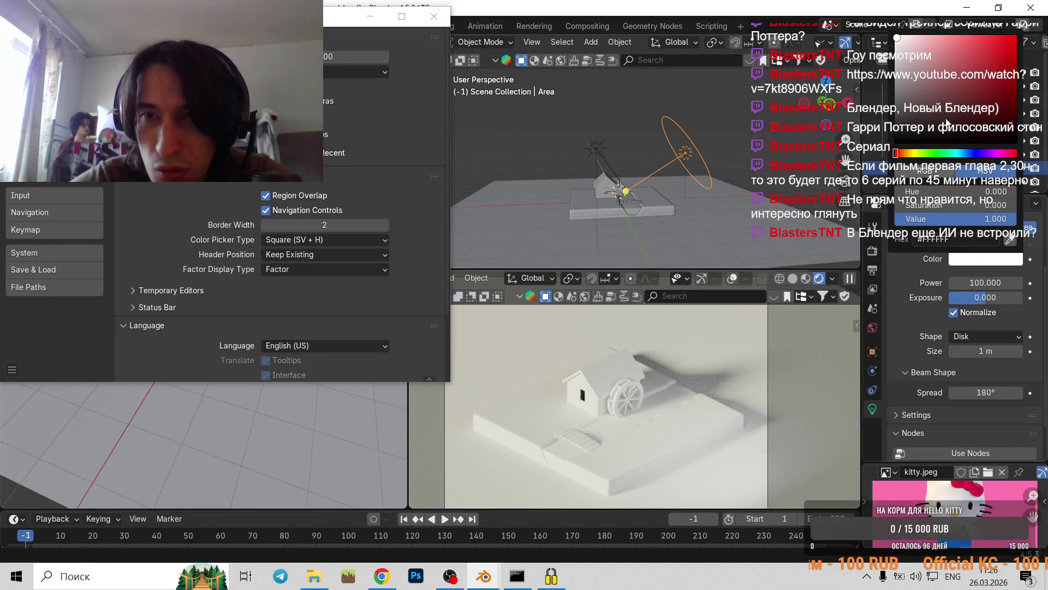
click(909, 154)
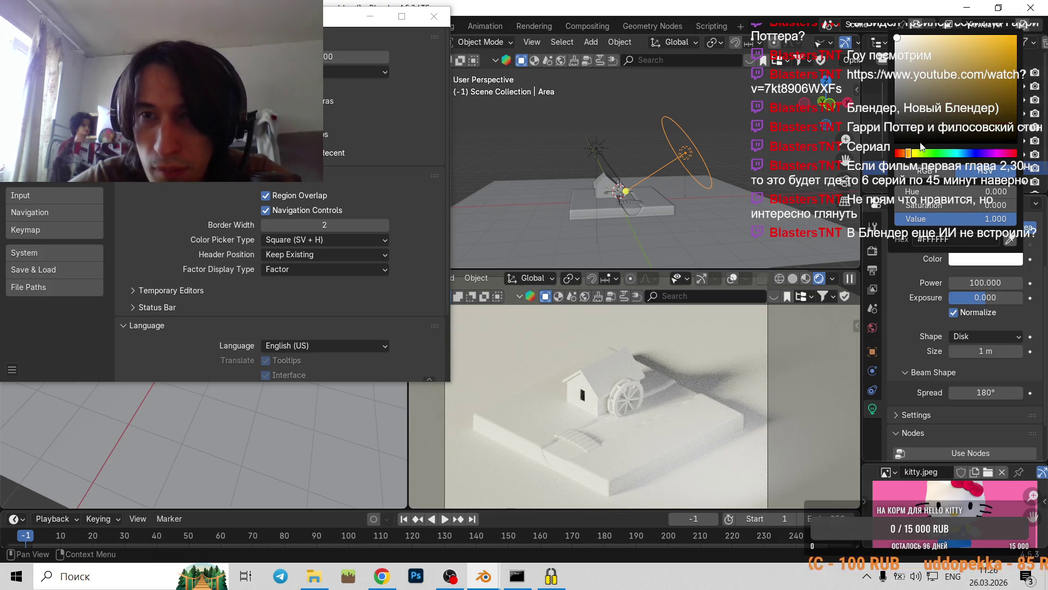
drag(897, 37, 942, 37)
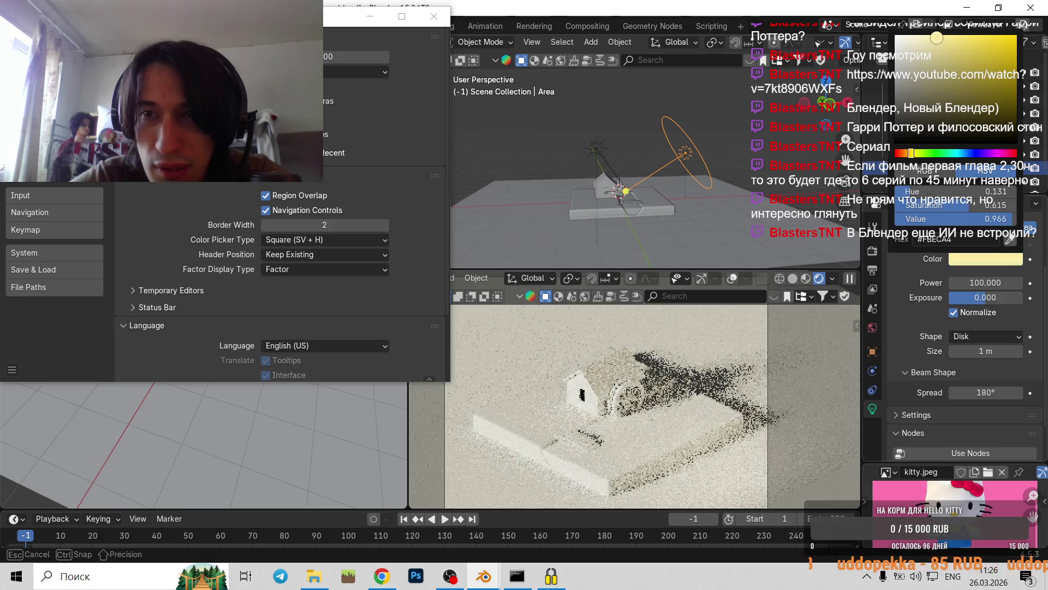
- Push the light colour's saturation slightly higher and close the Preferences window
drag(943, 37, 953, 38)
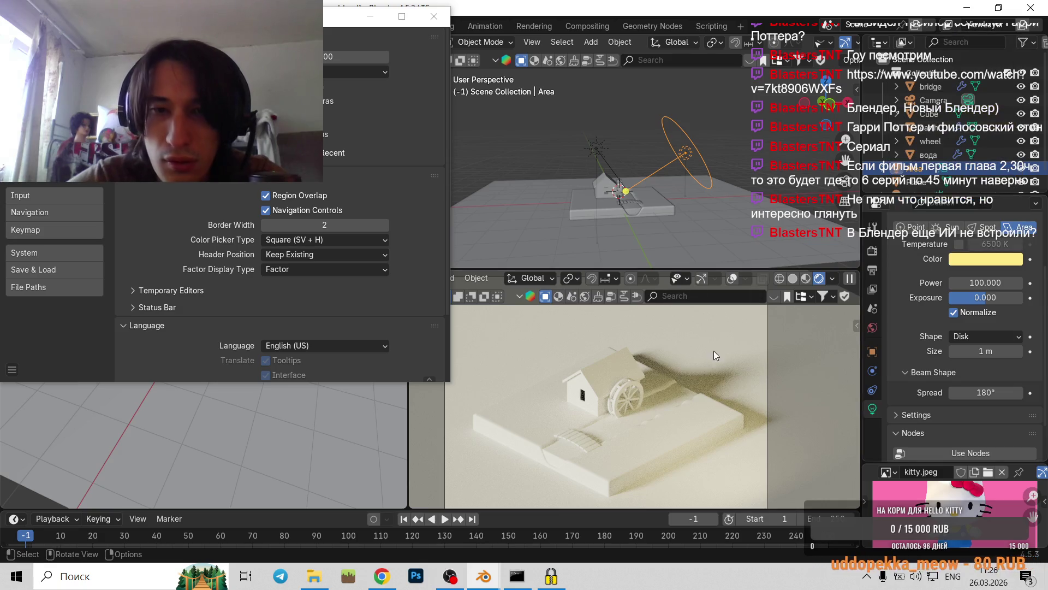
scroll(713, 349, down, 1)
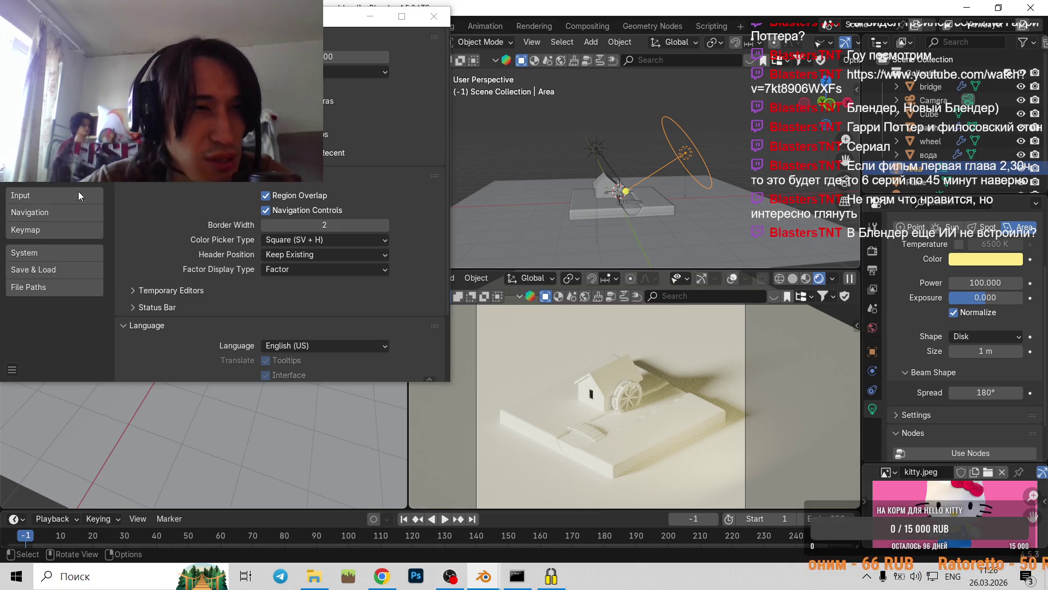
click(434, 19)
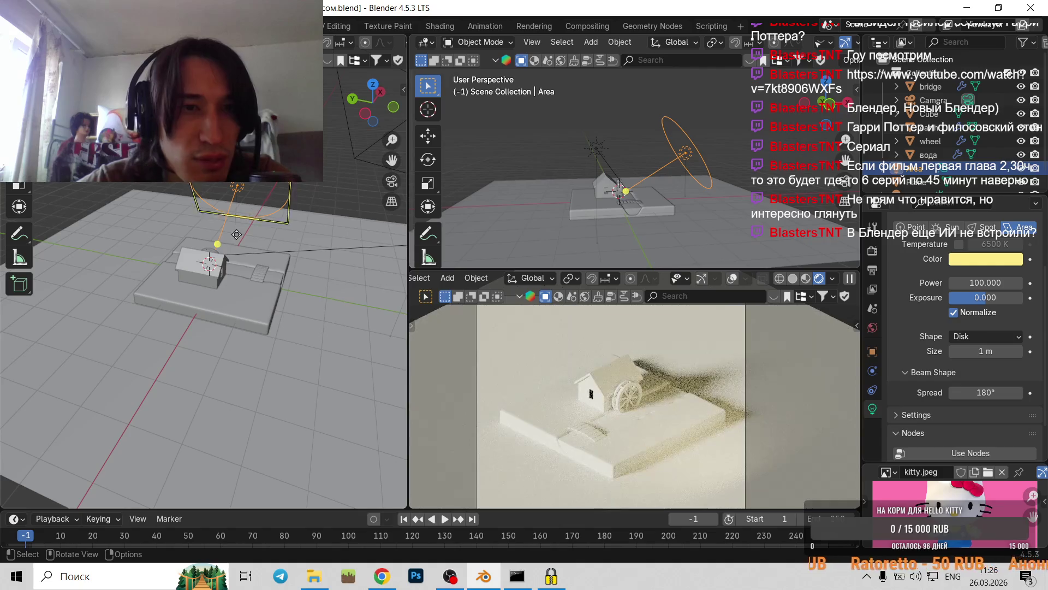
- Select the ground plane, peek at Shading, return to Layout and open the Editor Type menu
click(253, 337)
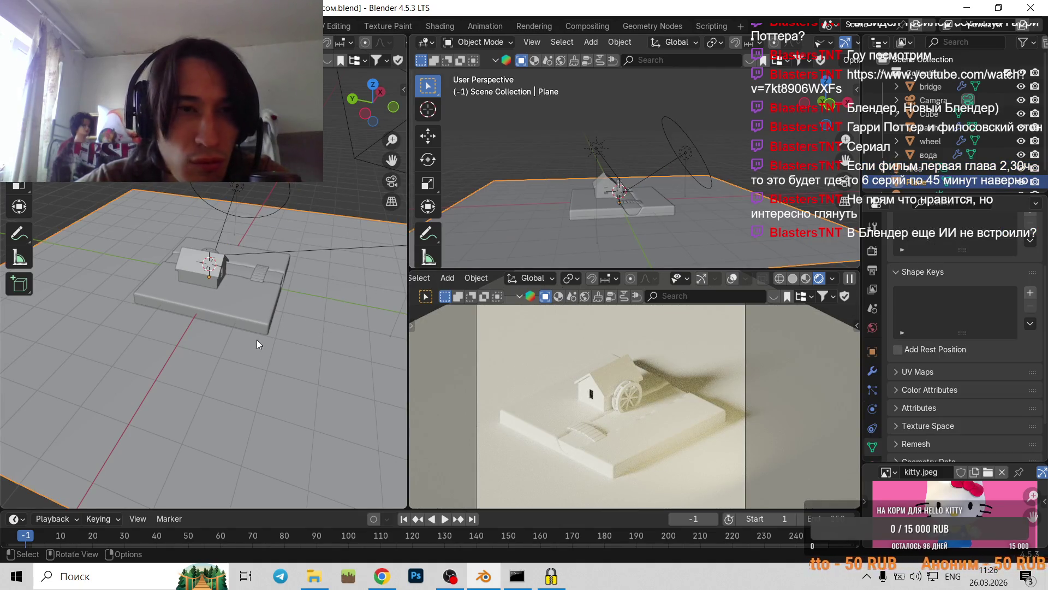
middle_drag(257, 339, 190, 319)
scroll(189, 306, down, 5)
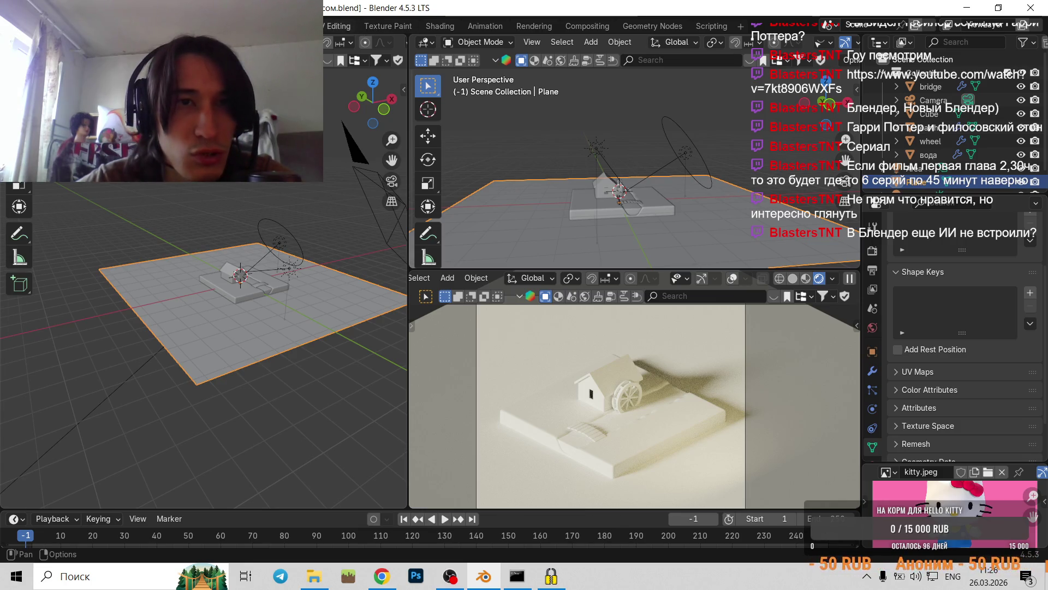
click(432, 27)
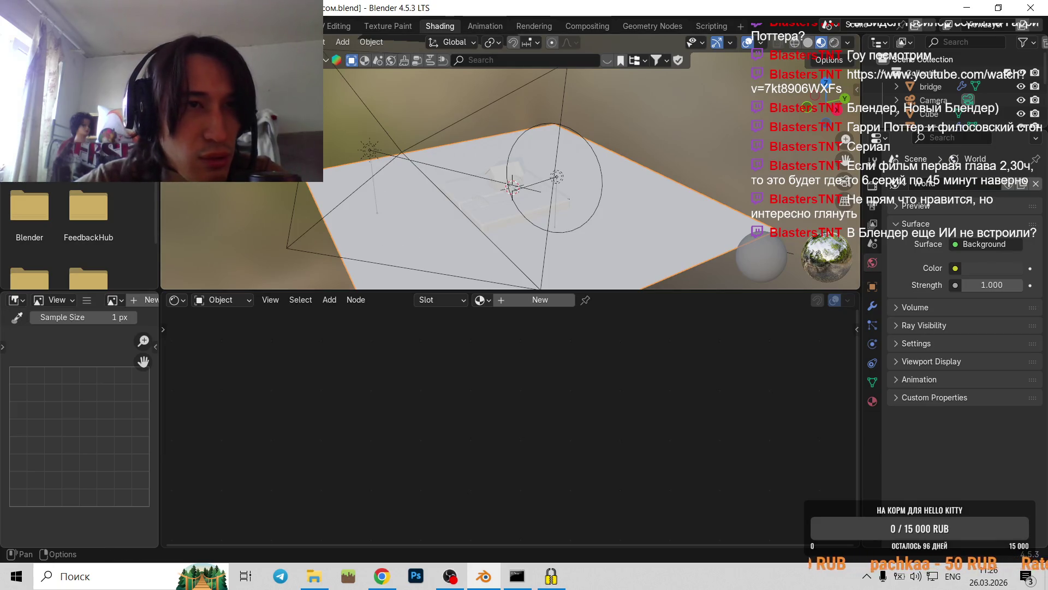
click(201, 26)
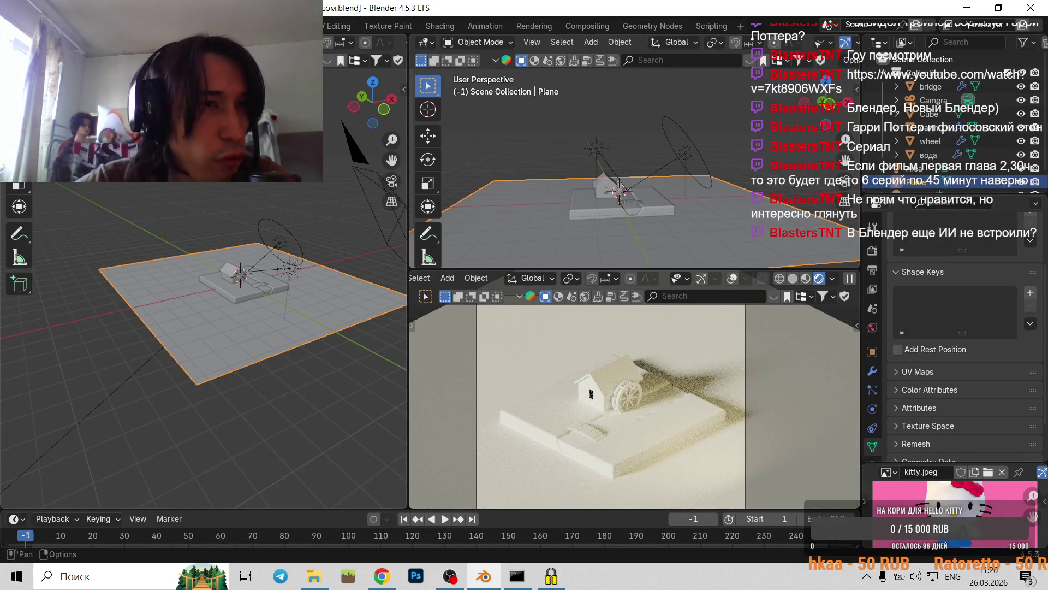
click(14, 42)
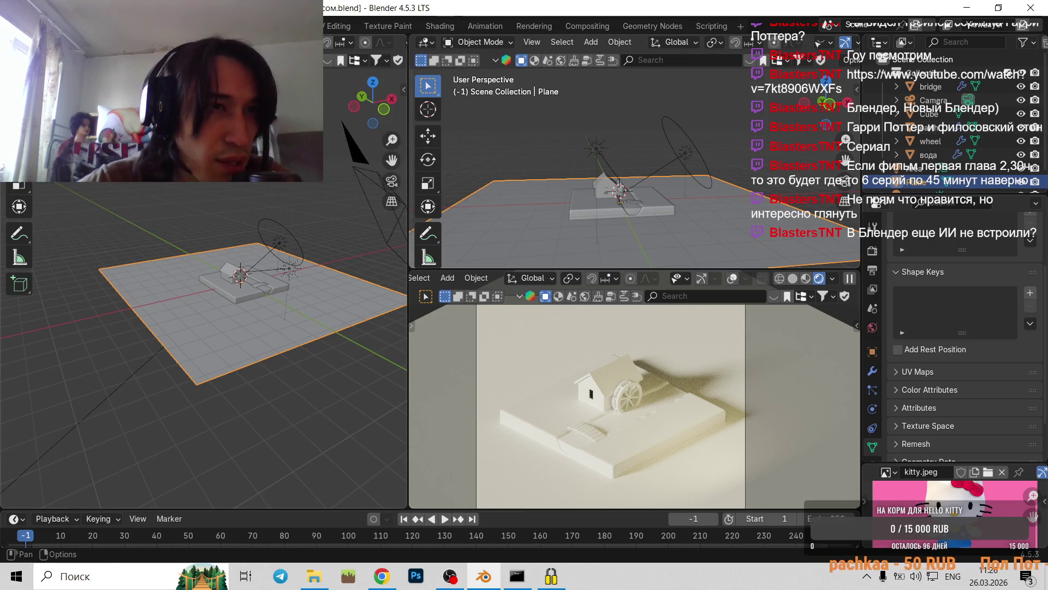
click(13, 42)
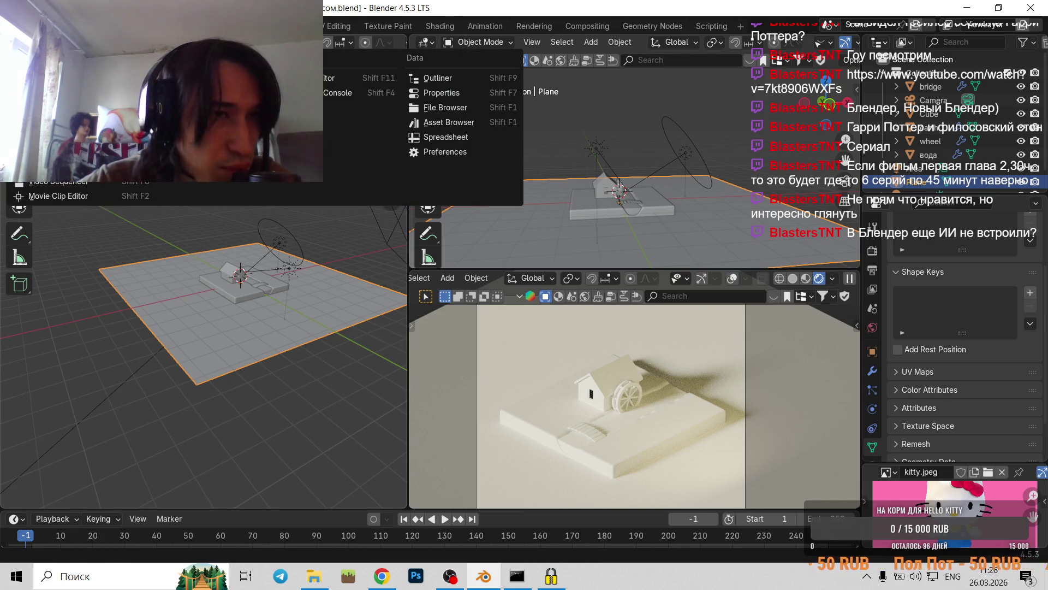
- Switch the left view to the Shader Editor showing the plane's Principled BSDF material
click(52, 93)
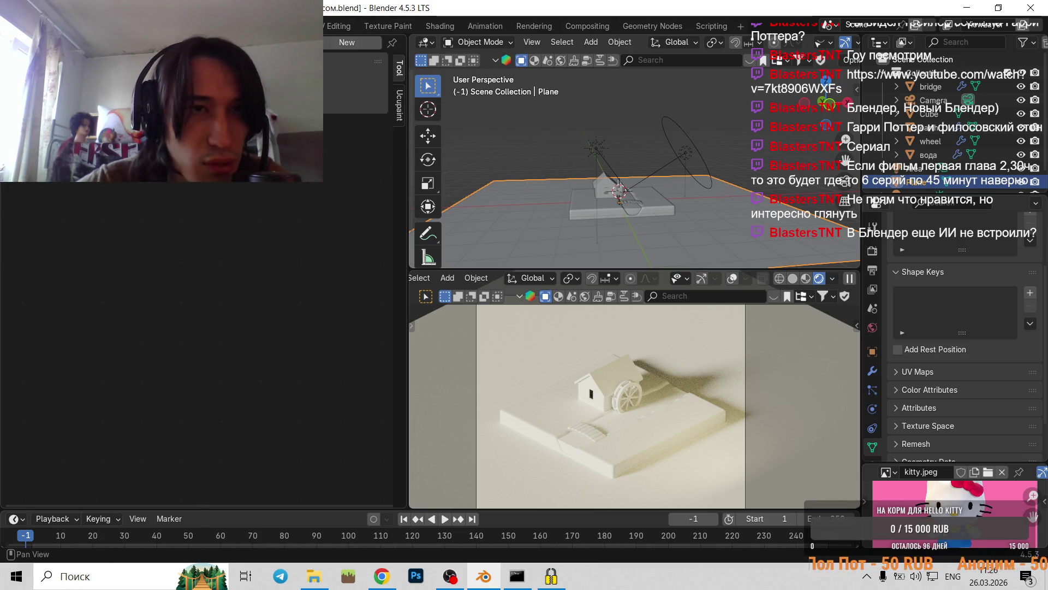
key(shift+F3)
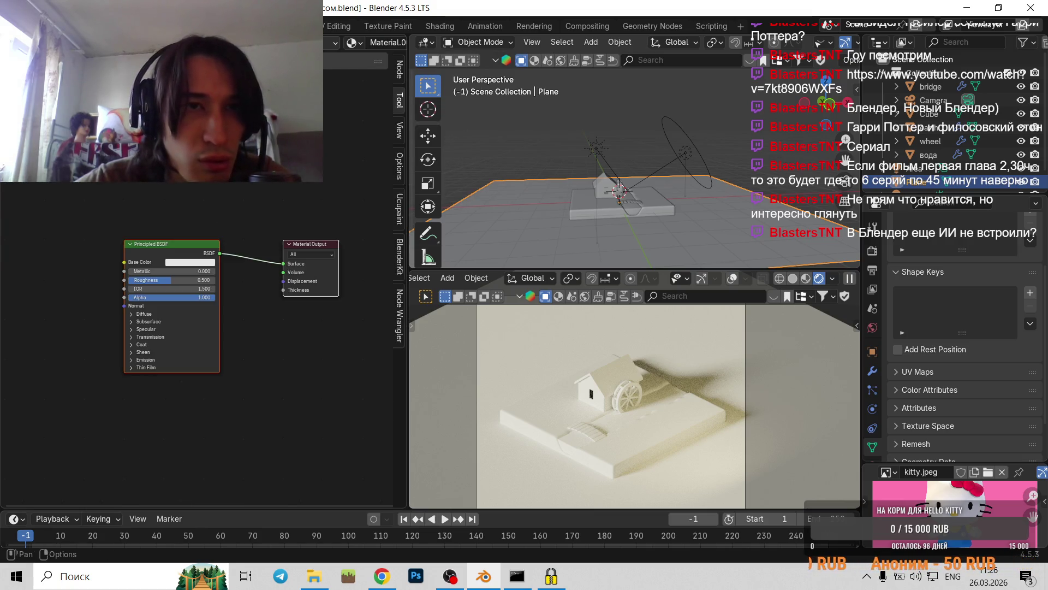
scroll(341, 48, down, 3)
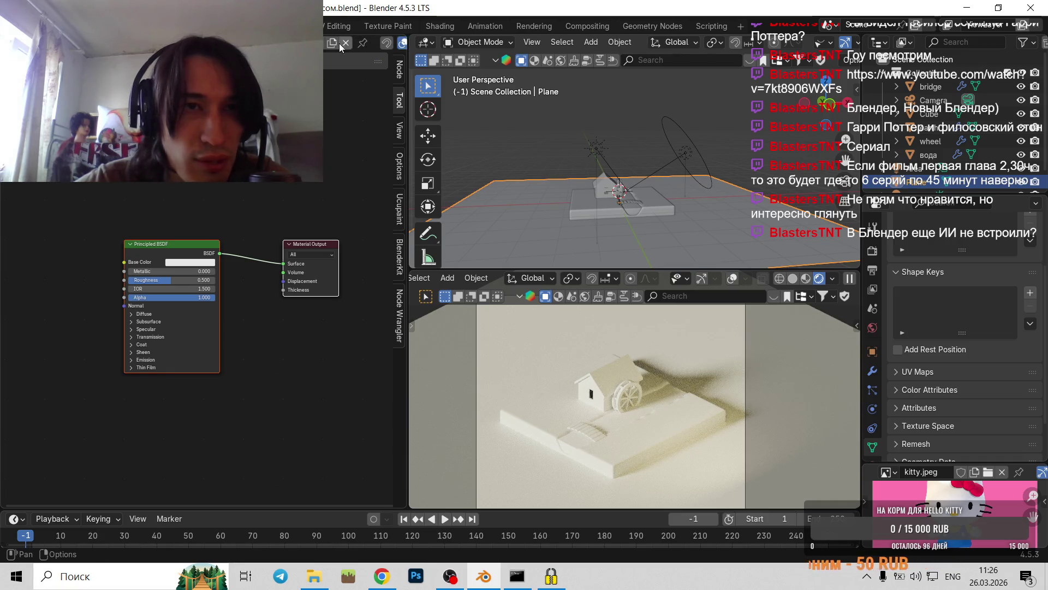
key(F3)
key(Escape)
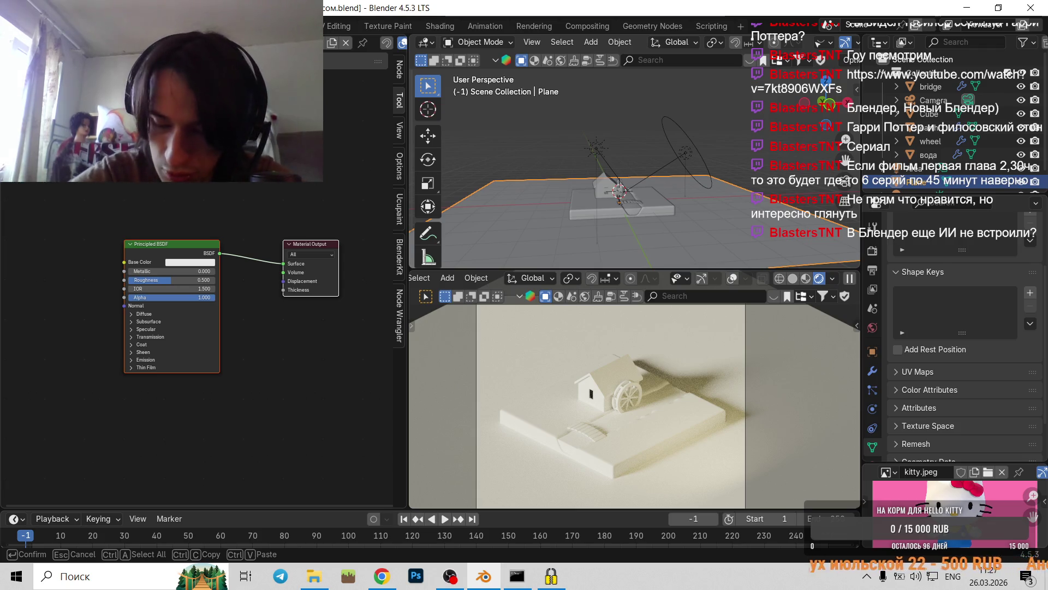
key(Return)
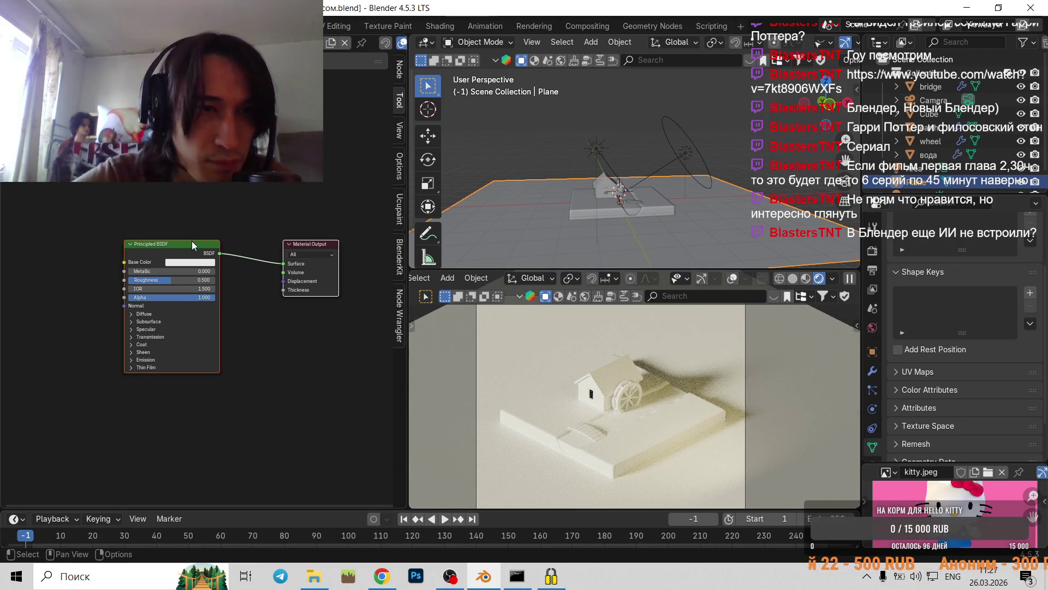
- Set the ground plane's Roughness to 1.000 and Base Color to pale grey-green #CED2D1
middle_drag(138, 311, 152, 313)
drag(191, 282, 243, 282)
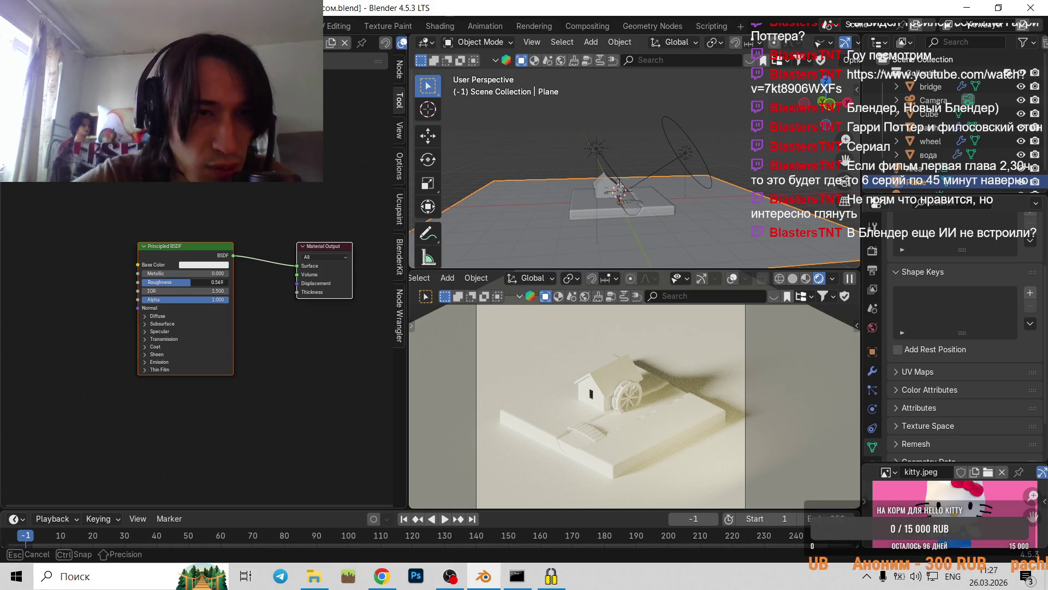
click(201, 266)
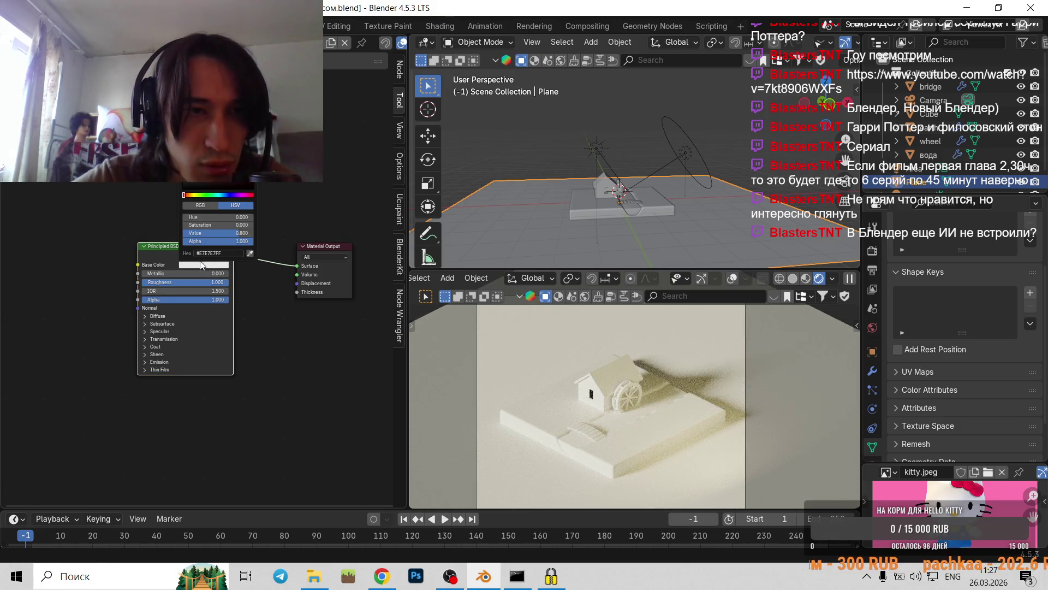
drag(218, 233, 213, 232)
right_click(213, 218)
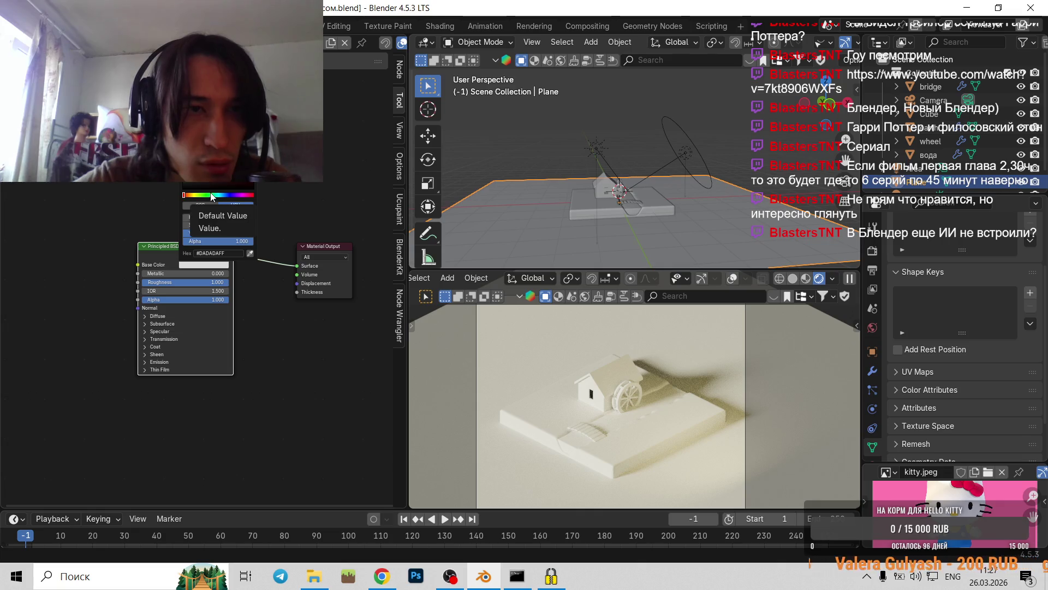
drag(183, 136, 215, 176)
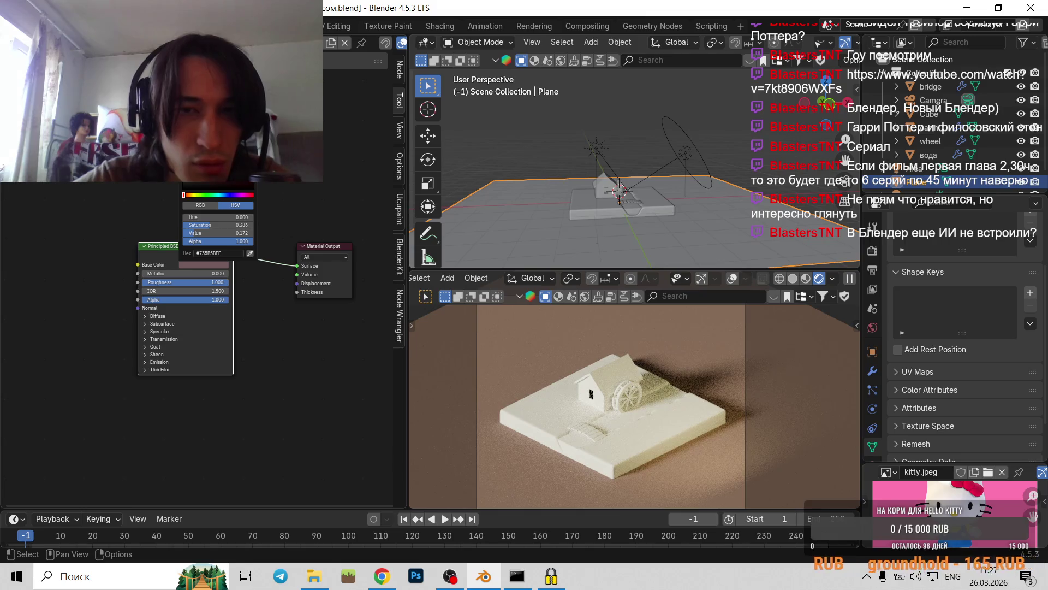
click(214, 195)
drag(216, 176, 161, 109)
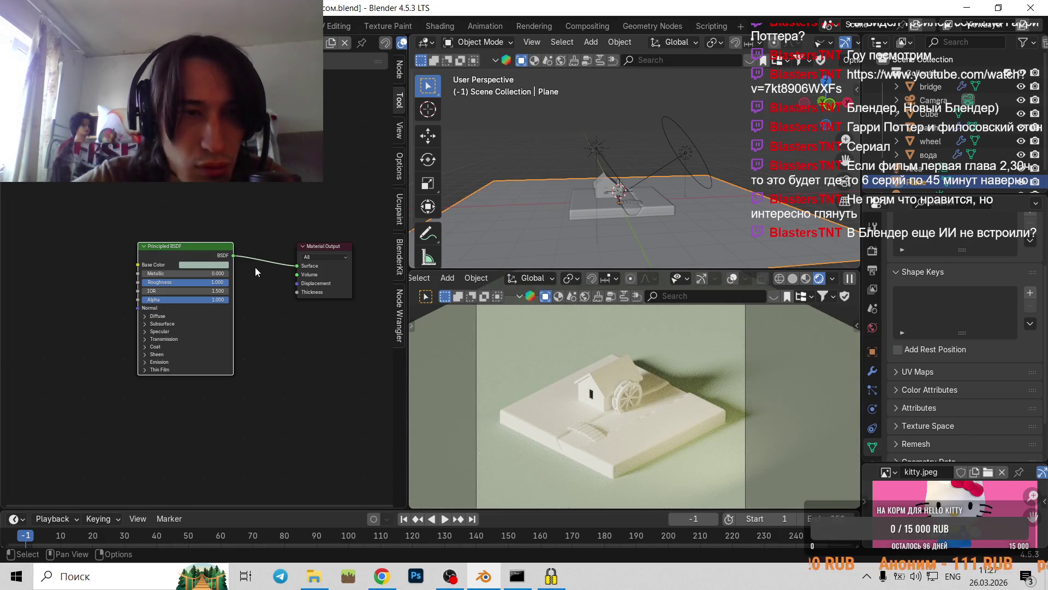
click(279, 351)
- Orbit the rendered preview higher above the house, then switch to the lesson in Chrome
middle_drag(638, 377, 683, 379)
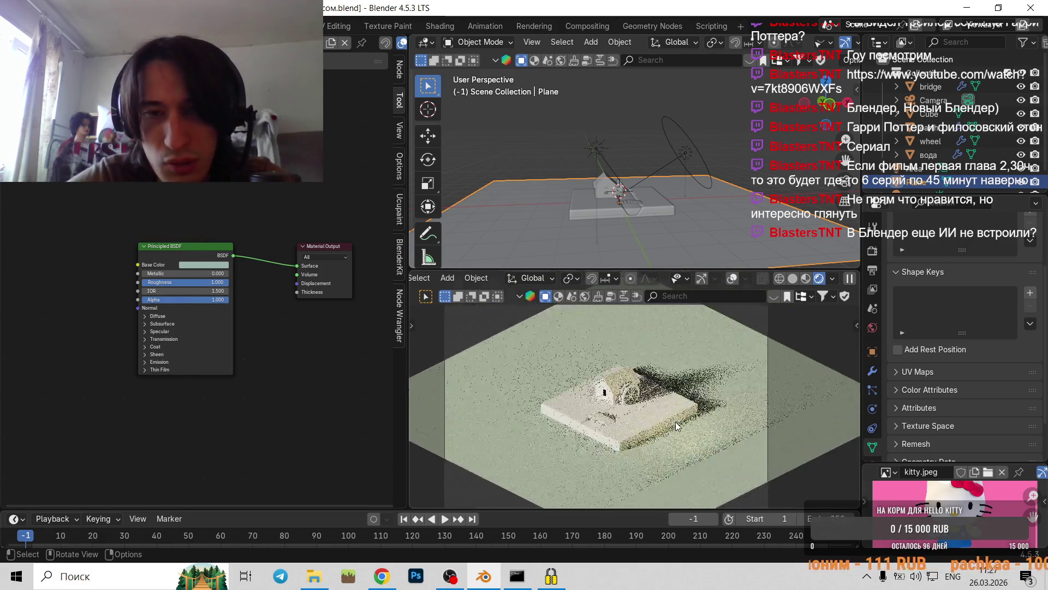
scroll(675, 424, up, 2)
middle_drag(676, 421, 618, 413)
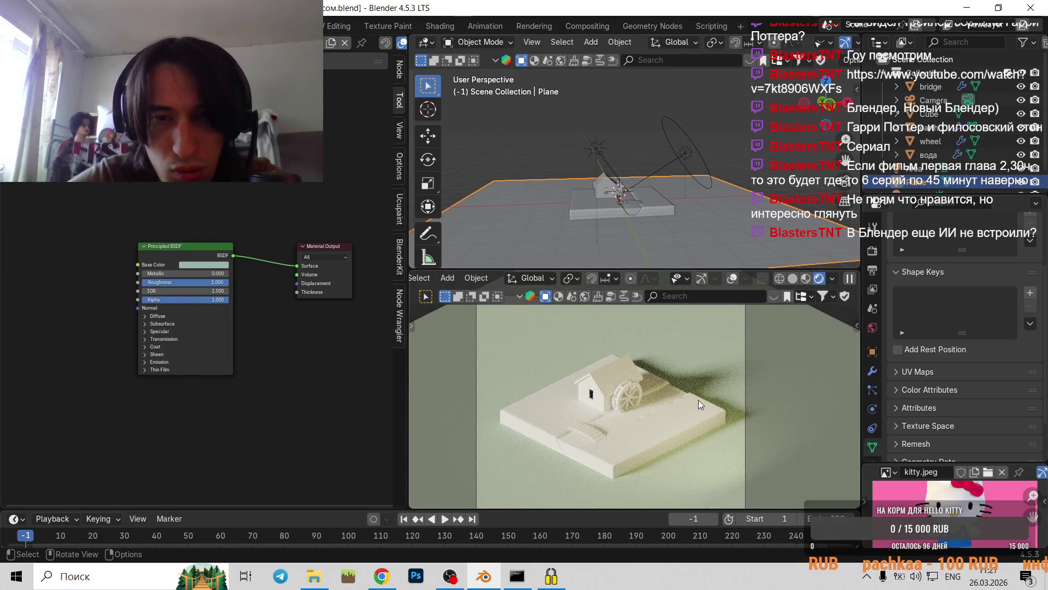
click(382, 576)
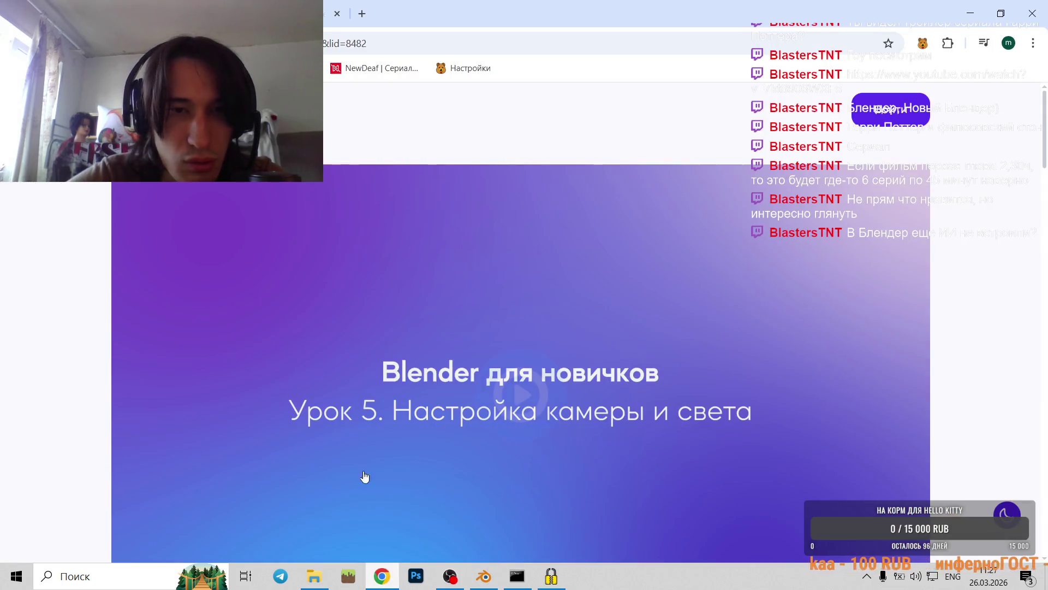
- Play the lesson 5 video and skip to its end
scroll(395, 358, down, 3)
click(524, 211)
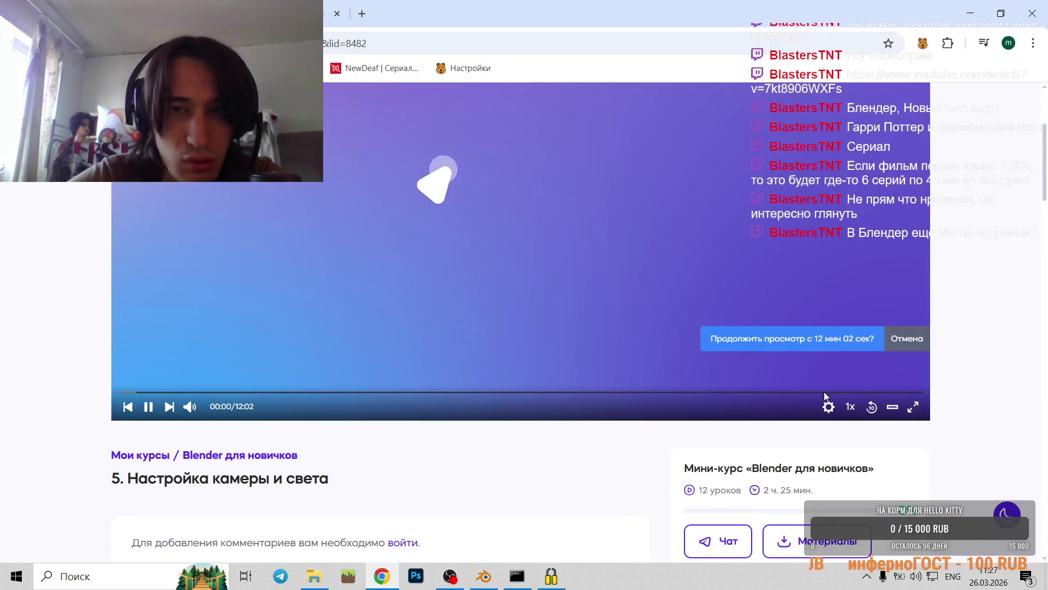
click(914, 398)
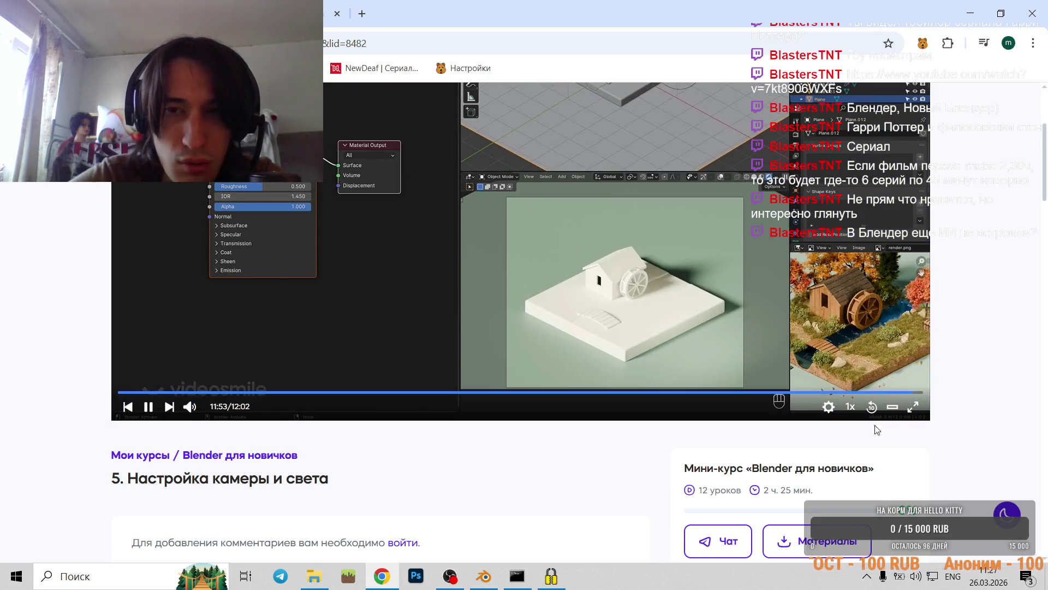
scroll(799, 457, down, 3)
scroll(752, 422, down, 4)
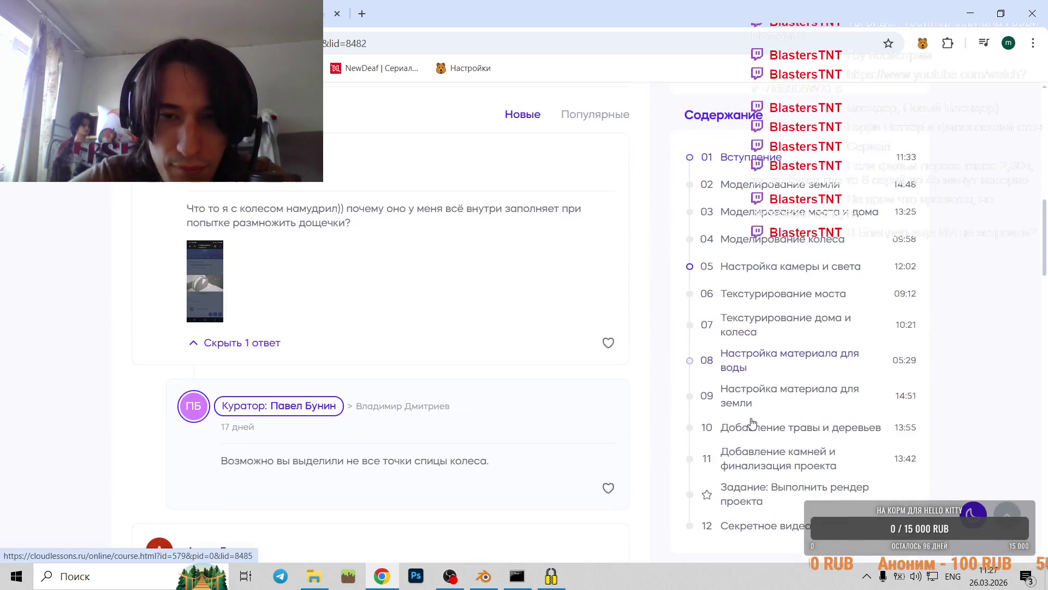
- Open lesson 6, Bridge Texturing, play its video and pause it at 00:11
click(719, 293)
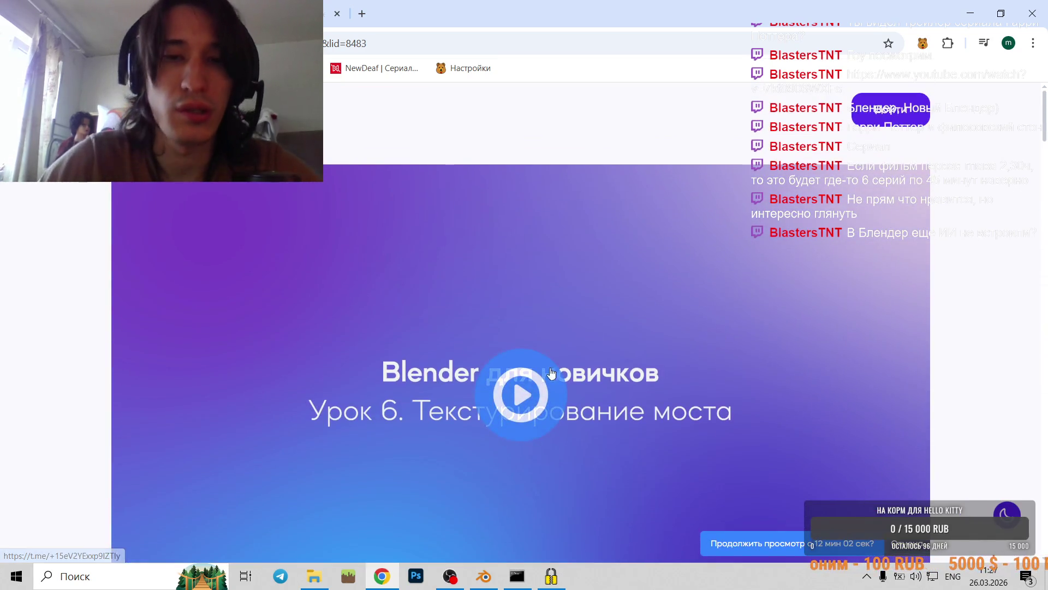
click(524, 392)
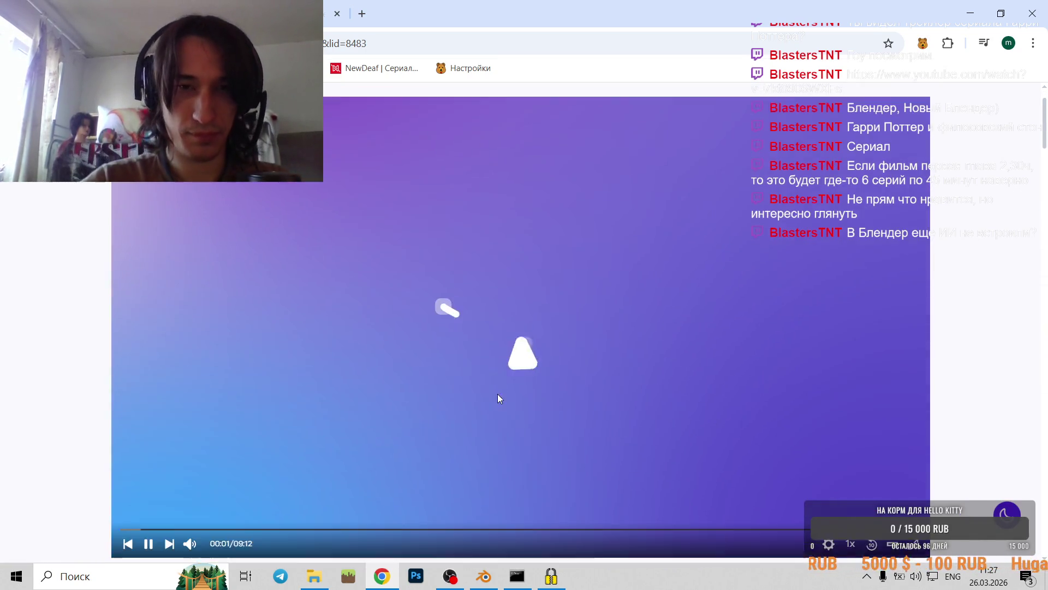
scroll(460, 293, down, 4)
scroll(385, 269, down, 5)
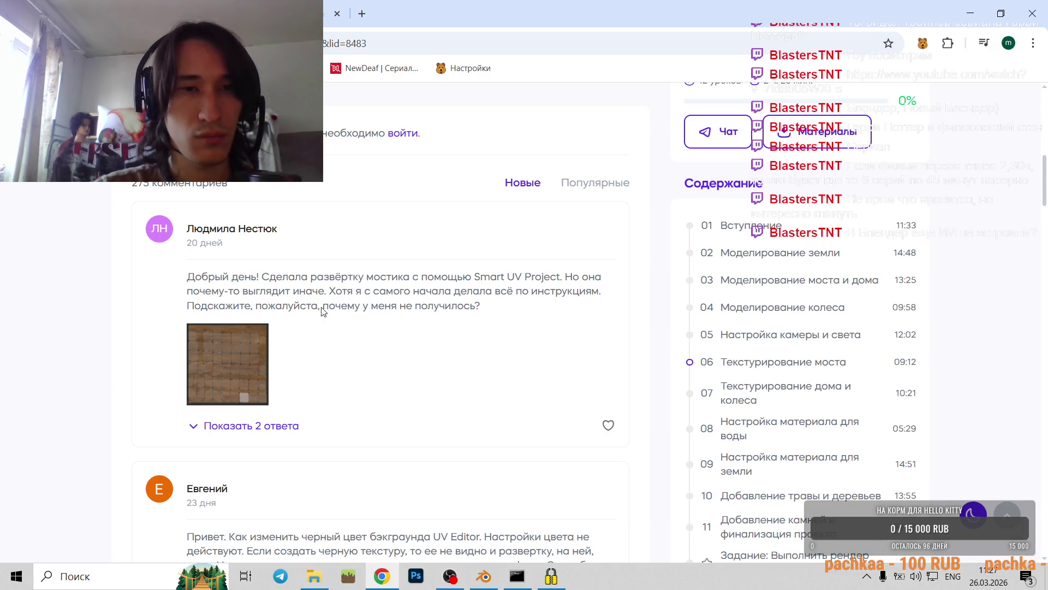
scroll(327, 338, up, 7)
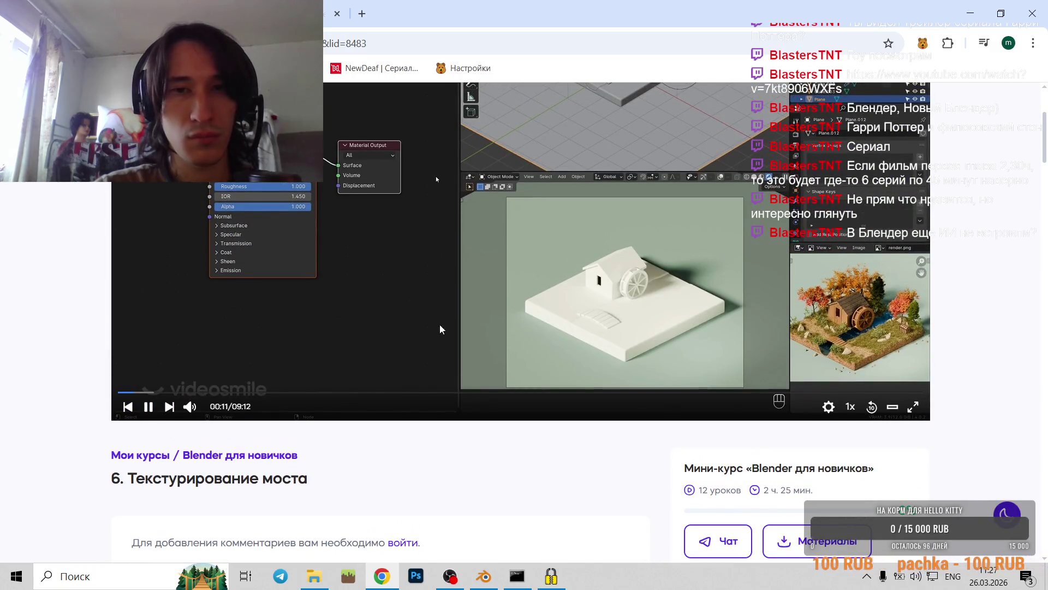
click(396, 298)
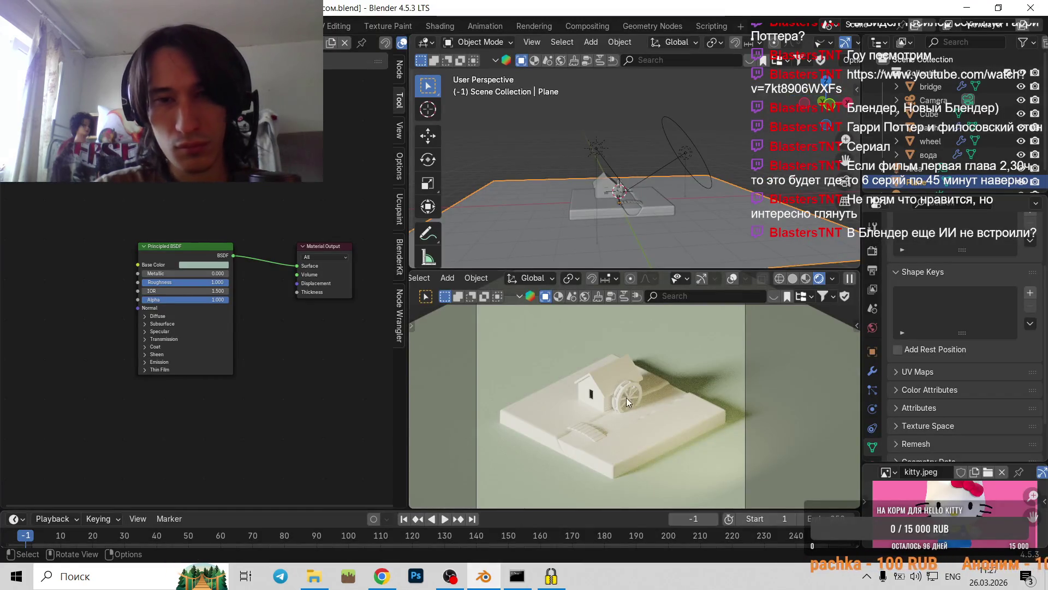
- Zoom in and out on the rendered mill and green plane, then bring the Chrome lesson back
scroll(620, 415, up, 1)
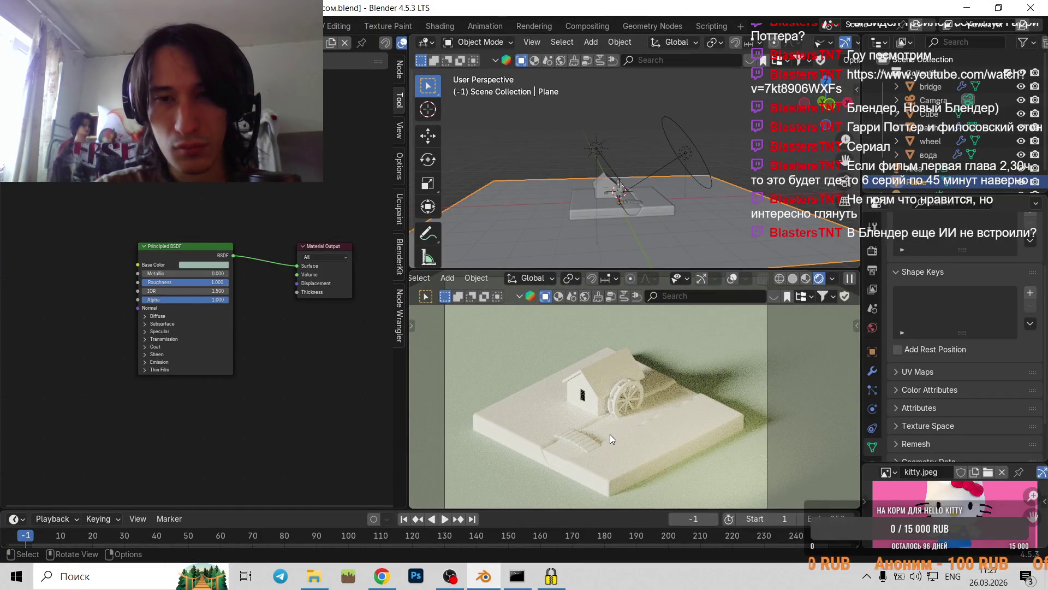
scroll(582, 449, down, 1)
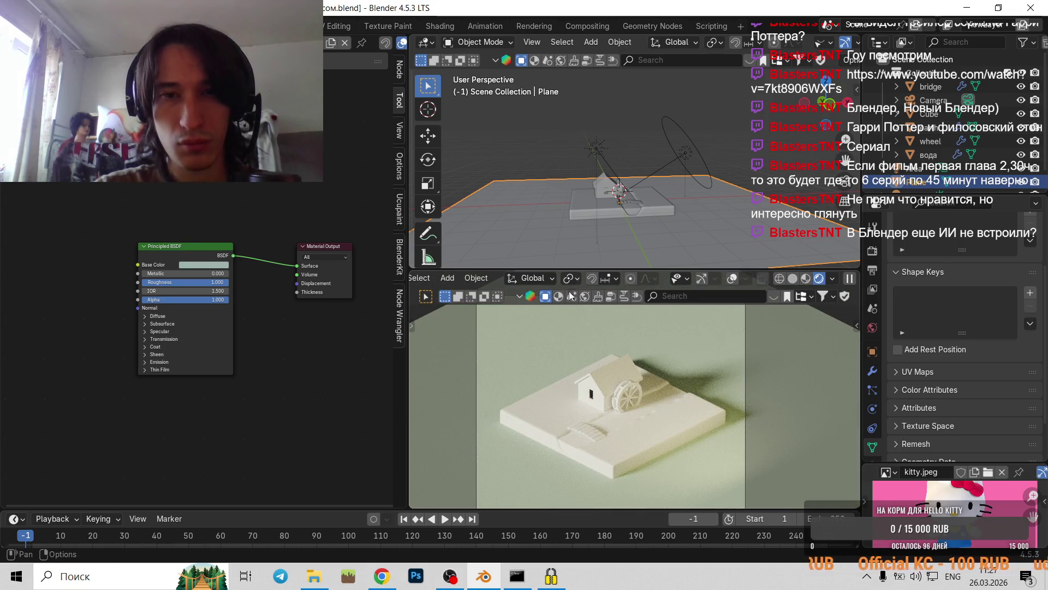
click(381, 575)
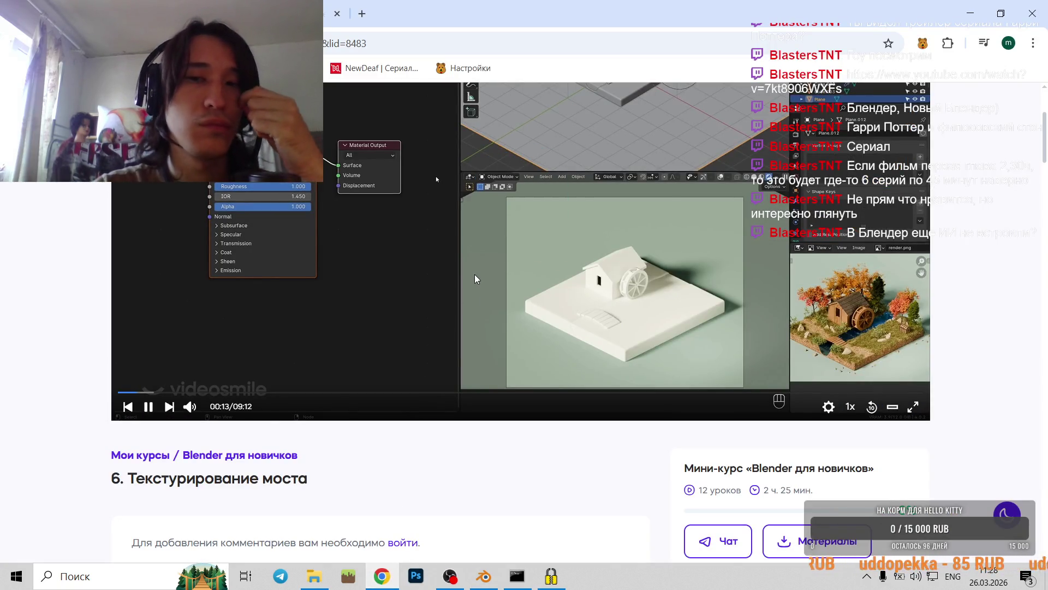
- Resume the Lesson 6 video through the plank wood-texture part to about 01:52, then return to Blender
scroll(475, 279, down, 5)
scroll(475, 280, down, 5)
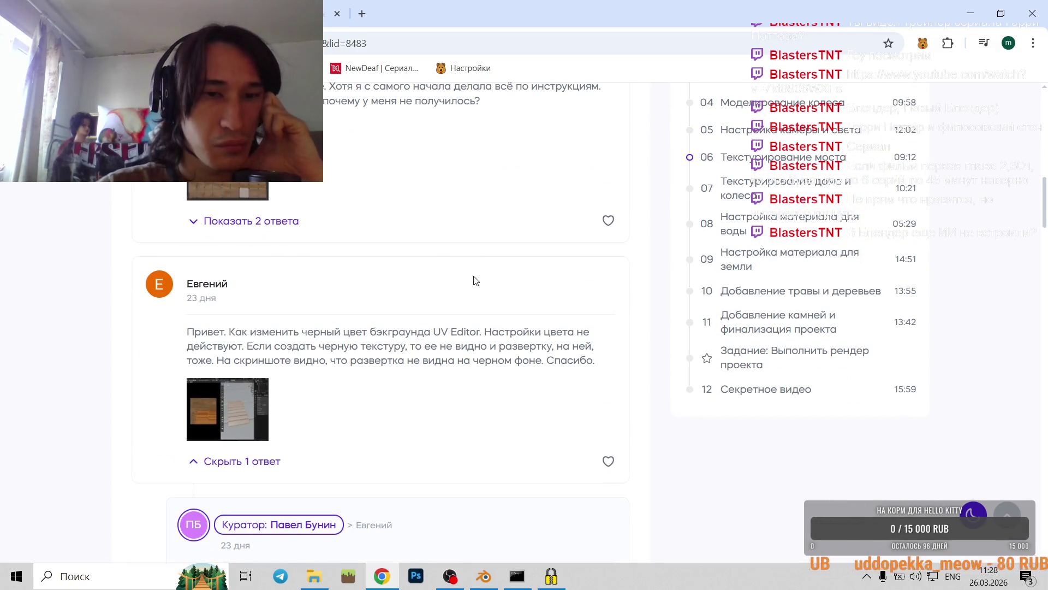
scroll(503, 345, up, 3)
scroll(503, 345, up, 2)
scroll(483, 300, up, 4)
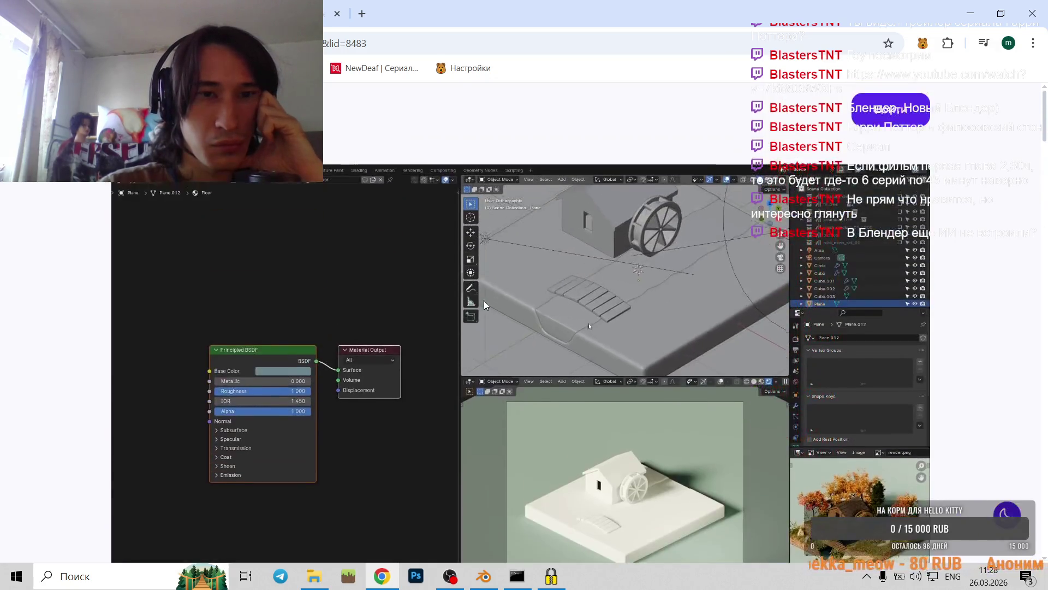
click(497, 401)
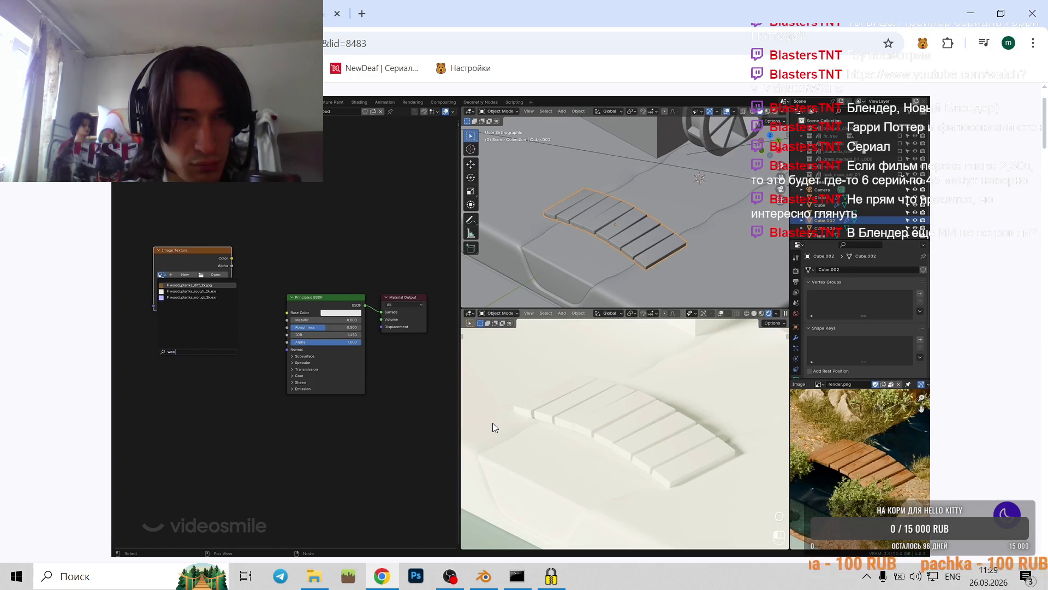
mouse_move(469, 447)
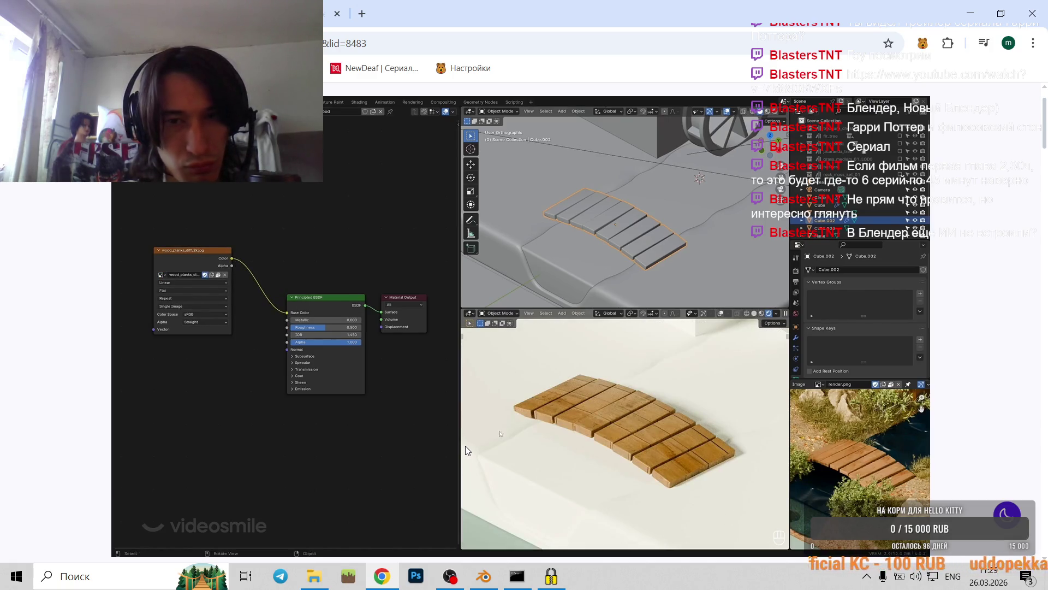
key(alt+Tab)
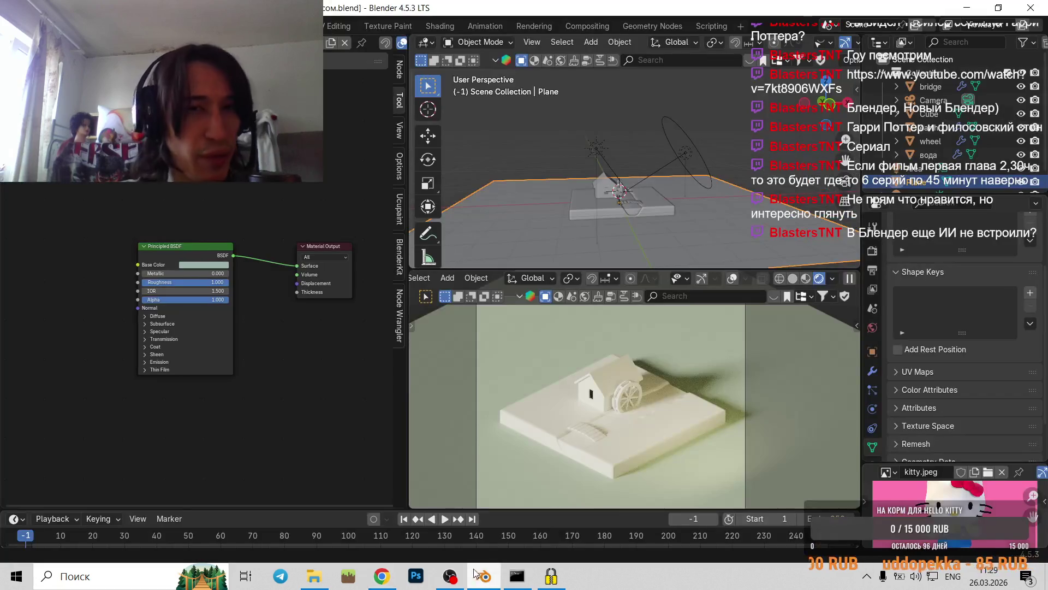
- Orbit the viewport to frame the house and water wheel, and select the bridge
mouse_move(644, 187)
middle_down()
mouse_move(775, 212)
mouse_move(692, 212)
middle_up()
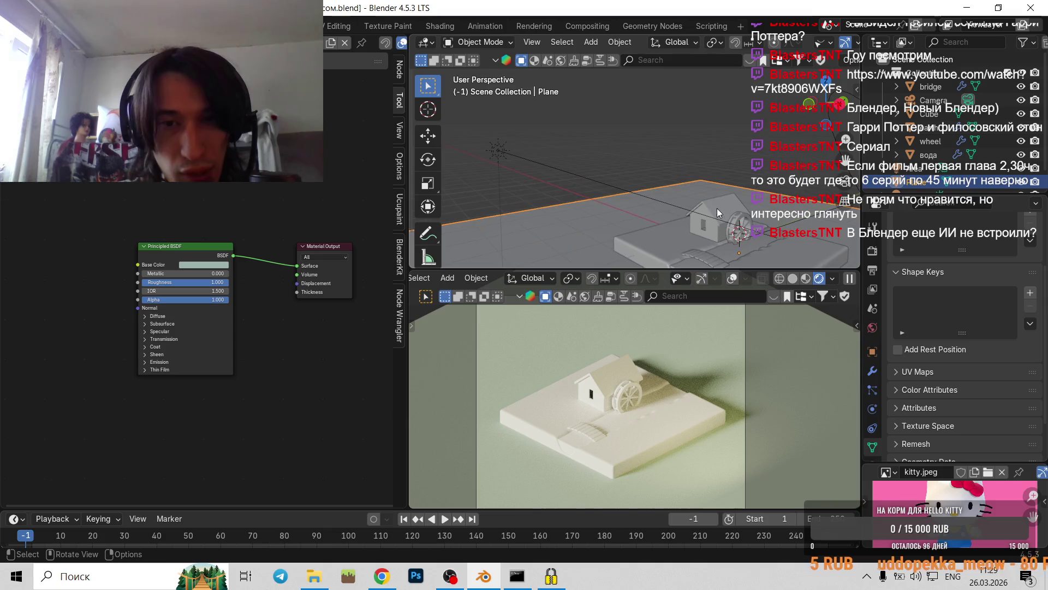
scroll(716, 209, up, 3)
middle_drag(738, 239, 675, 229)
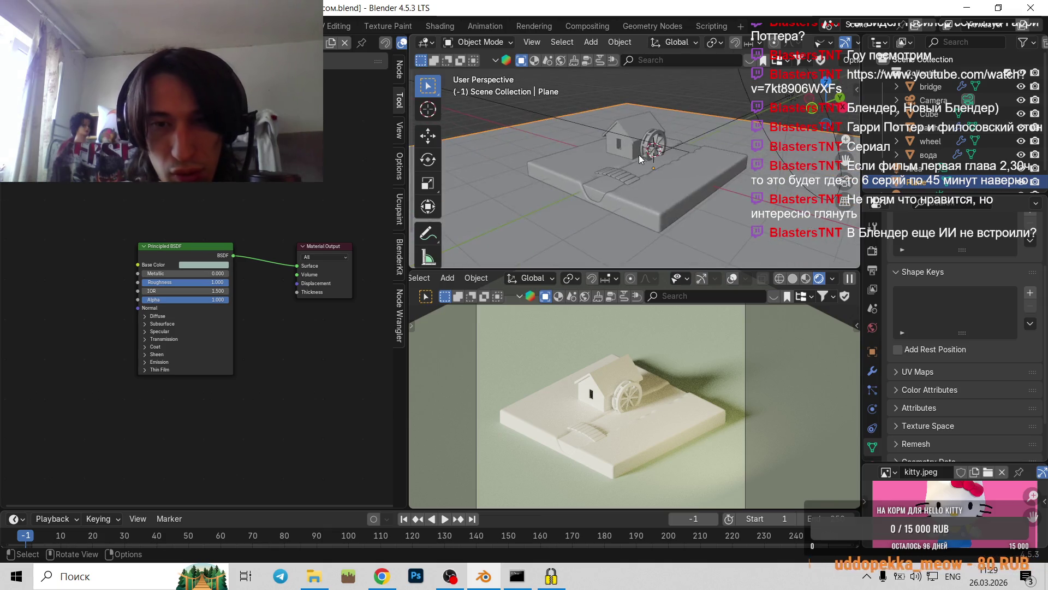
click(617, 184)
scroll(643, 208, up, 2)
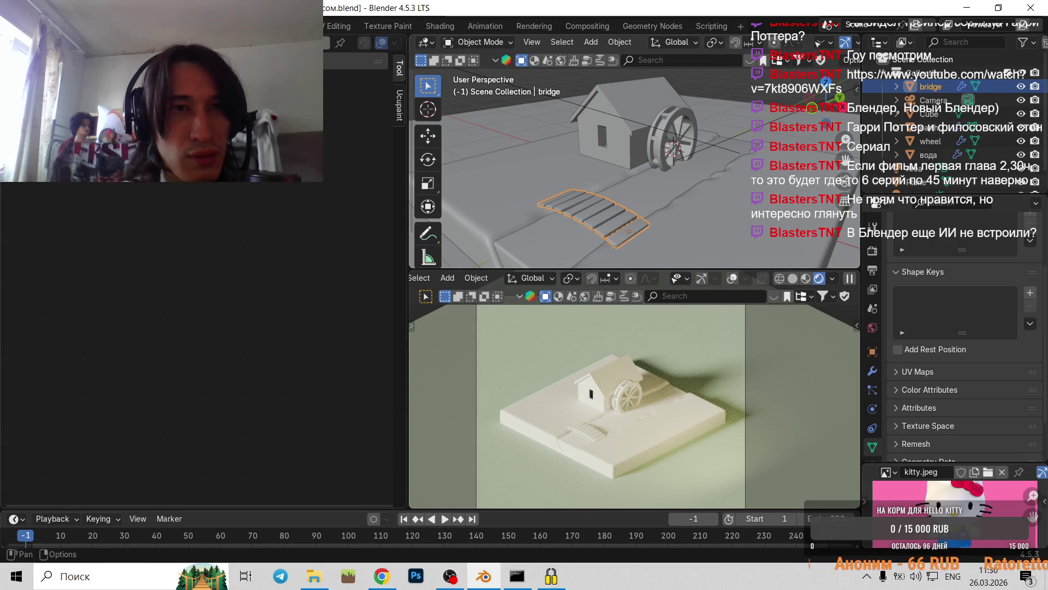
- Give the bridge a new material named 'wood' and add a texture-mapping setup with Ctrl+T
click(328, 42)
double_click(327, 43)
text(wood)
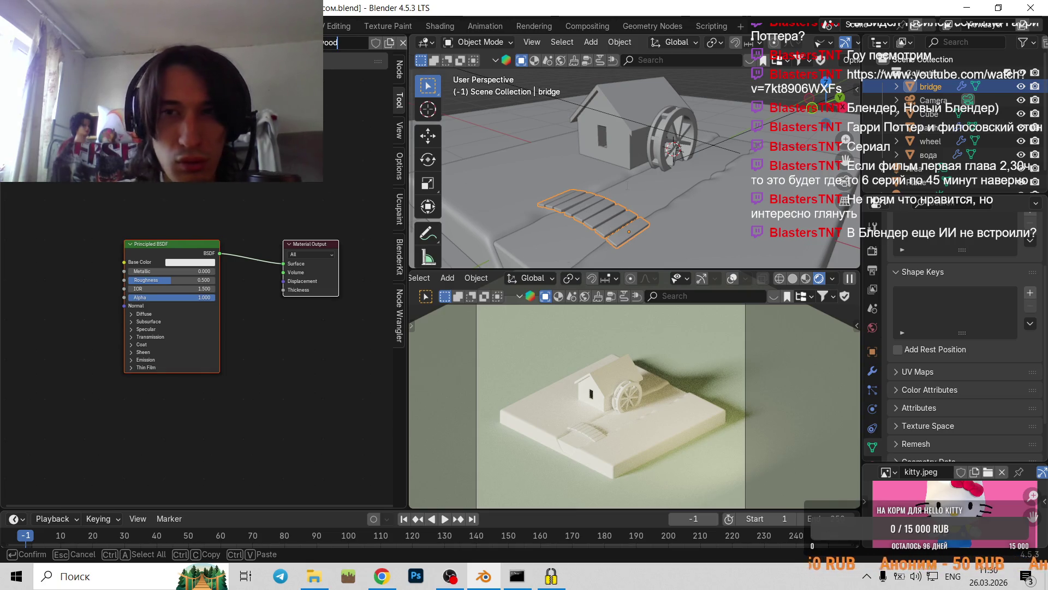
key(Return)
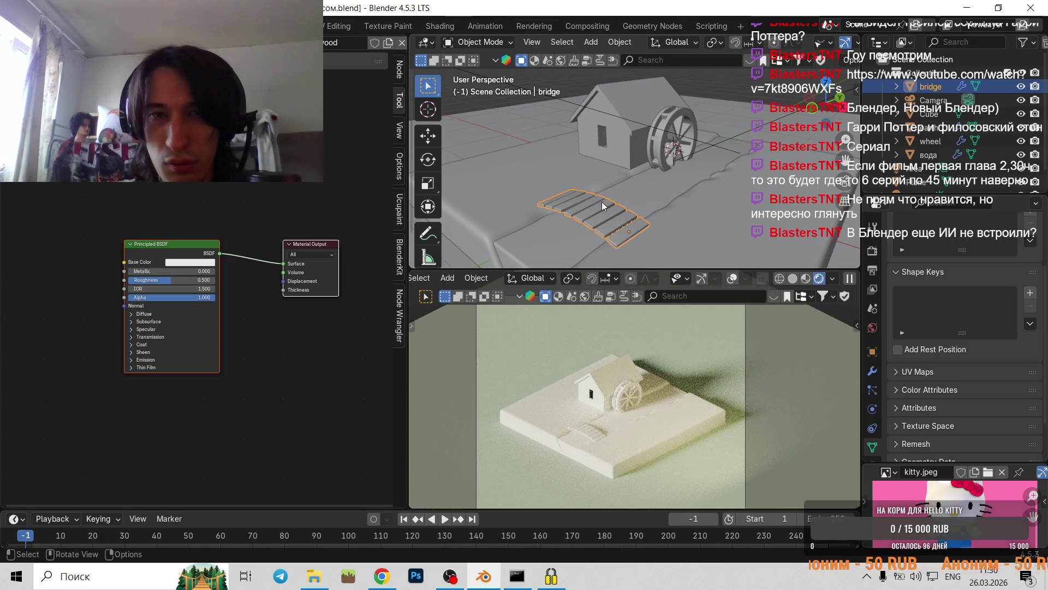
key(Tab)
key(Tab)
key(ctrl+t)
- Browse the Desktop's Blender folder and its текстуры subfolder in the image file browser
scroll(244, 259, down, 3)
scroll(240, 260, up, 5)
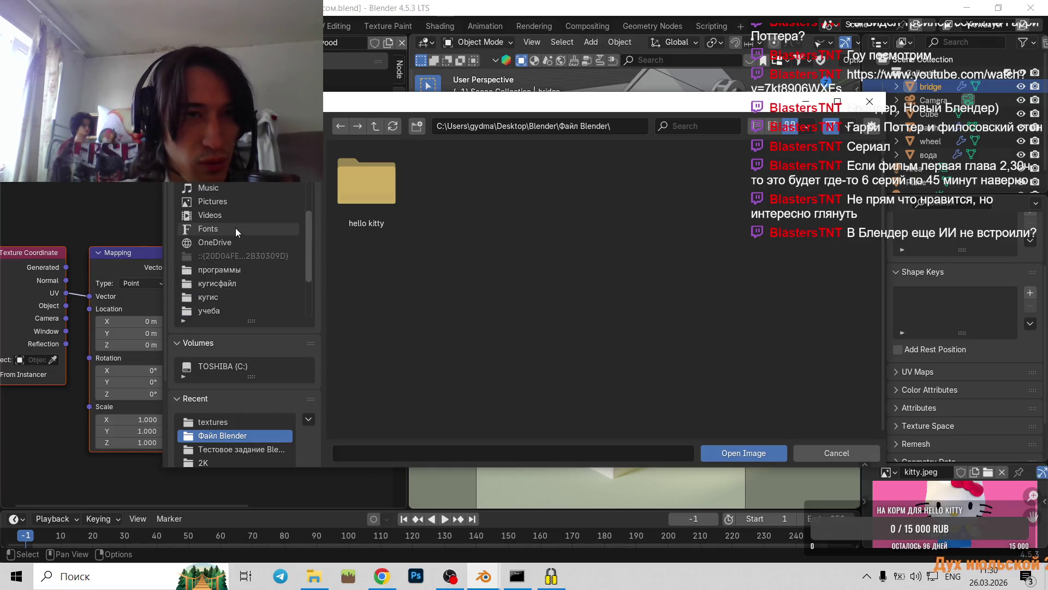
scroll(235, 227, up, 3)
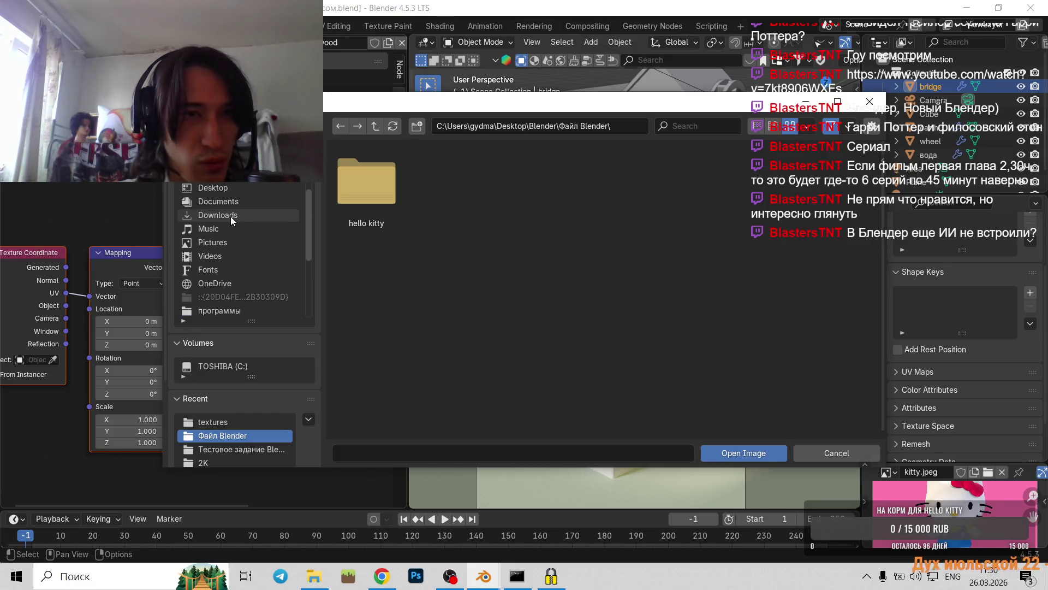
click(221, 190)
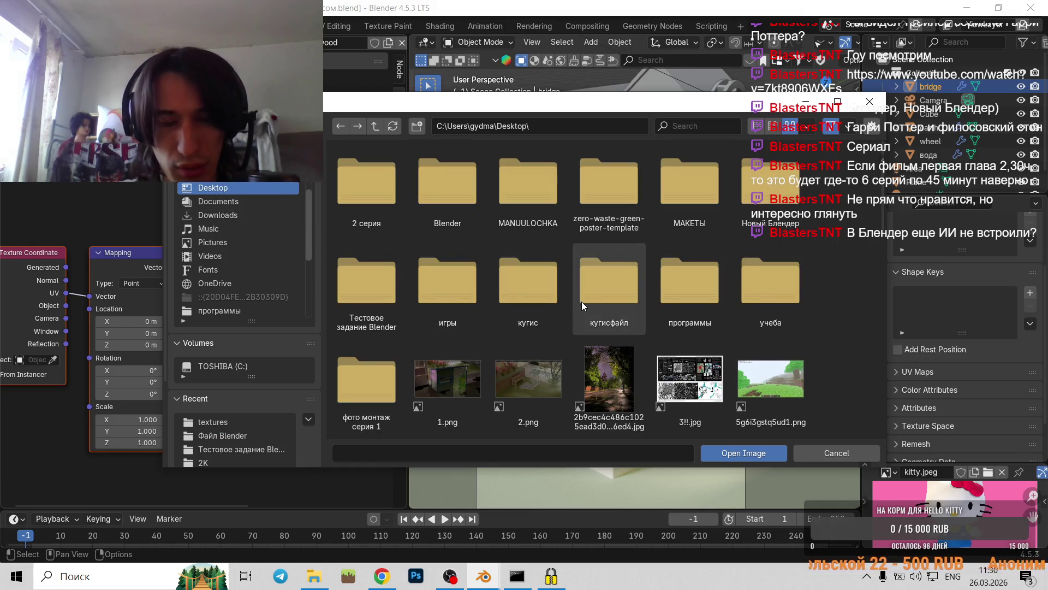
double_click(443, 216)
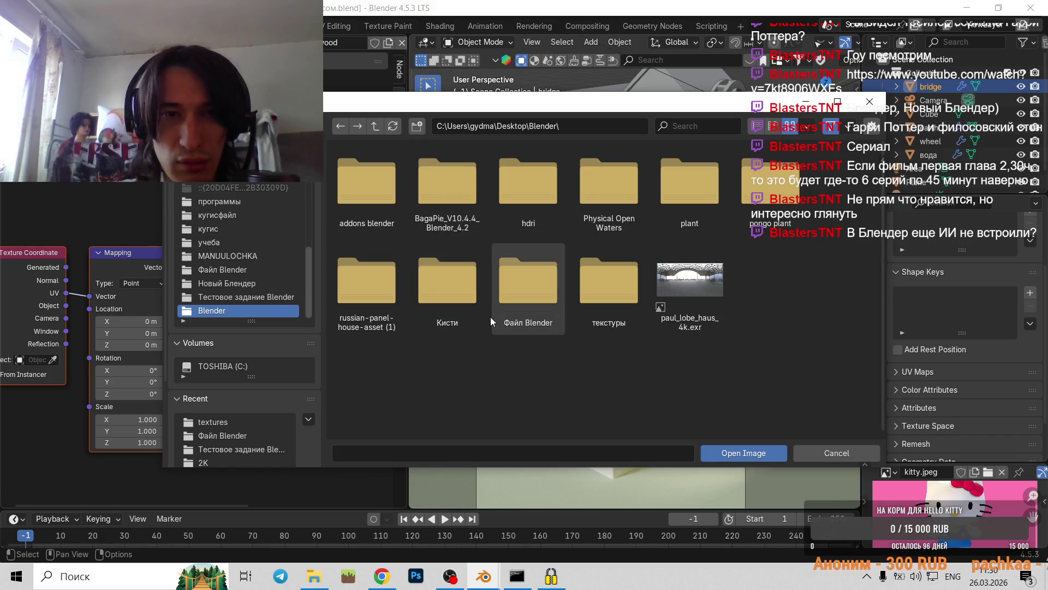
click(341, 132)
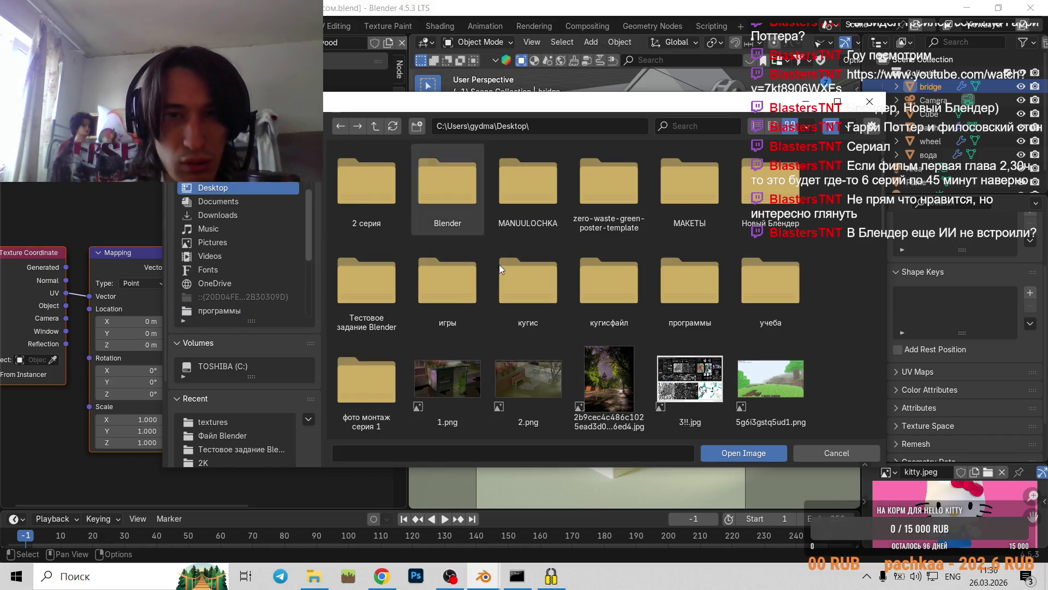
scroll(519, 275, down, 1)
scroll(519, 276, down, 3)
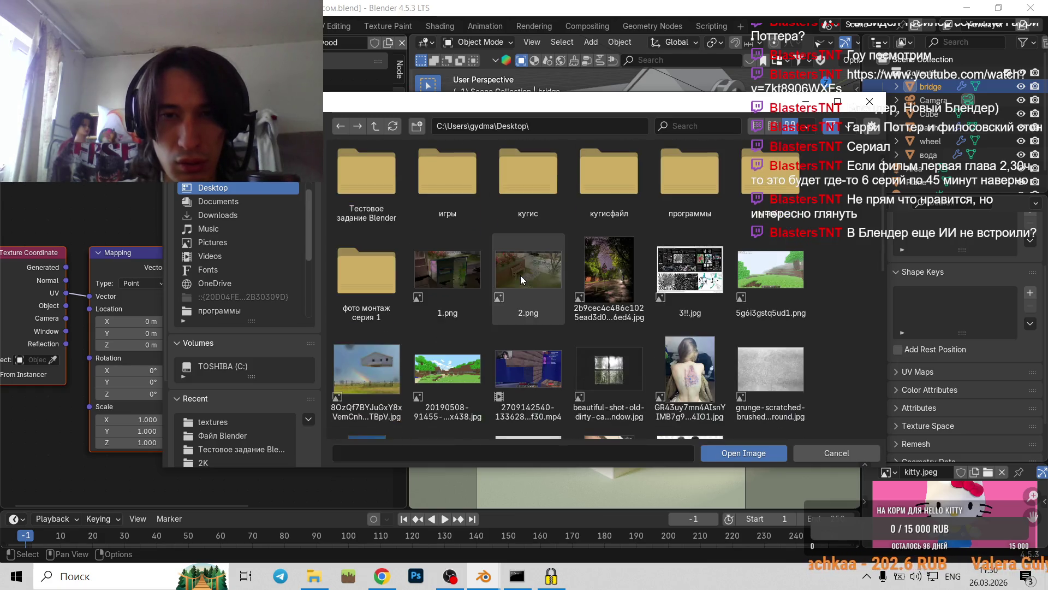
scroll(509, 261, up, 4)
double_click(454, 178)
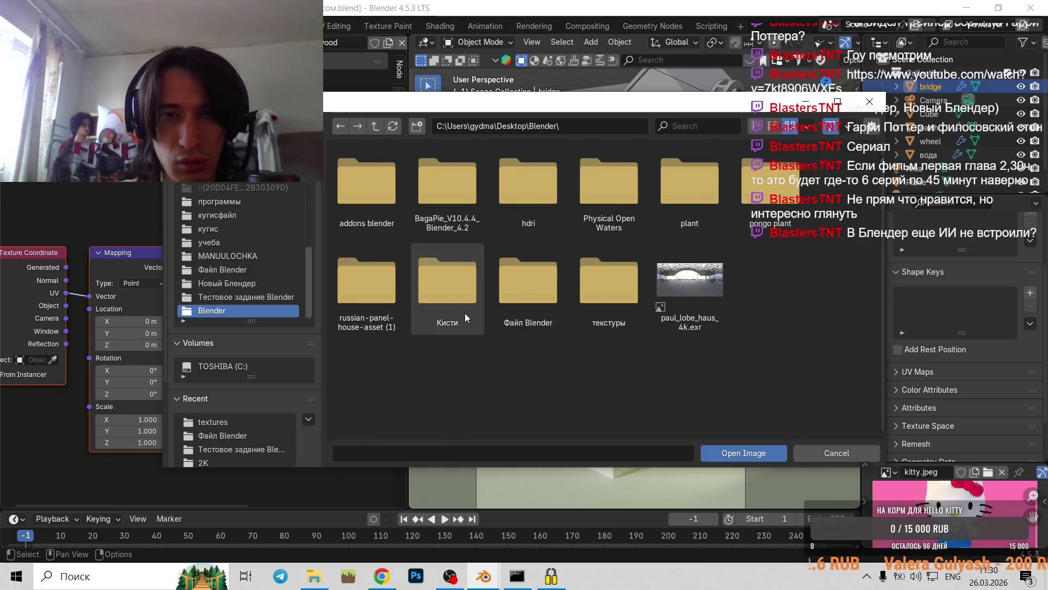
double_click(571, 312)
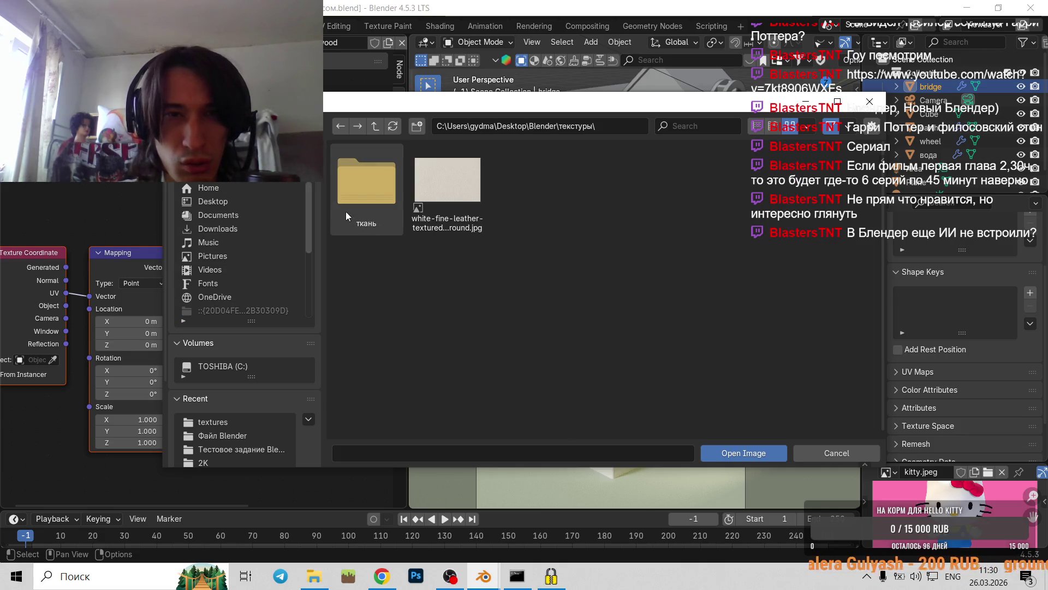
scroll(240, 325, down, 1)
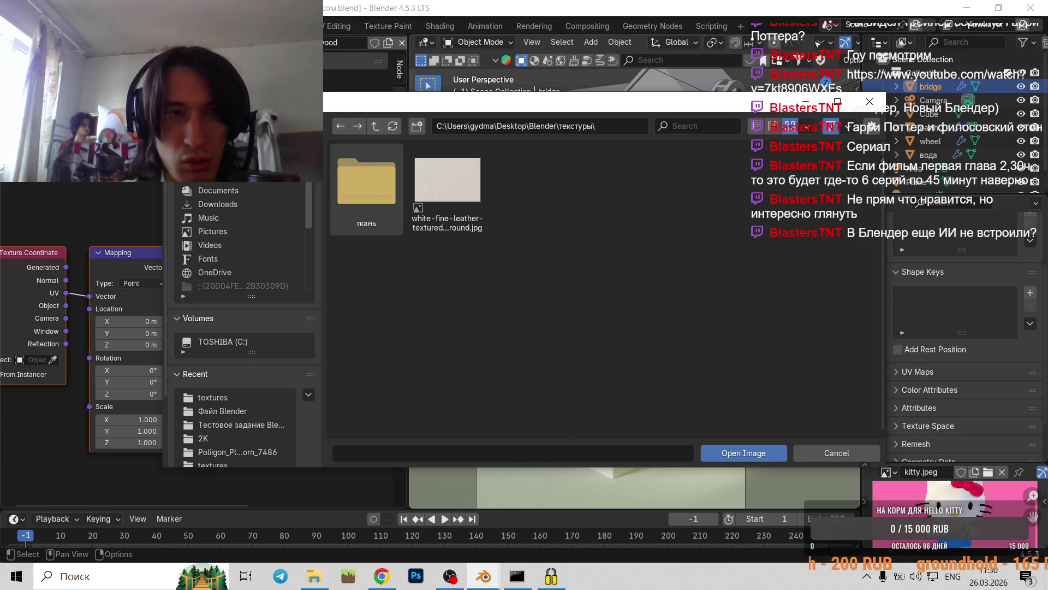
scroll(240, 246, up, 2)
- Find the textures in Новый Блендер > Текстуры > дерево > wooden_planks_4k.blend, then cancel and return to Chrome
click(240, 202)
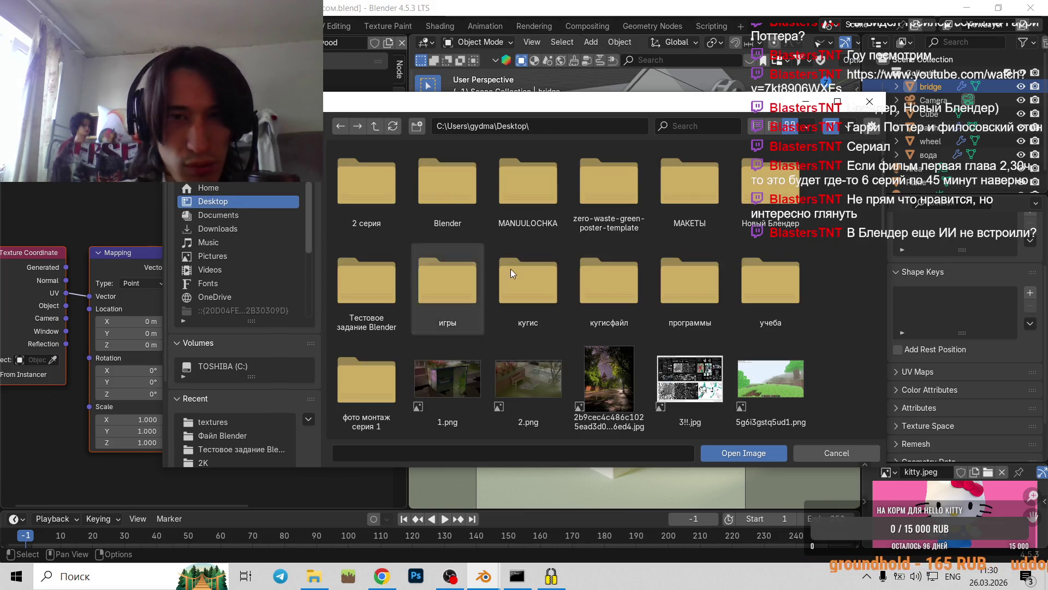
scroll(414, 312, down, 3)
scroll(559, 294, down, 5)
scroll(559, 295, down, 3)
scroll(580, 295, up, 6)
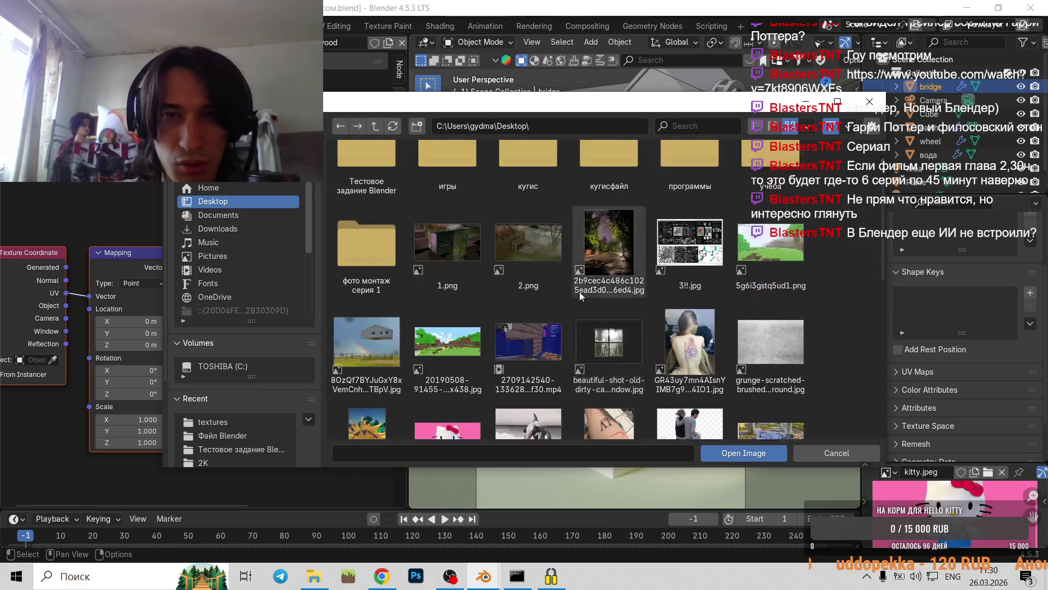
scroll(580, 285, up, 5)
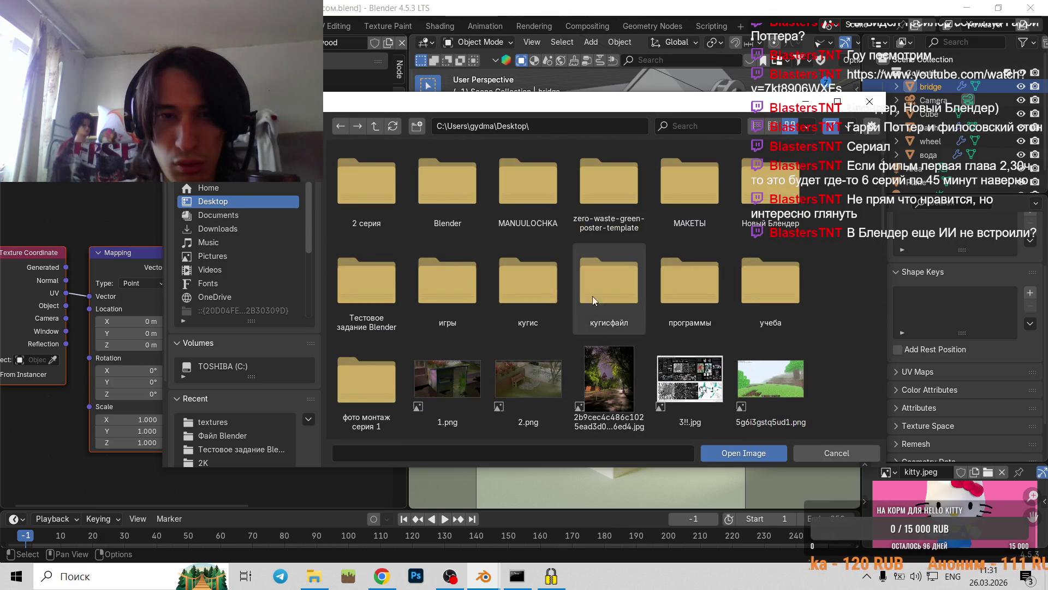
double_click(770, 183)
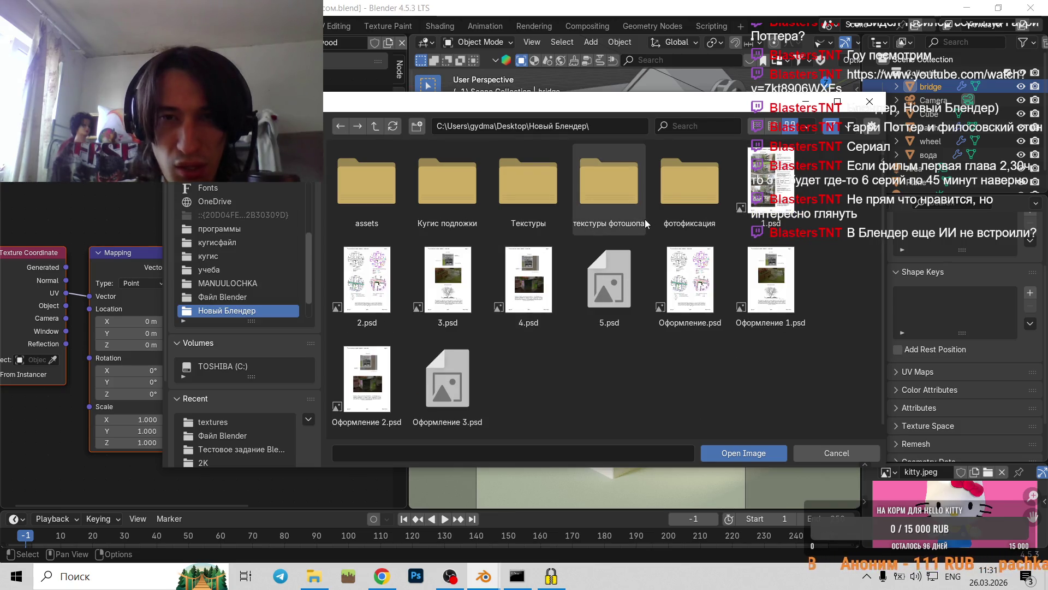
double_click(535, 214)
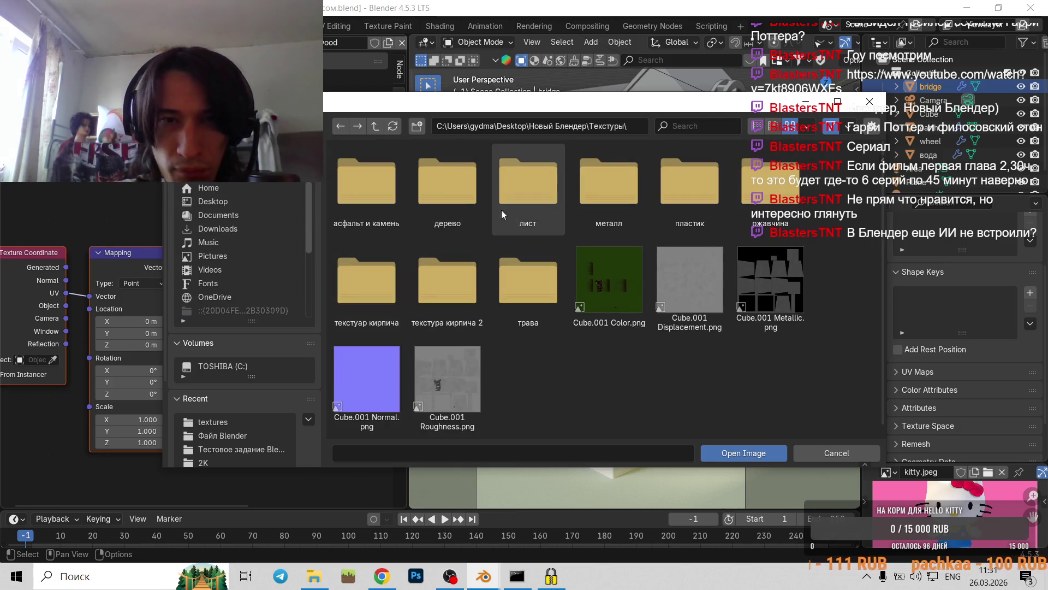
double_click(456, 198)
double_click(377, 214)
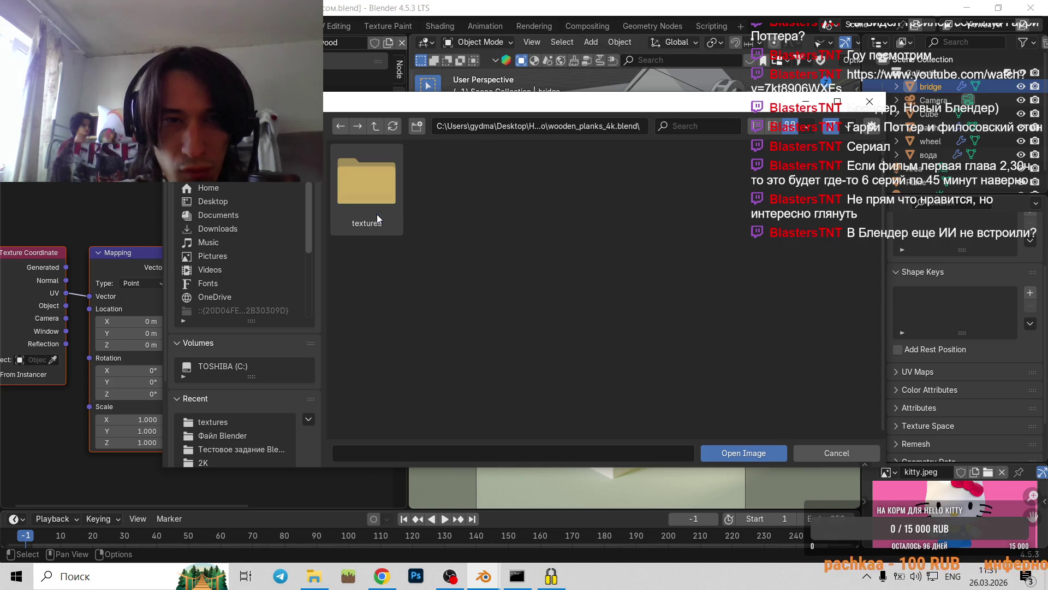
double_click(377, 214)
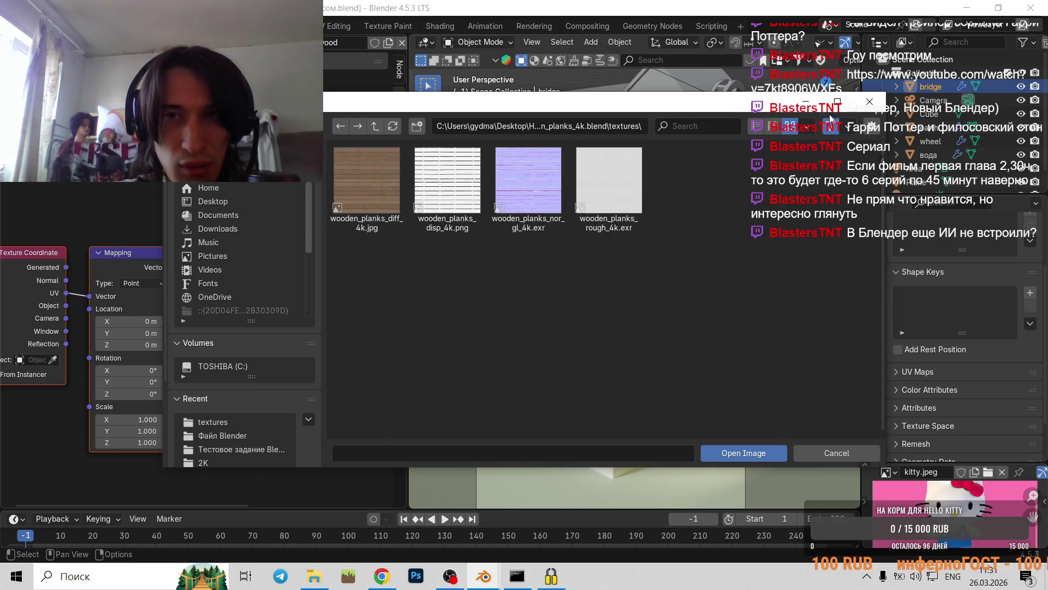
click(861, 111)
key(alt+Tab)
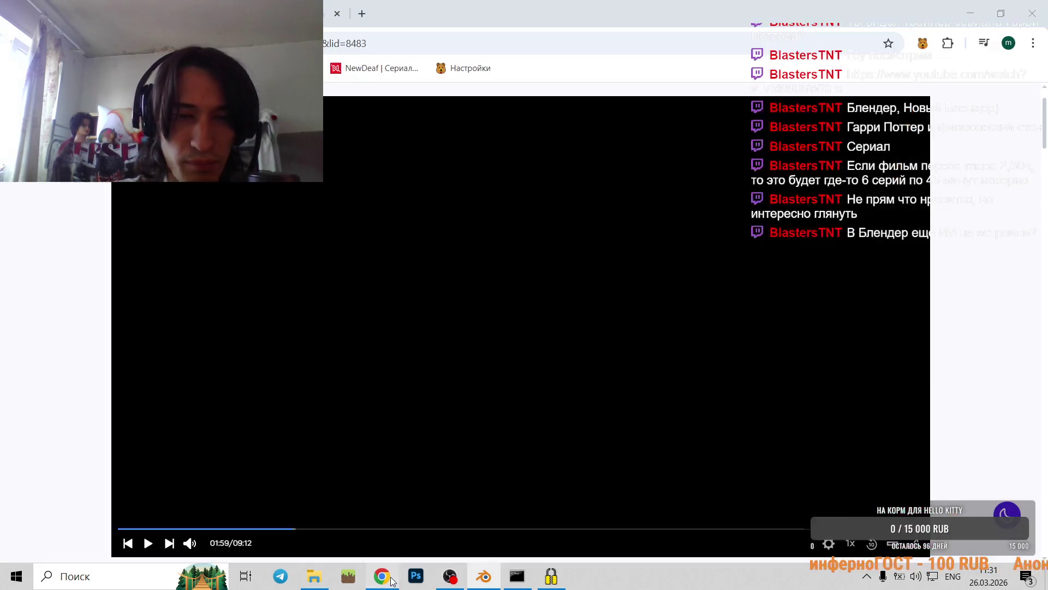
- Pause the lesson video and open lesson 01 Вступление from the course contents
click(528, 349)
scroll(528, 349, down, 5)
scroll(528, 350, down, 4)
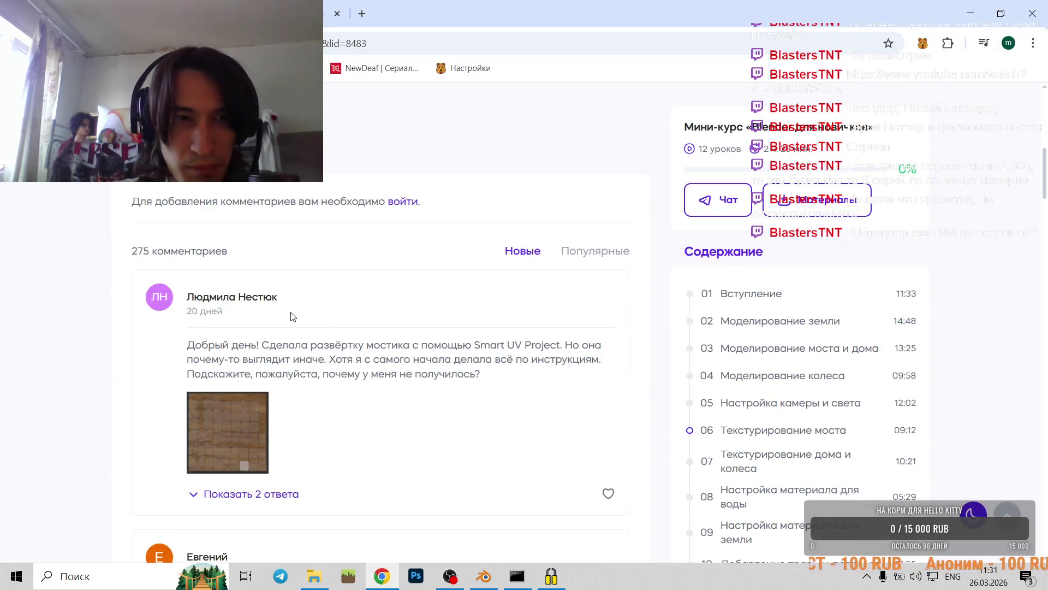
scroll(246, 263, down, 3)
scroll(246, 264, down, 5)
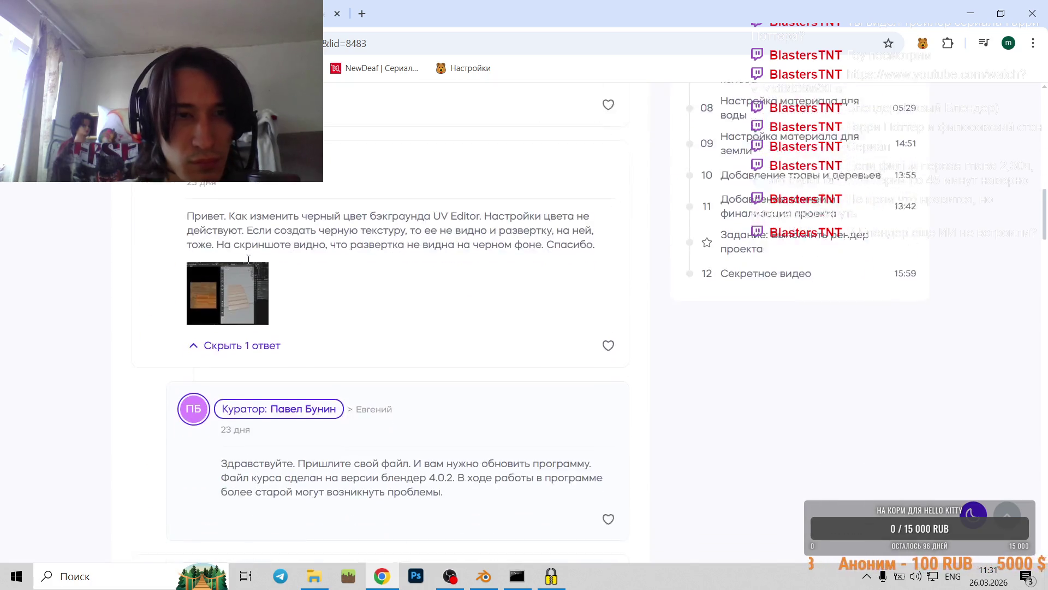
scroll(245, 264, down, 2)
scroll(245, 263, down, 5)
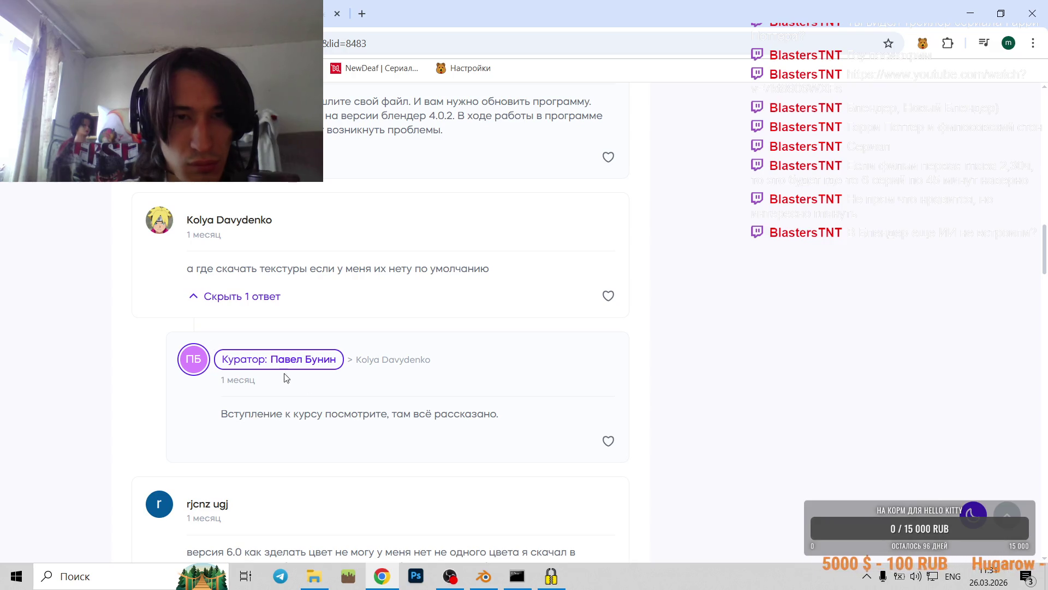
scroll(433, 427, up, 5)
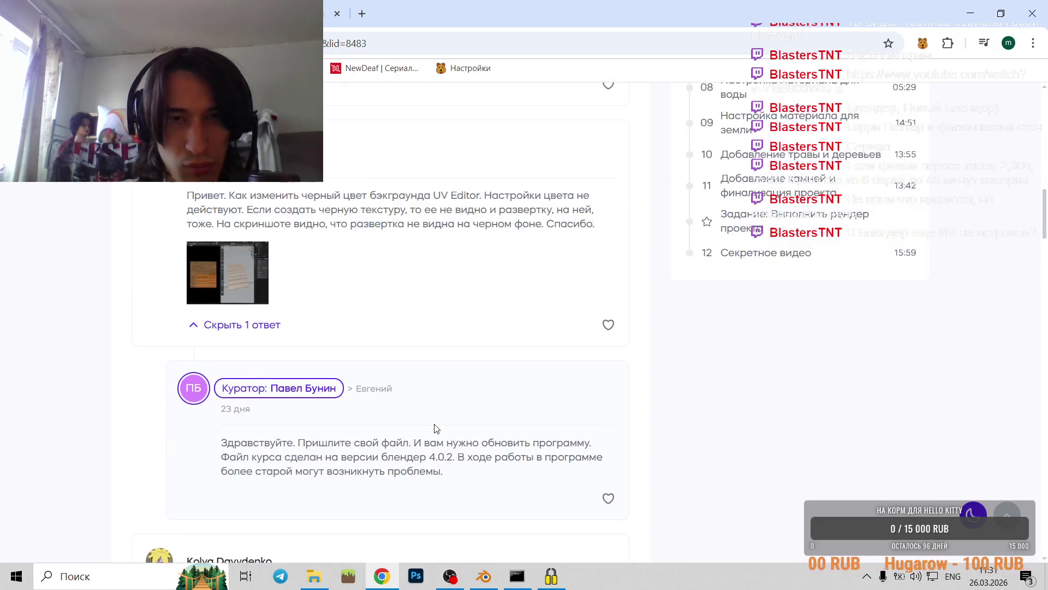
scroll(433, 428, up, 5)
scroll(433, 428, up, 5)
scroll(433, 428, up, 1)
scroll(671, 400, down, 5)
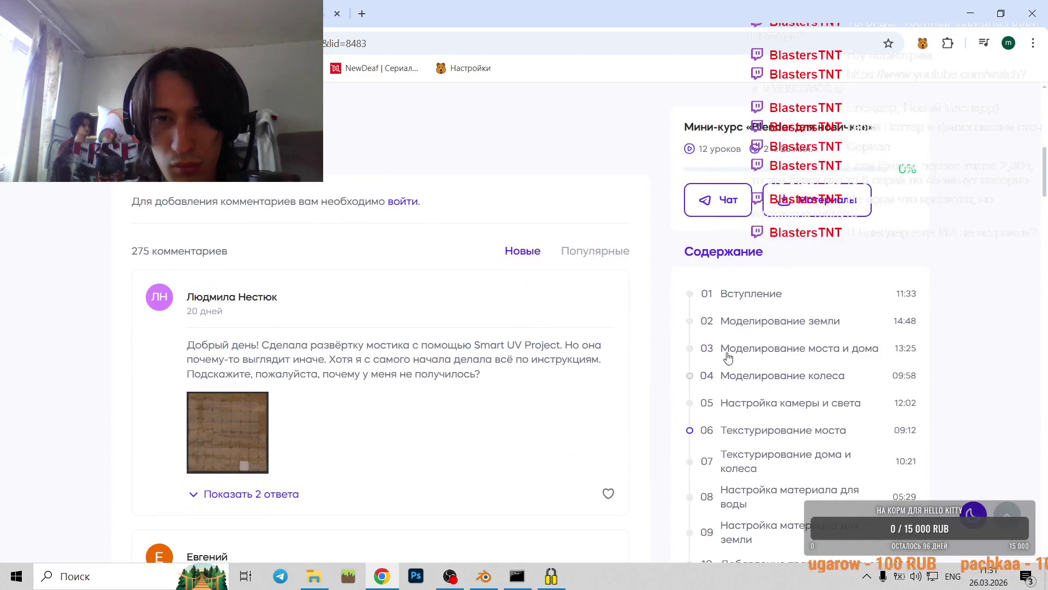
click(734, 301)
- Follow the Вступление page's FAQ notion.site link
scroll(613, 326, down, 6)
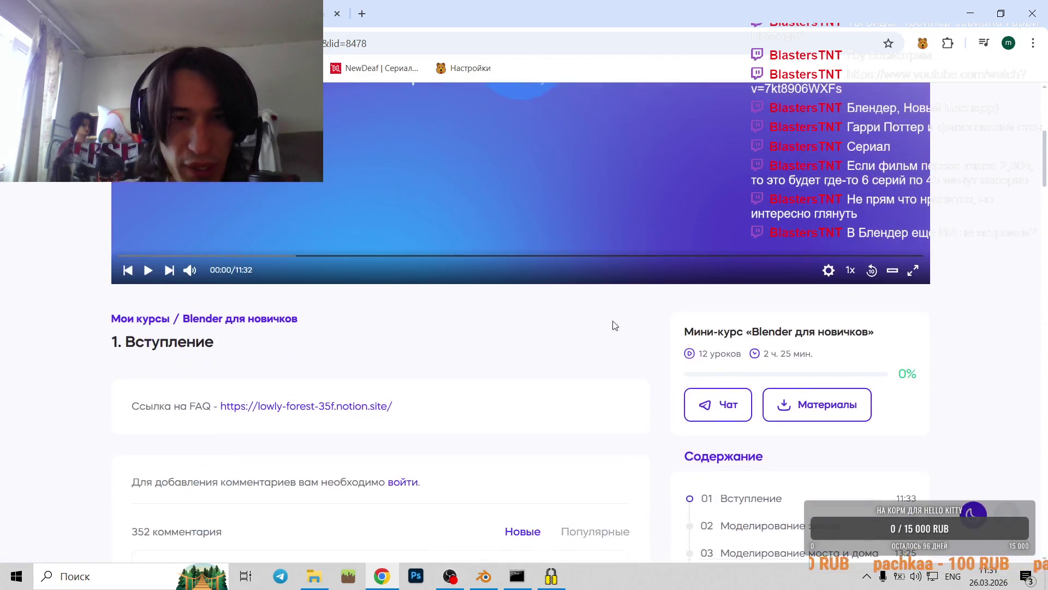
scroll(558, 325, down, 2)
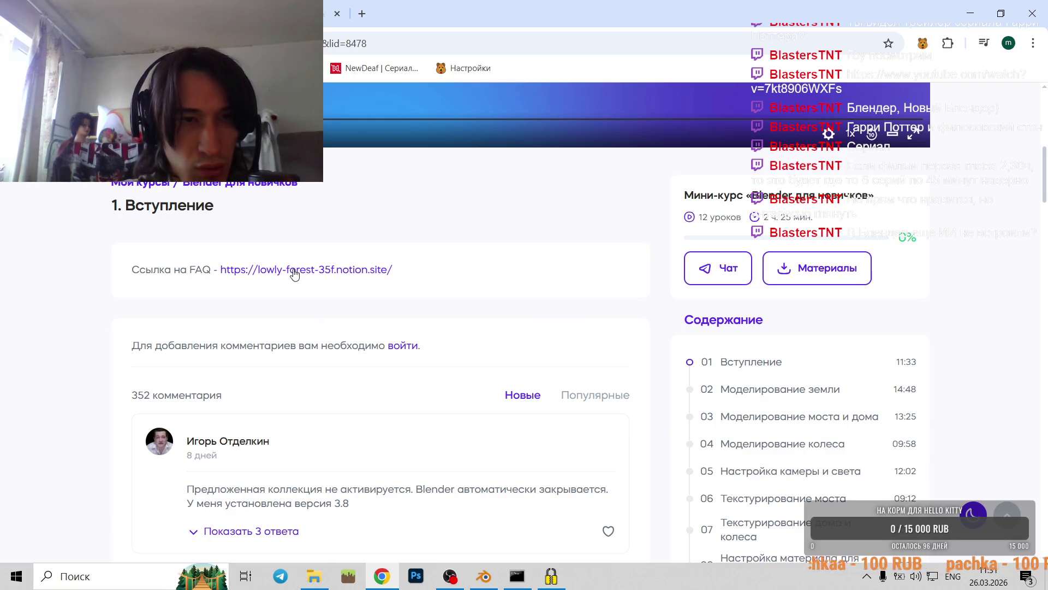
click(295, 270)
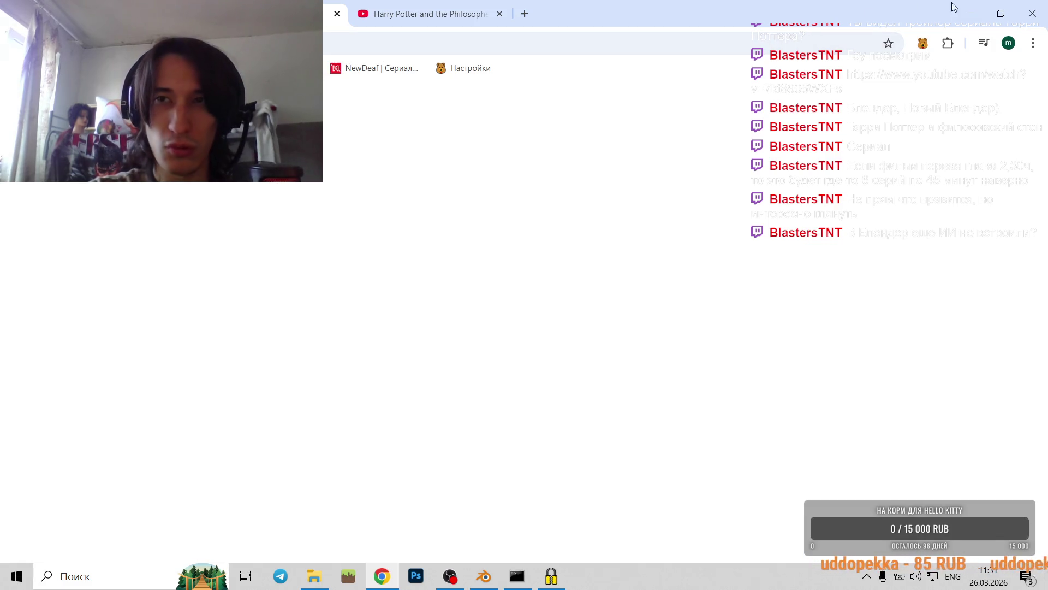
click(971, 12)
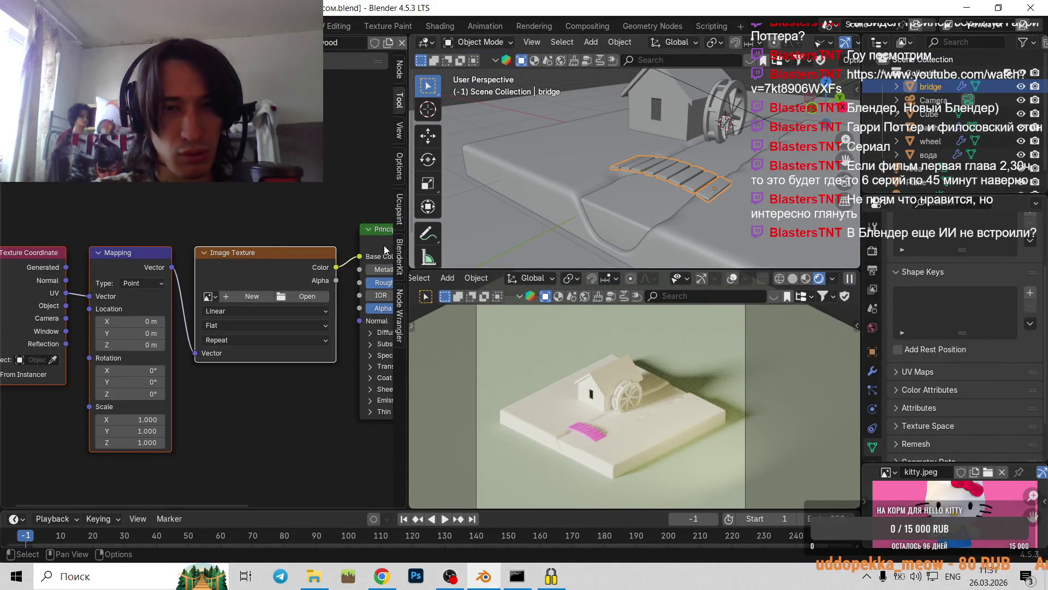
scroll(599, 398, up, 1)
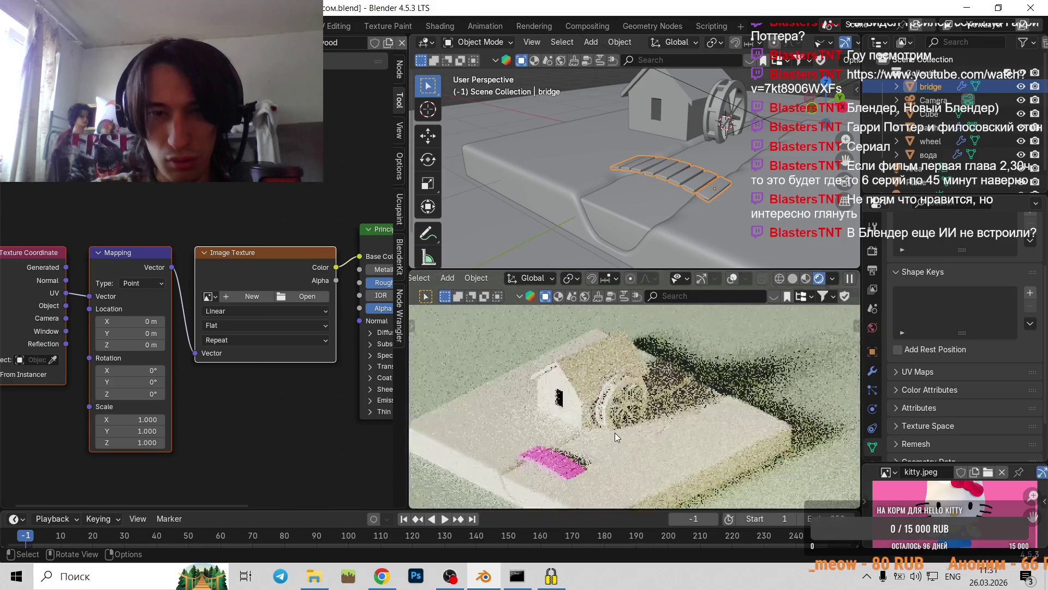
scroll(720, 445, up, 2)
scroll(720, 445, up, 2)
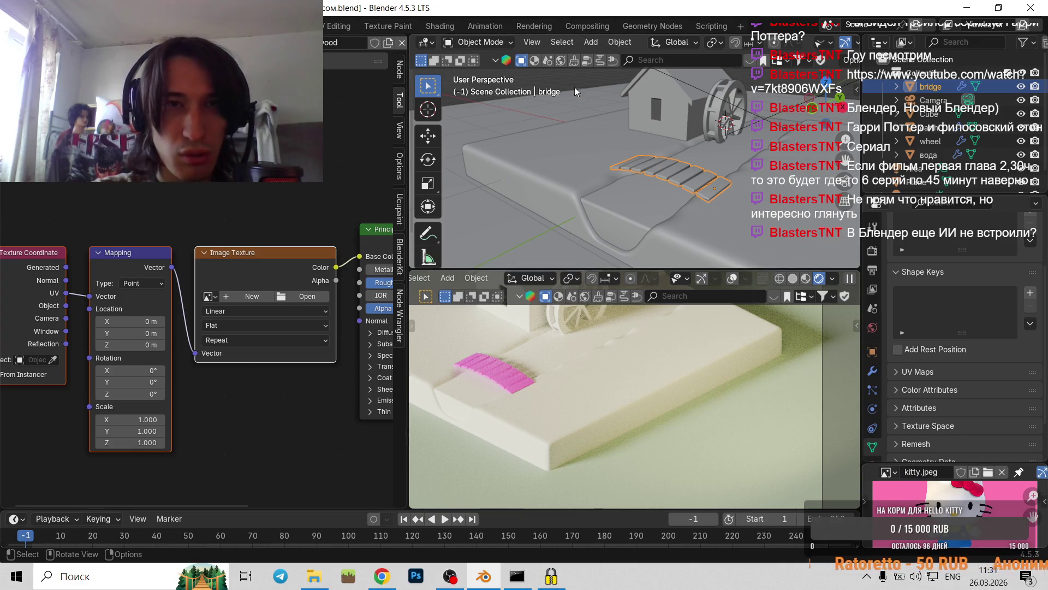
click(598, 149)
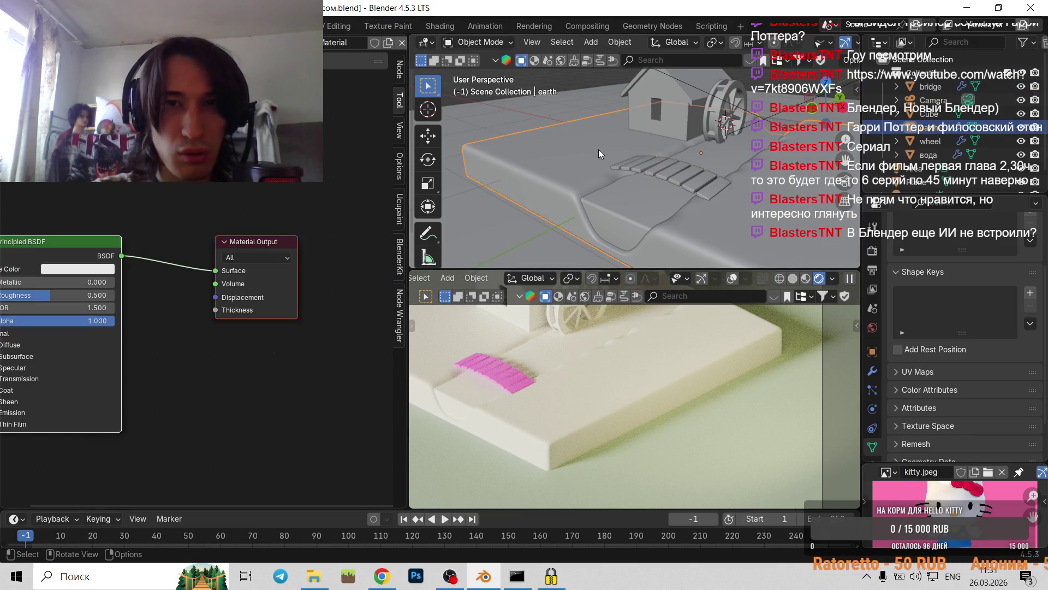
click(655, 176)
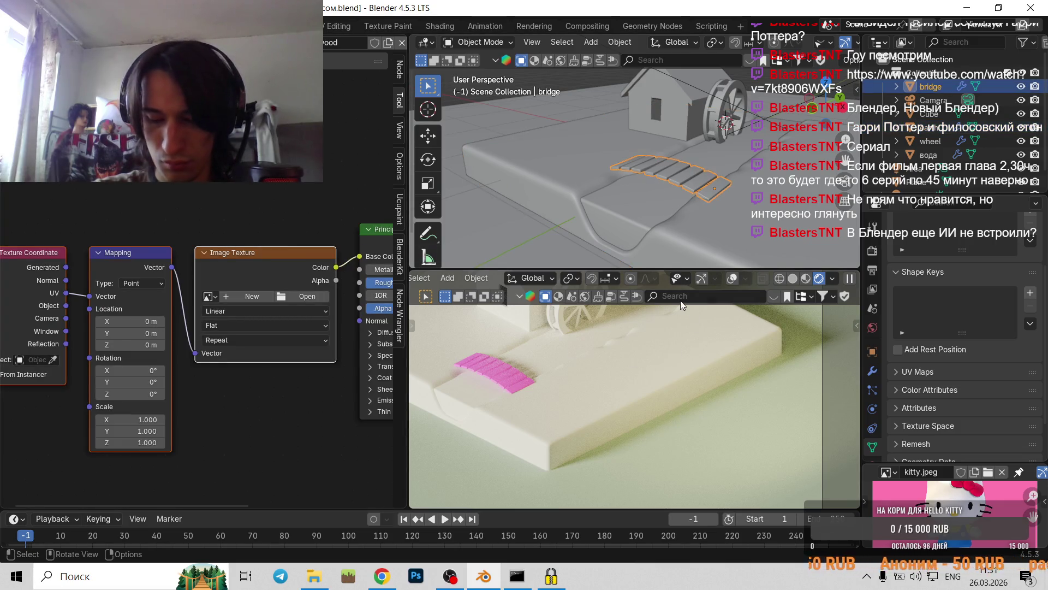
click(381, 576)
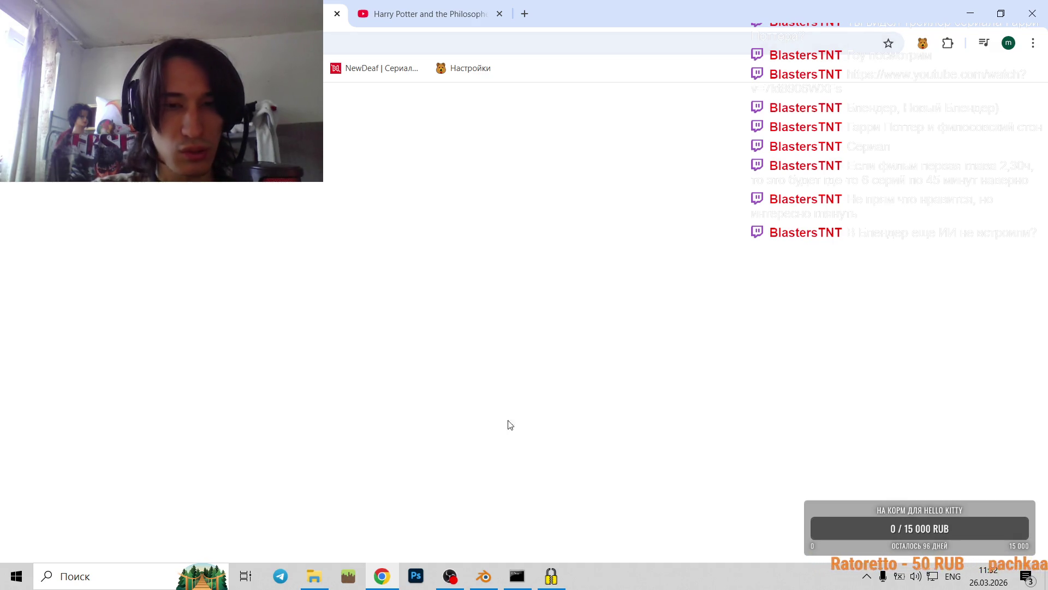
- Close the yes/no prompt and zapret console windows, and the FAQ tab showing the connection error
click(562, 579)
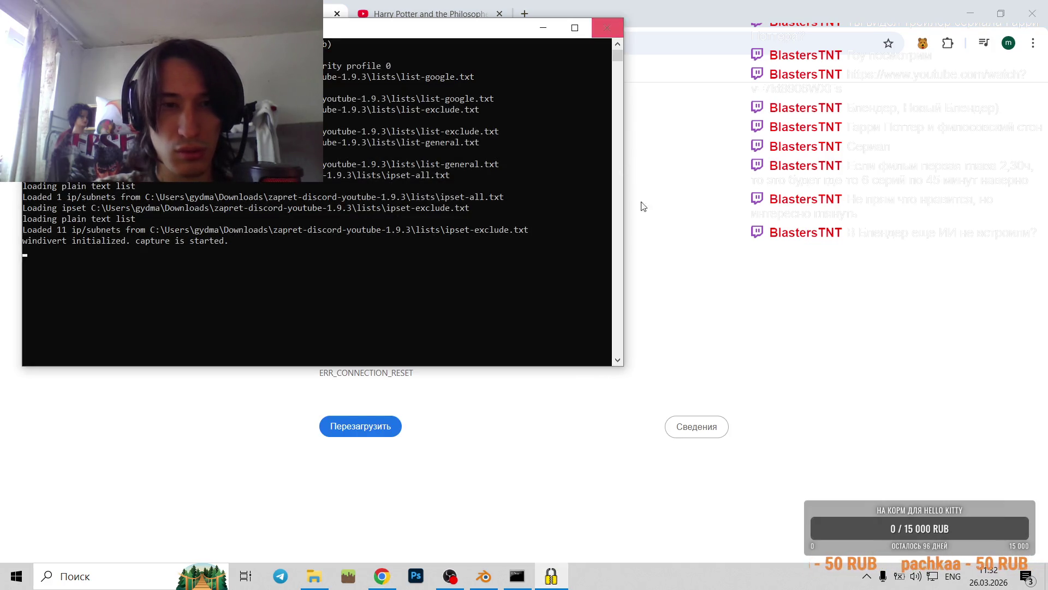
click(641, 206)
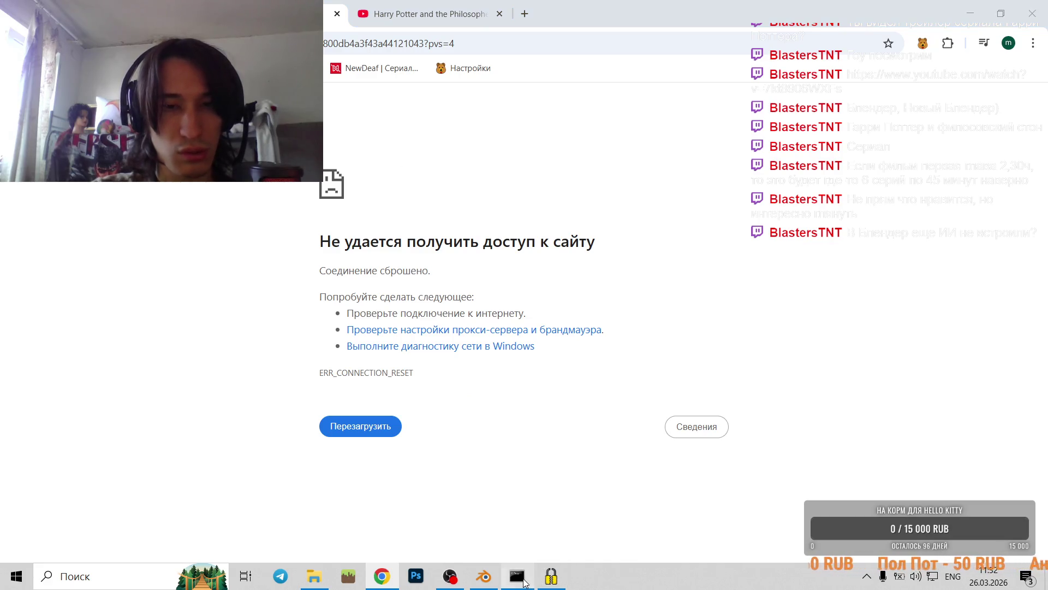
click(517, 576)
click(651, 72)
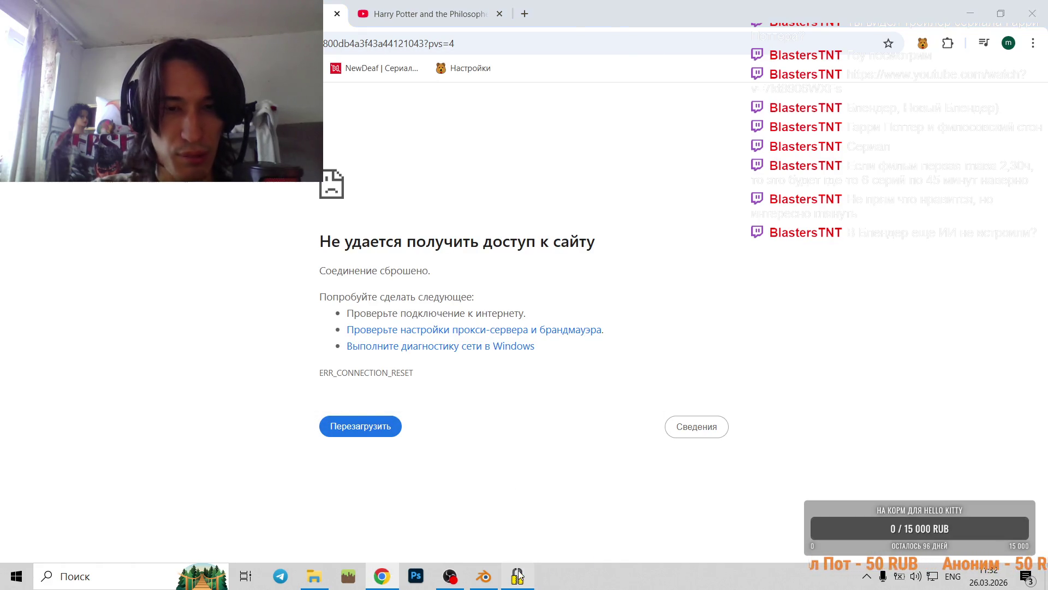
click(518, 575)
click(610, 31)
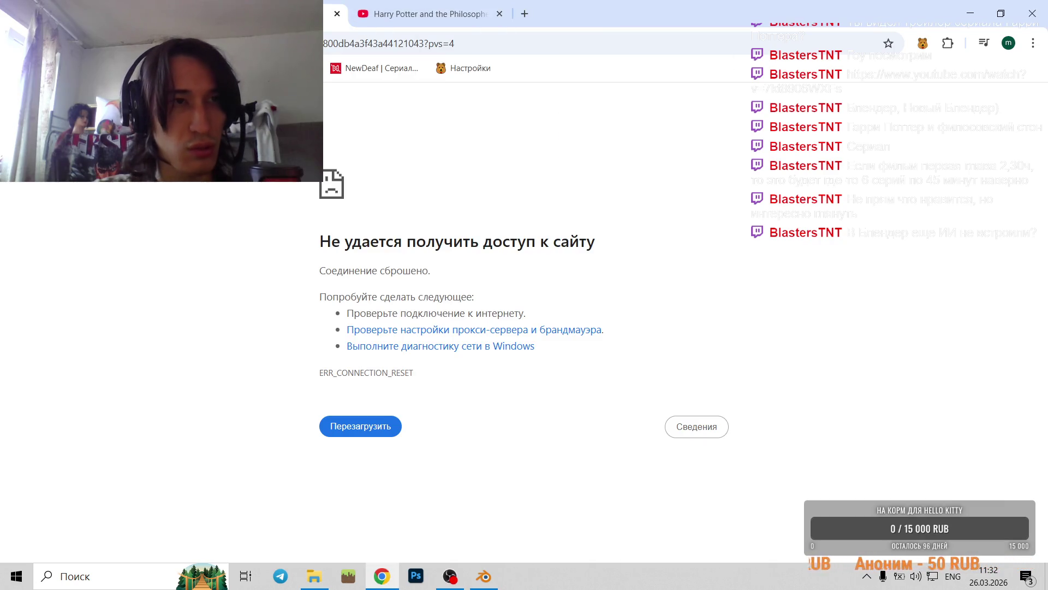
click(336, 14)
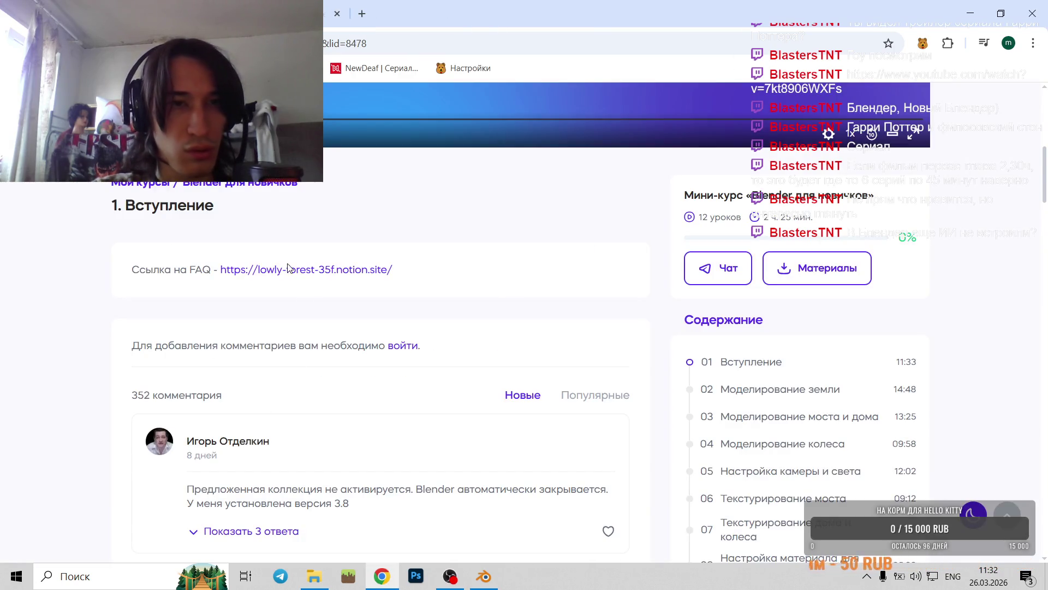
- Try the FAQ link, read through the Lesson 1 comments, then follow the FAQ notion.site link again
click(288, 267)
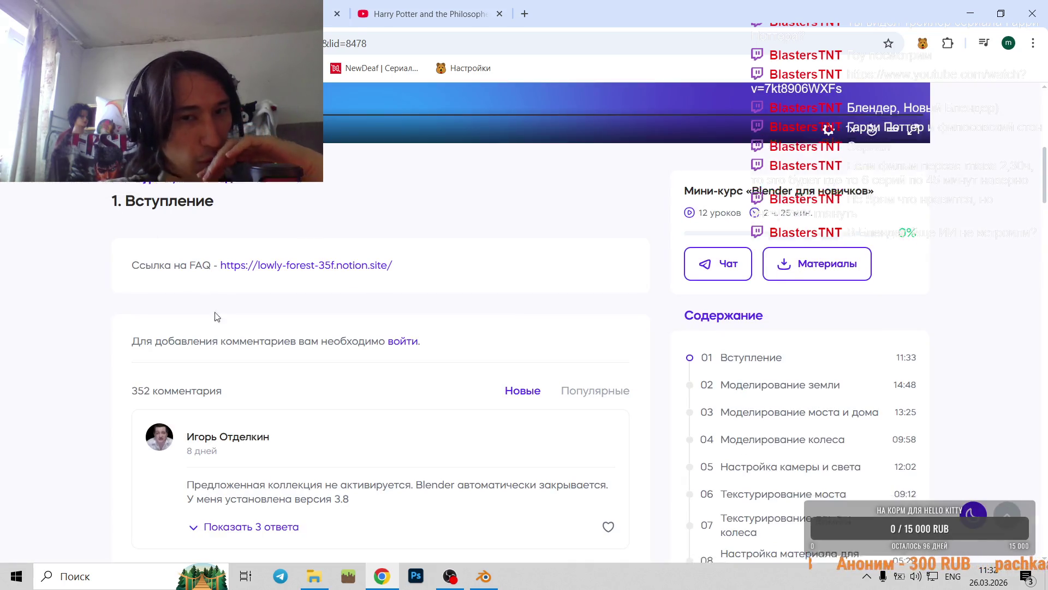
scroll(221, 323, down, 4)
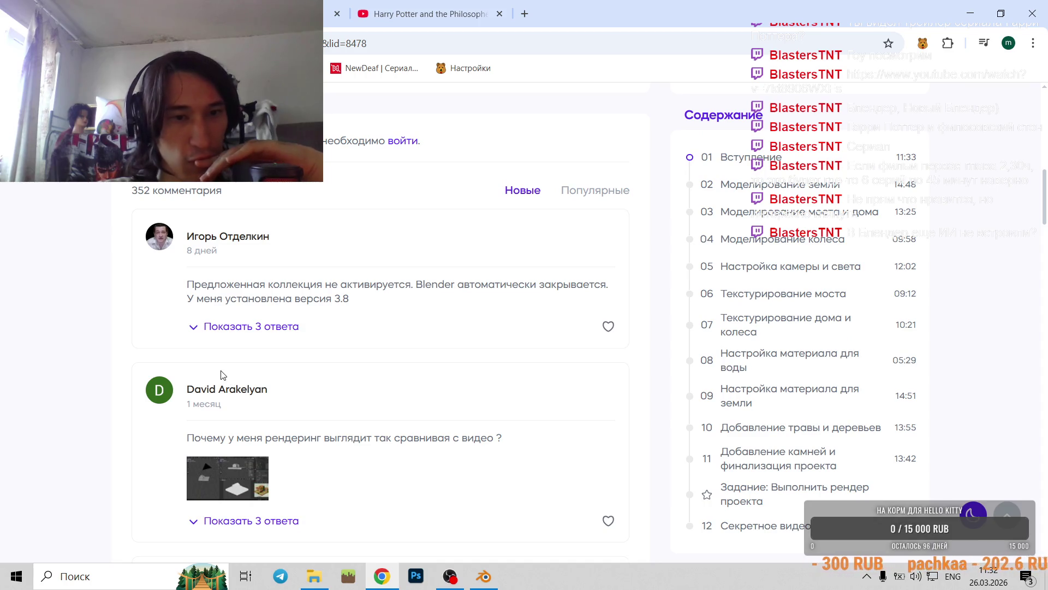
scroll(221, 375, down, 5)
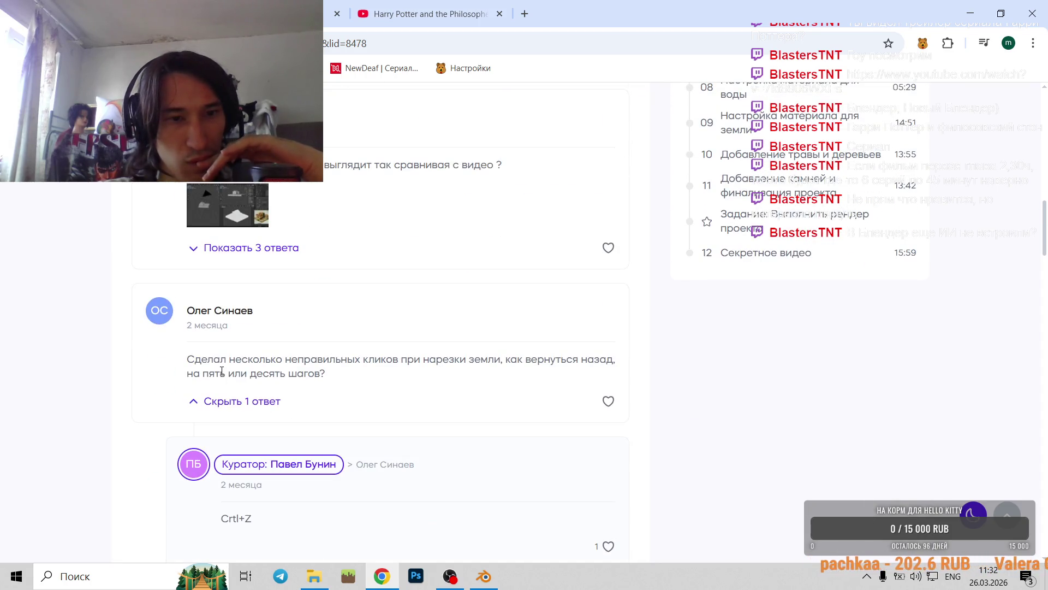
scroll(216, 377, up, 6)
scroll(216, 376, up, 4)
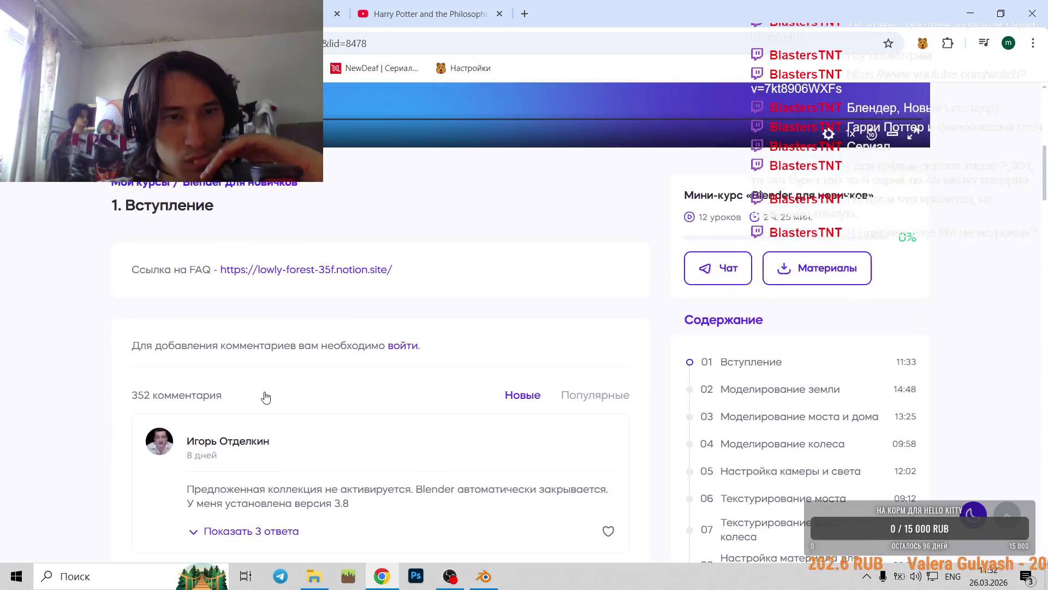
scroll(264, 392, up, 5)
click(306, 543)
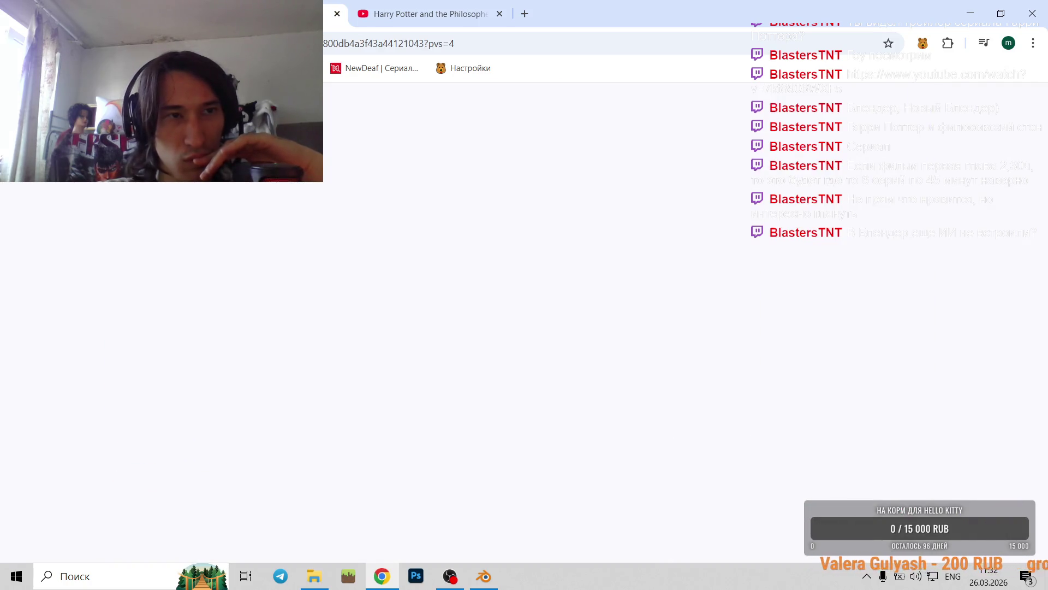
- Copy the Notion FAQ address into Censor Tracker's proxied-sites list, save it, and return to the FAQ tab
key(ctrl+l)
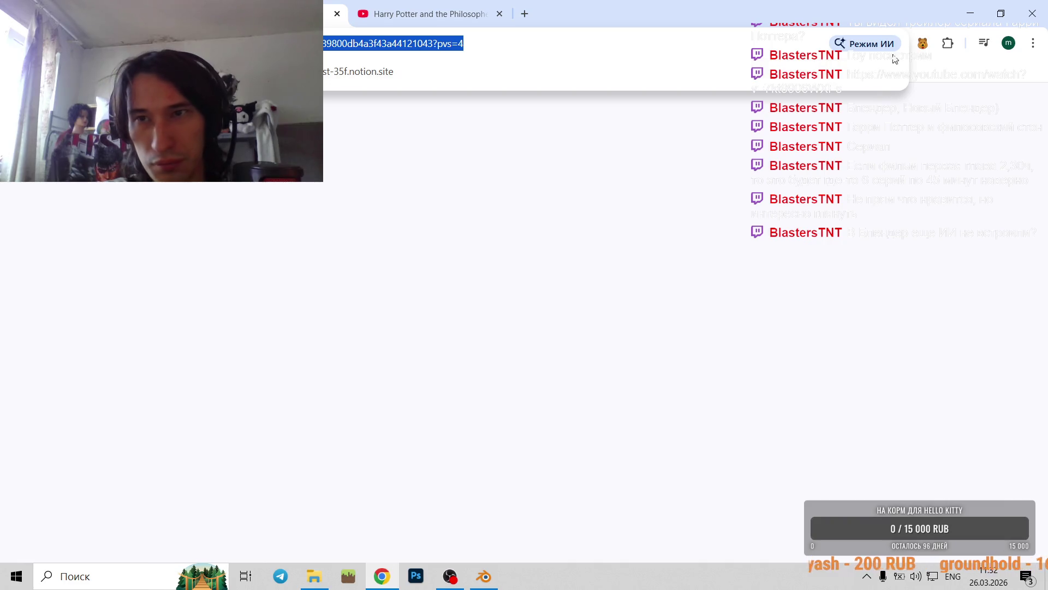
click(923, 43)
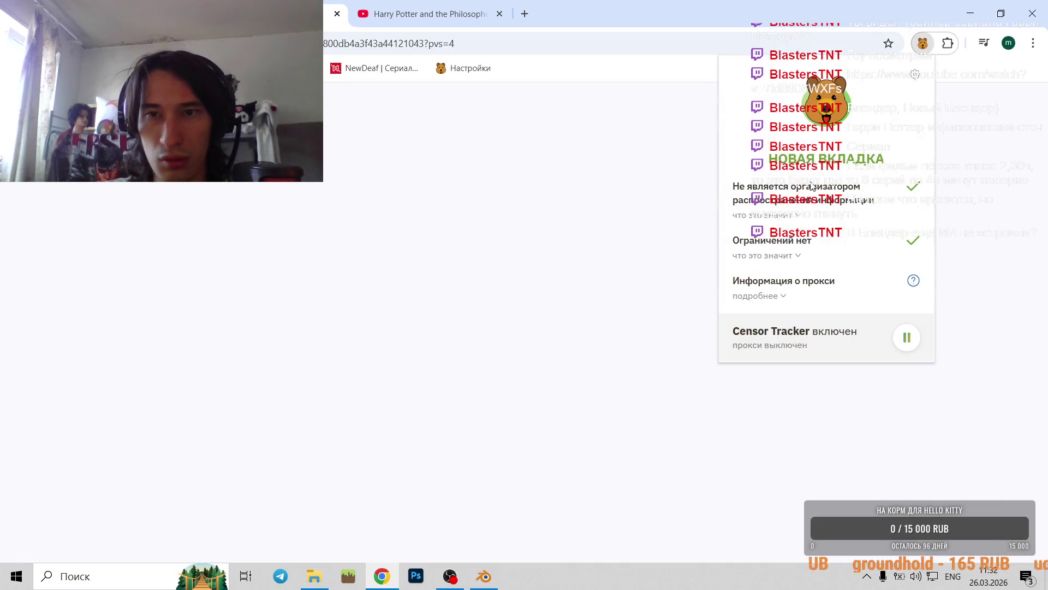
click(912, 78)
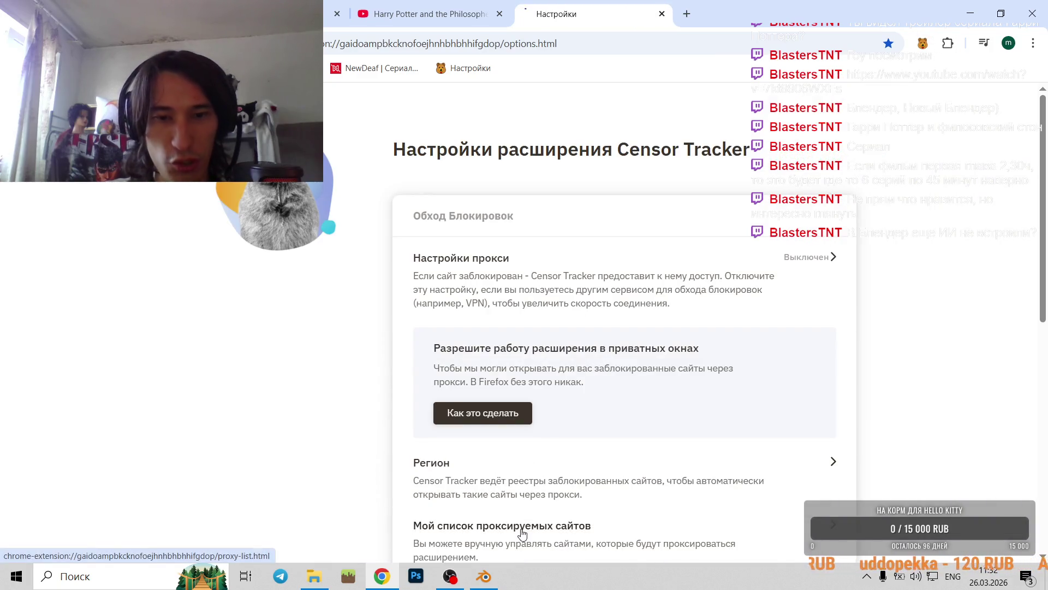
click(521, 530)
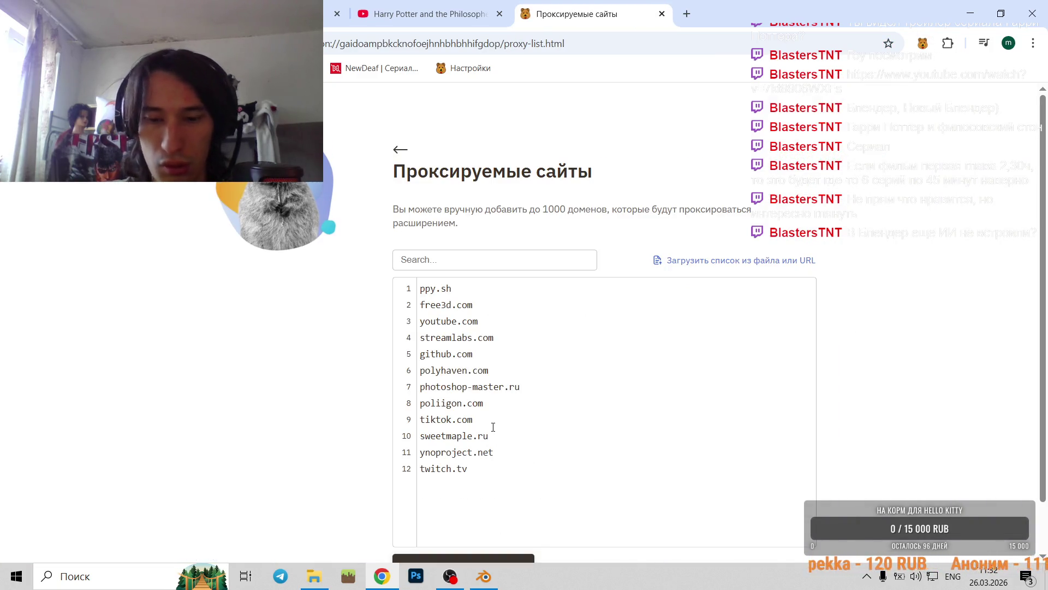
key(ctrl+v)
scroll(493, 426, down, 1)
click(505, 511)
key(ctrl+1)
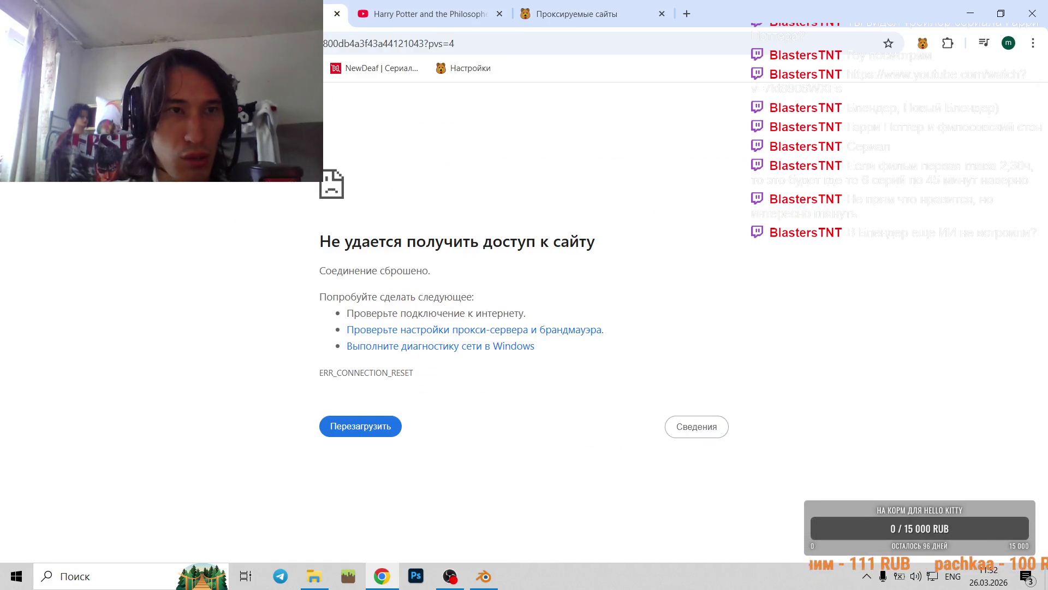
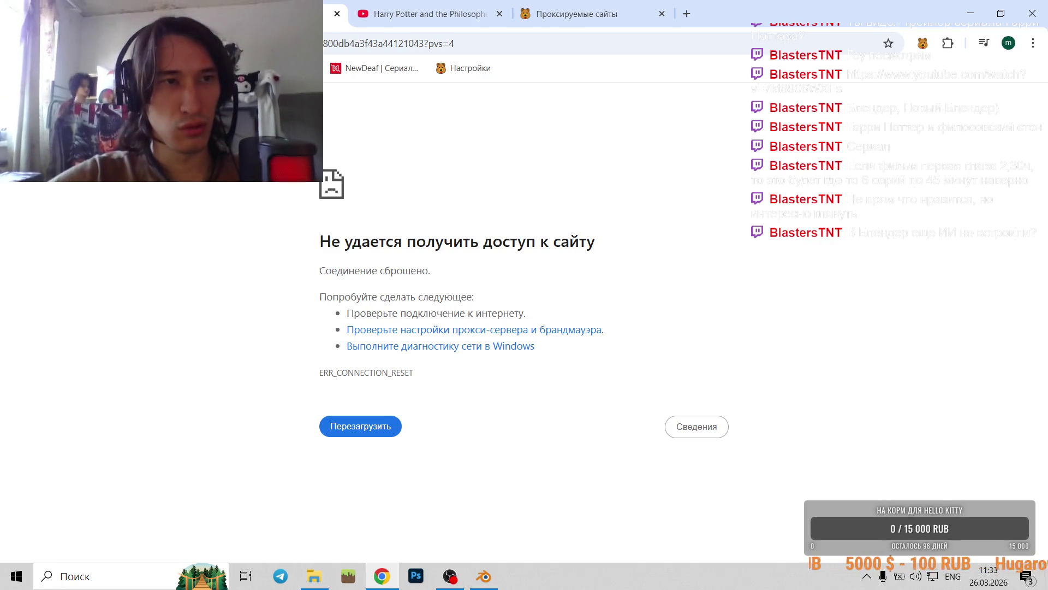
- Go back to the Blender course lesson page and open its FAQ link in a new tab
key(alt+Left)
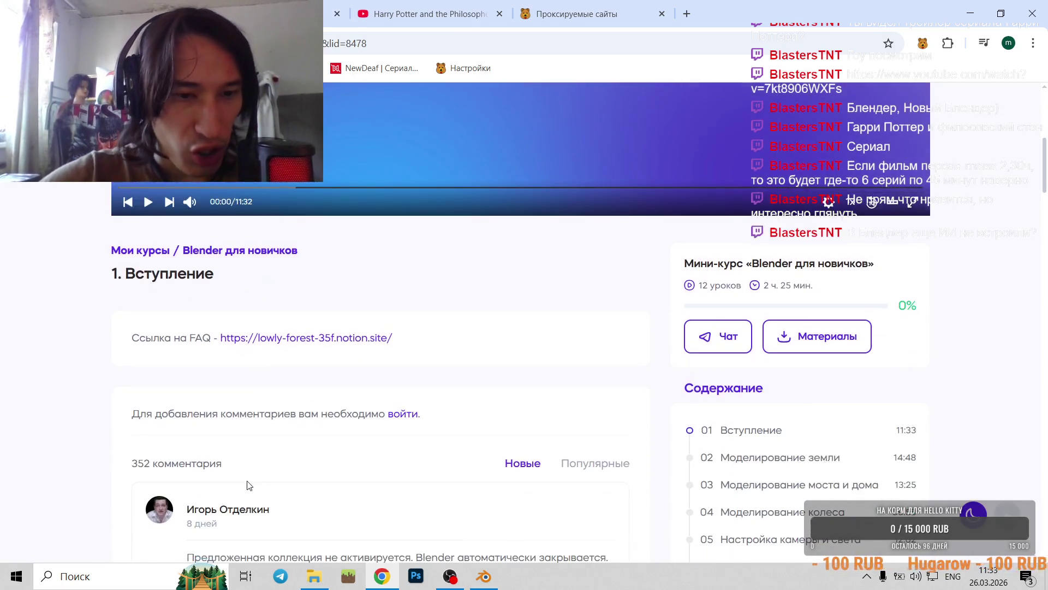
scroll(269, 339, down, 1)
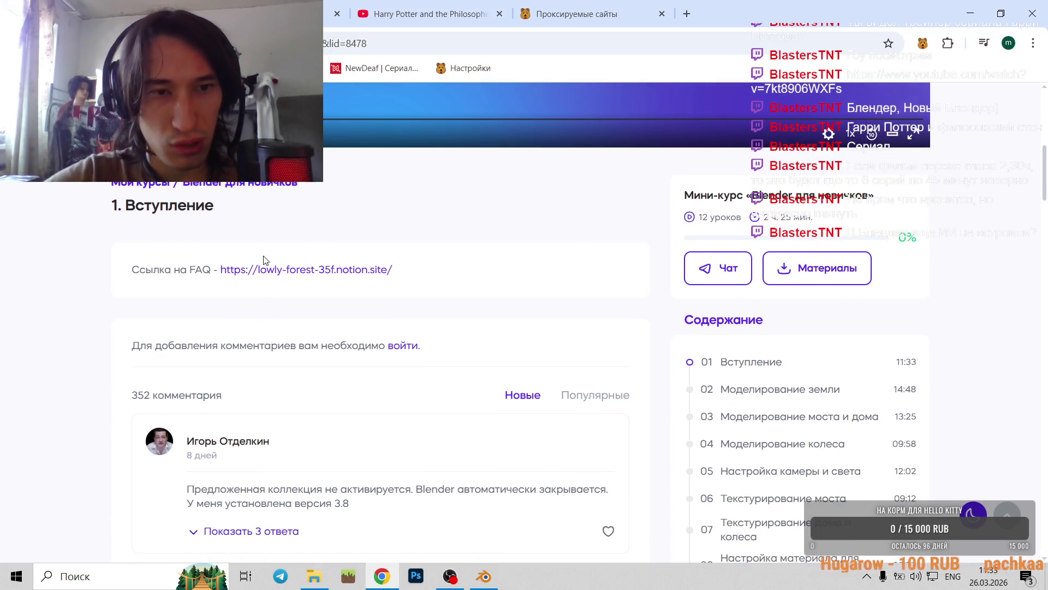
click(273, 269)
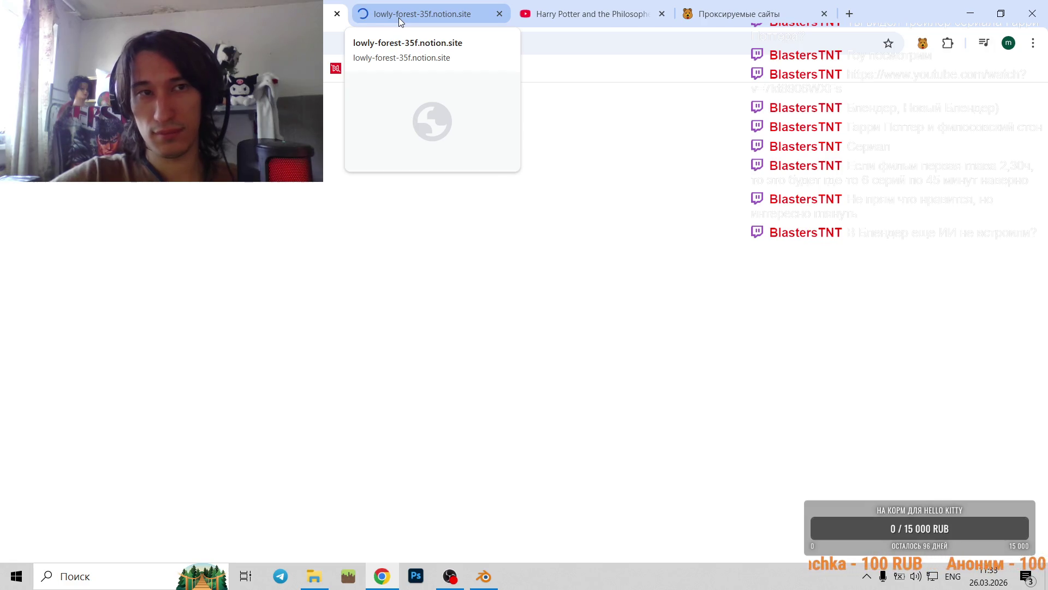
- Close the FAQ and course tabs, then minimize Chrome and Blender to show the desktop
click(500, 14)
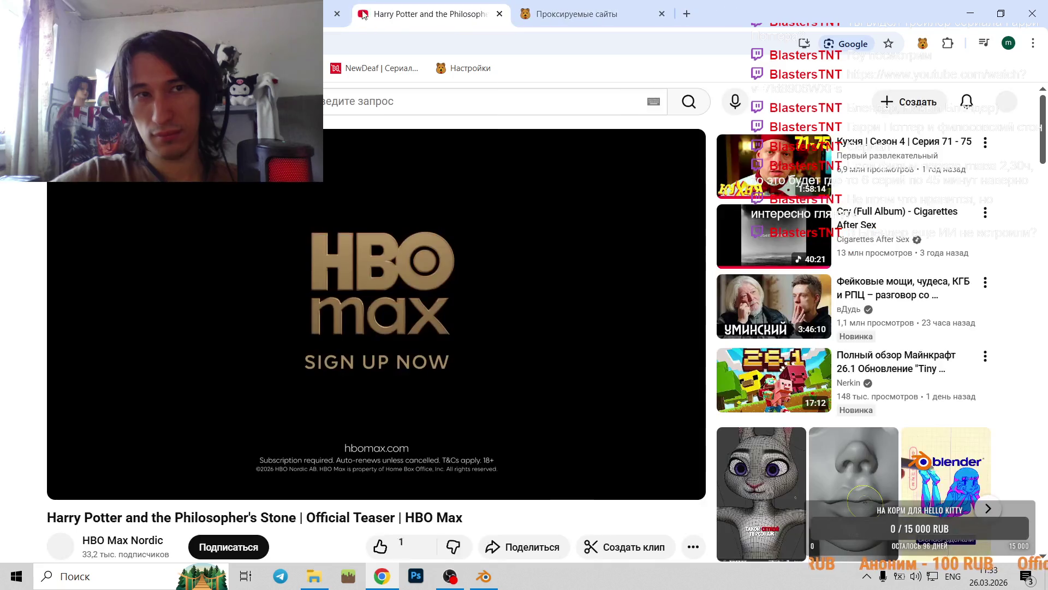
click(323, 16)
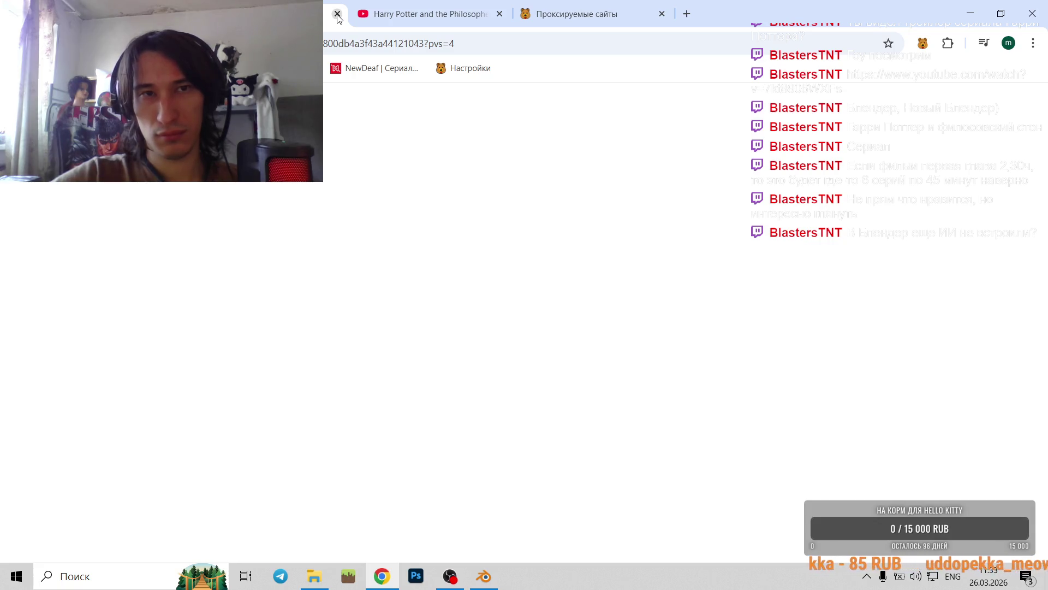
click(338, 14)
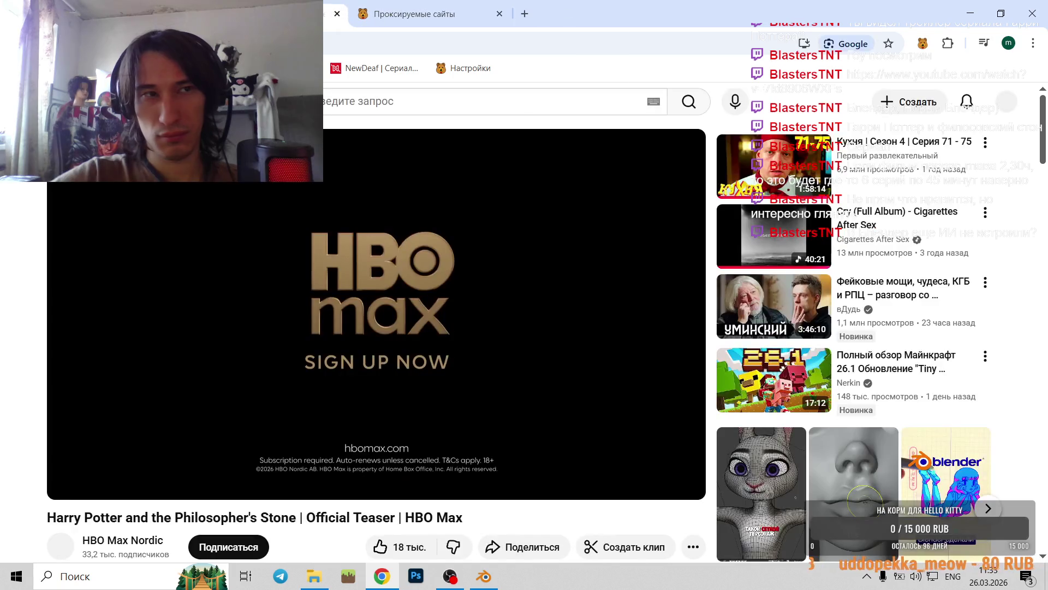
click(982, 9)
click(969, 7)
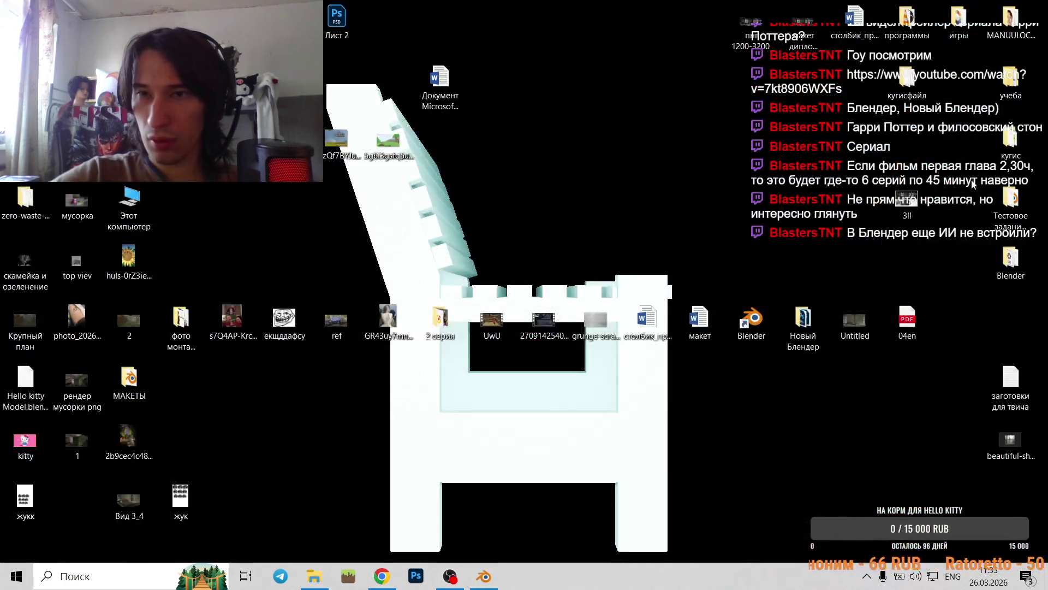
- Open Тестовое задание > Файл Blender and create a new folder there
double_click(1011, 216)
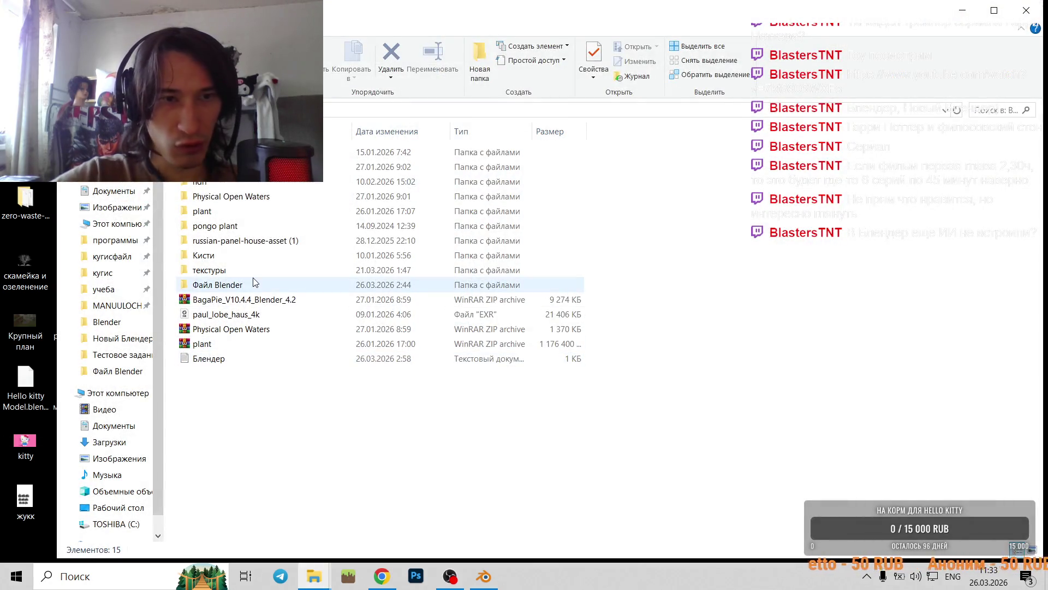
double_click(254, 281)
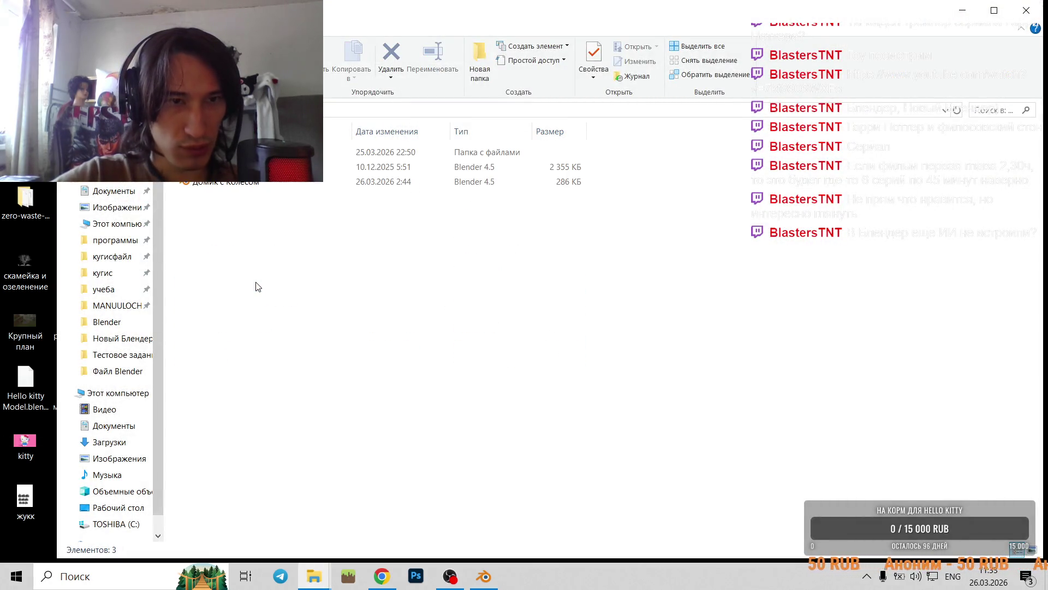
right_click(230, 252)
mouse_move(276, 408)
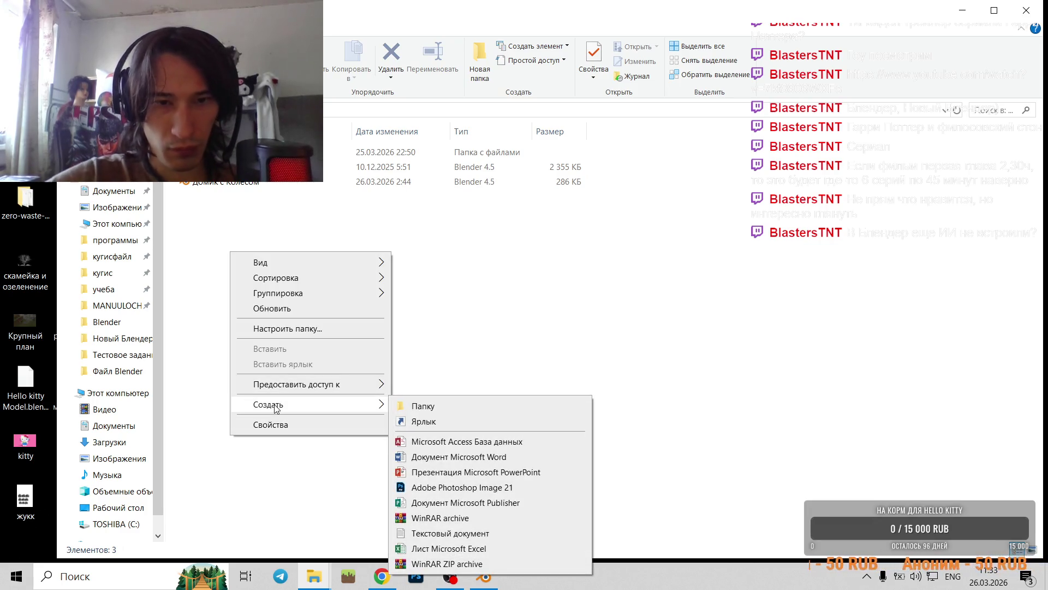
click(426, 406)
key(Return)
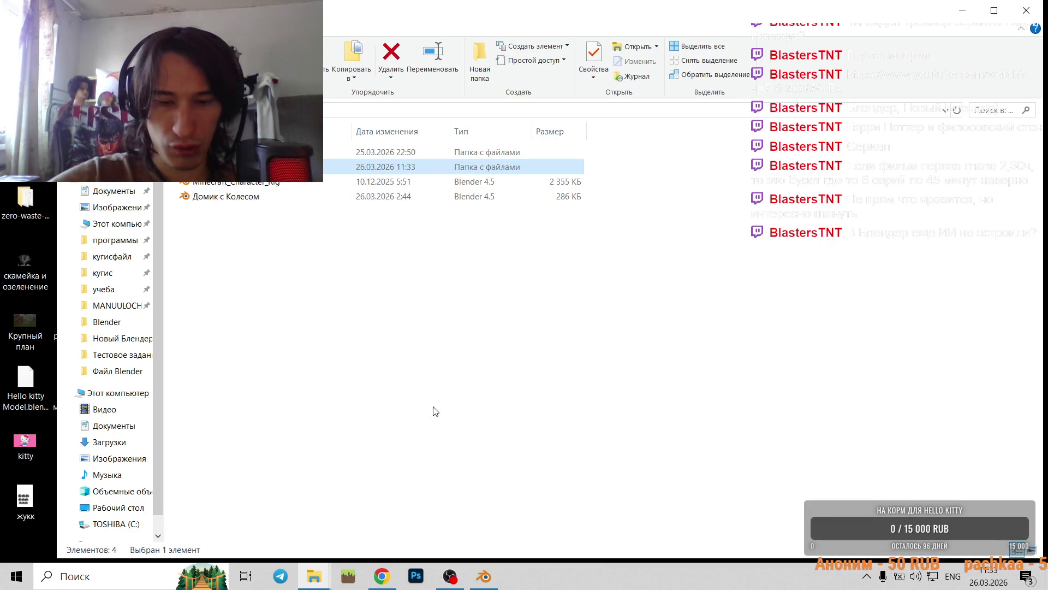
- Rename the new folder, move the Домик с Колесом file into it, and open it
key(alt+shift)
text(д)
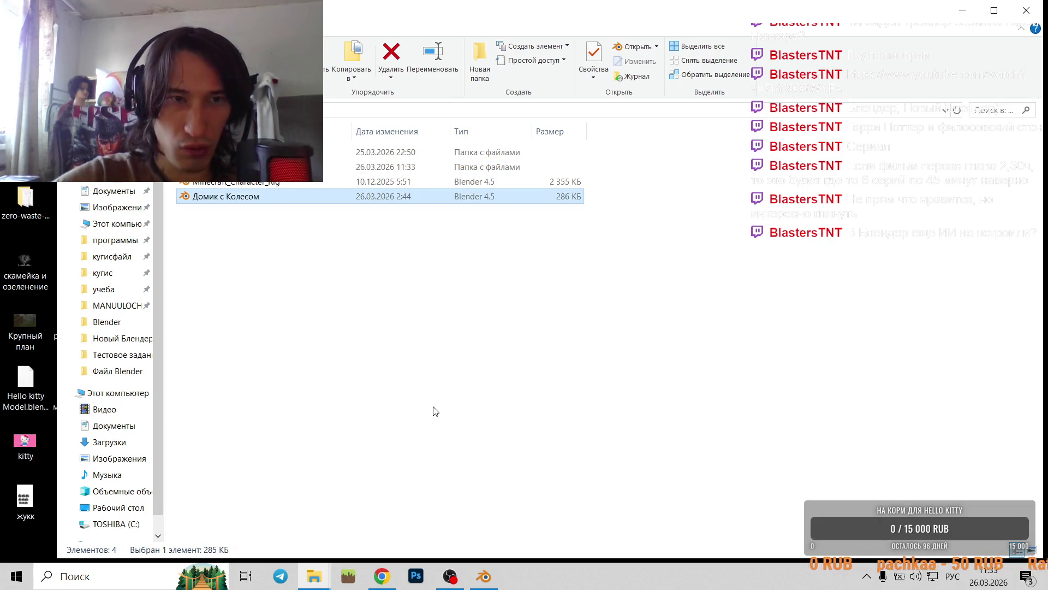
double_click(245, 167)
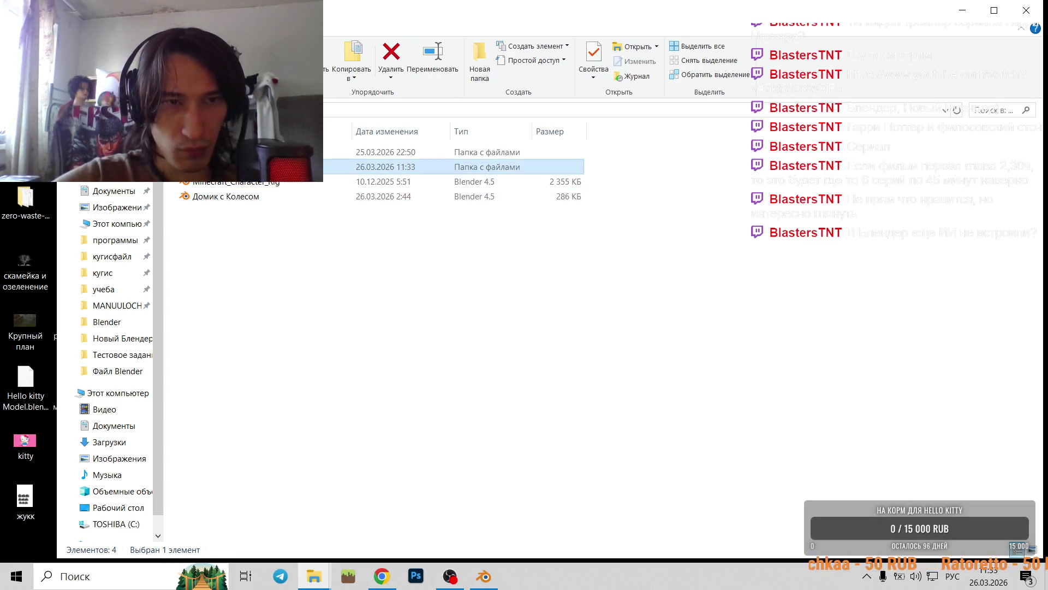
key(alt+Left)
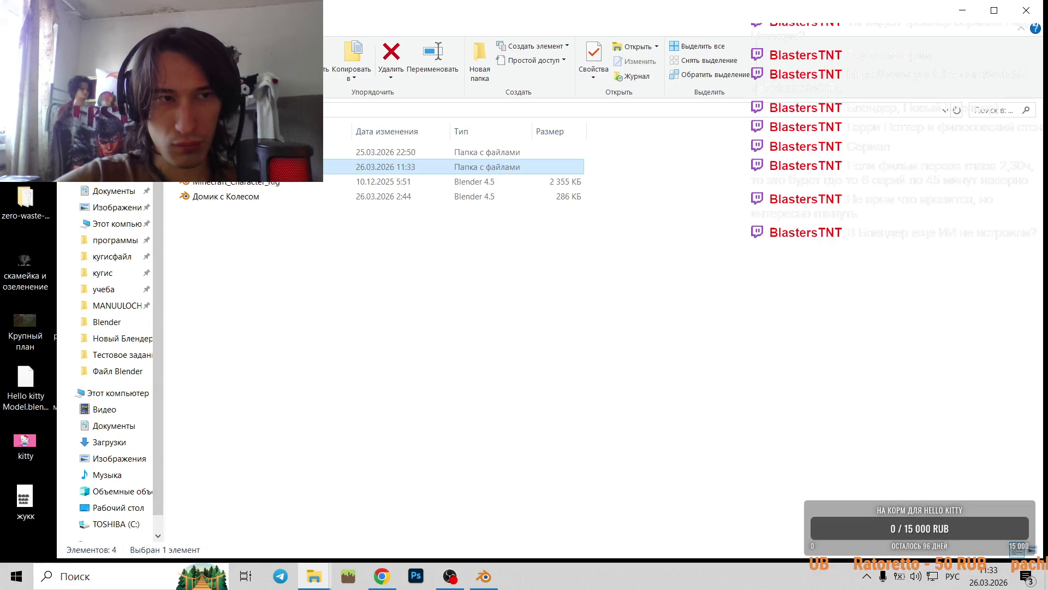
key(shift+F10)
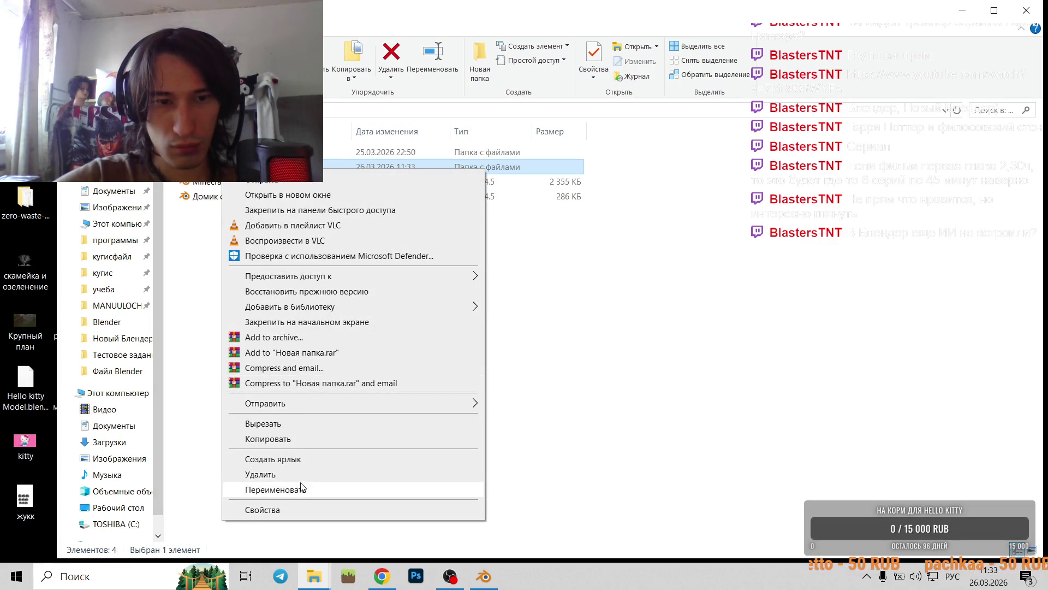
click(299, 486)
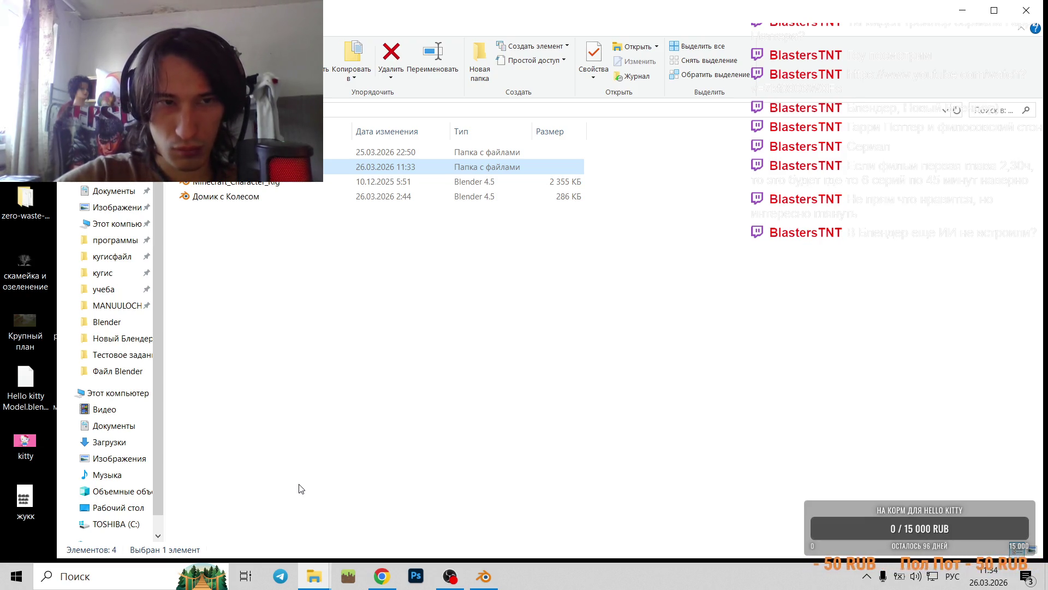
click(243, 200)
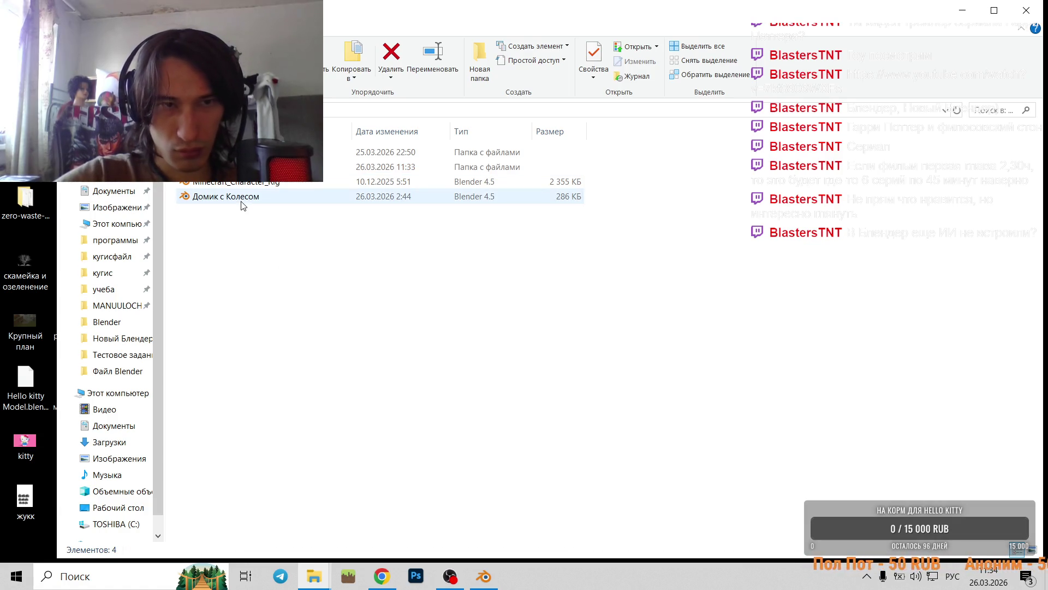
key(Delete)
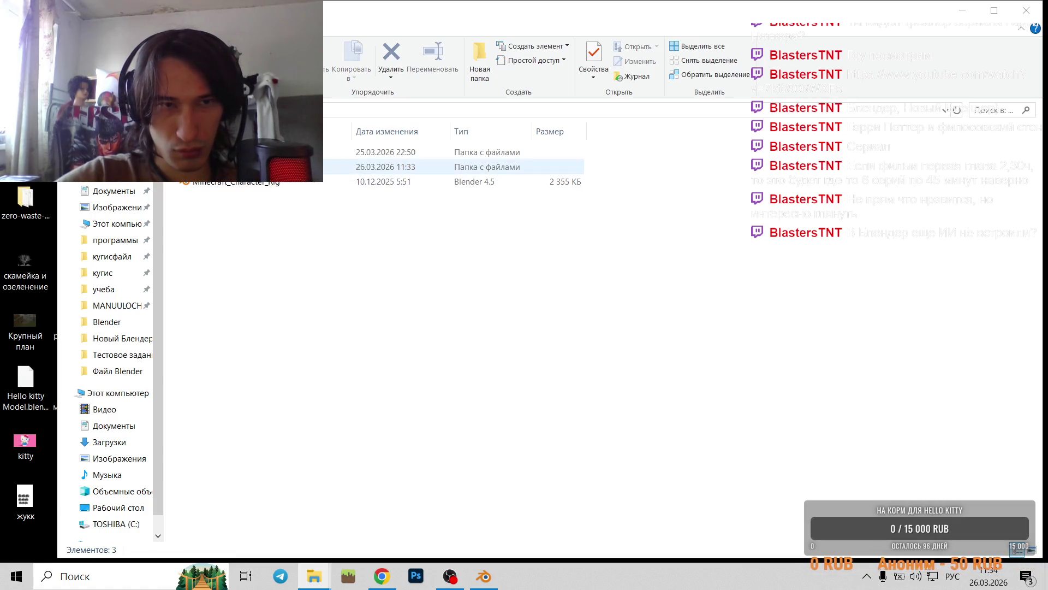
double_click(210, 167)
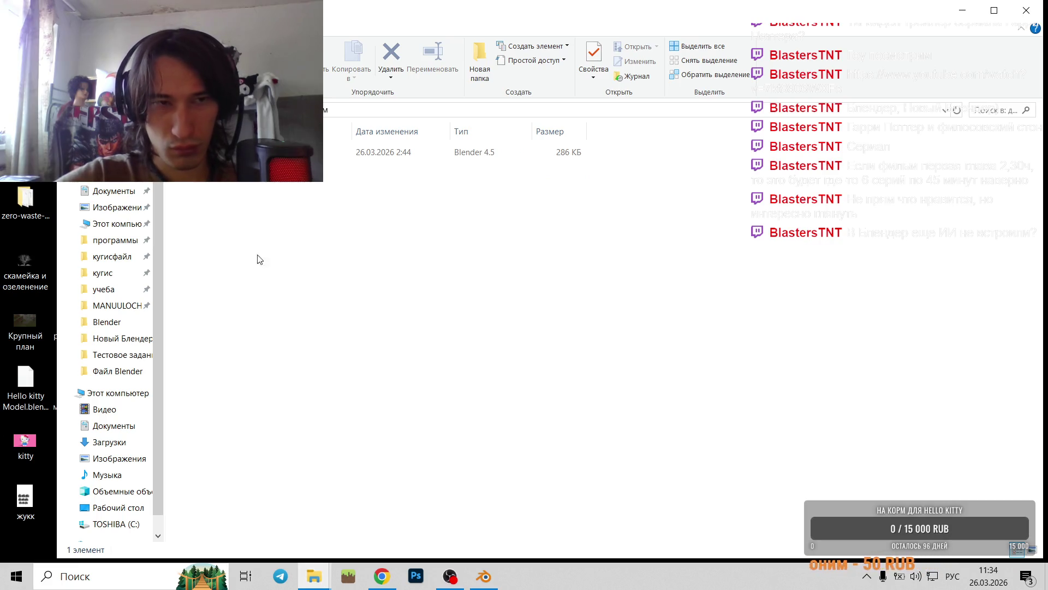
- Create a folder named текстуры beside the Домик с Колесом Blender file
right_click(250, 229)
mouse_move(316, 399)
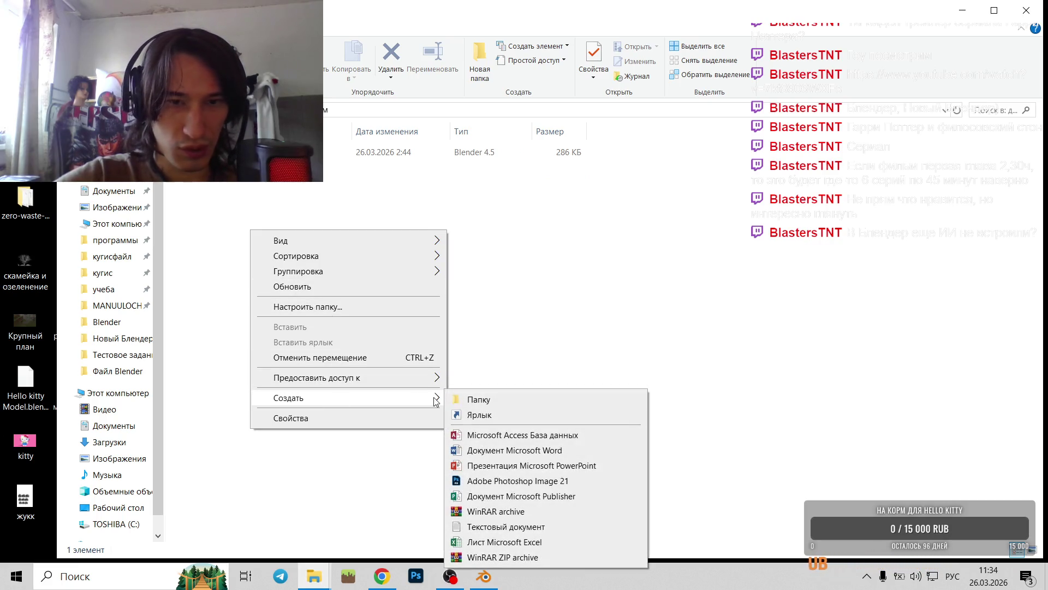
click(475, 405)
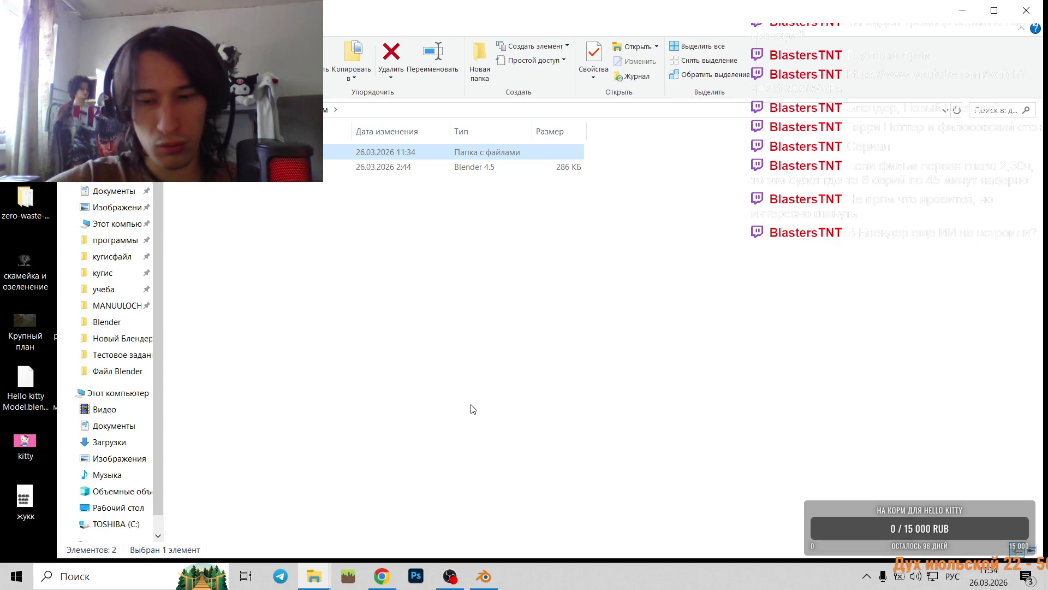
key(Return)
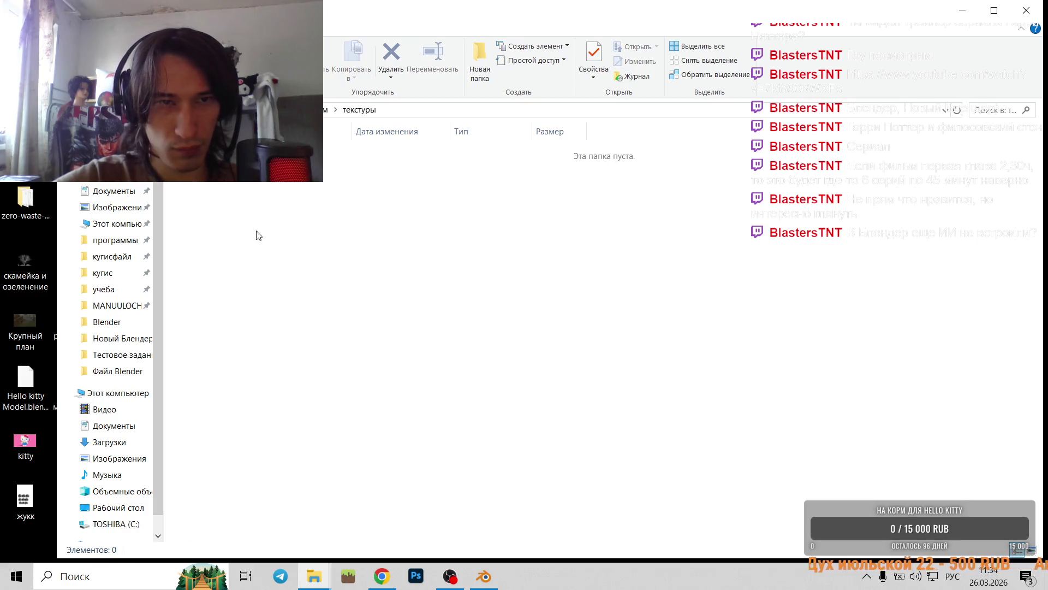
- Add two new subfolders inside the текстуры folder
right_click(272, 264)
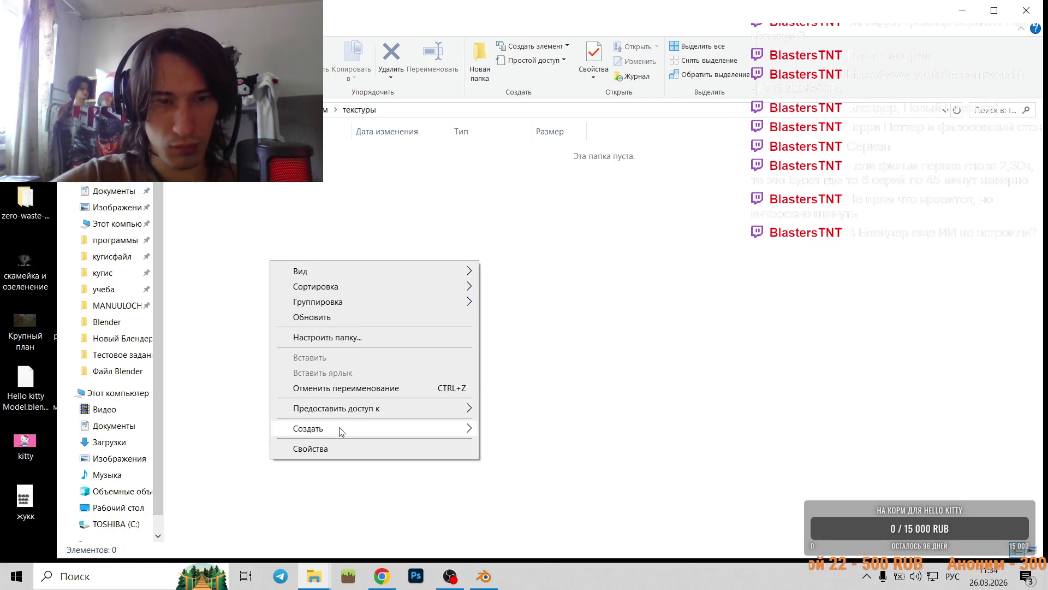
mouse_move(339, 429)
click(528, 273)
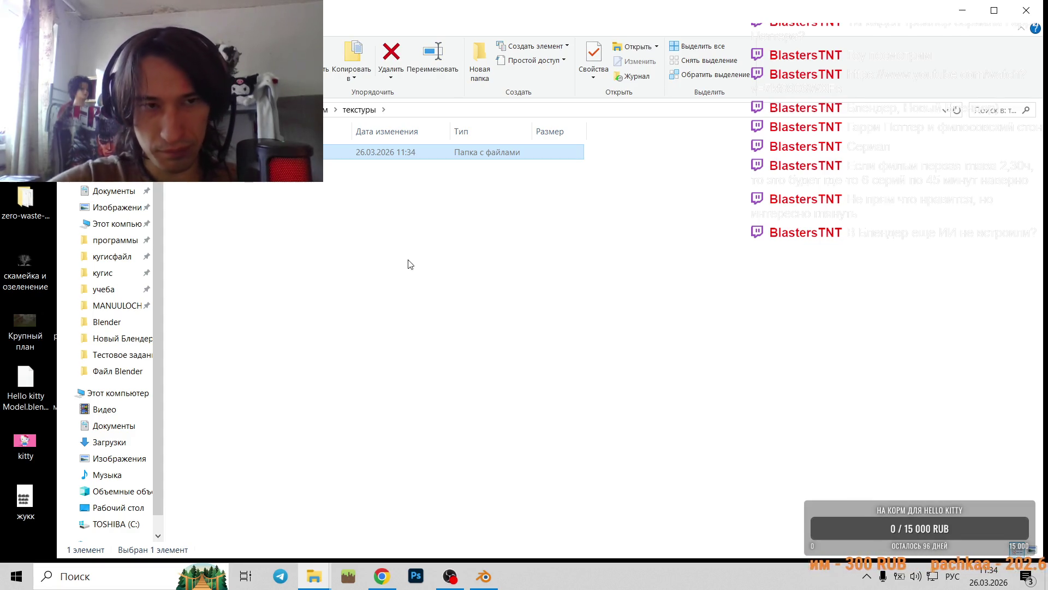
click(342, 210)
right_click(348, 201)
mouse_move(414, 368)
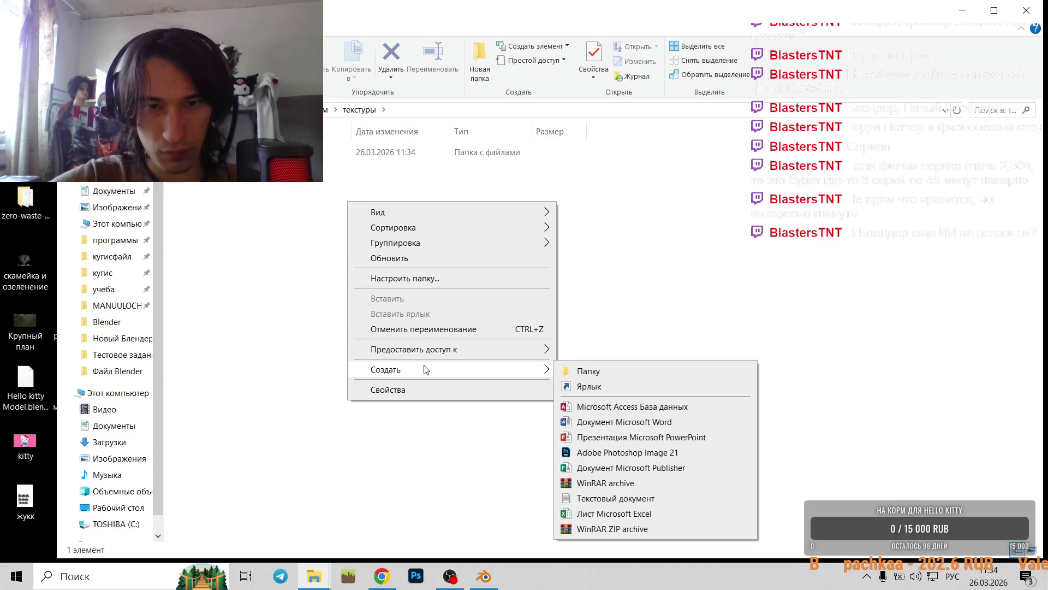
click(564, 372)
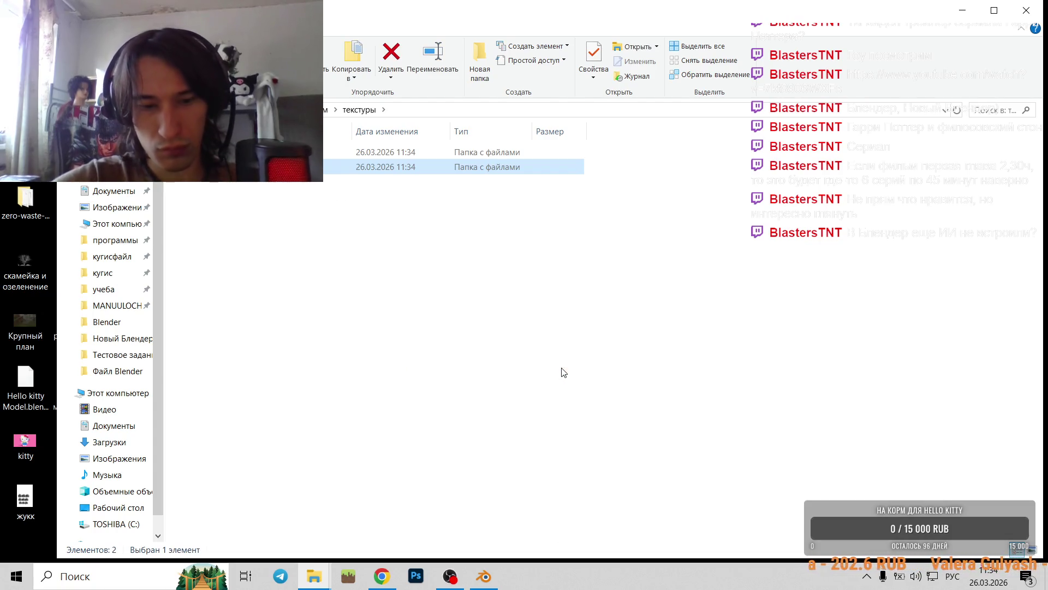
click(382, 576)
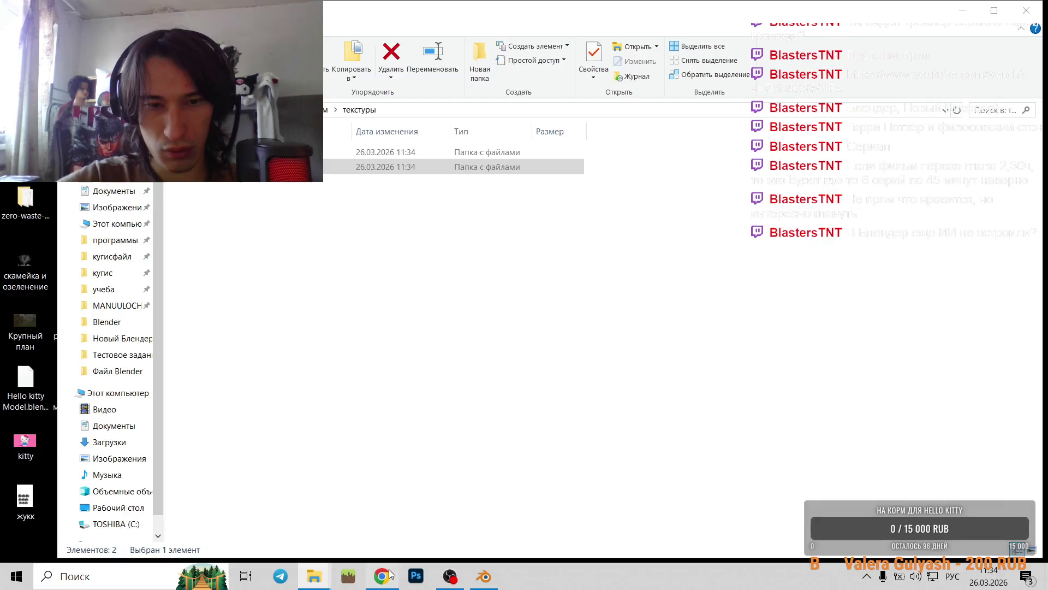
- Open Блендер.txt from the desktop Blender folder and select the Poly Haven metal textures link
click(970, 13)
click(964, 11)
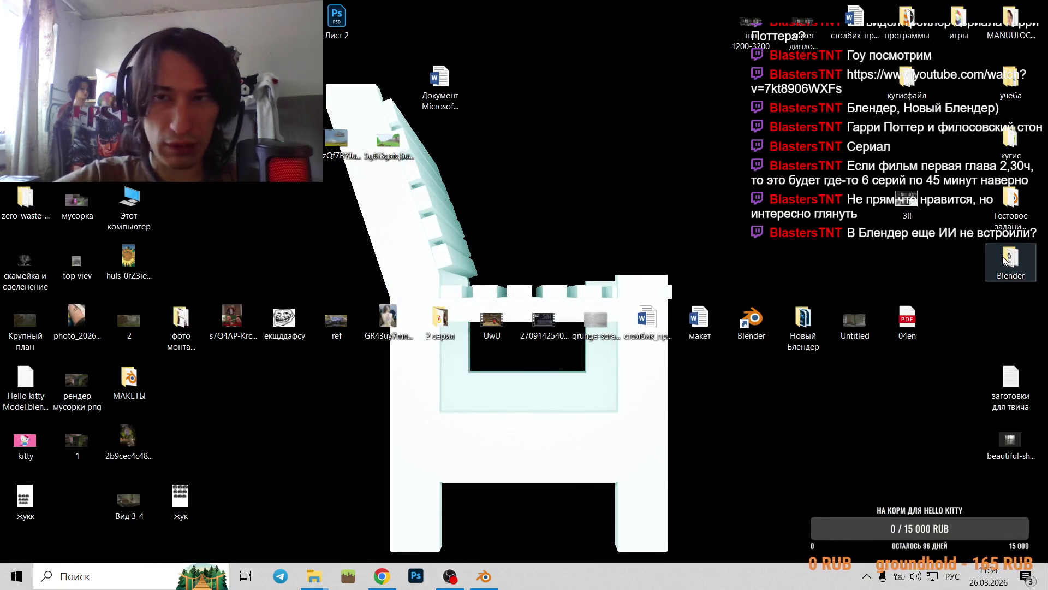
double_click(1004, 262)
click(159, 361)
double_click(159, 362)
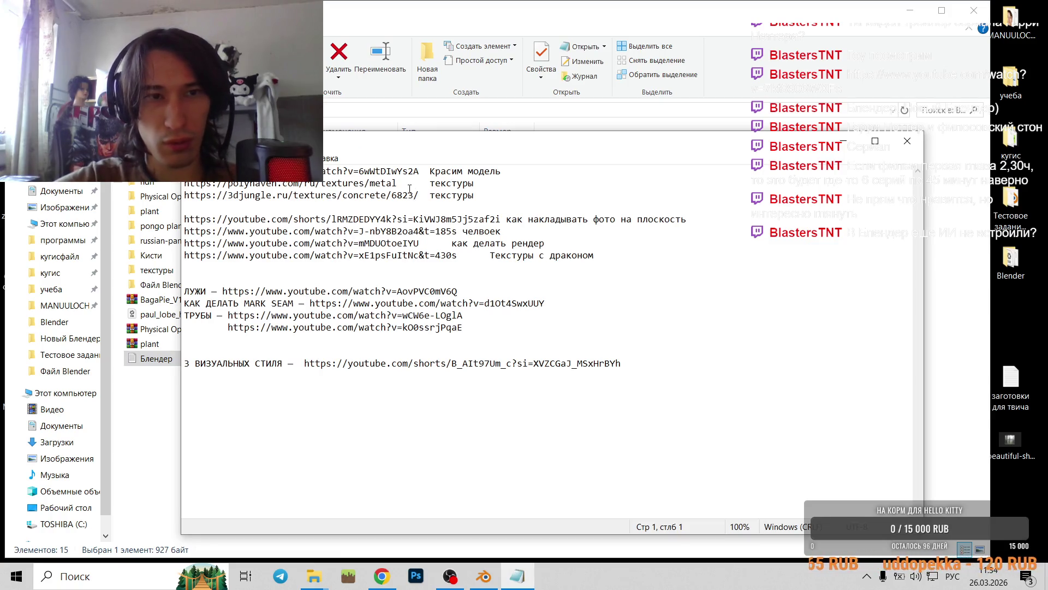
drag(408, 188, 157, 186)
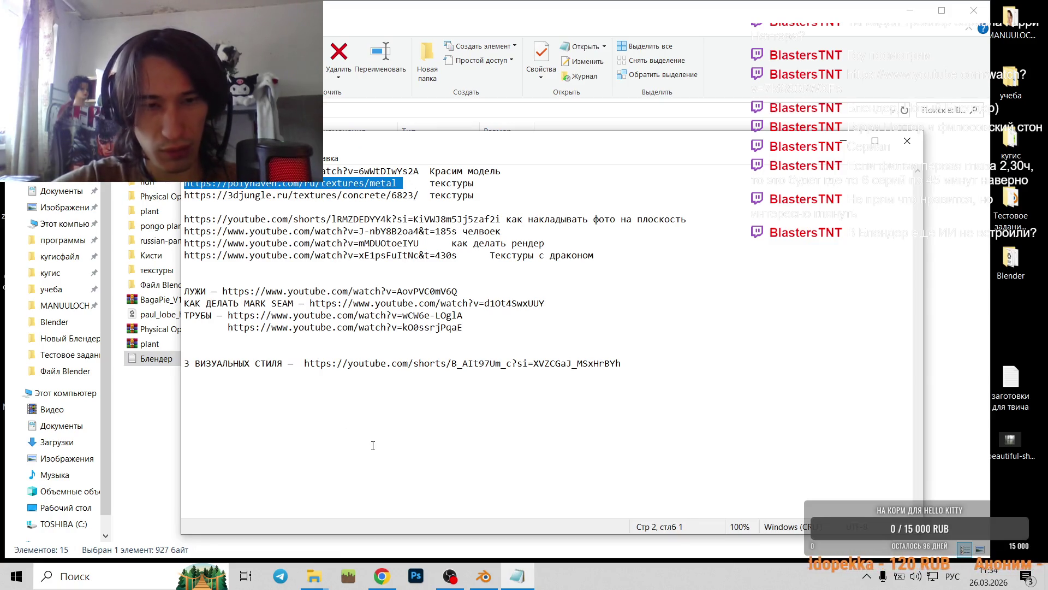
- Load the copied Poly Haven metal textures link in a new Chrome tab
click(382, 574)
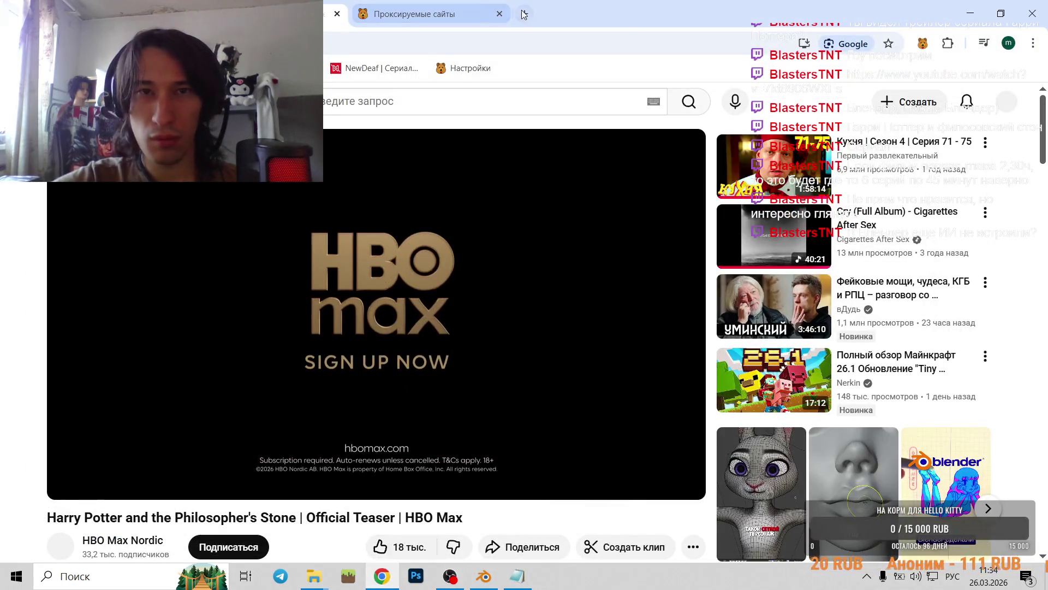
click(527, 15)
key(ctrl+v)
key(Return)
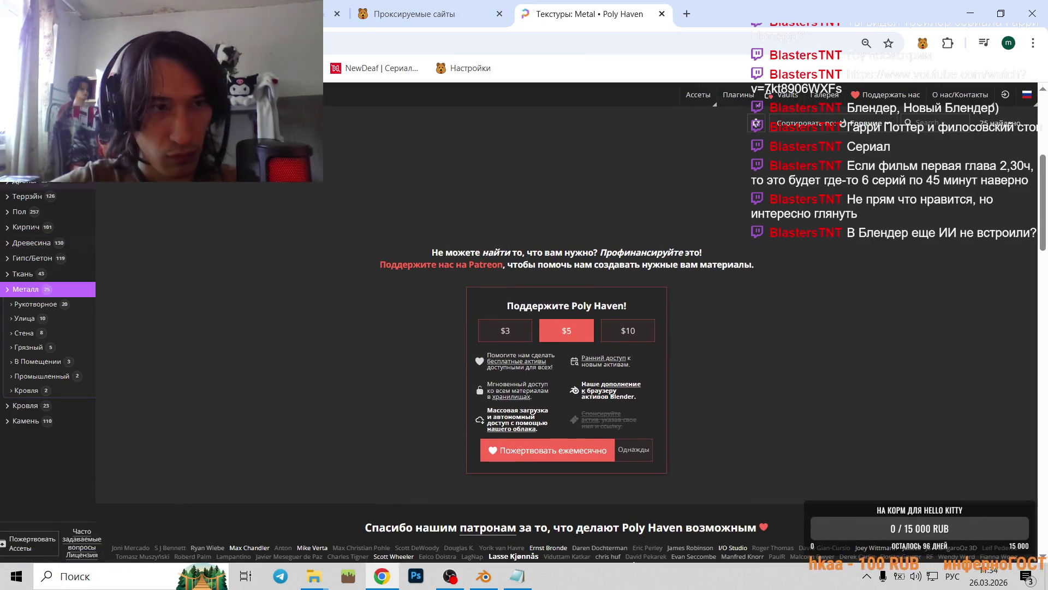
- Browse Poly Haven's Древесина wood textures, then return to the full 753-texture list and grab its address
click(47, 248)
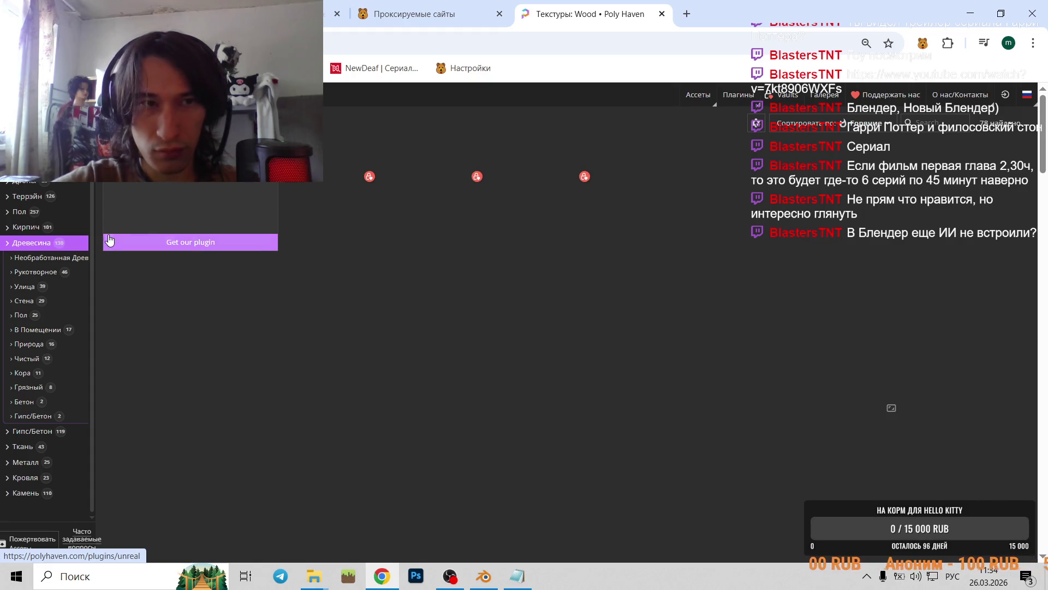
scroll(681, 388, down, 5)
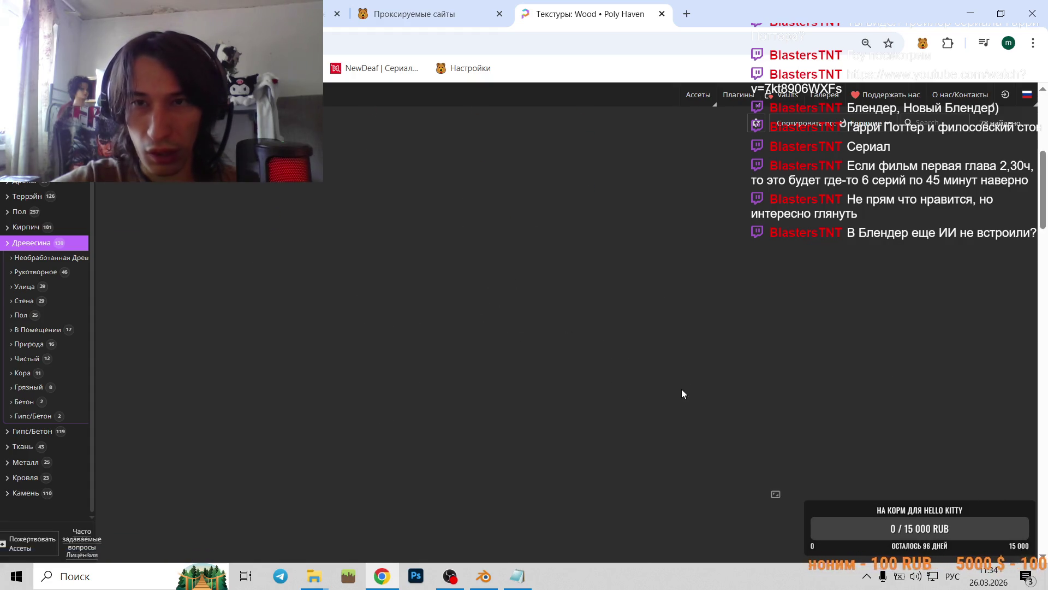
scroll(628, 362, down, 4)
scroll(624, 356, up, 5)
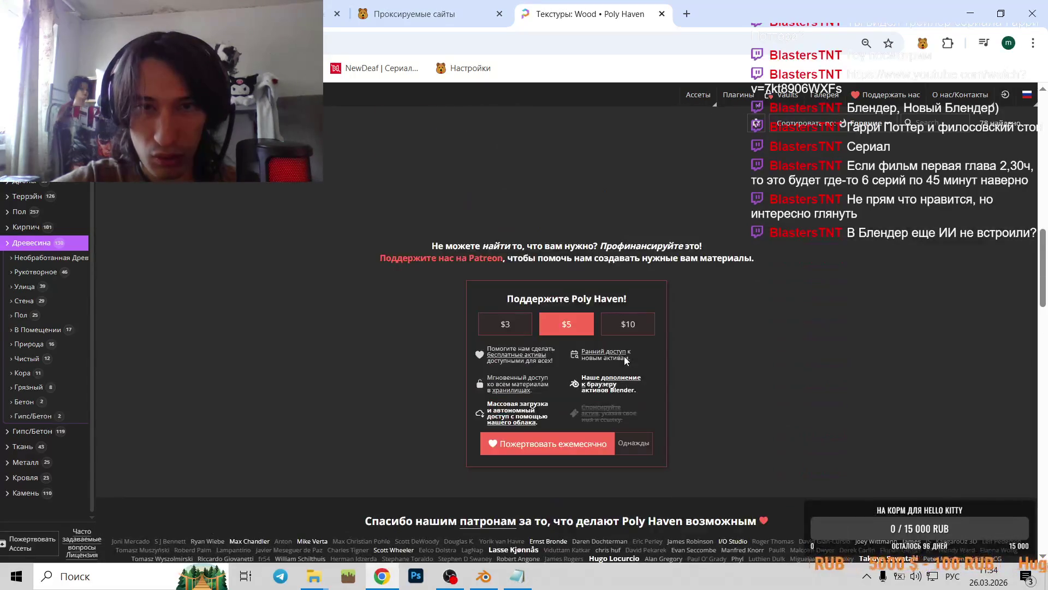
key(alt+Left)
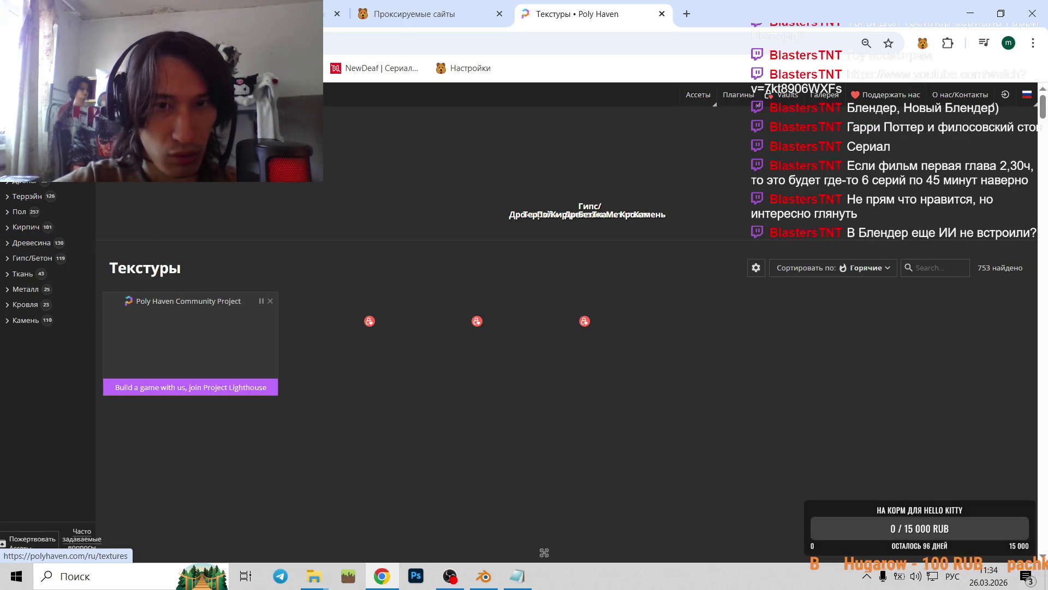
key(ctrl+l)
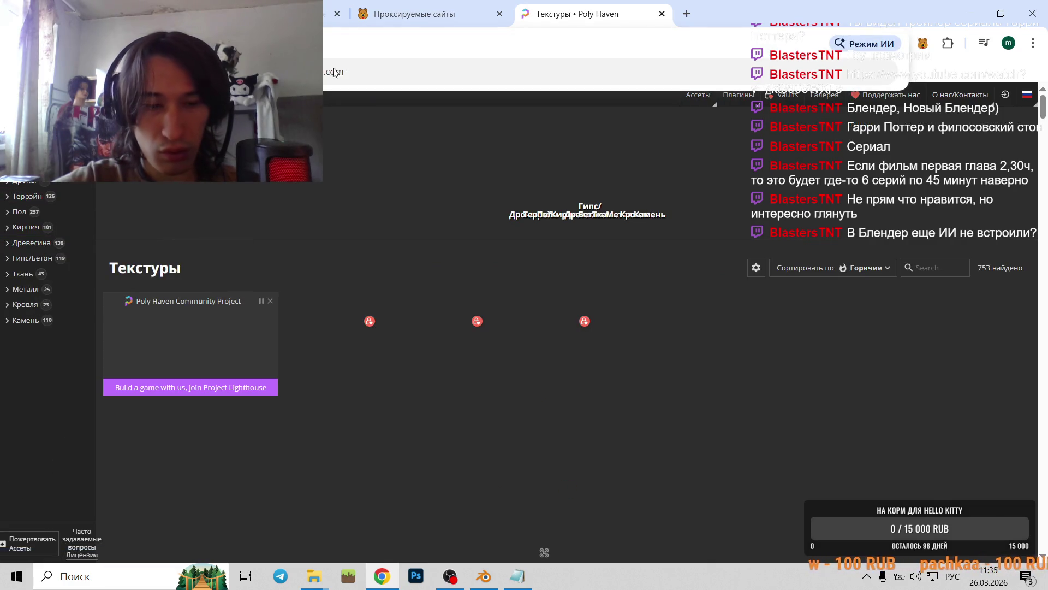
- Replace notion.site on line 13 of the proxied sites list with the Poly Haven address and save
click(453, 11)
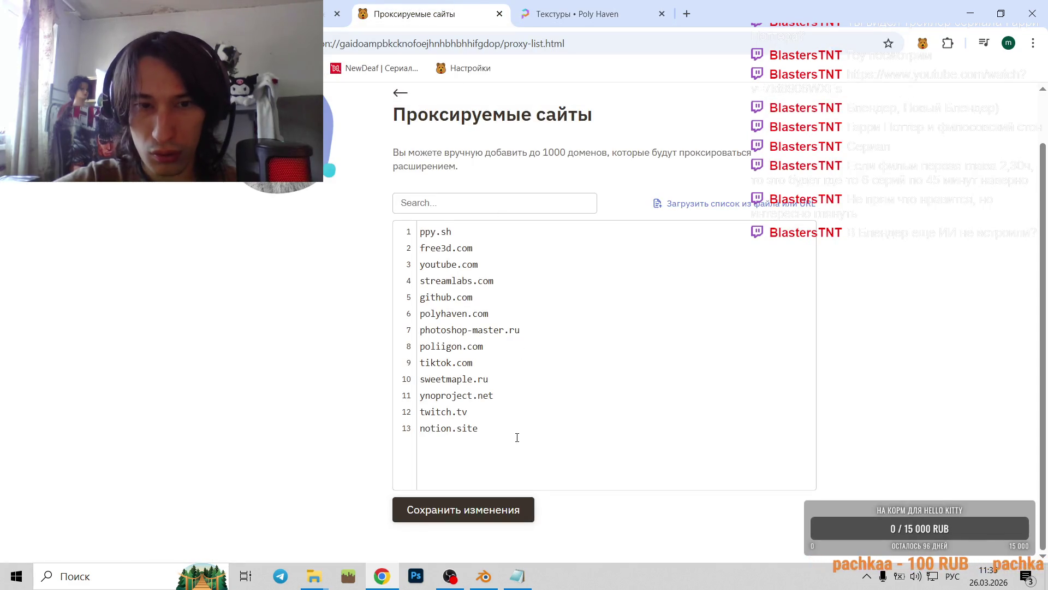
drag(517, 437, 326, 437)
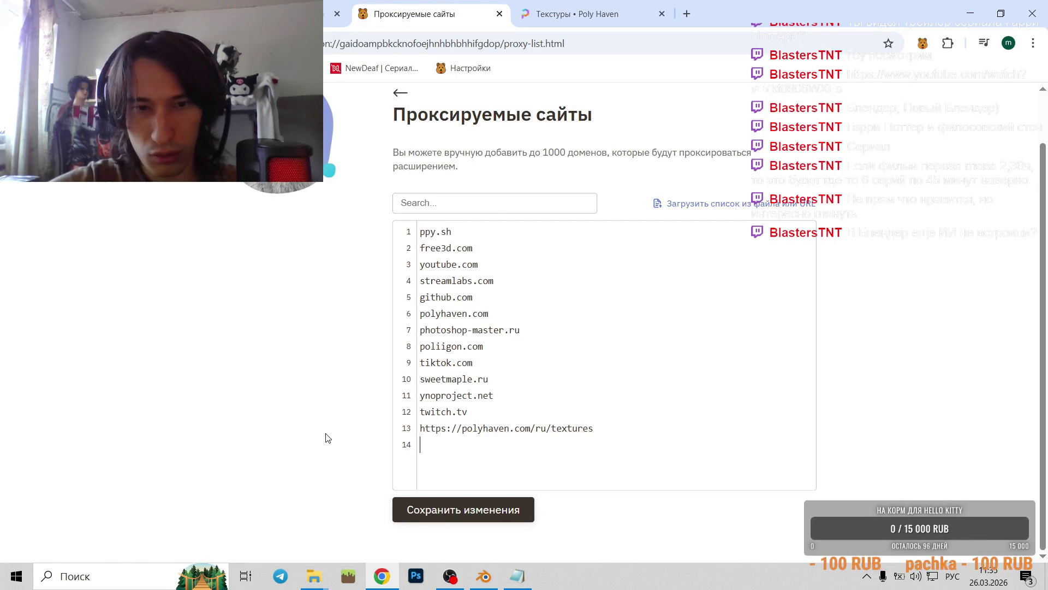
click(422, 518)
- Reload the Poly Haven textures page and scroll to check it loads
click(626, 9)
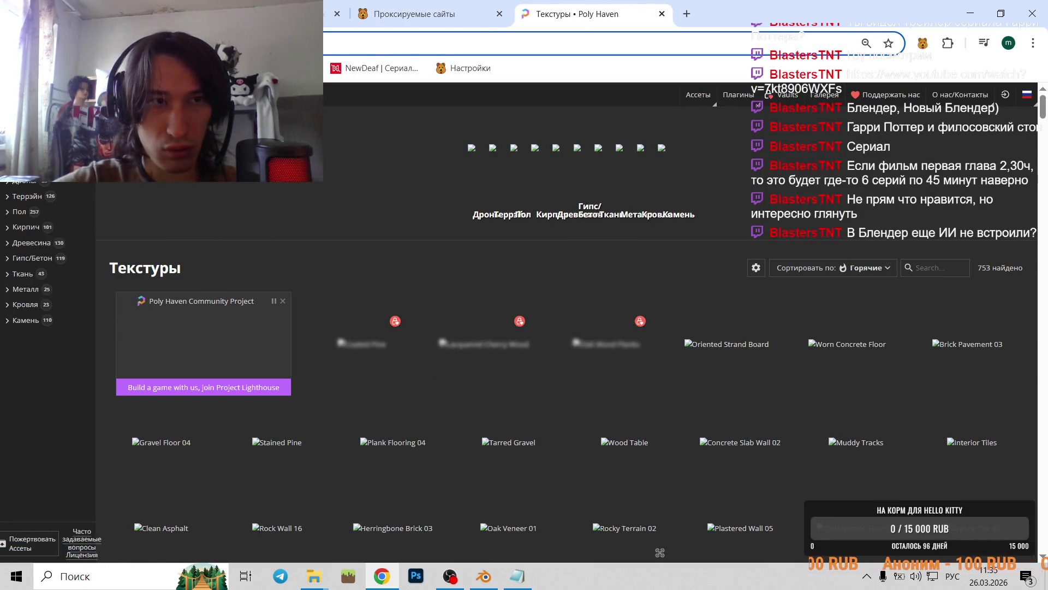
click(362, 350)
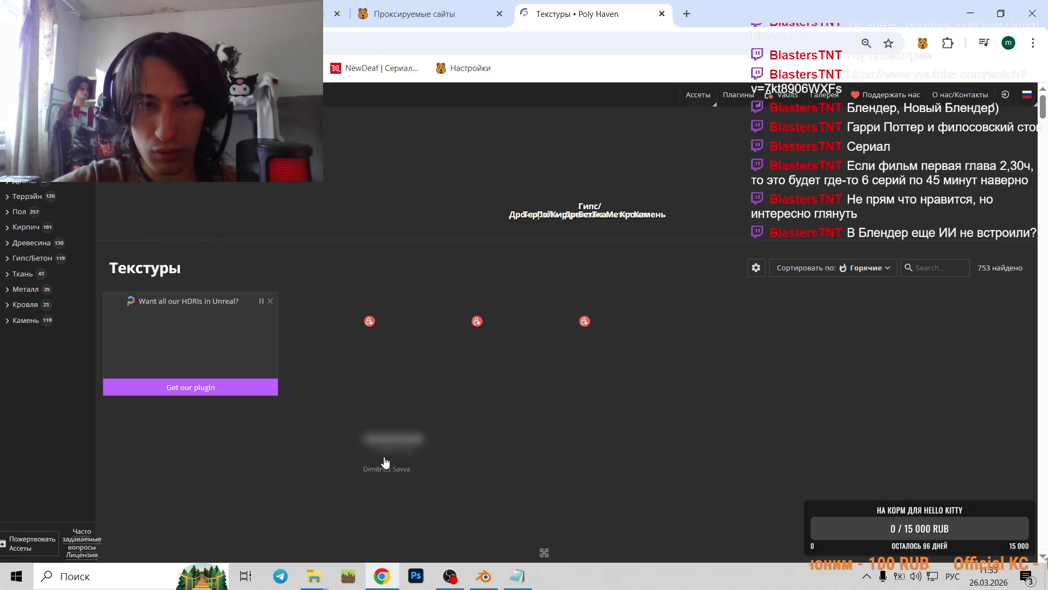
scroll(382, 442, down, 3)
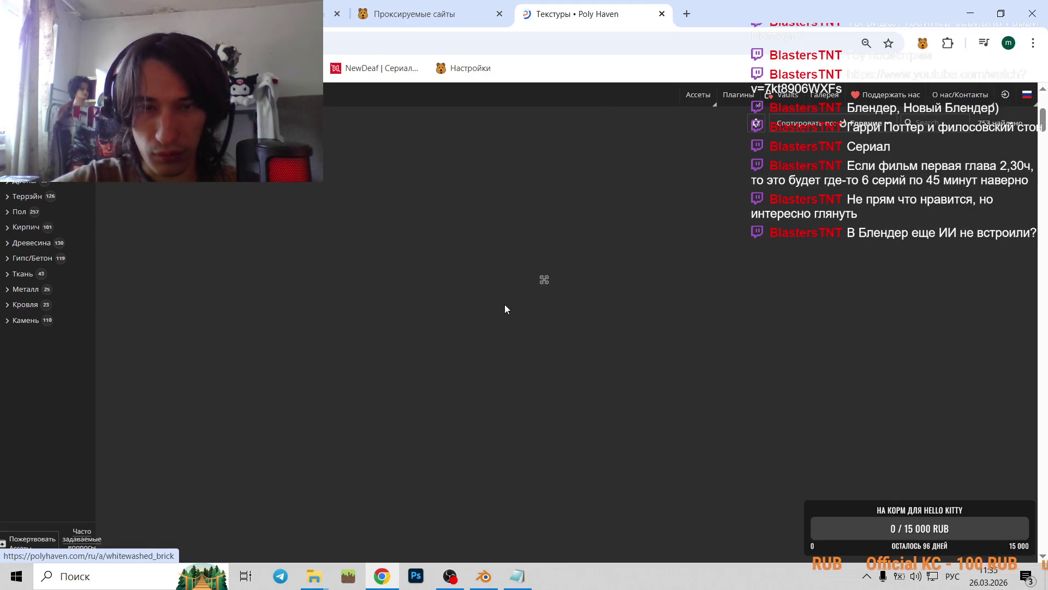
scroll(533, 365, up, 3)
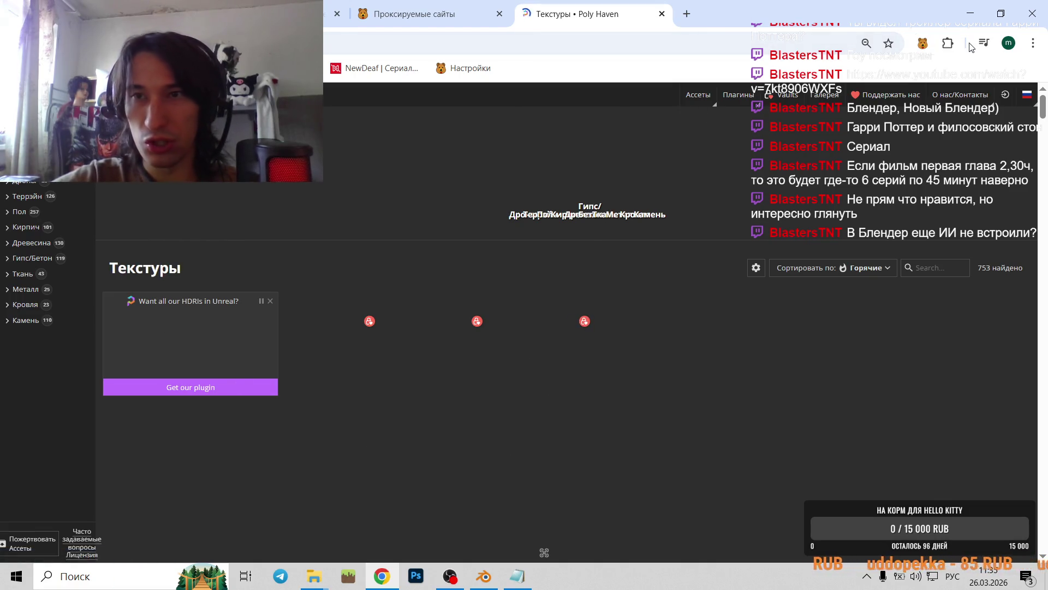
- Scroll the Textures grid and open the Velour Velvet texture page
ctrl+scroll(721, 344, up, 4)
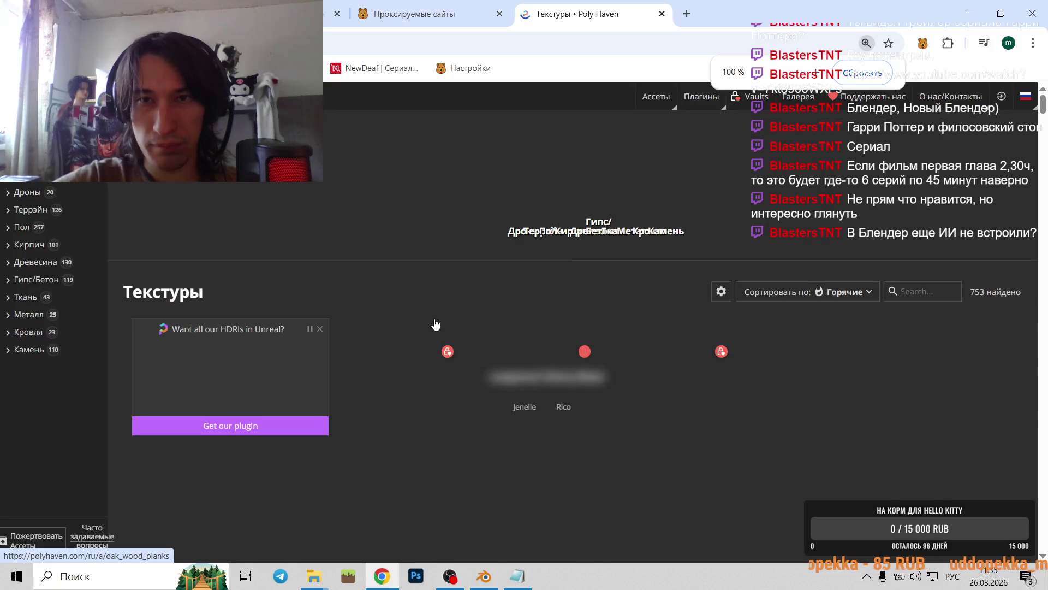
ctrl+scroll(458, 327, down, 3)
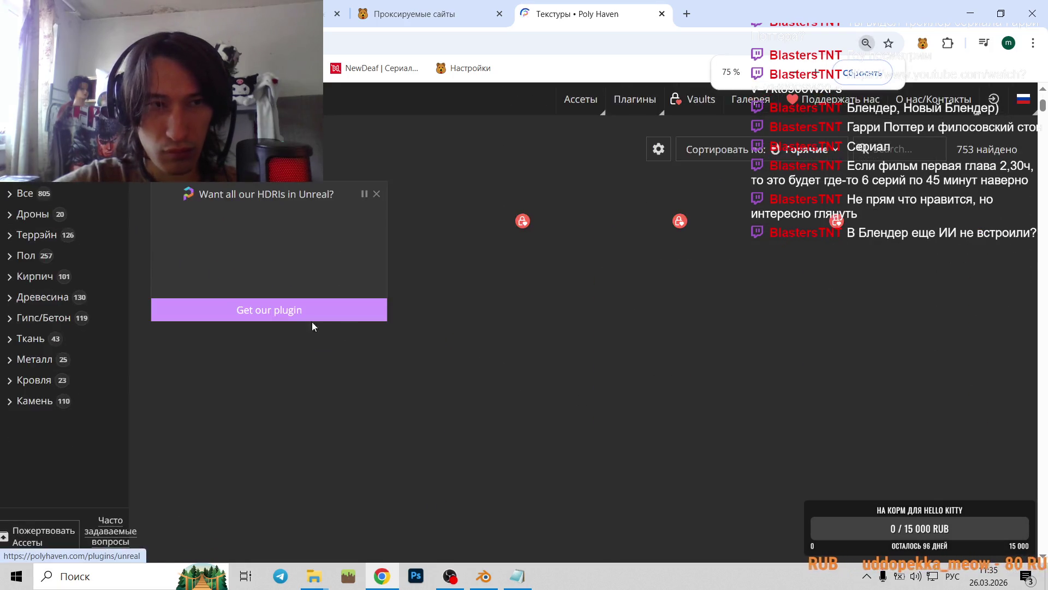
scroll(16, 183, up, 3)
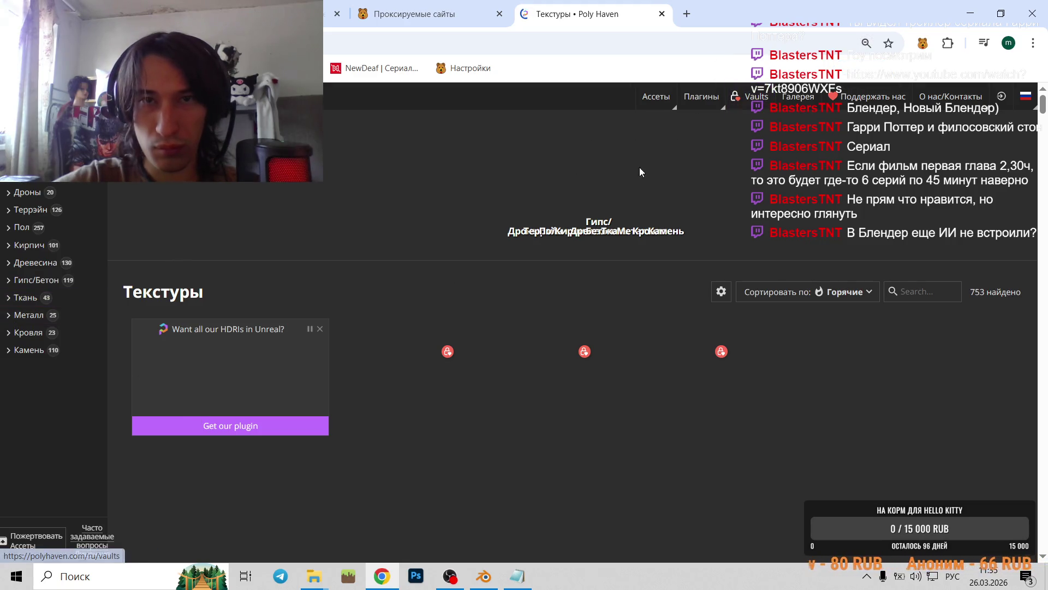
scroll(542, 266, down, 5)
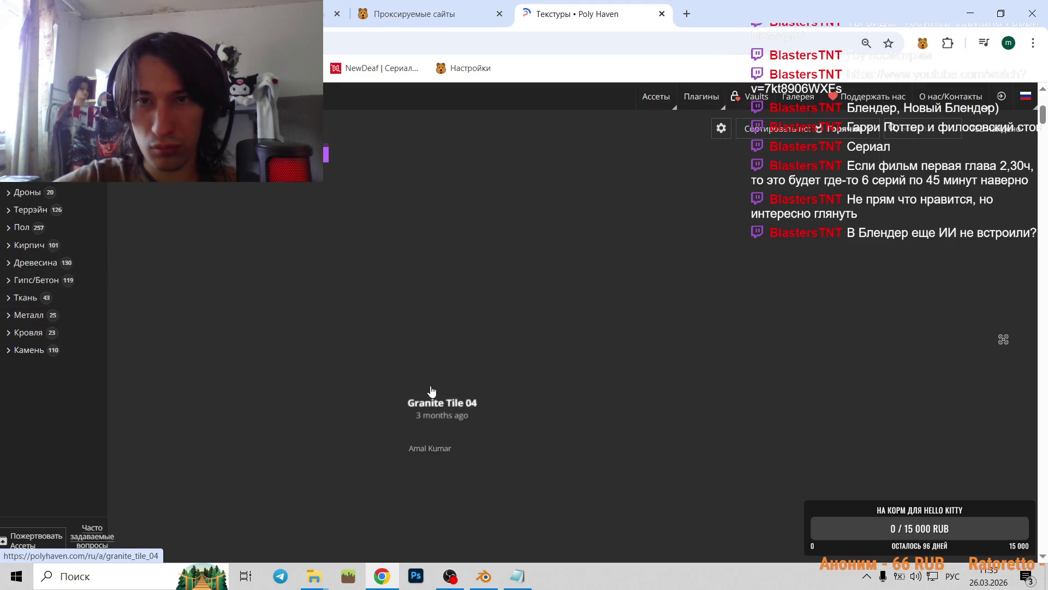
scroll(424, 409, down, 3)
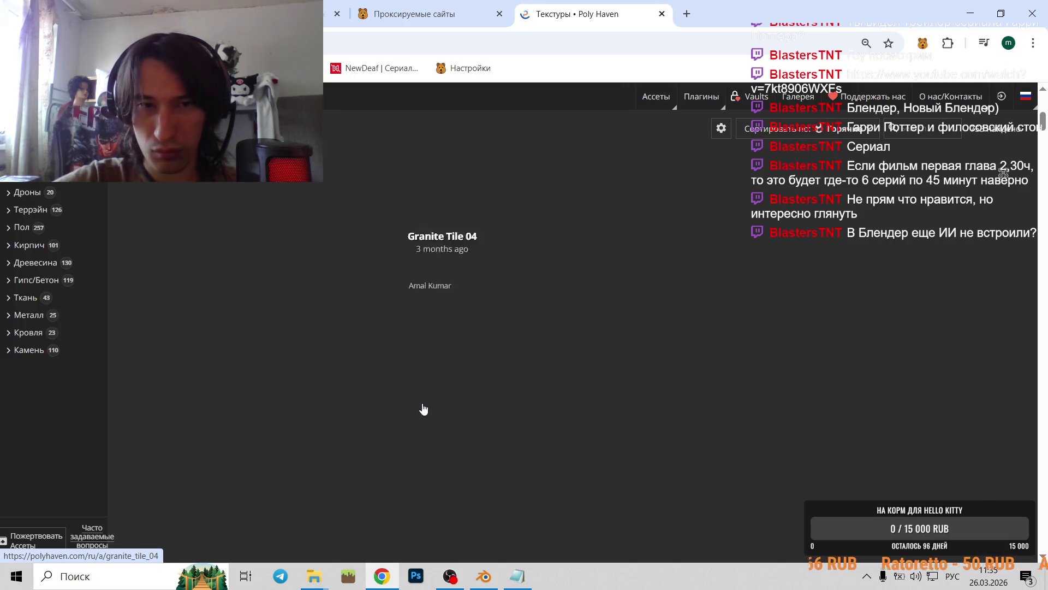
scroll(331, 498, down, 2)
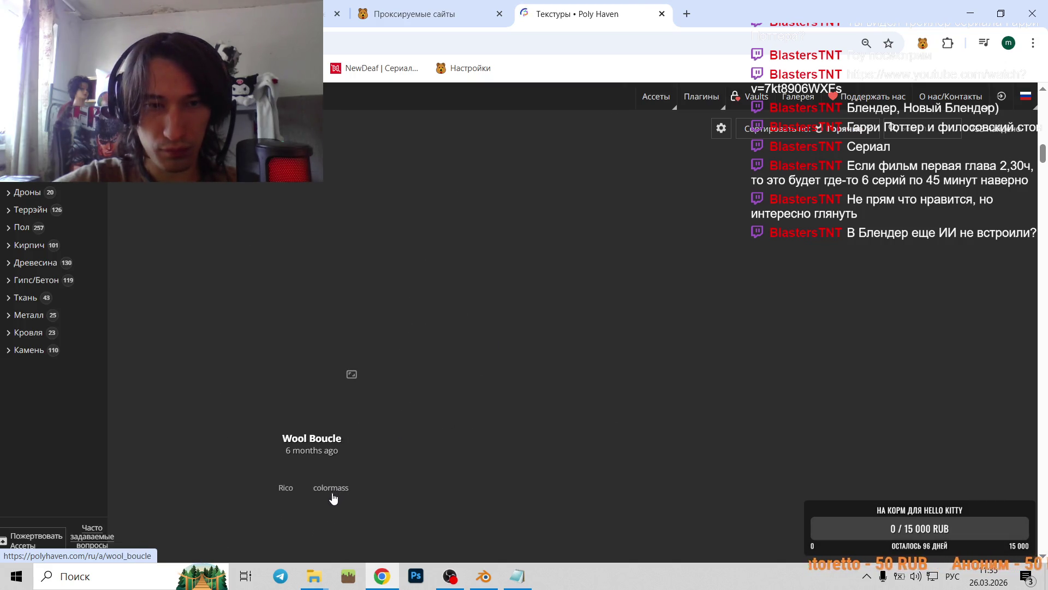
scroll(393, 377, up, 10)
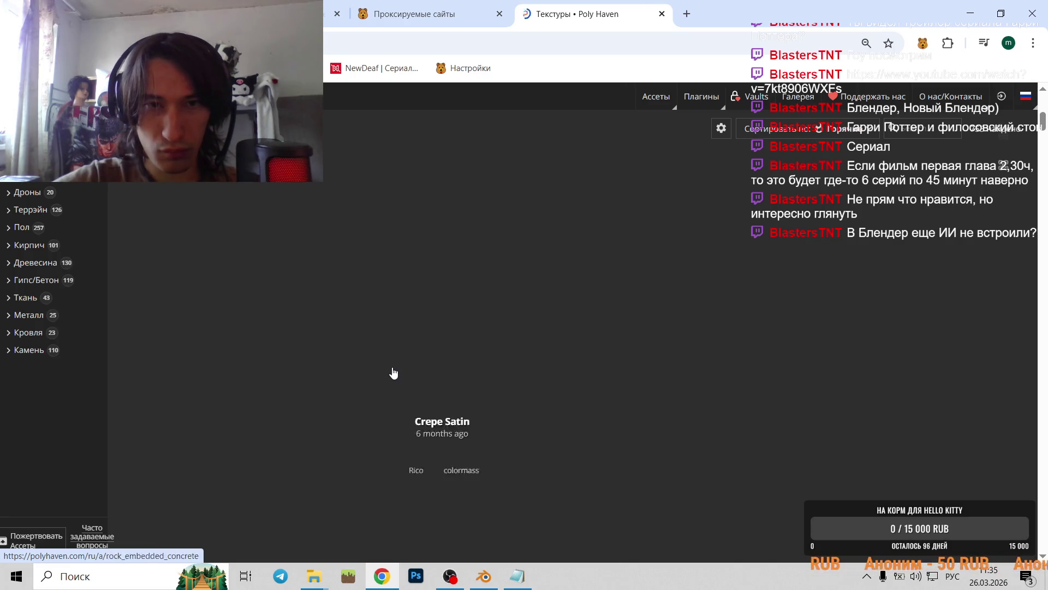
scroll(546, 306, down, 3)
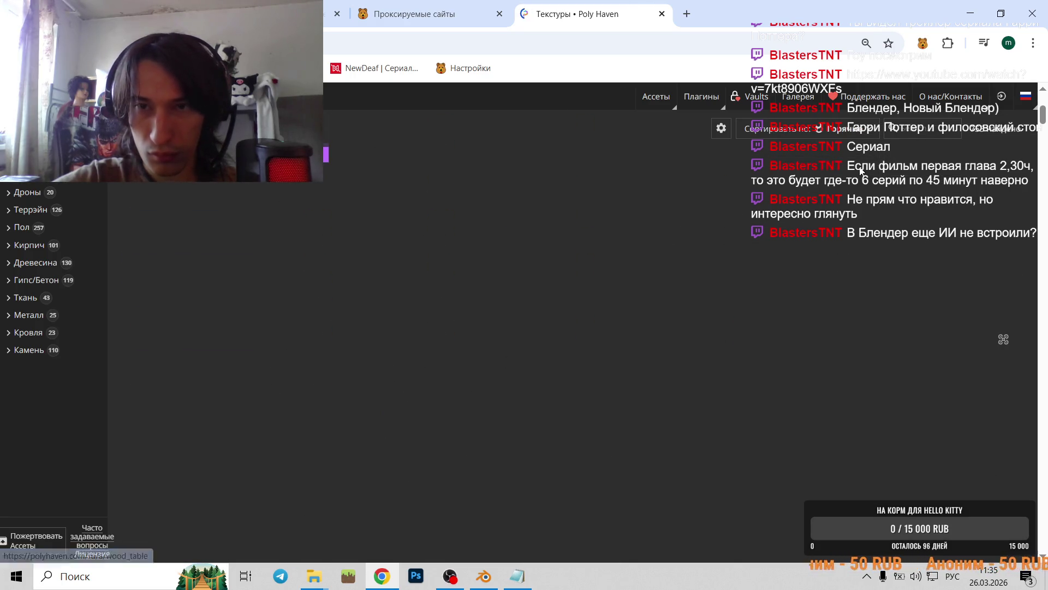
scroll(564, 362, down, 1)
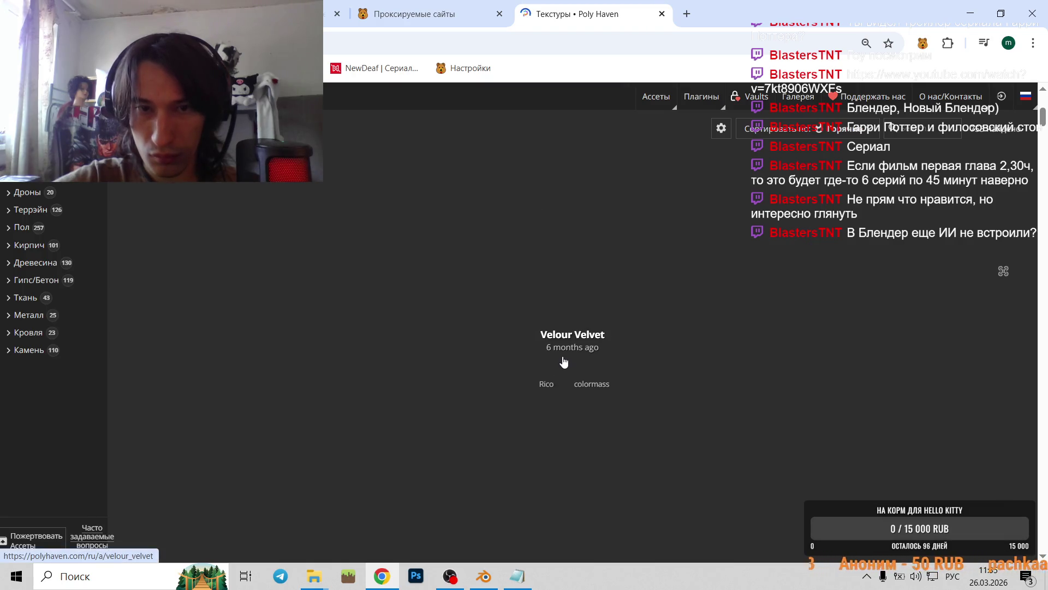
click(564, 362)
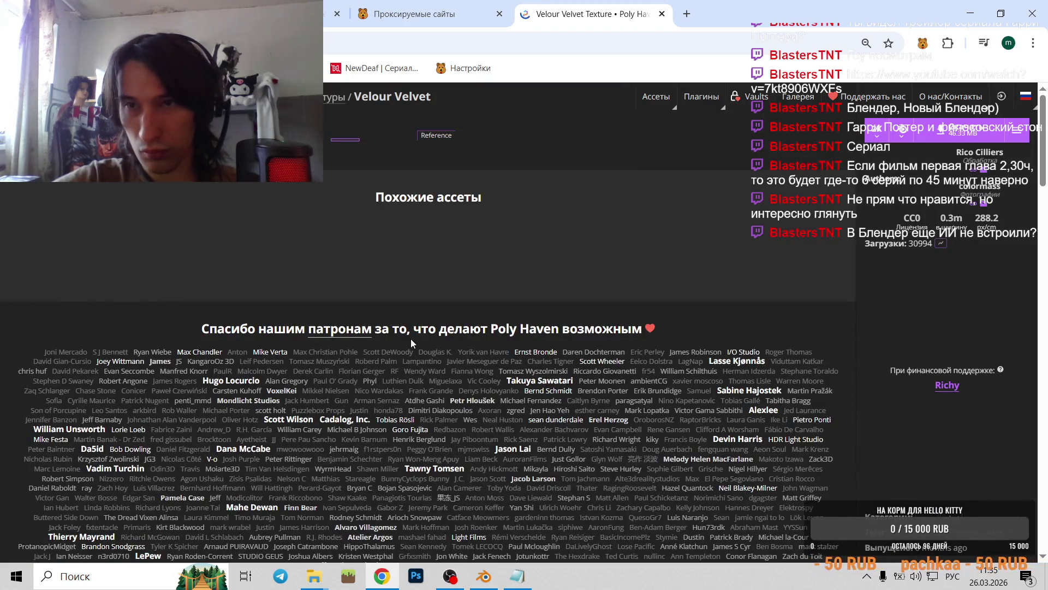
- Switch over to the Blender for beginners course lesson tab
scroll(487, 244, down, 1)
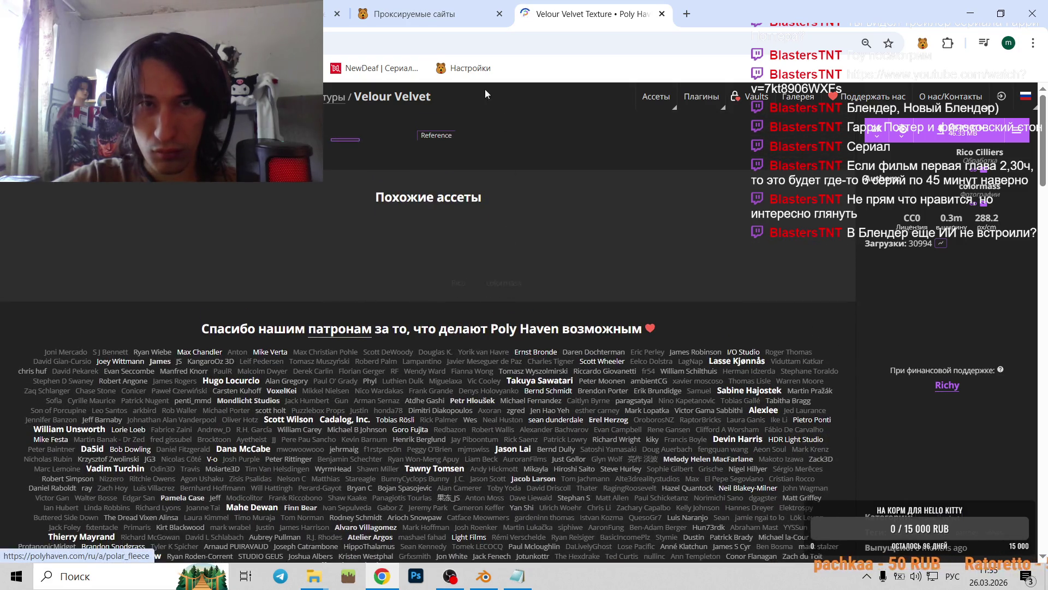
click(322, 14)
click(164, 14)
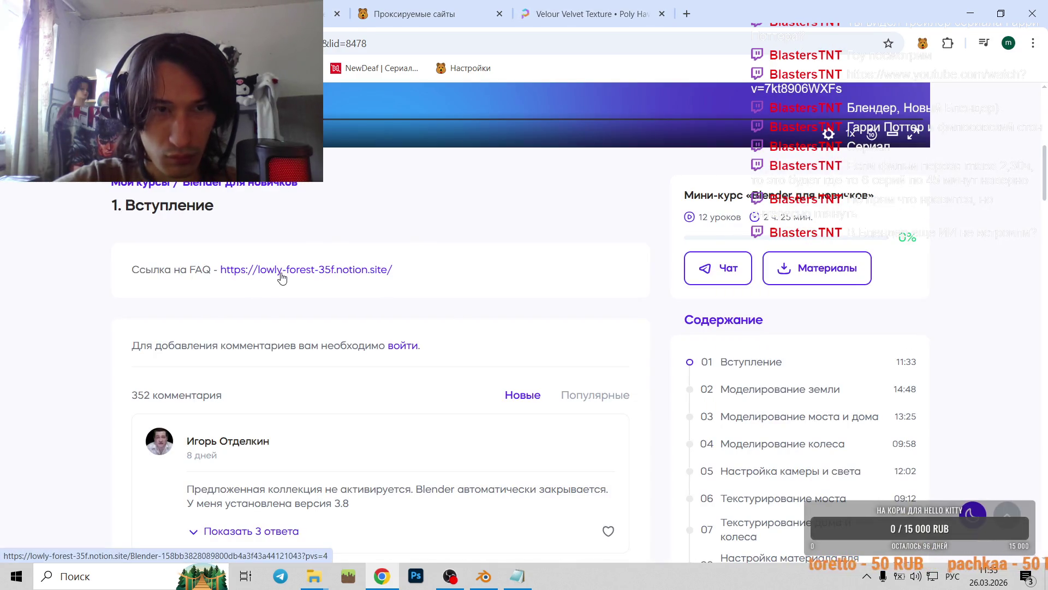
- Look at the lesson's FAQ Notion page, then return to the Blender lesson
click(355, 277)
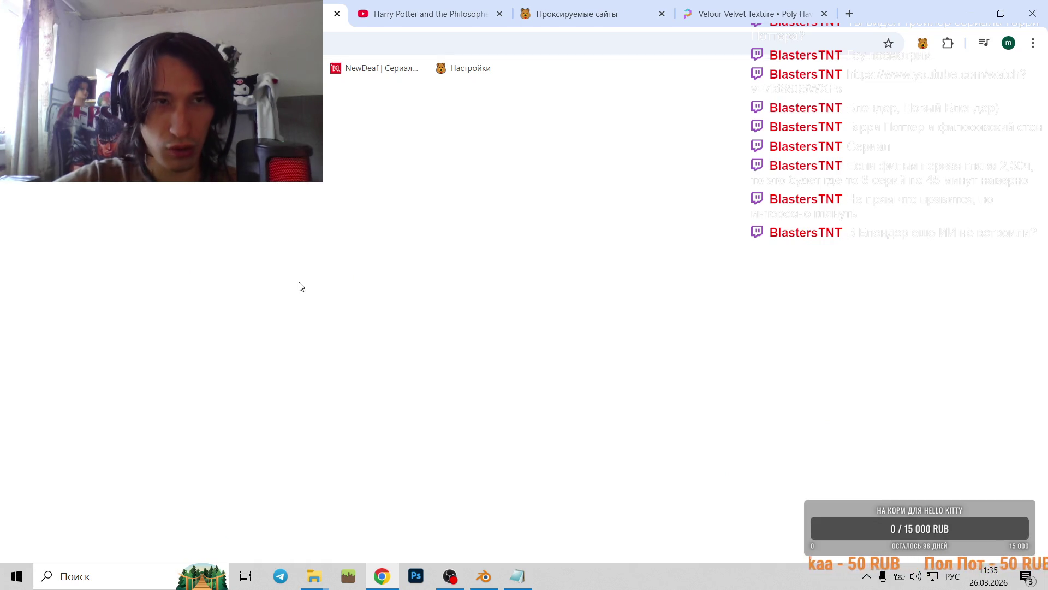
key(alt+Left)
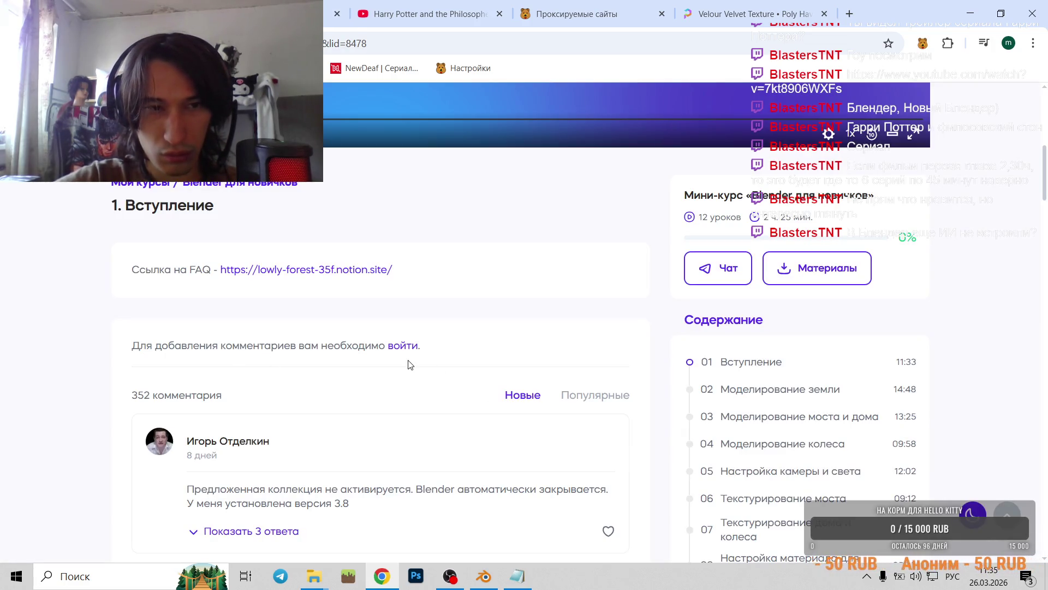
key(alt+Right)
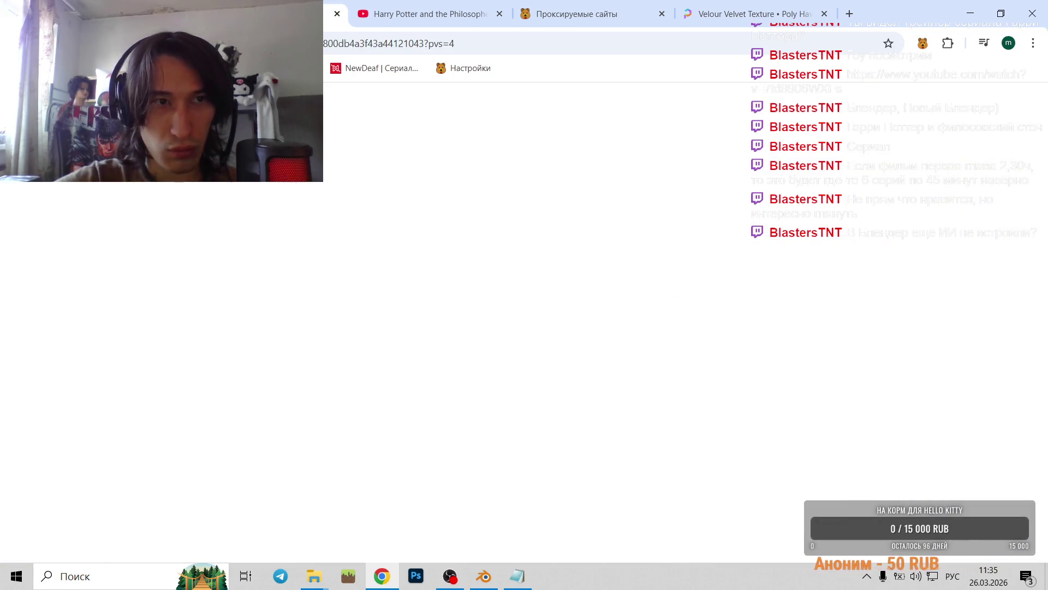
key(alt+Left)
- Scroll through the lesson comments for the curator's advice on getting course materials
scroll(171, 415, down, 10)
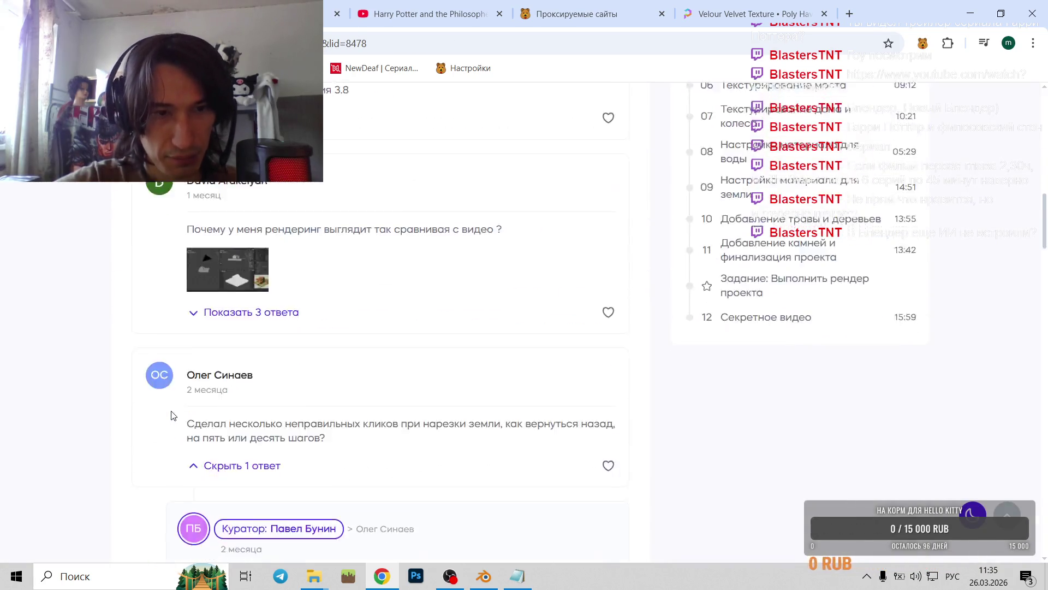
scroll(171, 414, down, 8)
scroll(171, 424, down, 5)
scroll(171, 423, down, 5)
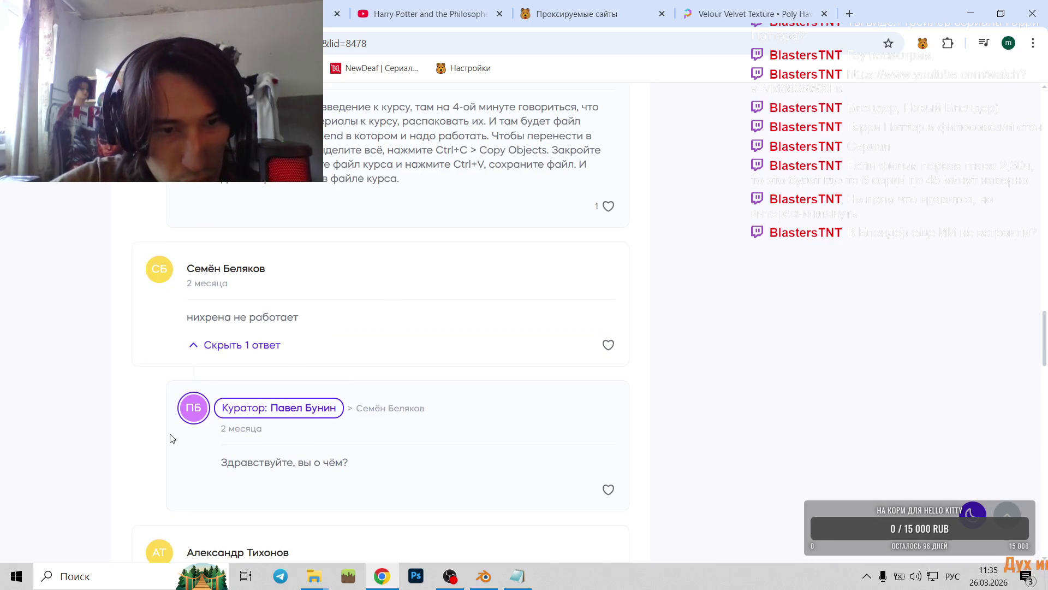
scroll(172, 438, down, 2)
scroll(173, 438, down, 4)
scroll(173, 438, down, 2)
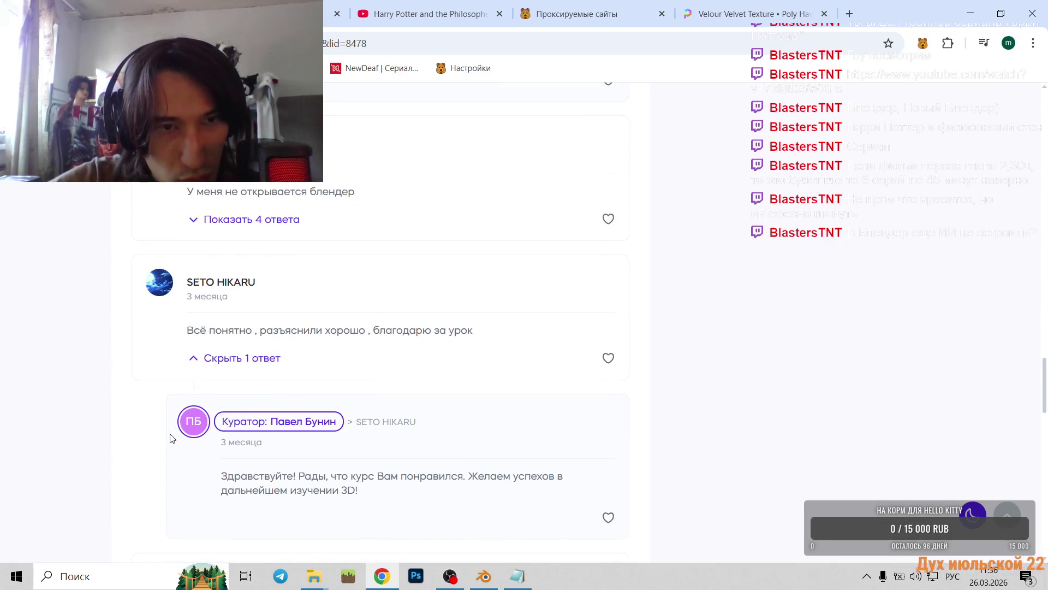
scroll(172, 438, down, 5)
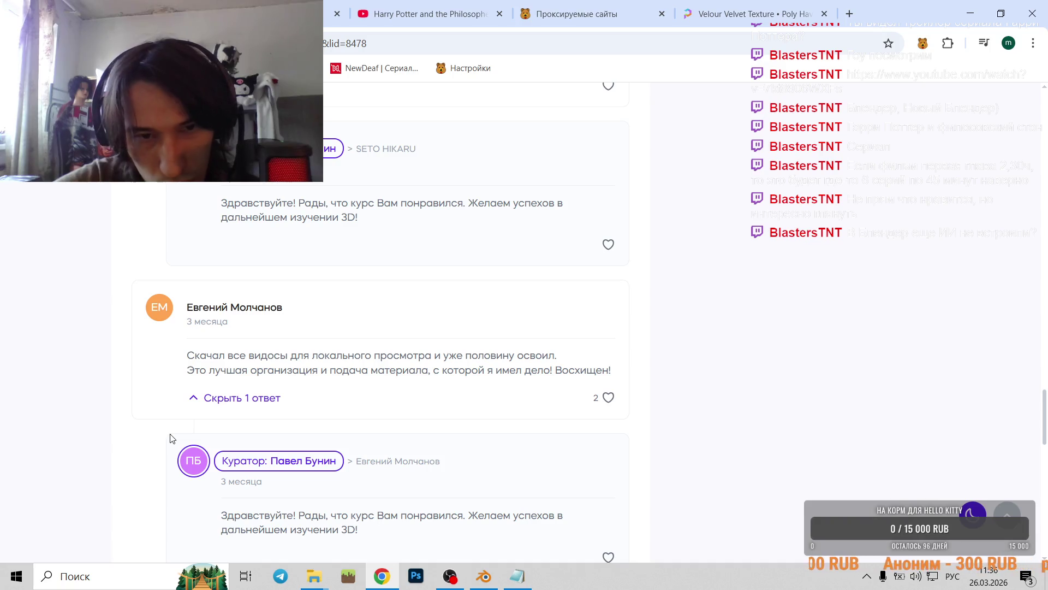
scroll(172, 438, down, 5)
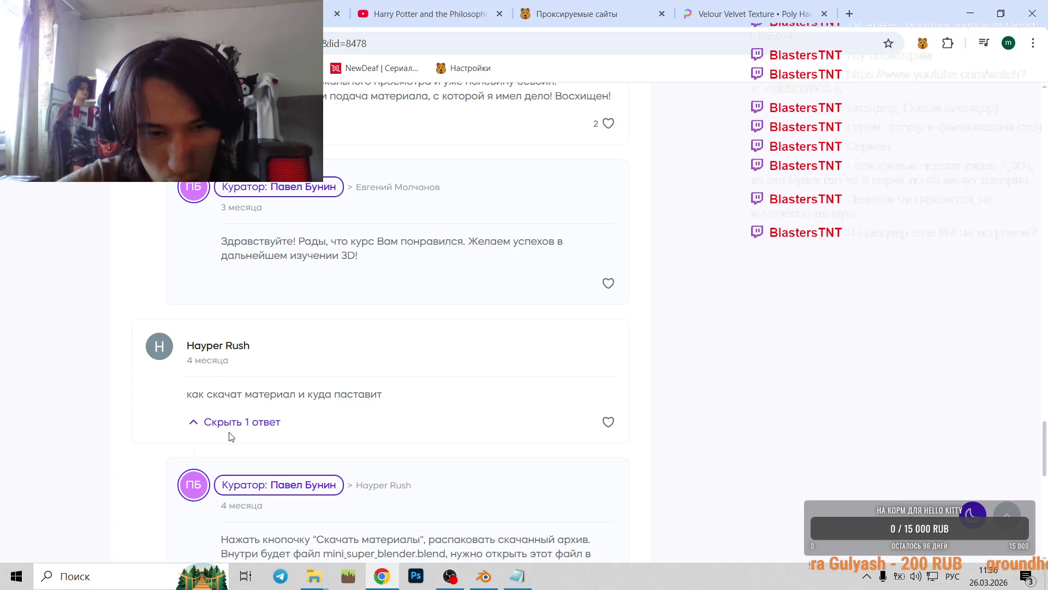
scroll(229, 436, down, 1)
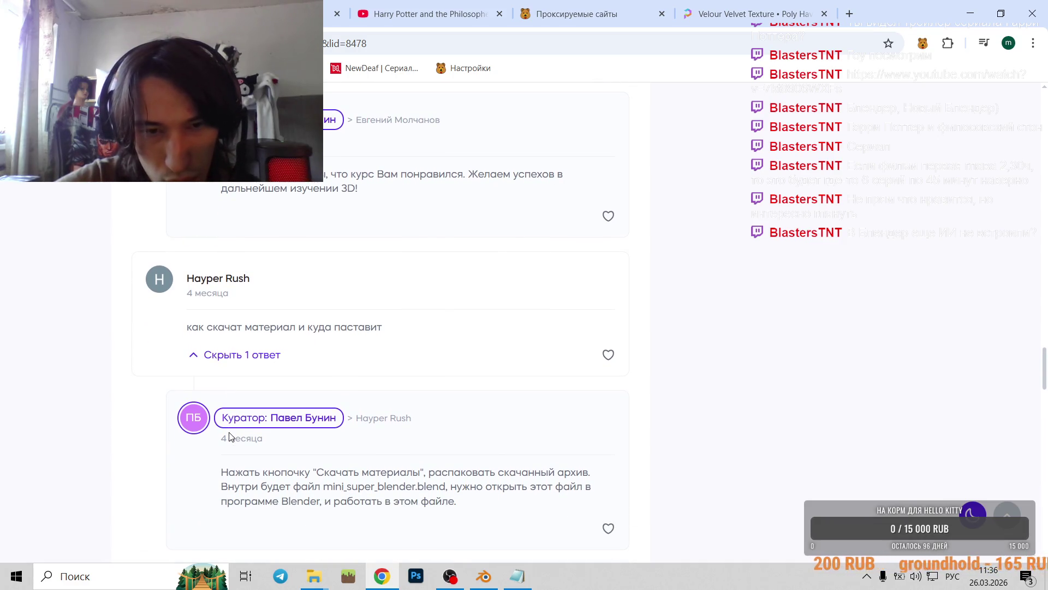
scroll(229, 436, down, 1)
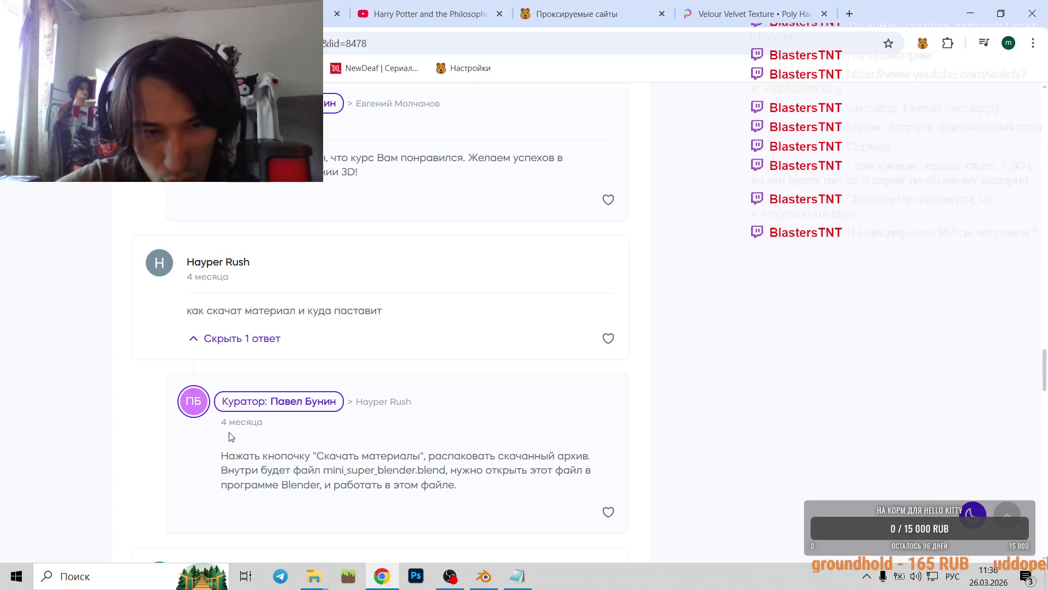
scroll(229, 433, down, 2)
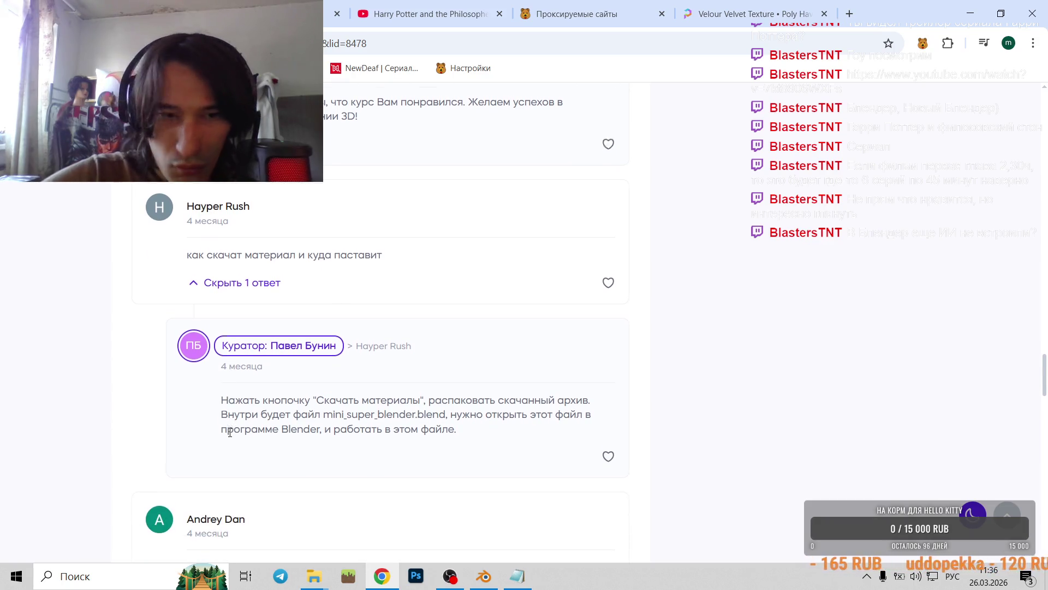
scroll(232, 439, down, 4)
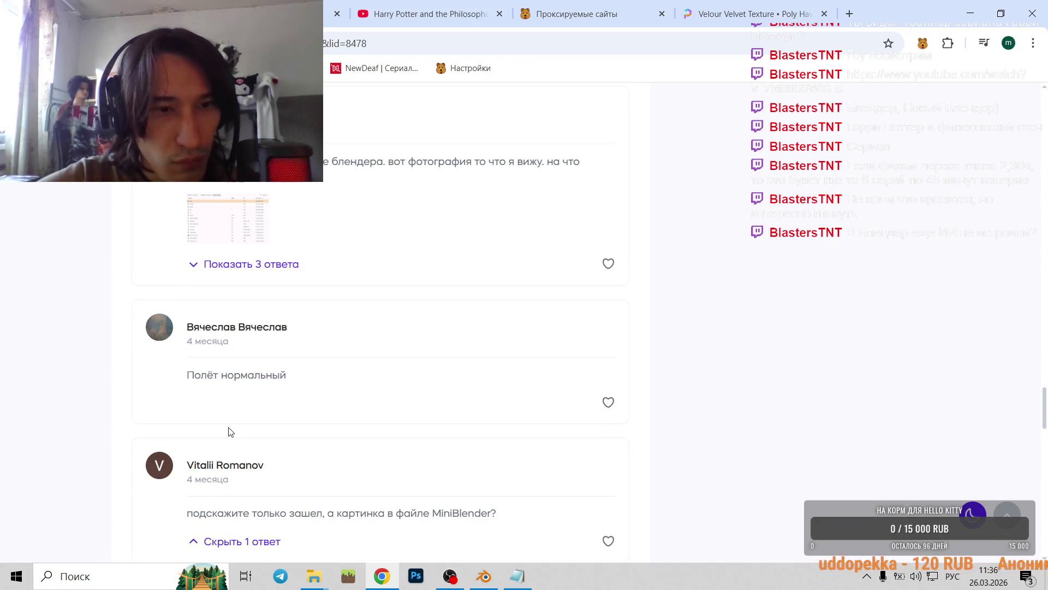
scroll(171, 324, down, 4)
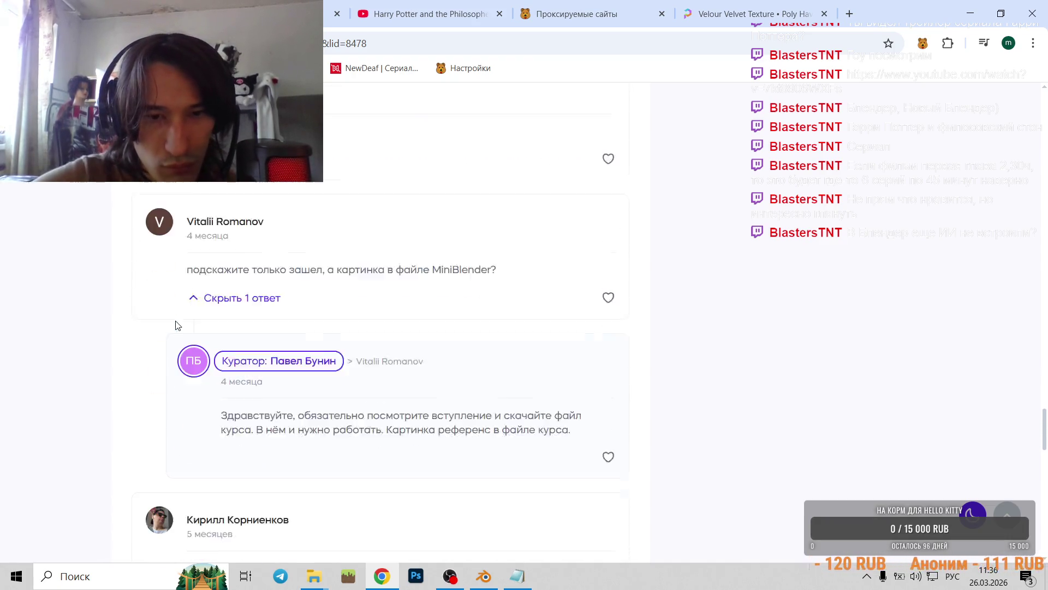
scroll(328, 374, down, 1)
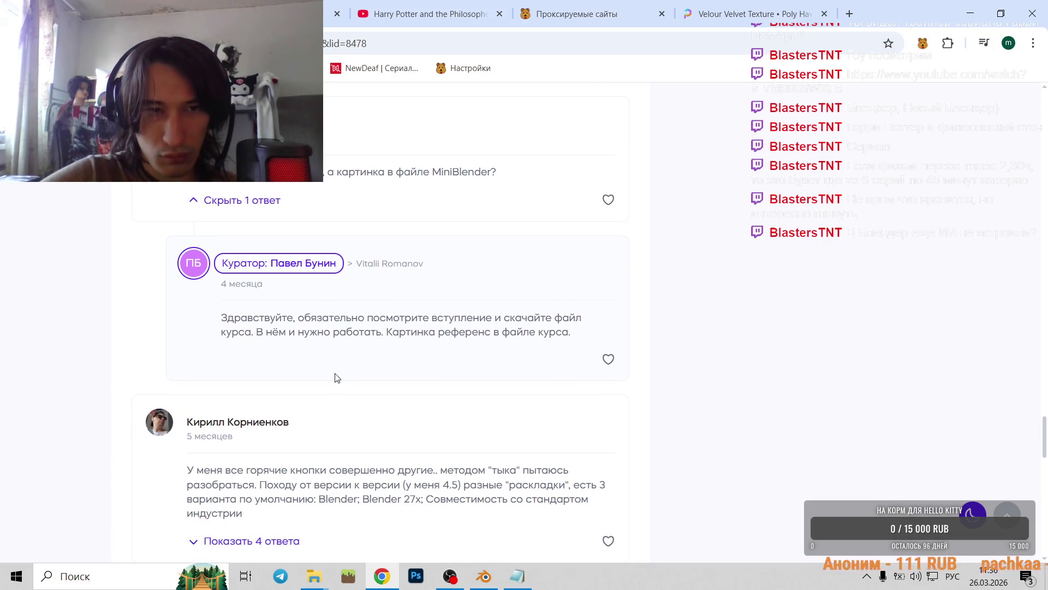
scroll(276, 359, up, 4)
- Open Poly Haven's Textures listing from the Velour Velvet tab and minimize Chrome
click(748, 14)
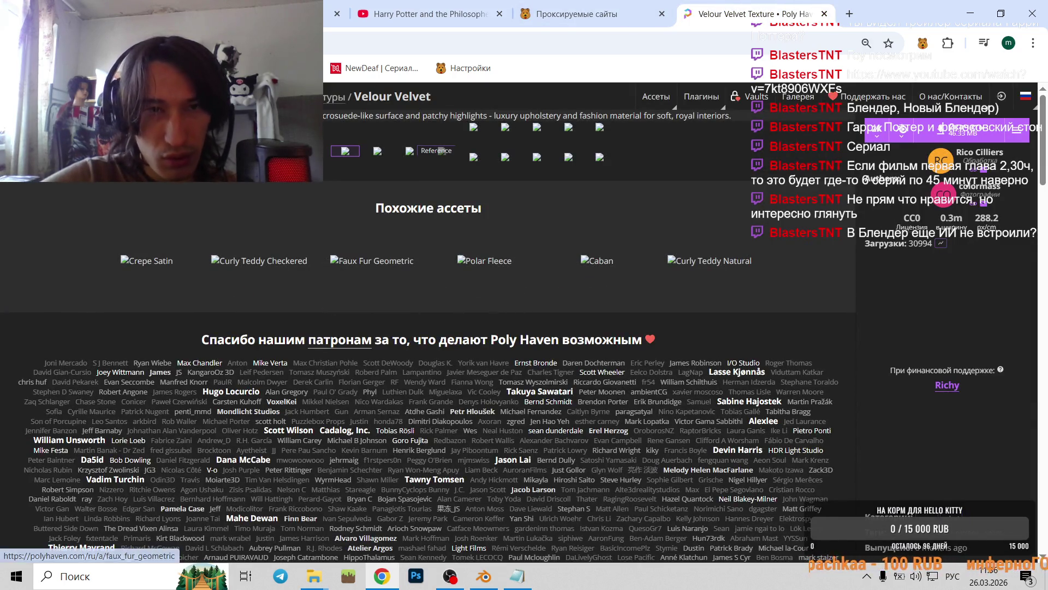
click(334, 96)
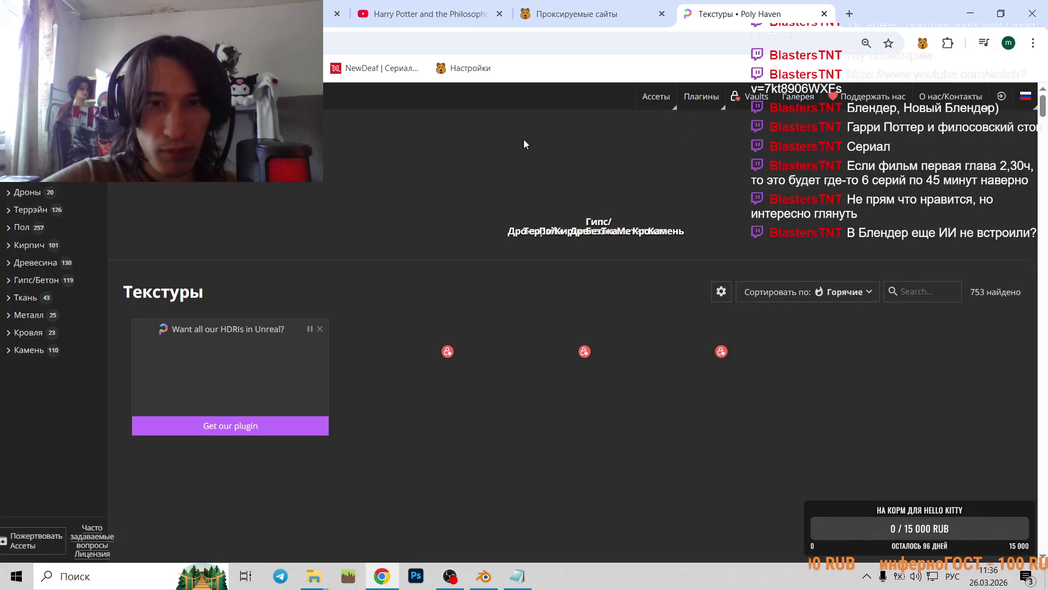
click(971, 12)
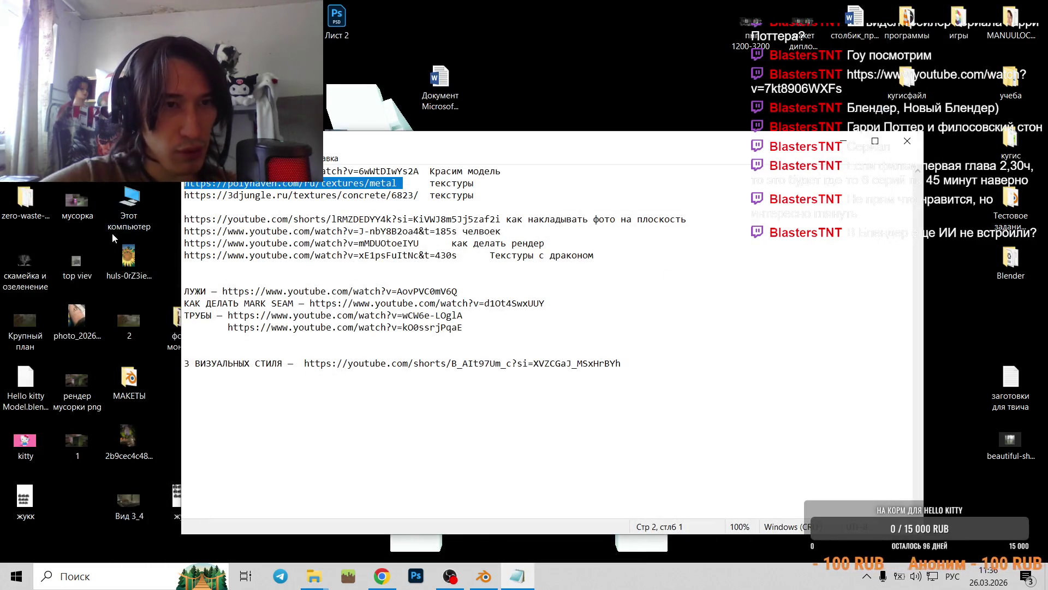
- Open the zapret-discord-youtube-1.9.3 folder in Downloads
double_click(112, 197)
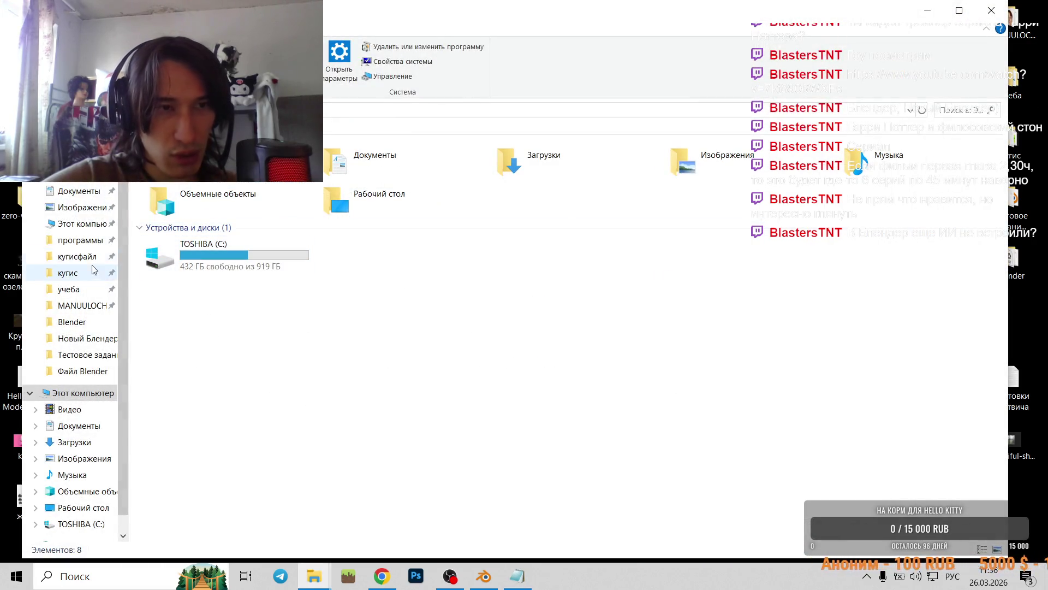
double_click(519, 158)
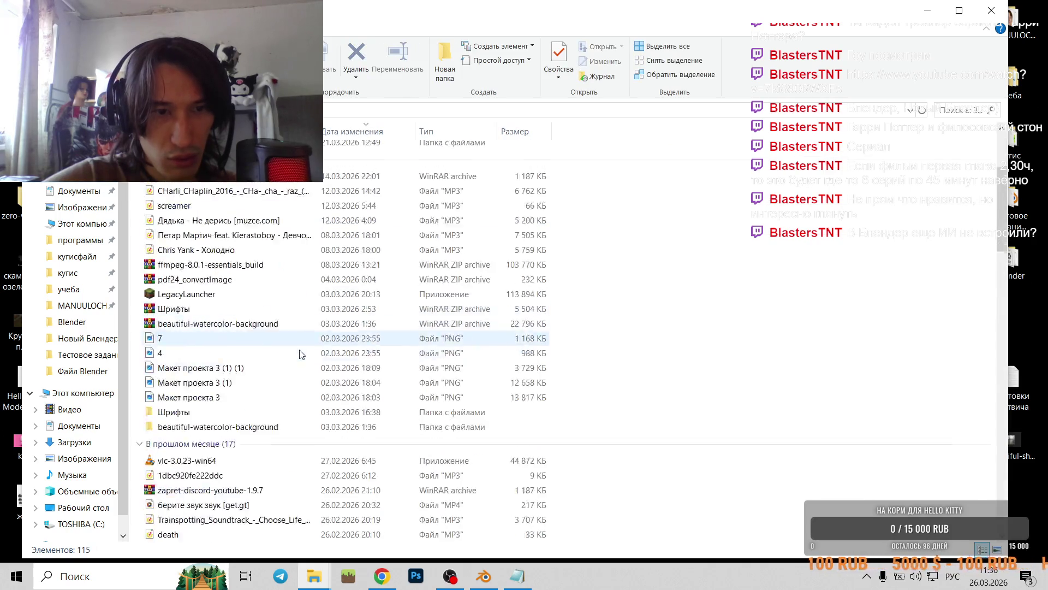
scroll(299, 354, down, 4)
scroll(295, 362, down, 1)
scroll(239, 458, down, 1)
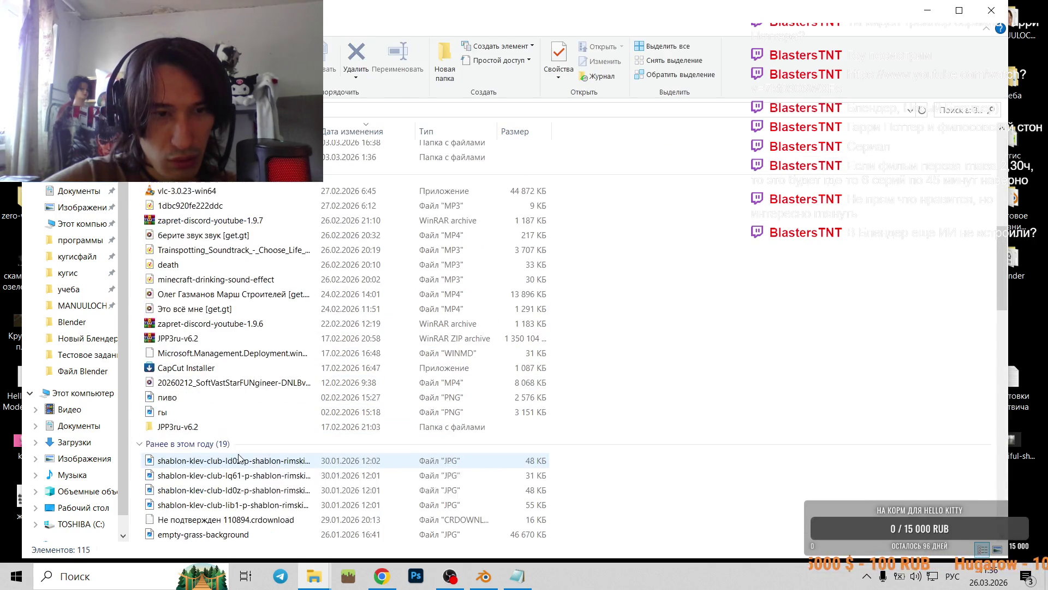
scroll(239, 457, down, 5)
scroll(238, 457, down, 2)
scroll(218, 409, down, 2)
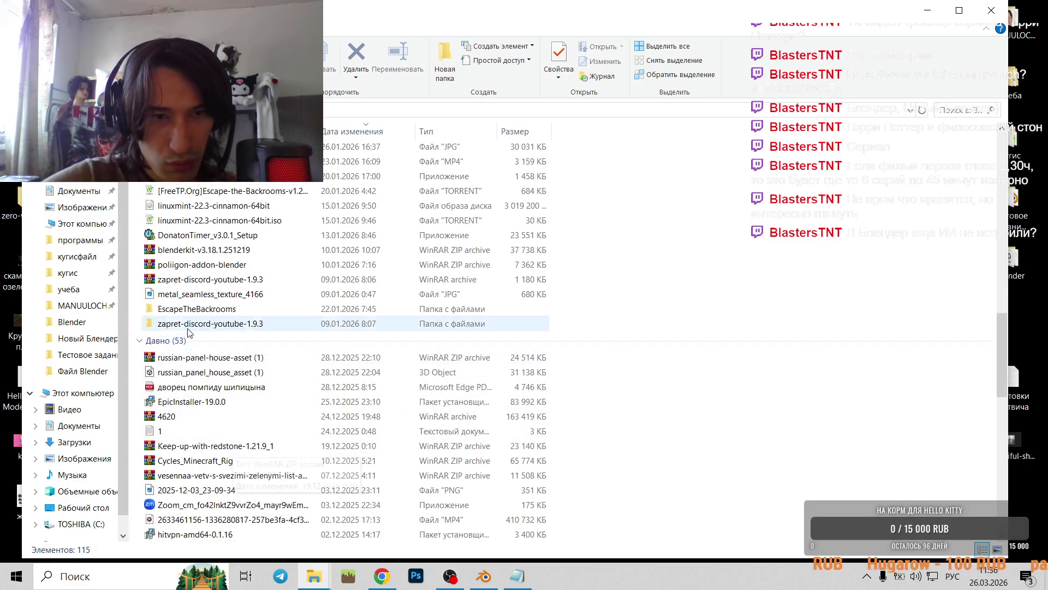
double_click(188, 325)
- Run the general (ALT3) script past its warning and return to Chrome's Poly Haven listing
click(191, 226)
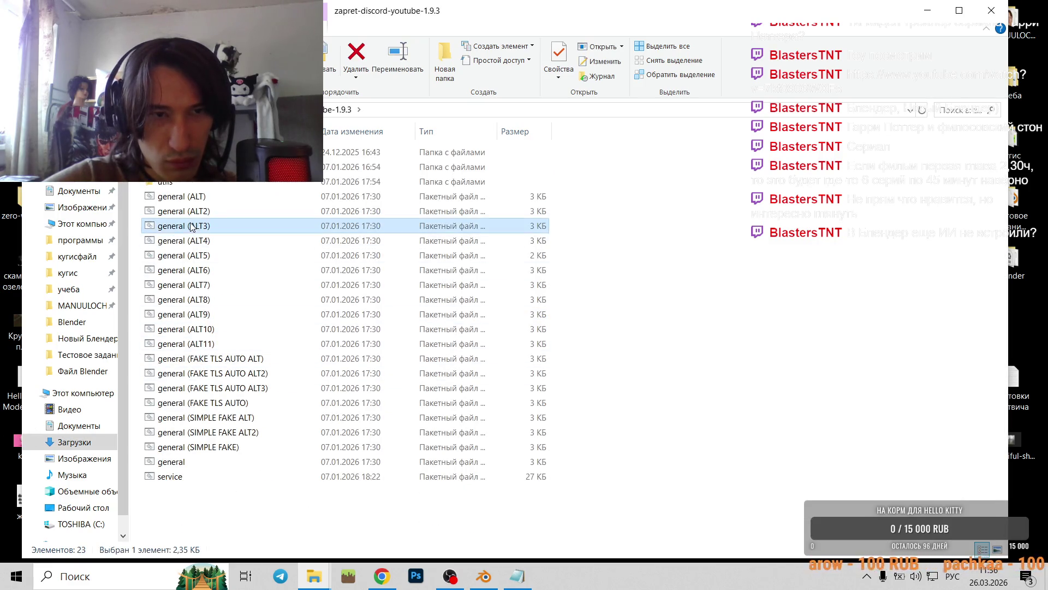
double_click(191, 226)
click(562, 302)
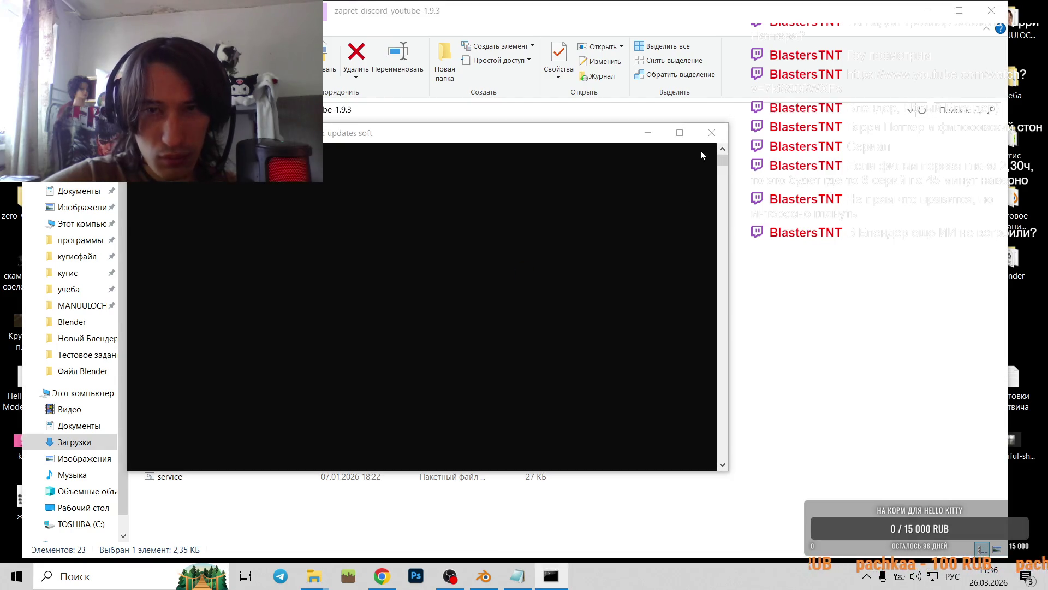
click(924, 13)
click(382, 574)
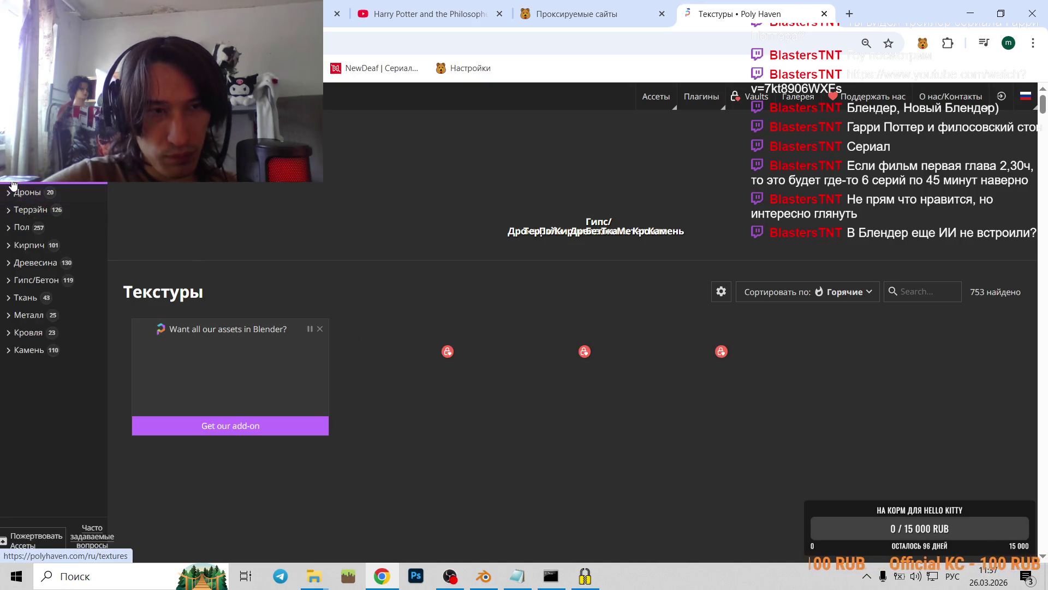
- View Poly Haven's Древесина wood category (130 textures) and toggle its display settings
click(17, 264)
scroll(265, 272, down, 3)
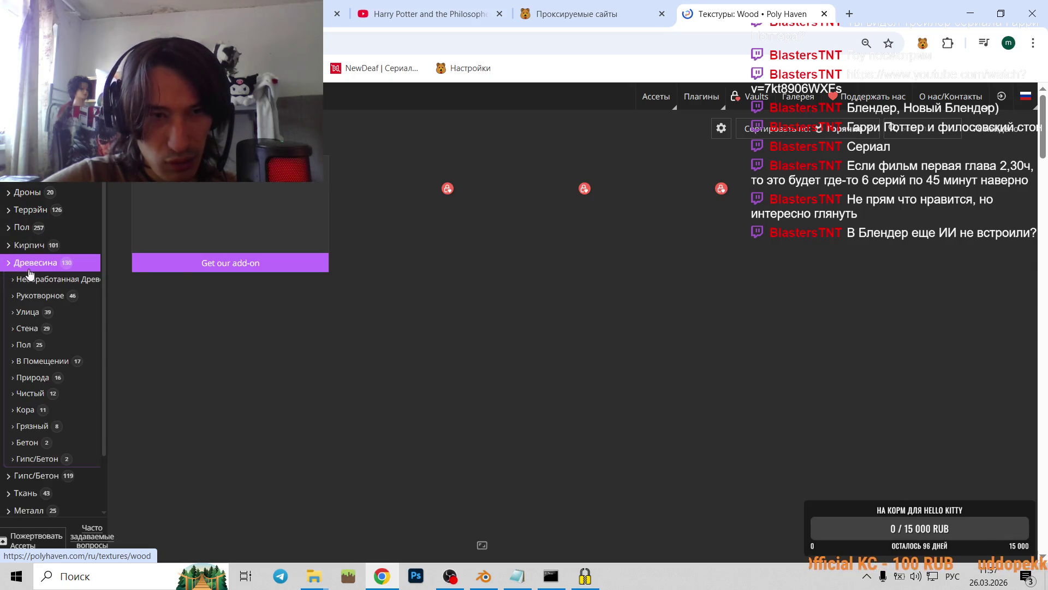
click(725, 132)
click(725, 132)
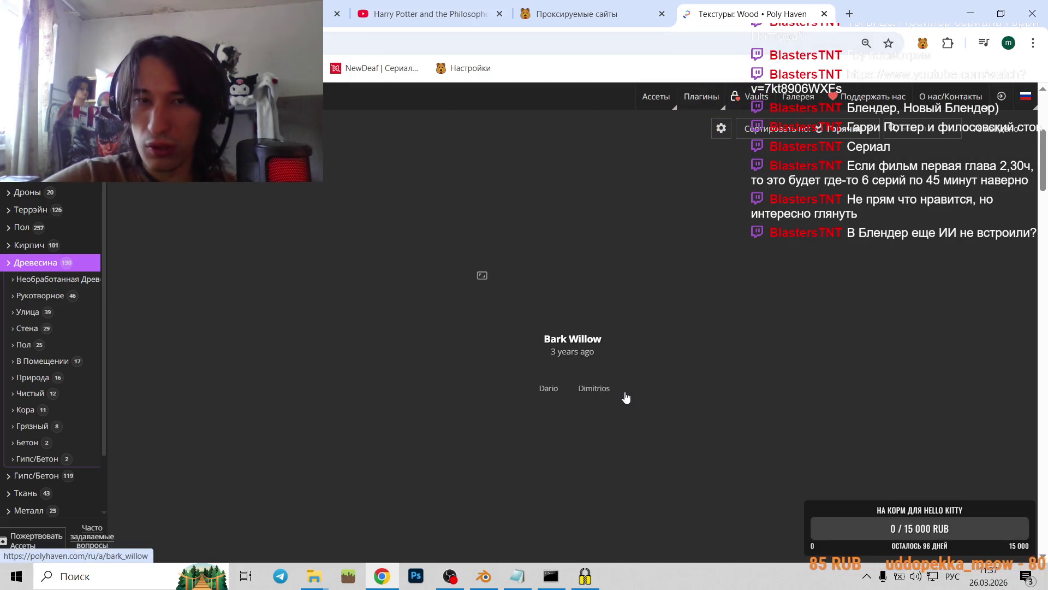
- Close Poly Haven and search Google for 'скачать текстуры' in a new tab
click(824, 14)
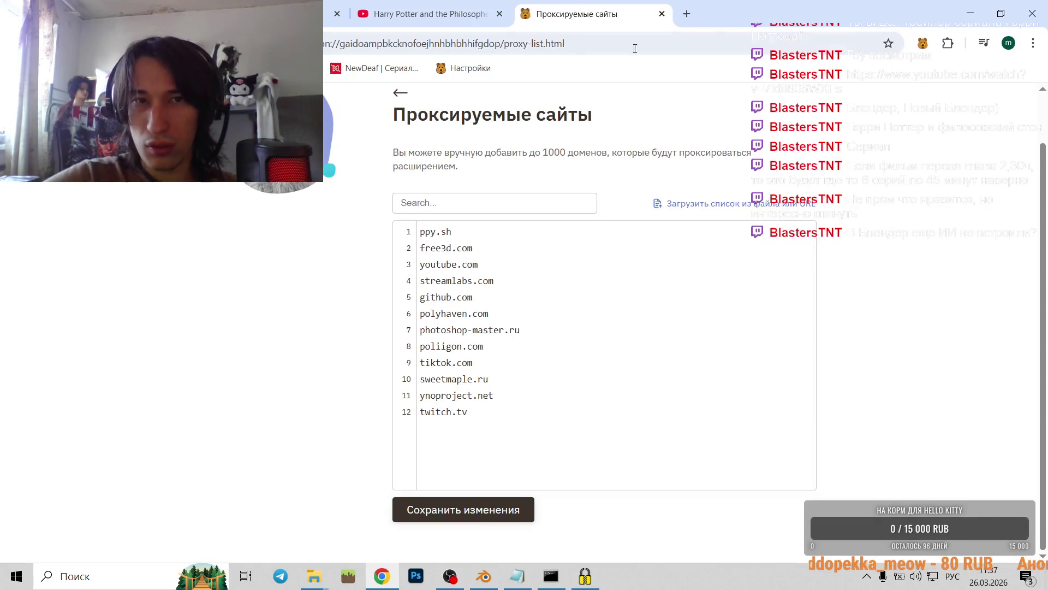
click(685, 14)
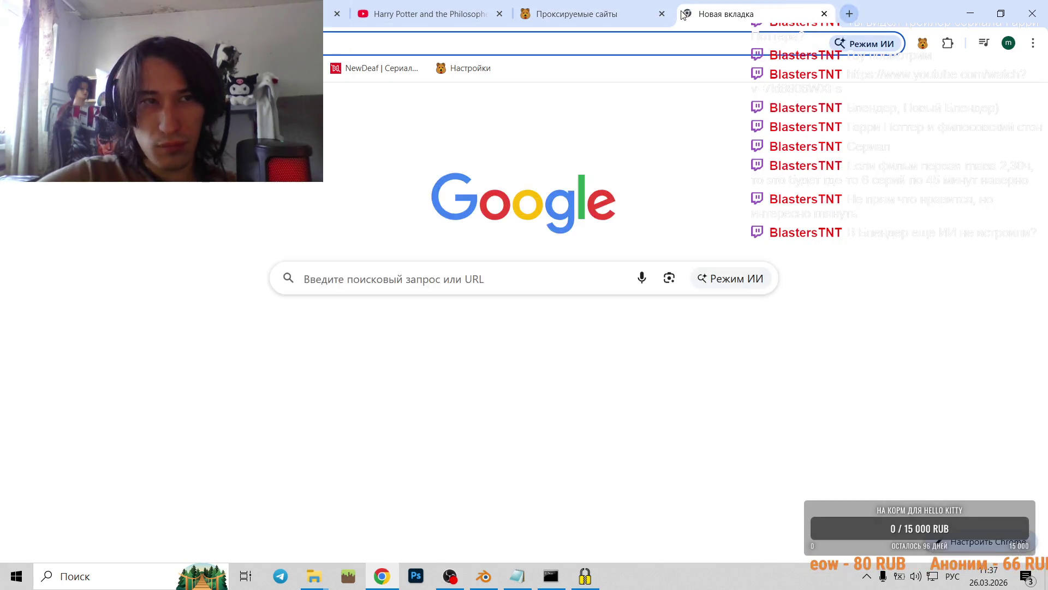
text(скача)
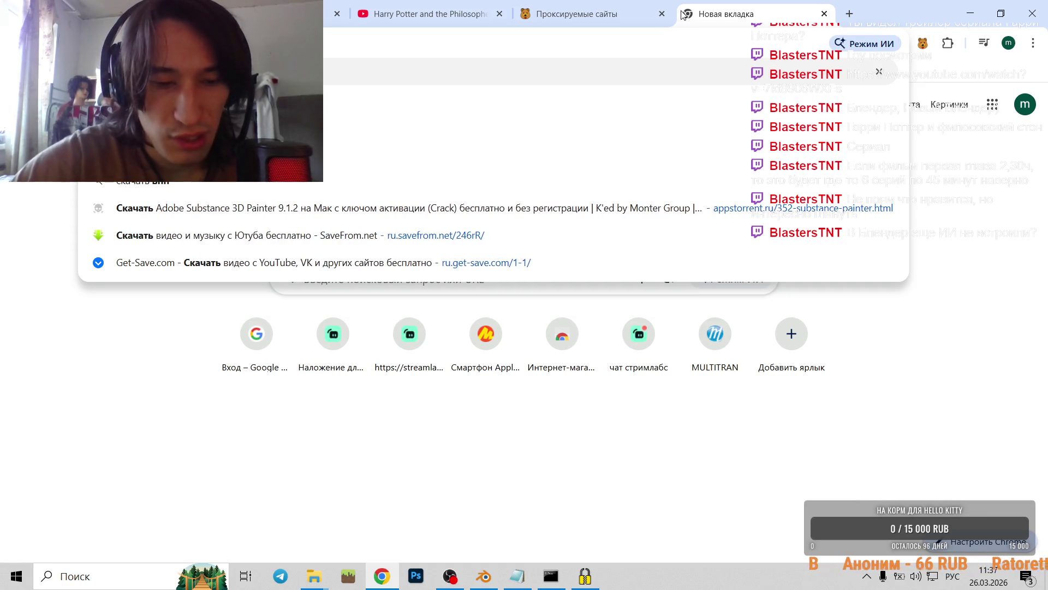
text(ть текстуры)
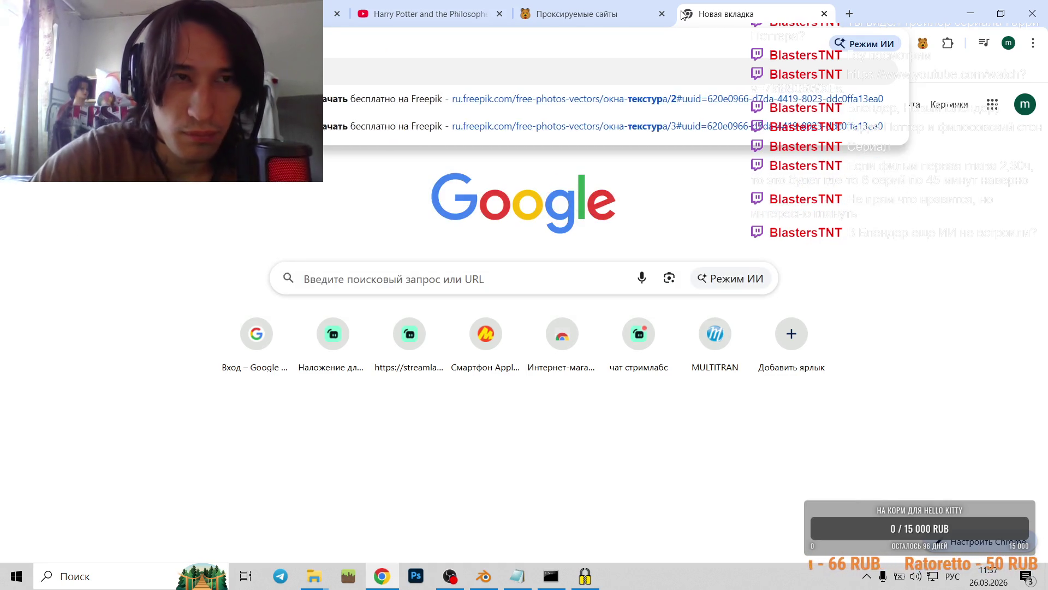
key(Return)
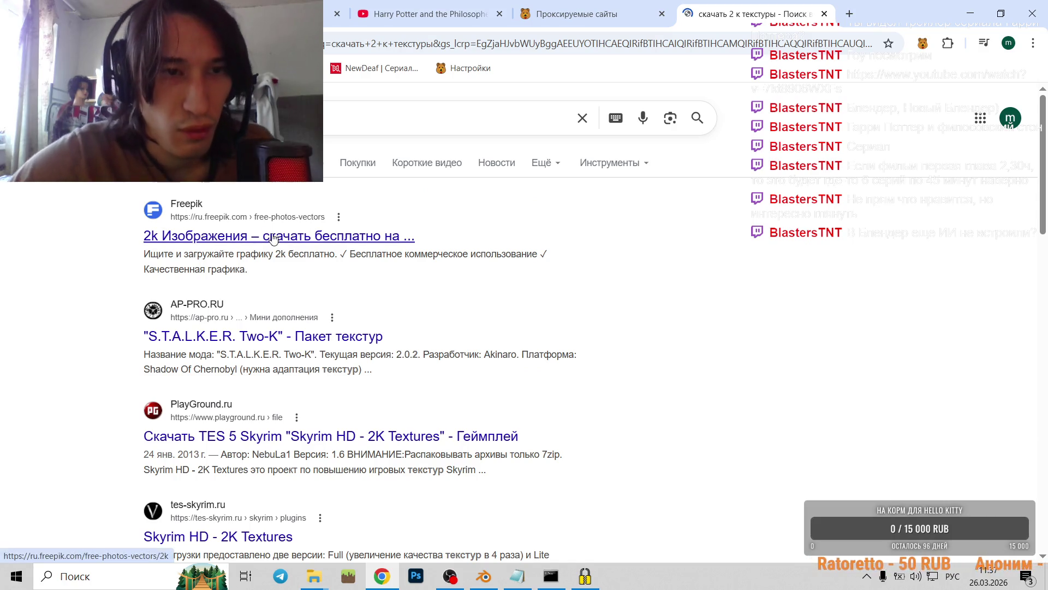
- Check the Freepik 2K result, then refine the search by appending 'для blender'
click(254, 235)
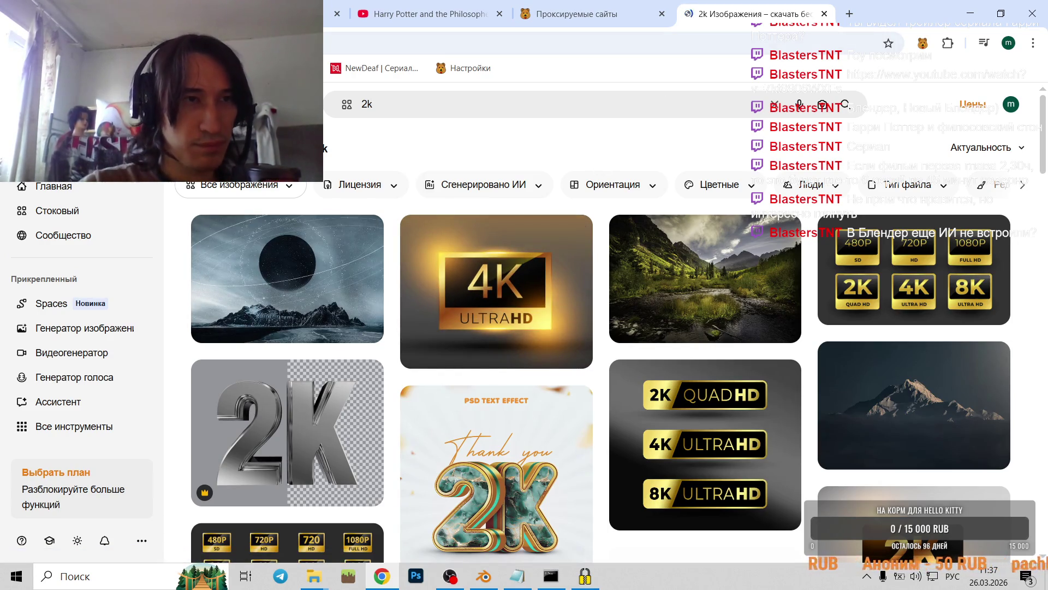
key(alt+Left)
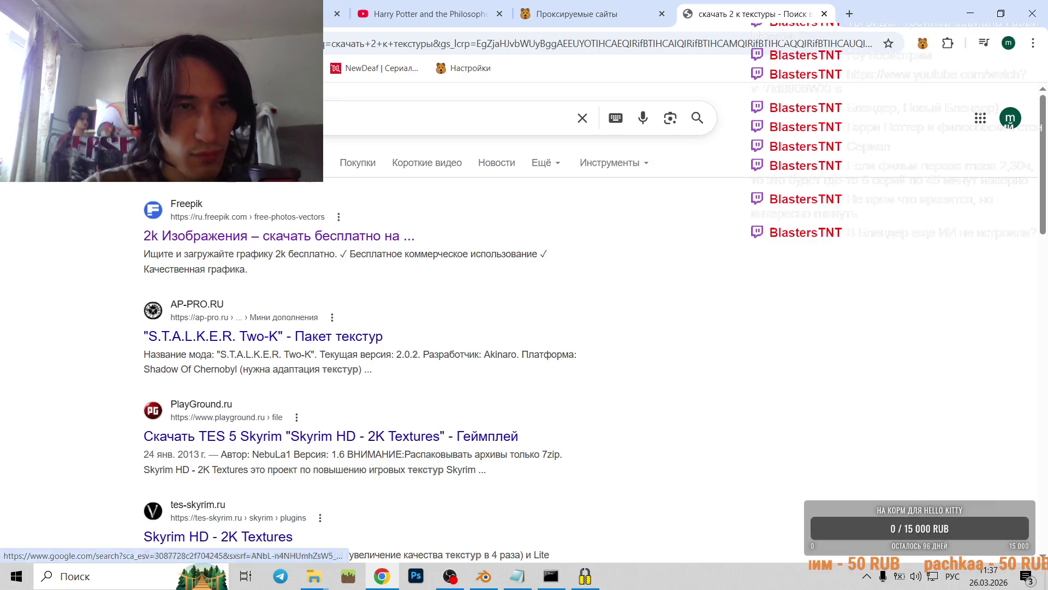
click(218, 118)
text(для)
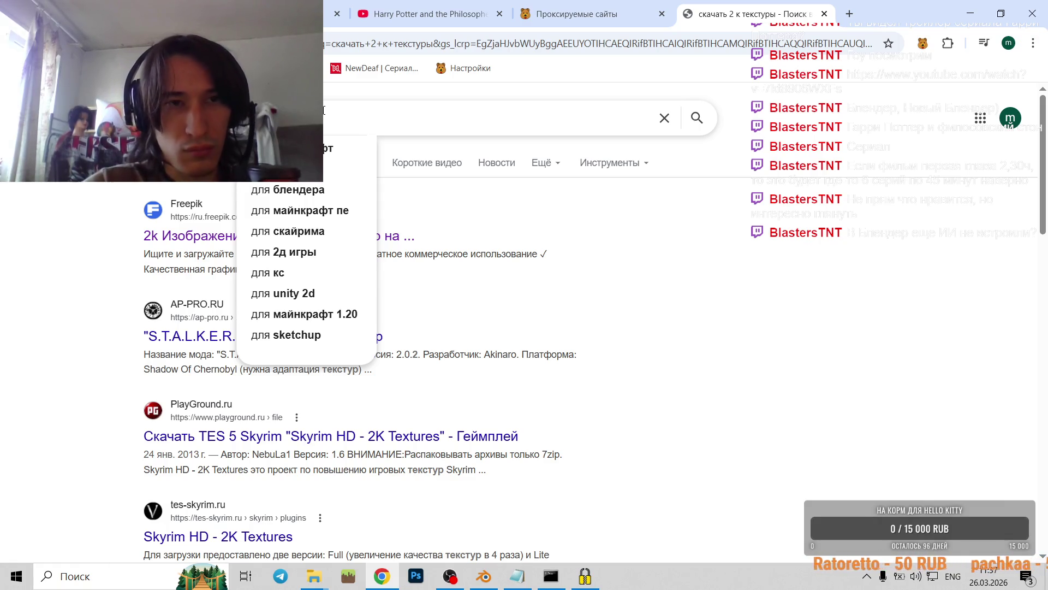
text( blender)
key(Return)
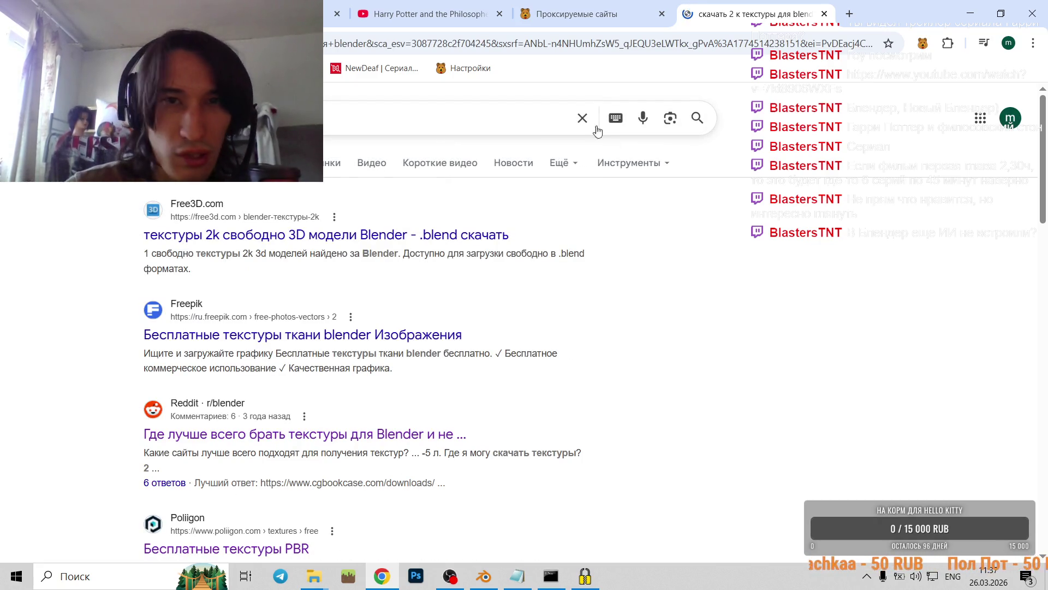
scroll(261, 371, down, 3)
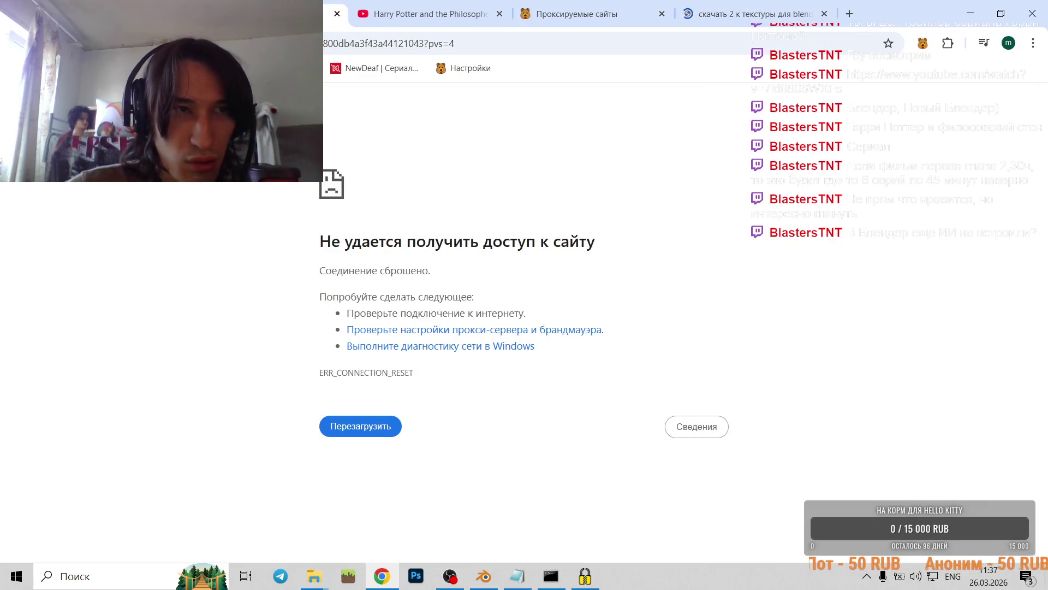
- Return to the course page, follow the mini blender.zip download to completion, then minimise Chrome
key(alt+Left)
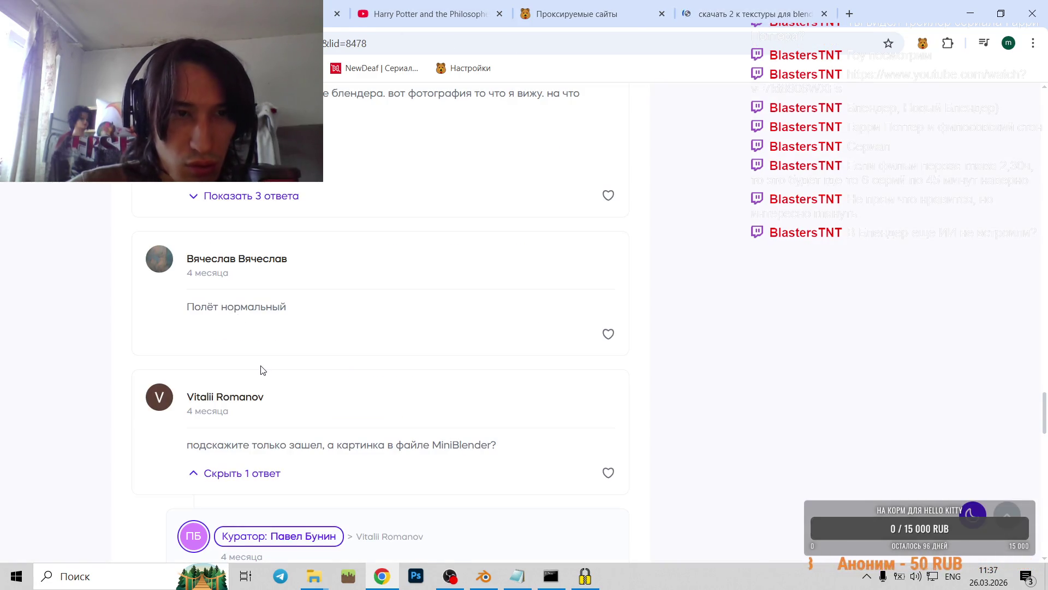
scroll(262, 368, down, 3)
scroll(297, 320, up, 9)
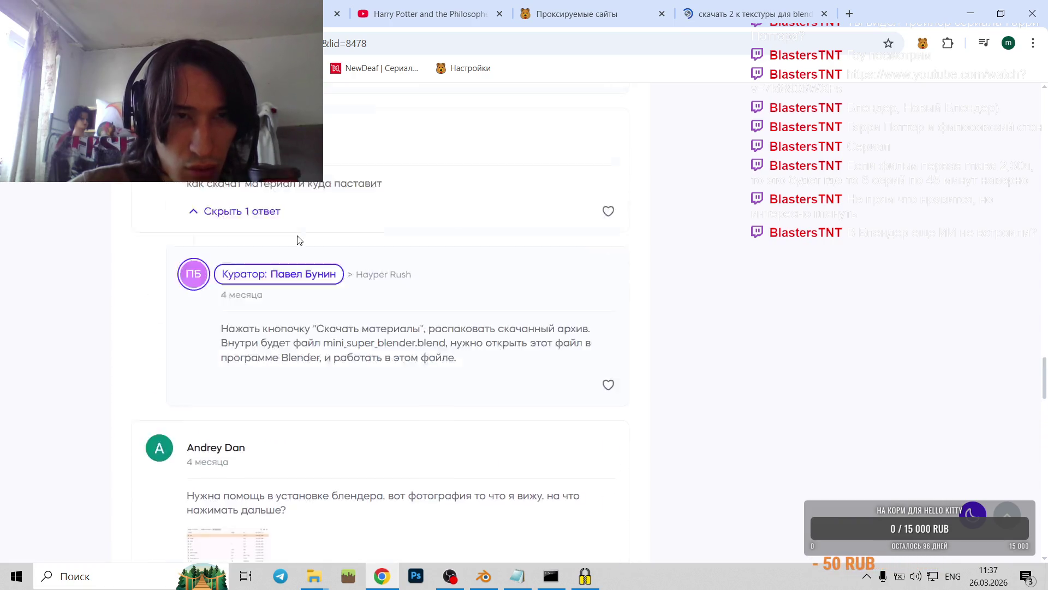
scroll(305, 234, up, 5)
scroll(327, 234, up, 5)
scroll(349, 233, up, 5)
scroll(357, 251, up, 5)
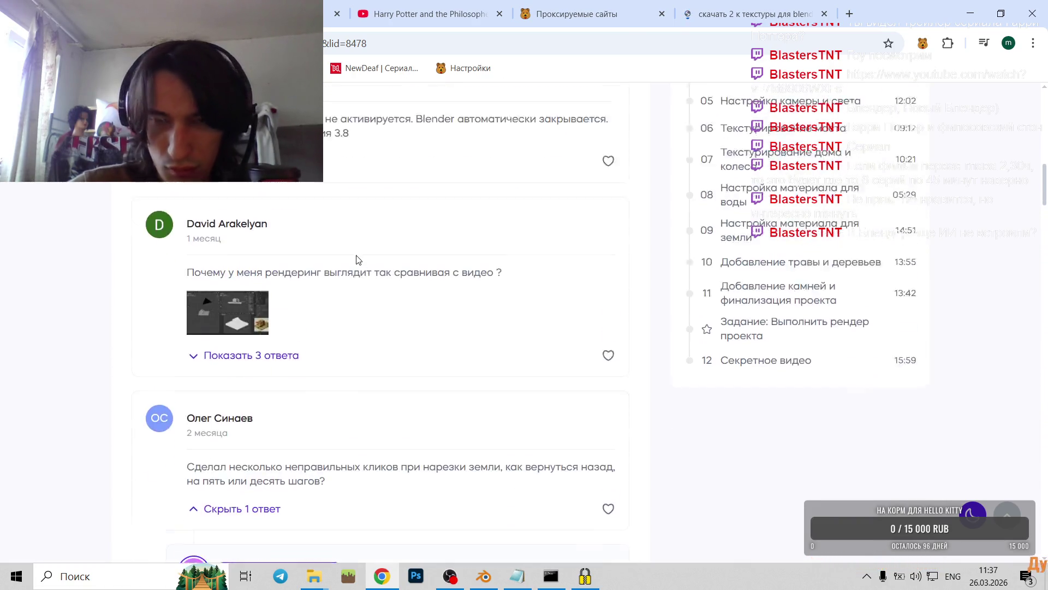
scroll(359, 259, up, 10)
scroll(315, 316, down, 1)
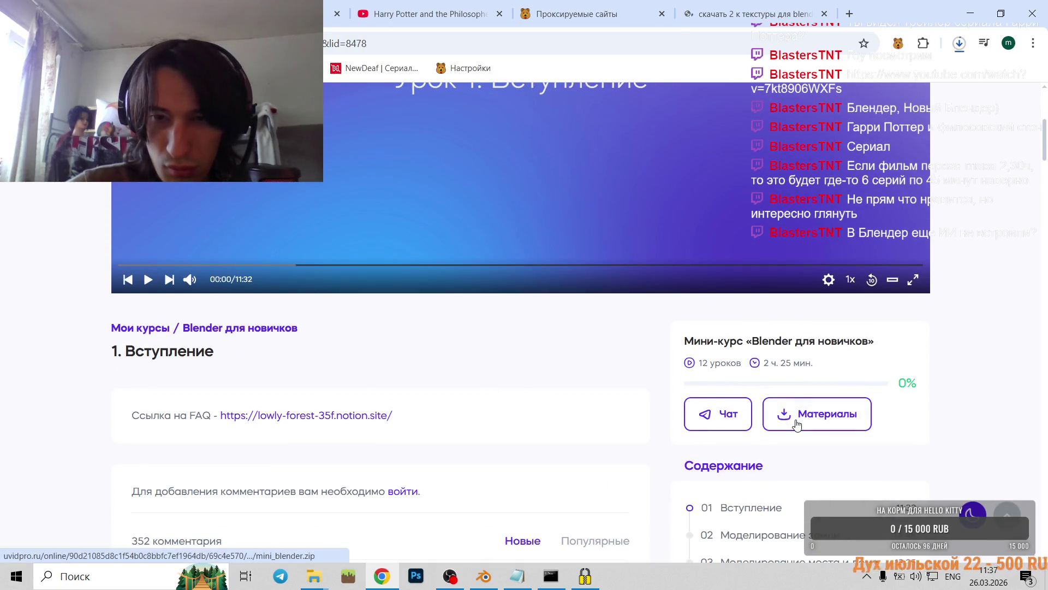
click(960, 43)
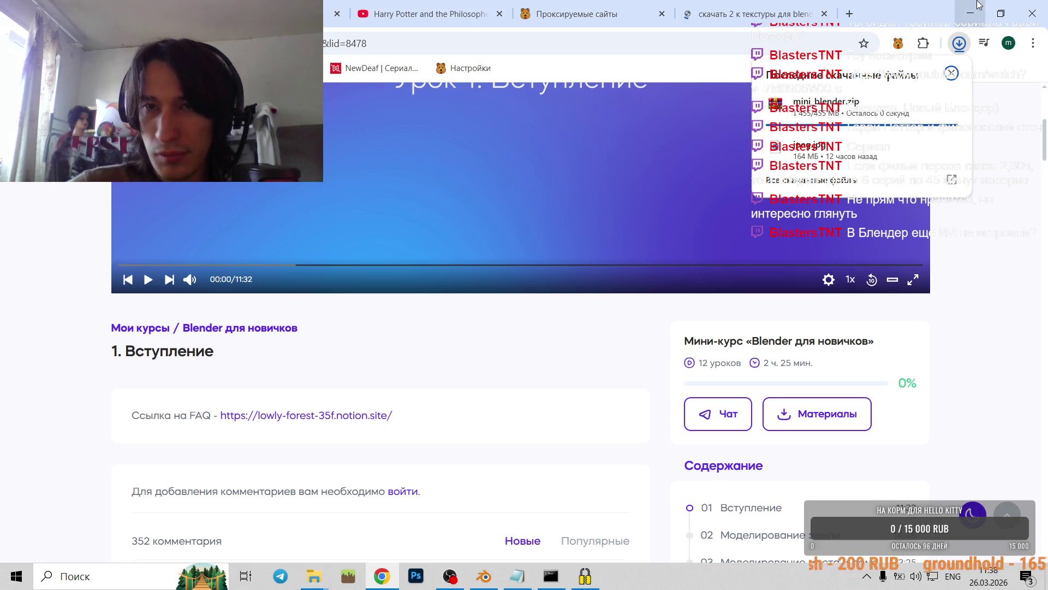
click(976, 6)
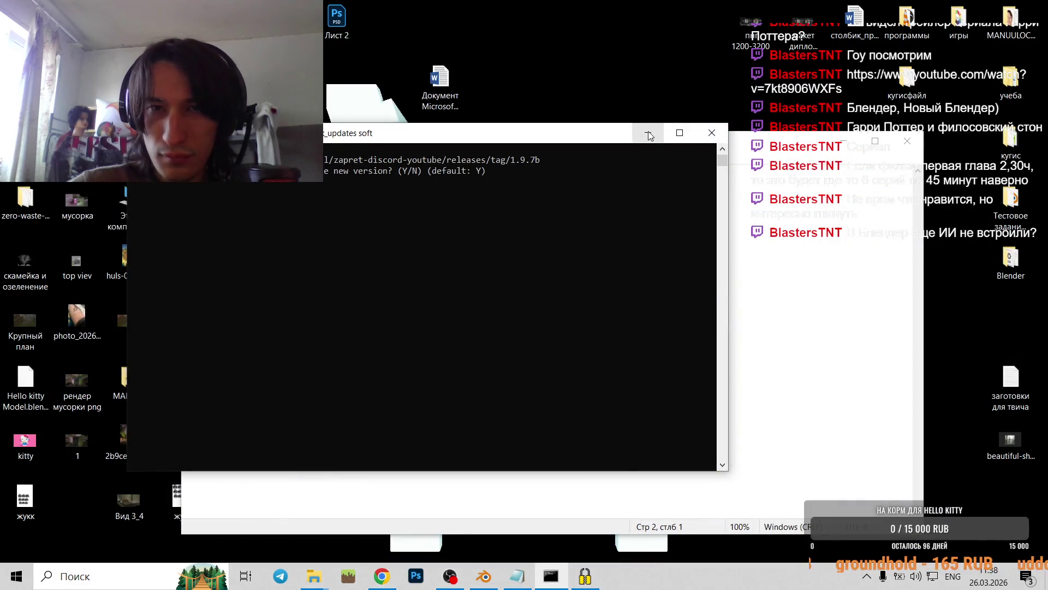
- Minimise the console and Notepad, and open the desktop Blender > Файл Blender folder
click(648, 133)
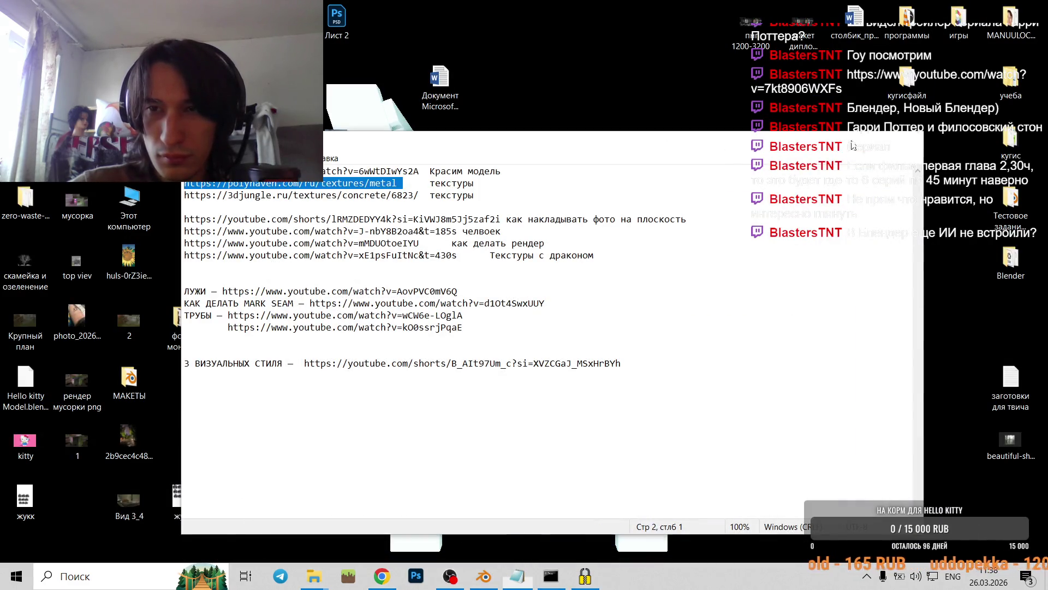
click(841, 143)
double_click(1010, 260)
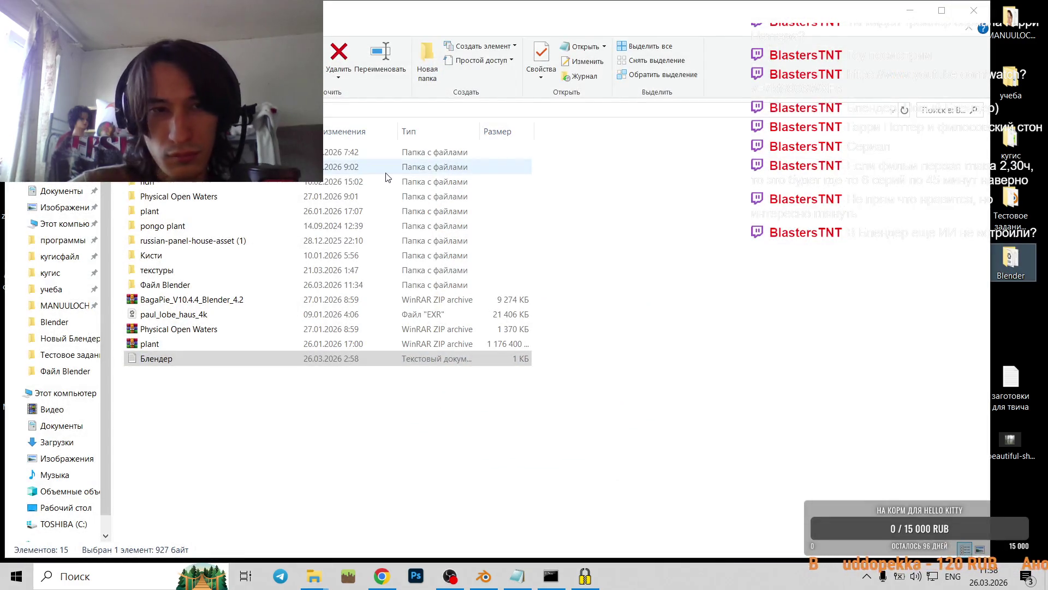
double_click(215, 283)
- Close the программы, текстуры and zapret-discord-youtube folder windows, then return to the course page
mouse_move(317, 580)
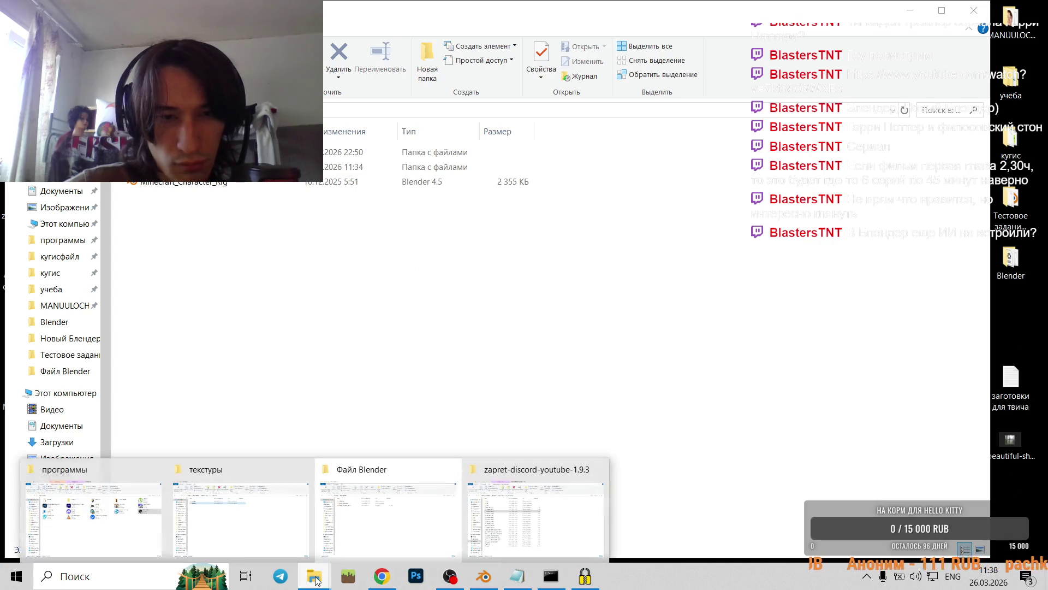
click(155, 470)
click(231, 470)
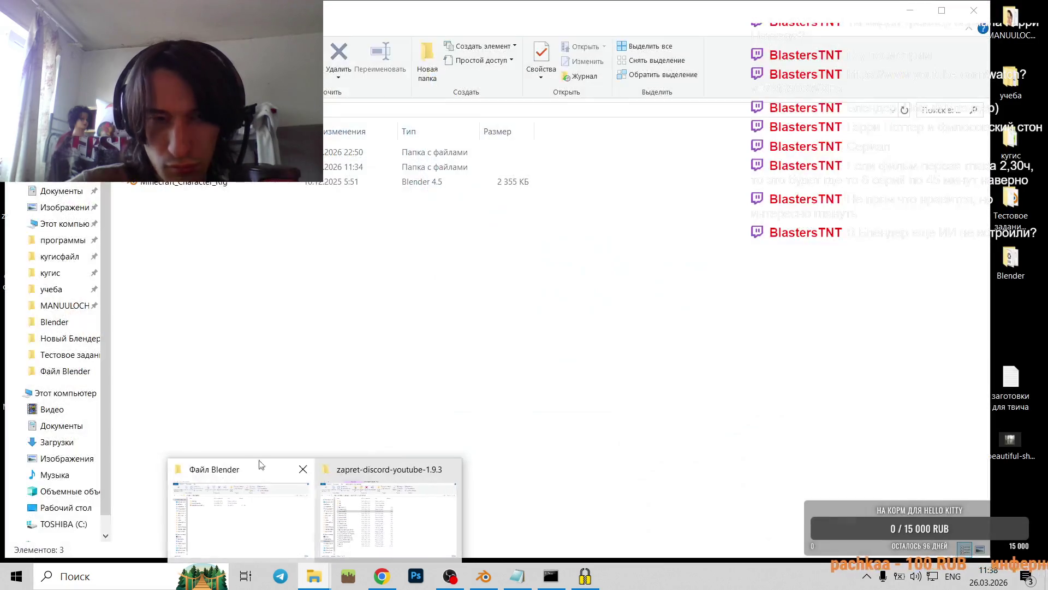
click(450, 470)
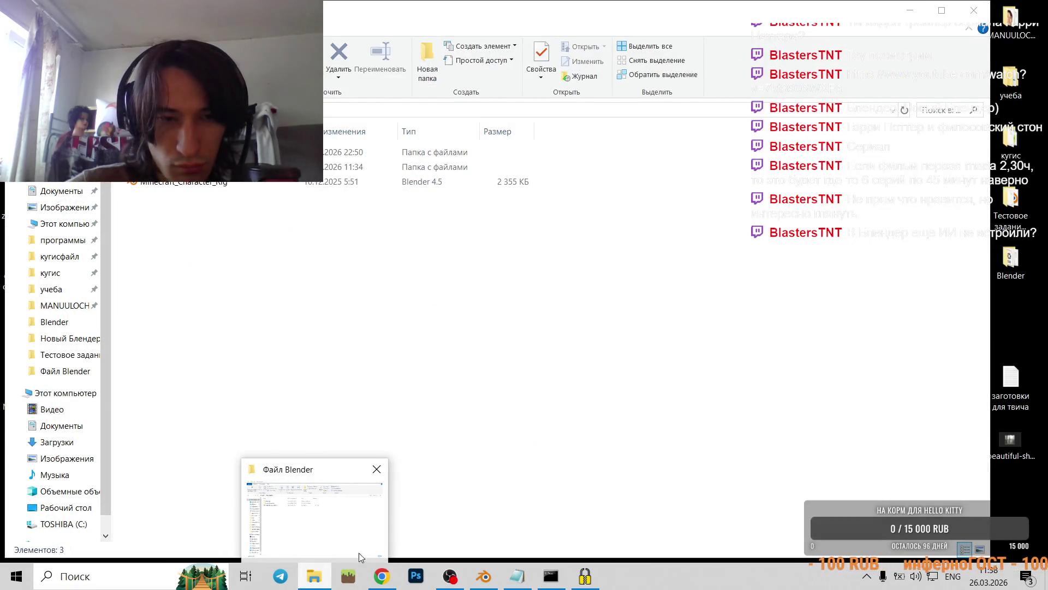
click(382, 579)
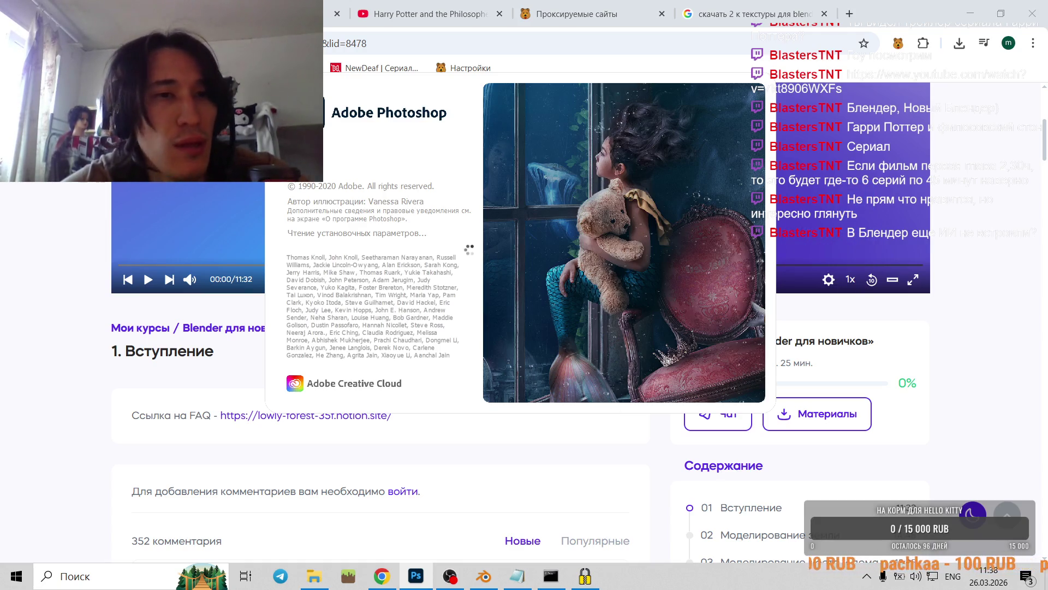
right_click(407, 565)
- Close the unresponsive Photoshop 2020 and show mini blender.zip from Chrome's downloads in its folder
click(541, 387)
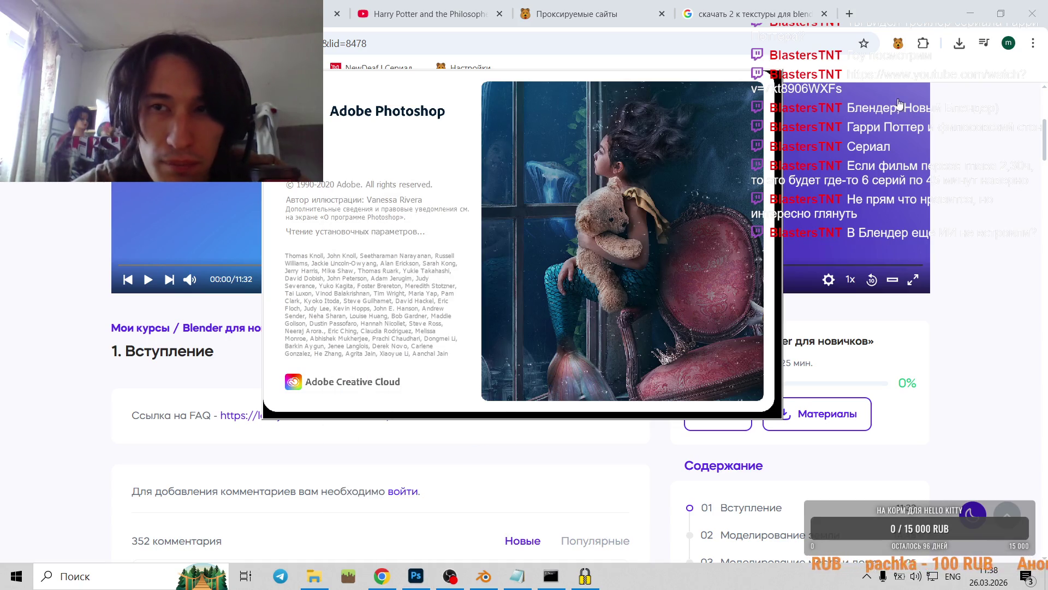
click(678, 212)
click(538, 274)
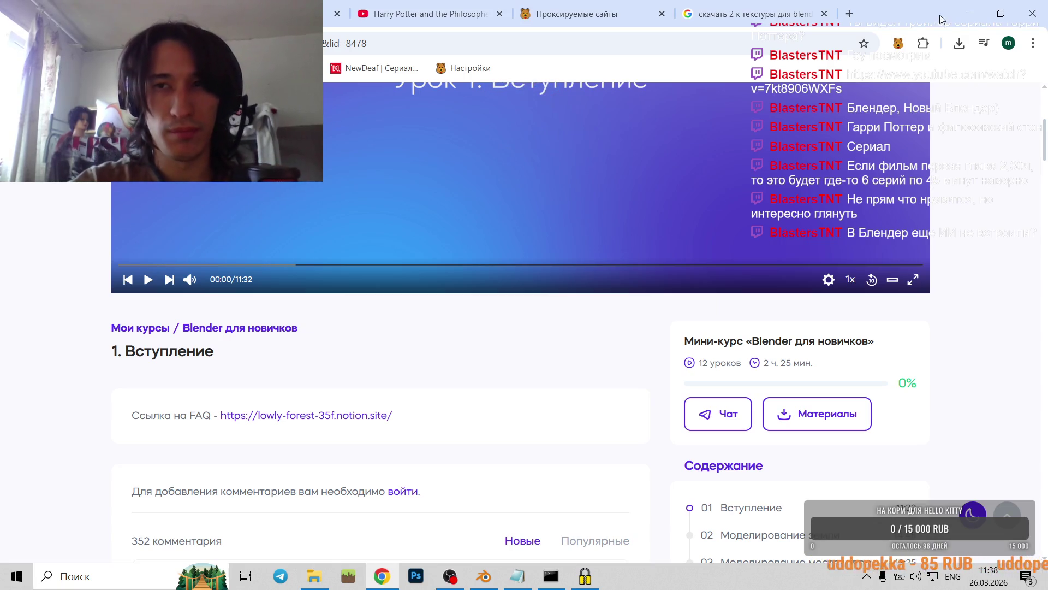
click(959, 43)
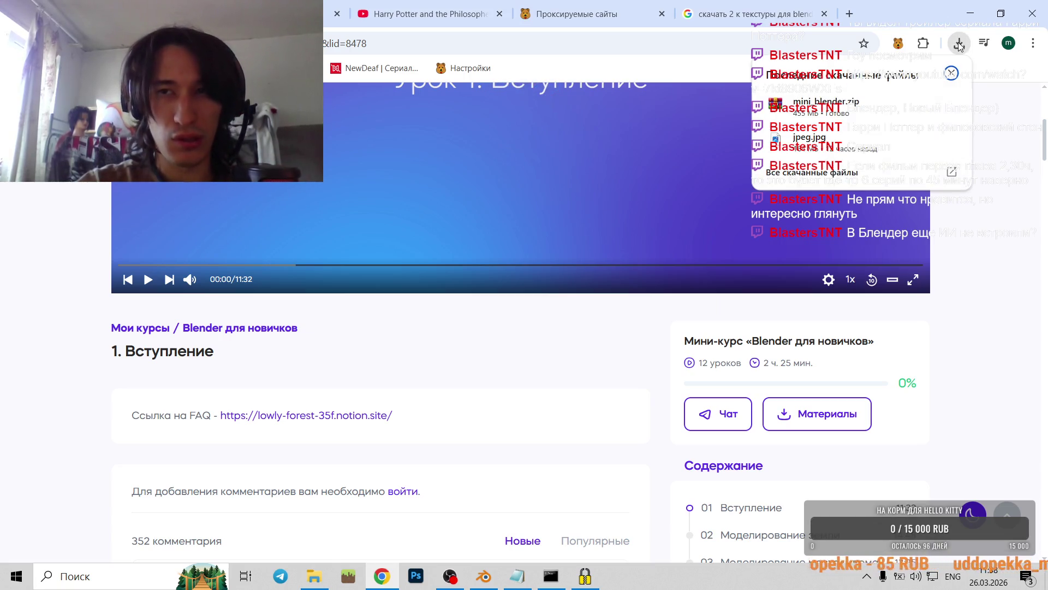
click(924, 104)
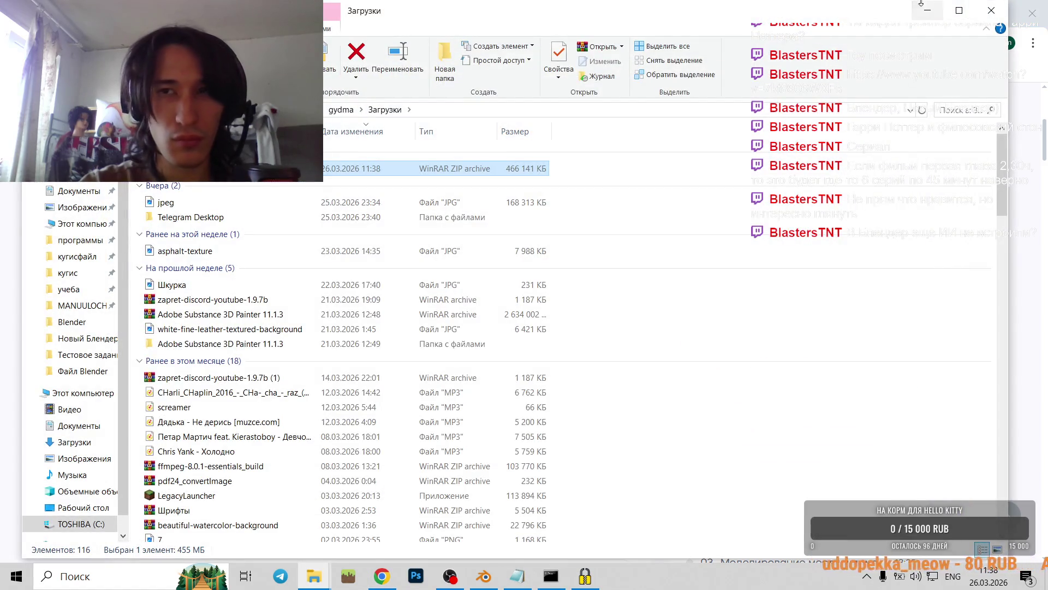
- Extract mini_blender.zip to a mini_blender folder in Загрузки and check its contents
right_click(273, 173)
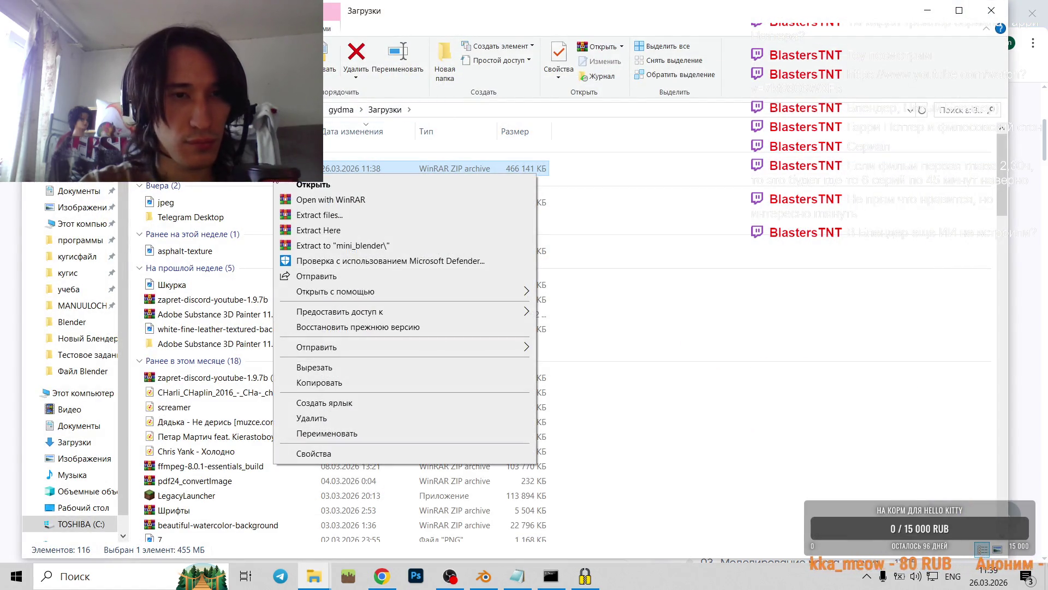
click(327, 246)
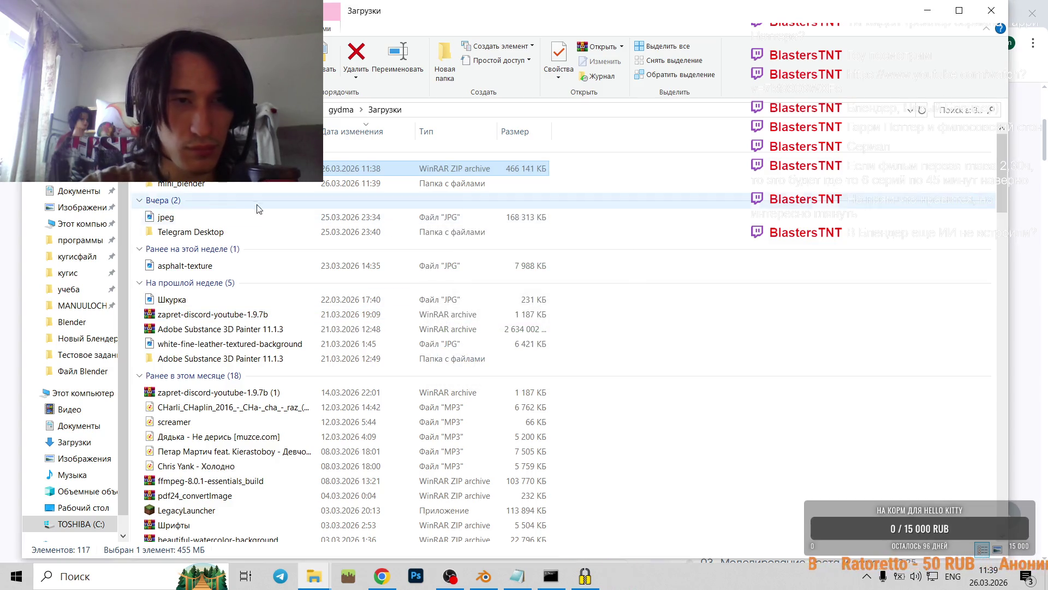
click(217, 187)
double_click(216, 188)
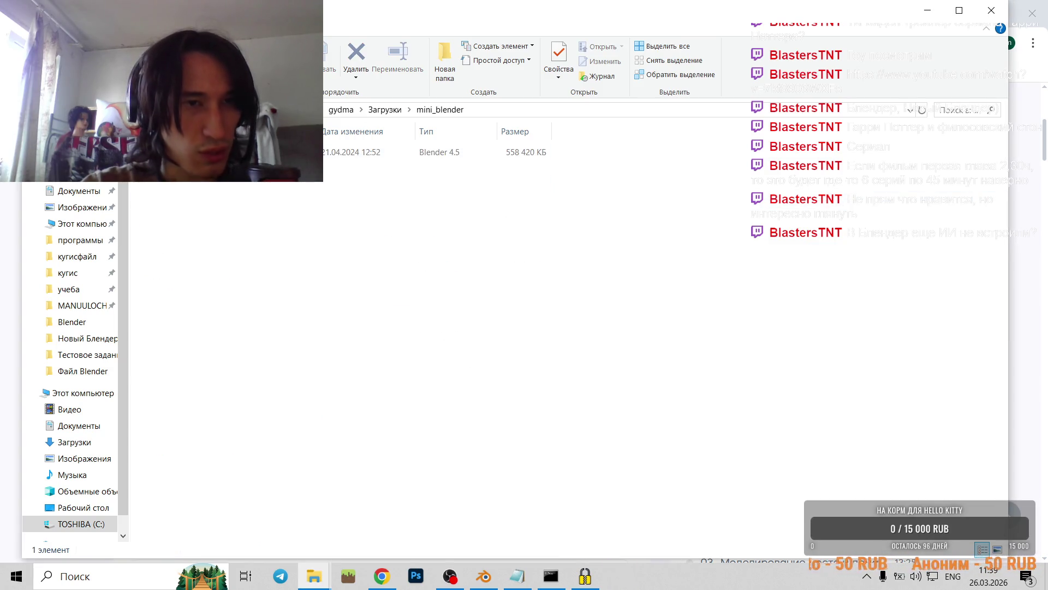
key(alt+Left)
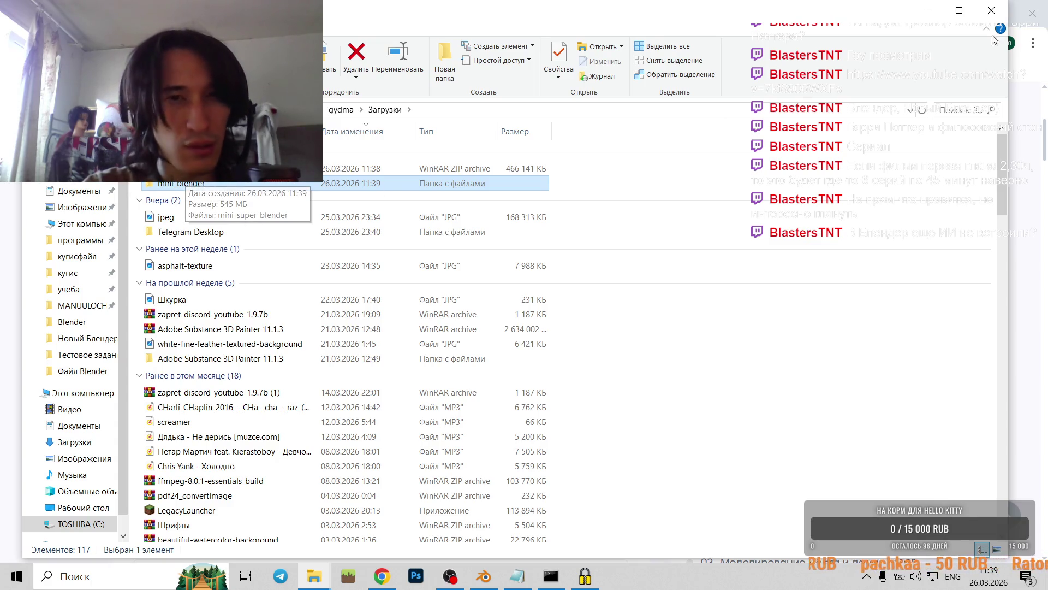
- Minimise File Explorer and Chrome to reveal the desktop
click(927, 10)
click(970, 15)
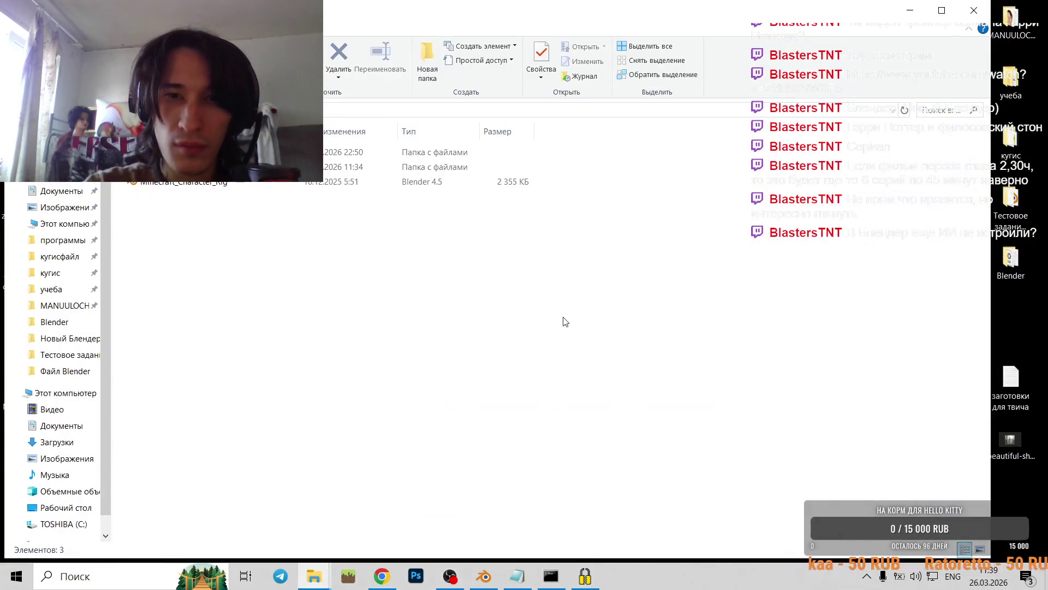
click(911, 9)
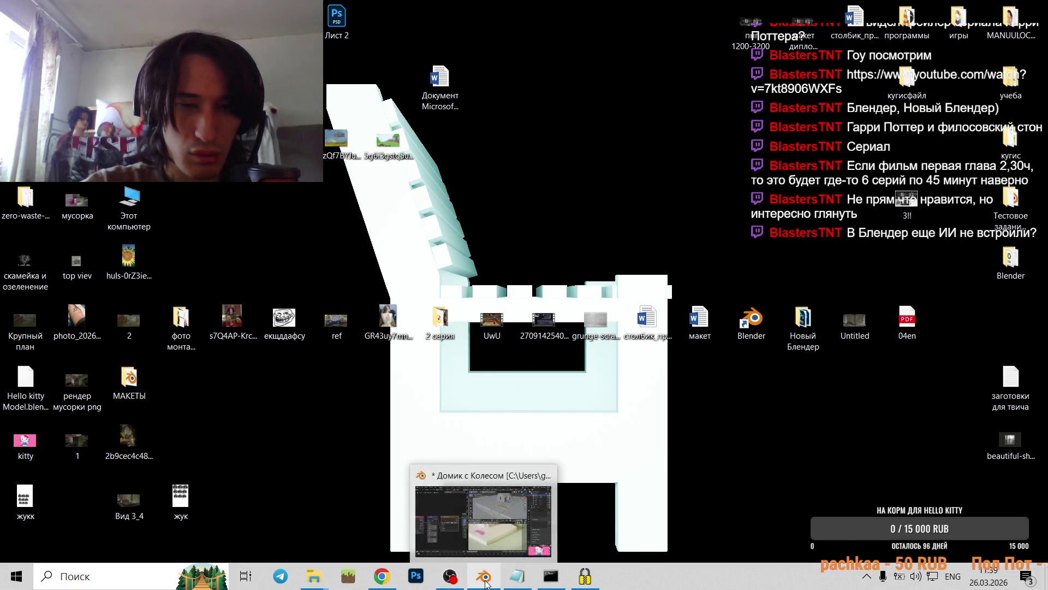
- Restore Blender and open the Image Texture node's file browser
click(467, 540)
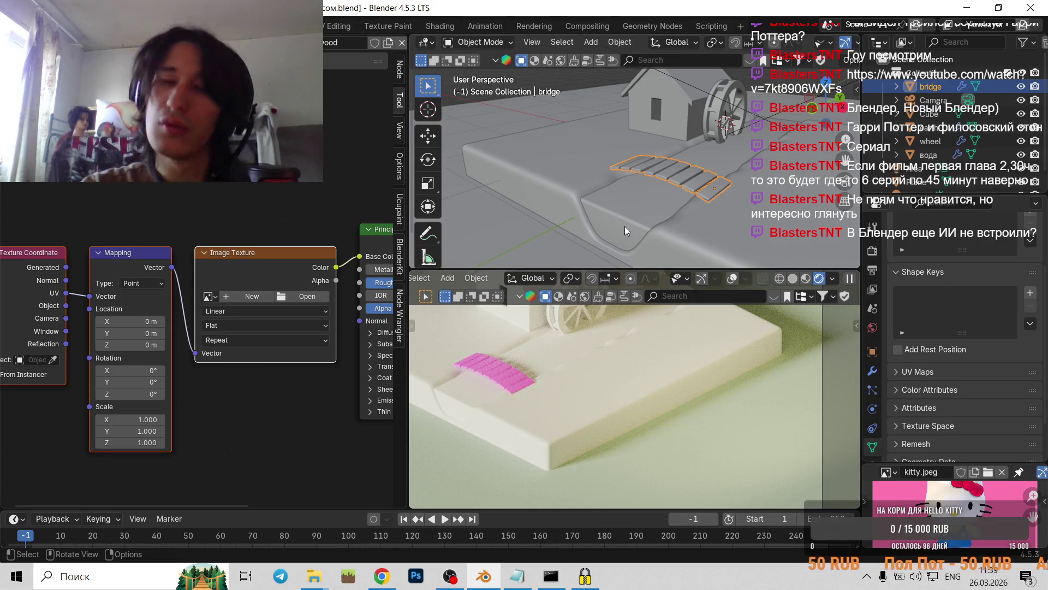
scroll(518, 385, down, 2)
scroll(516, 386, up, 2)
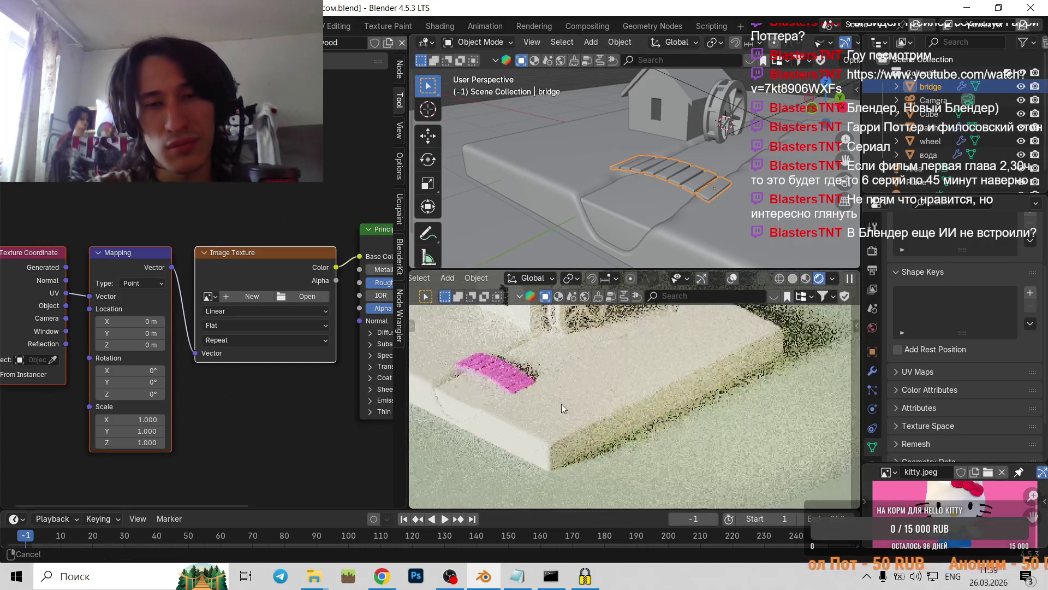
scroll(559, 403, down, 3)
click(292, 296)
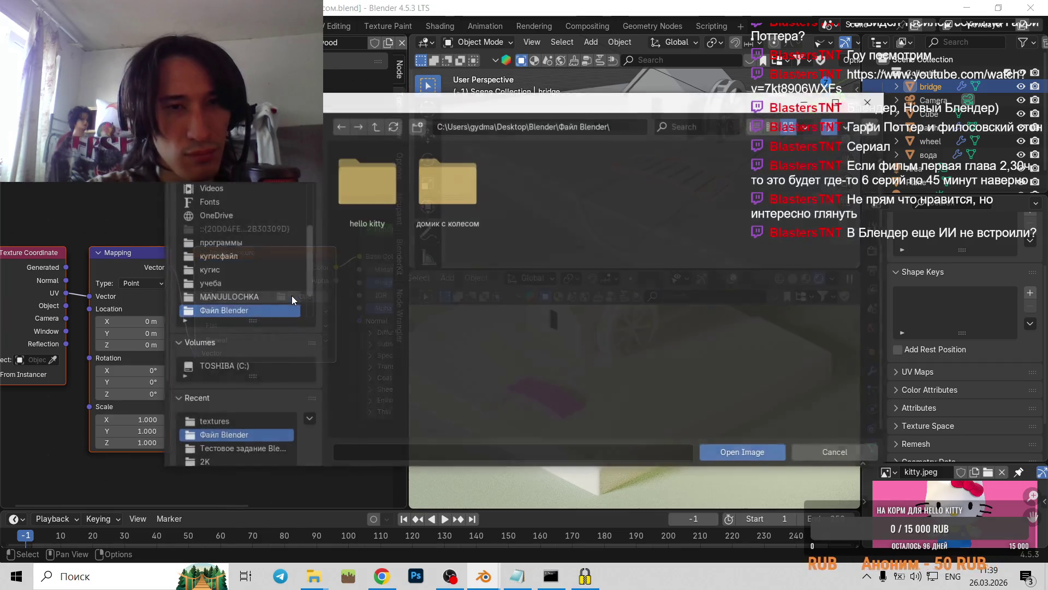
scroll(224, 273, down, 3)
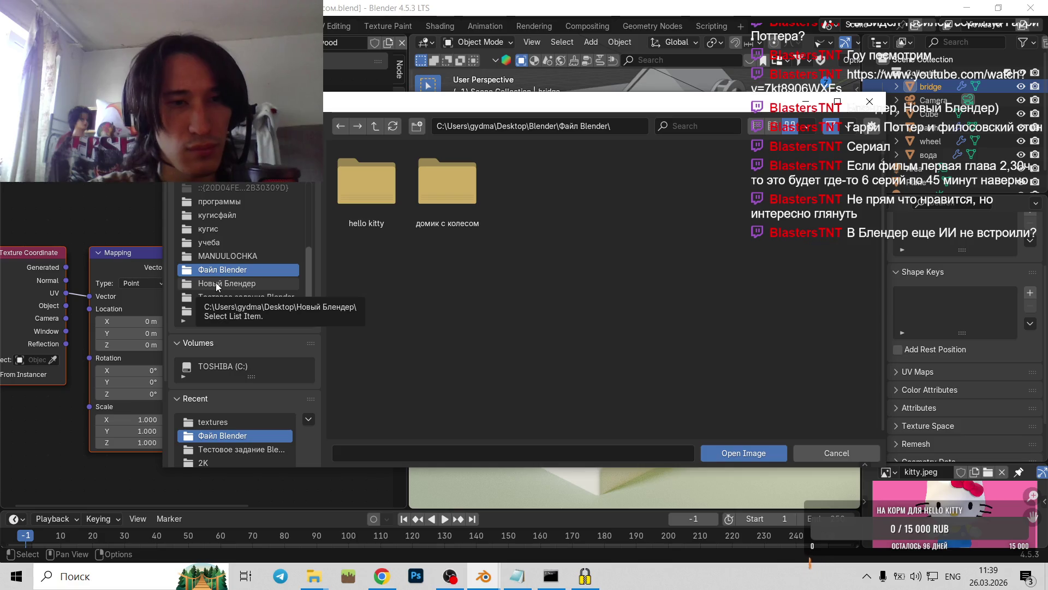
- Browse Новый Блендер > Текстуры > асфальт и камень > cement-concrete-wall, then switch to Chrome
click(217, 284)
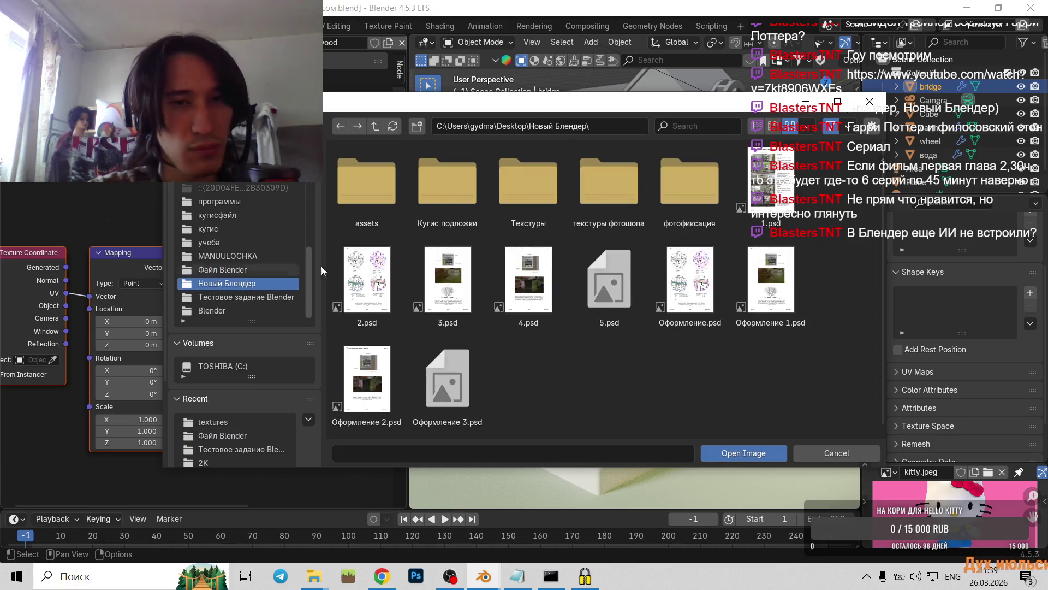
double_click(520, 192)
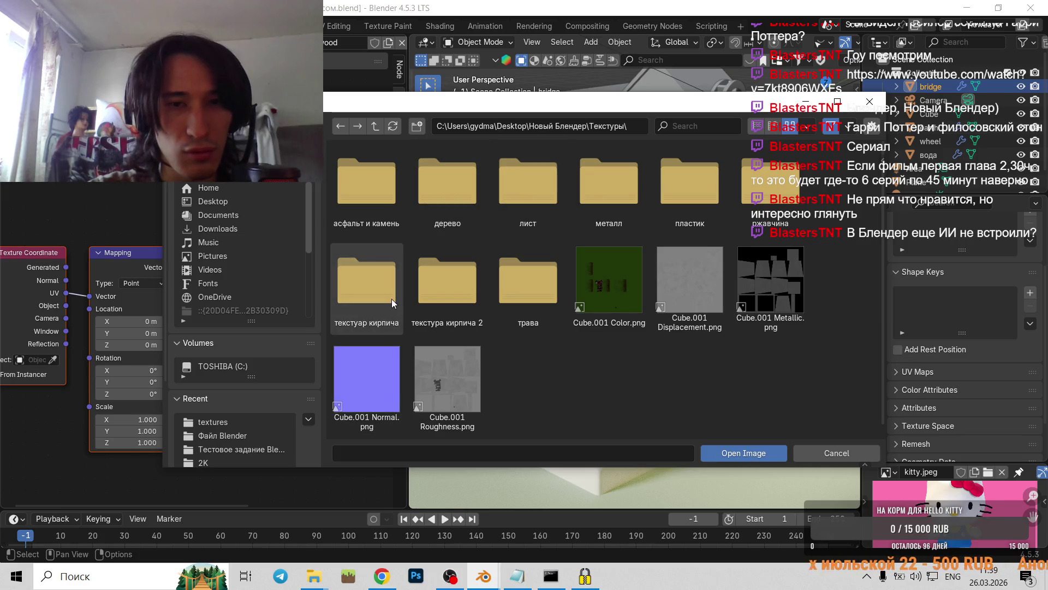
double_click(349, 220)
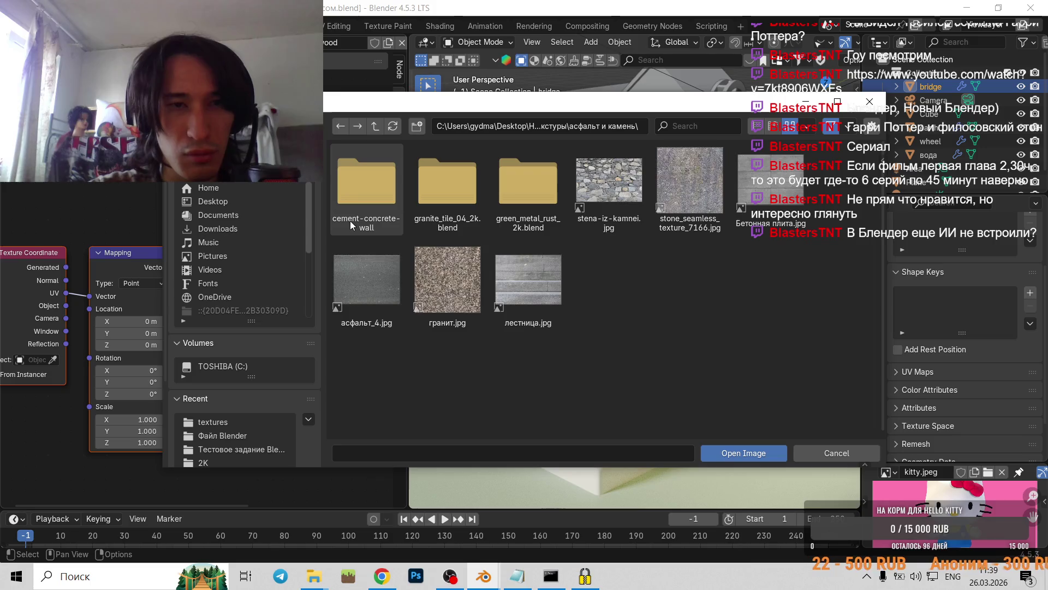
double_click(358, 202)
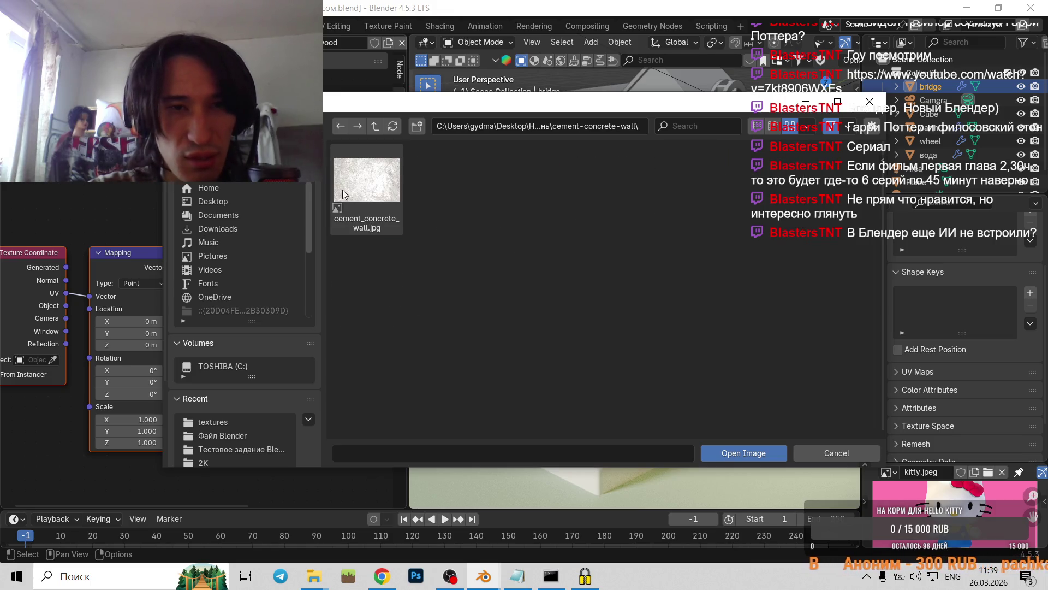
click(337, 122)
key(alt+Tab)
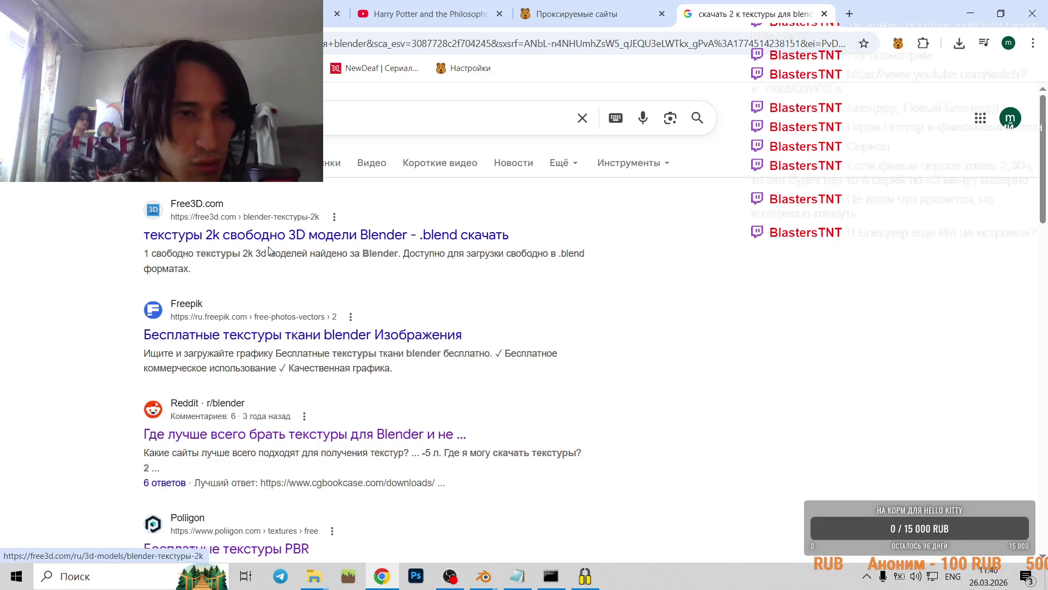
click(260, 236)
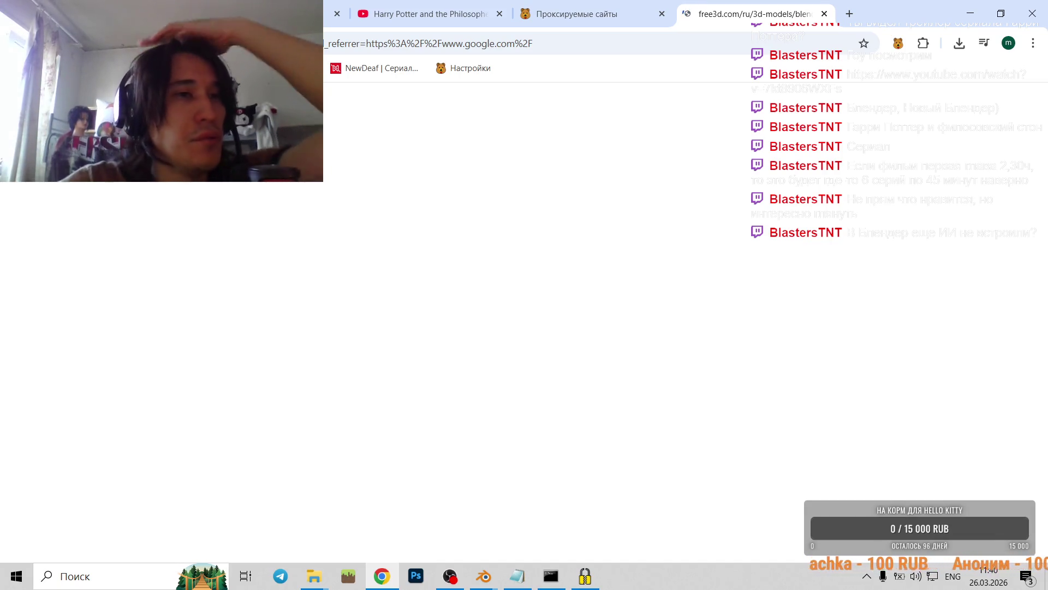
key(alt+Left)
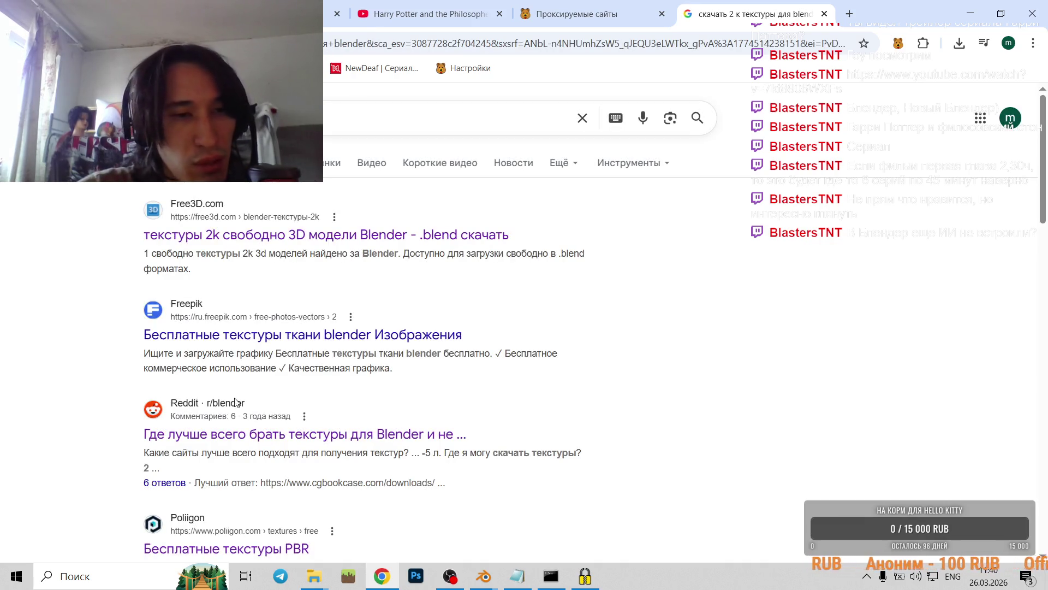
scroll(229, 400, down, 1)
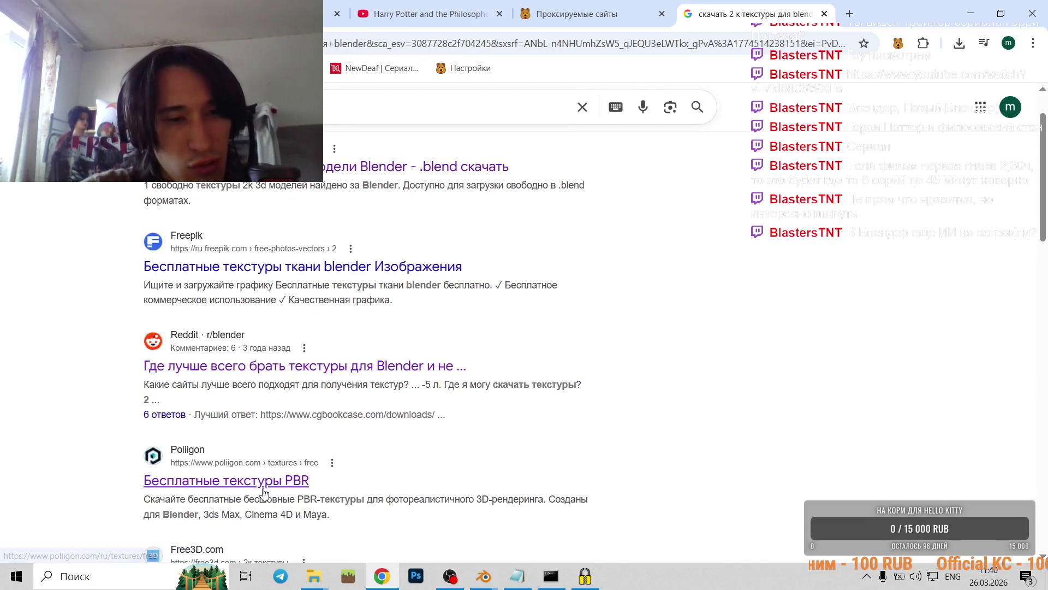
scroll(256, 488, down, 5)
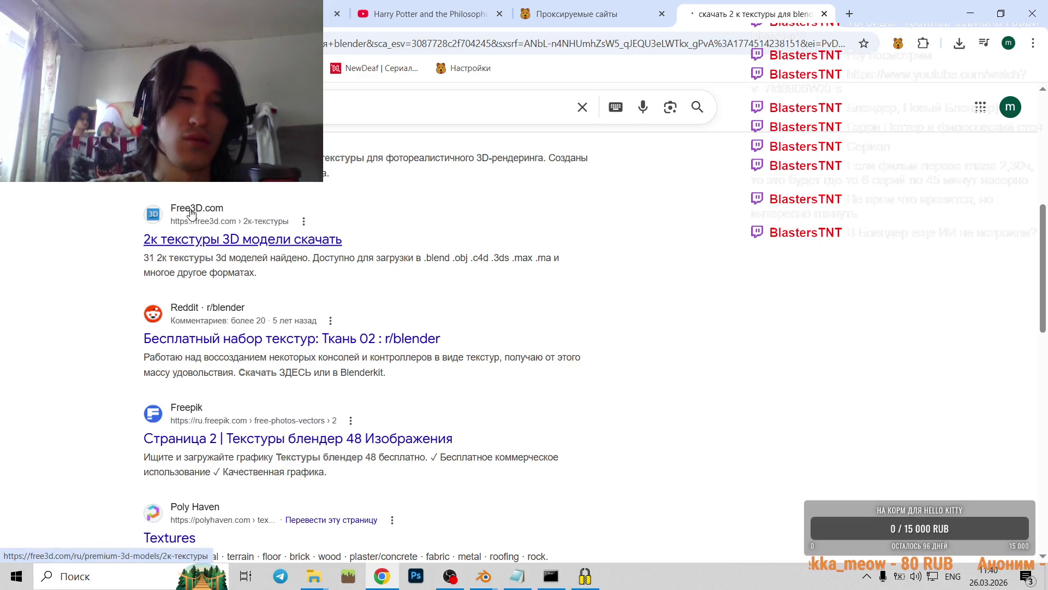
scroll(241, 246, up, 2)
scroll(240, 246, up, 2)
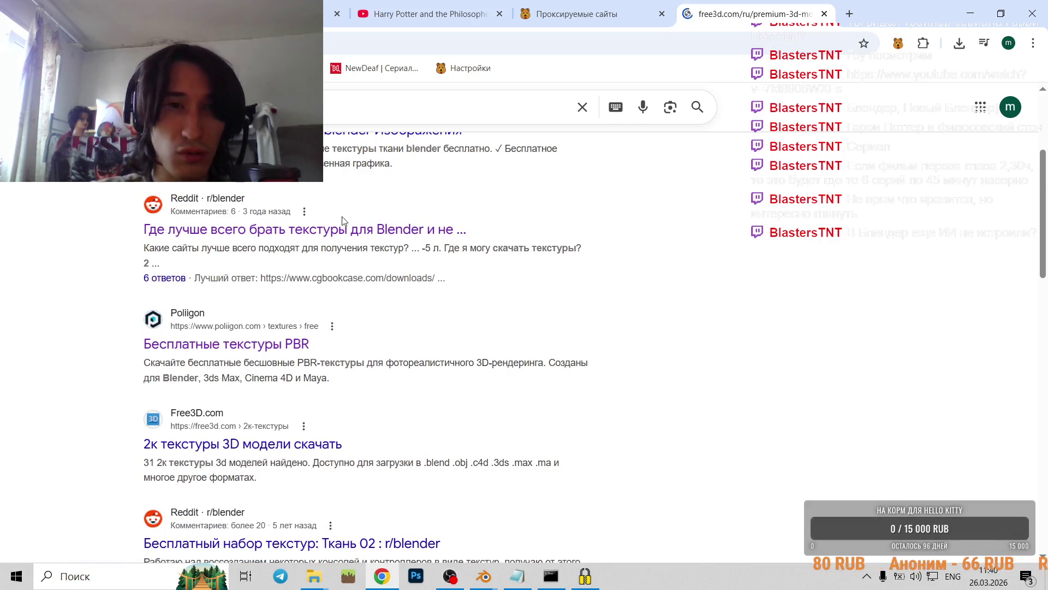
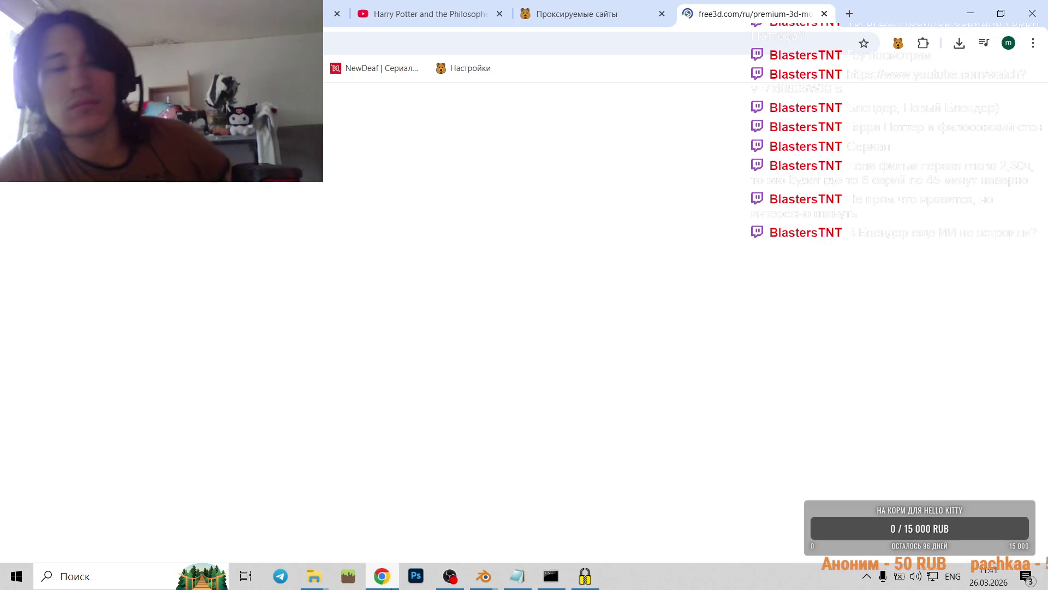
- Minimize the Chrome browser to bring the Blender window forward
click(475, 587)
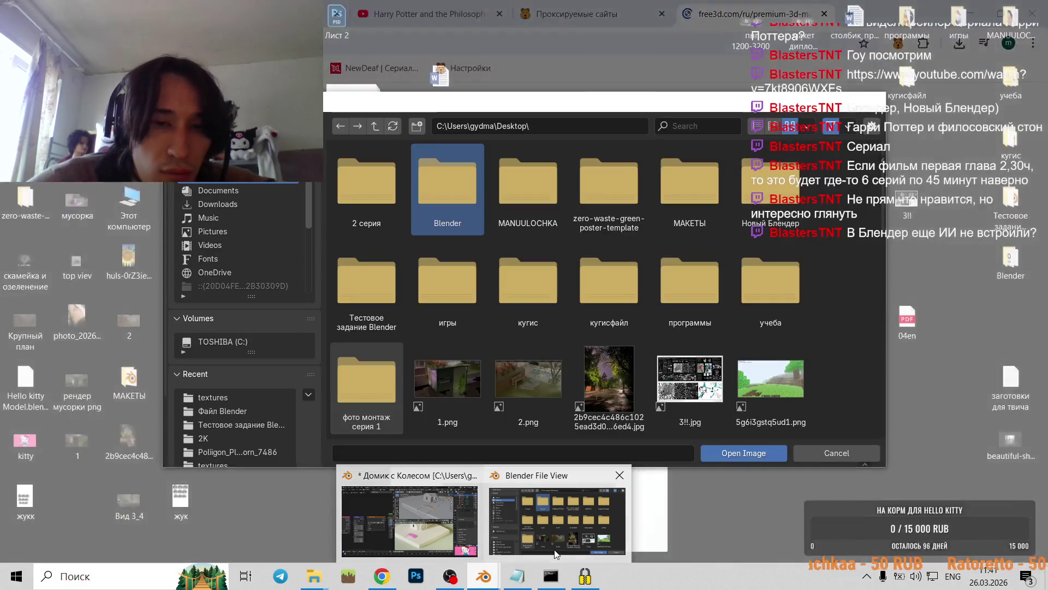
mouse_move(412, 543)
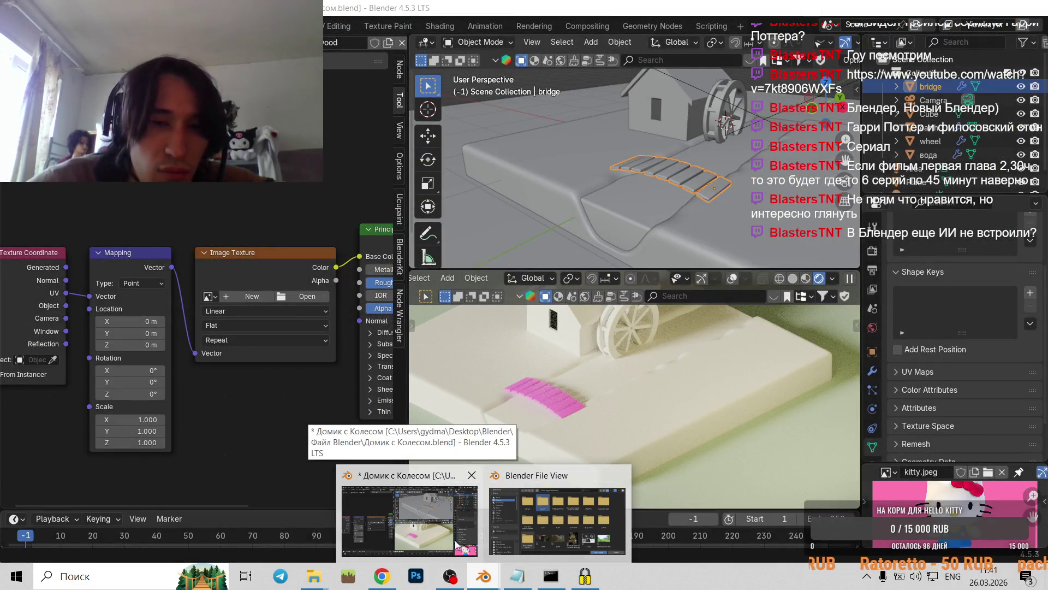
mouse_move(513, 534)
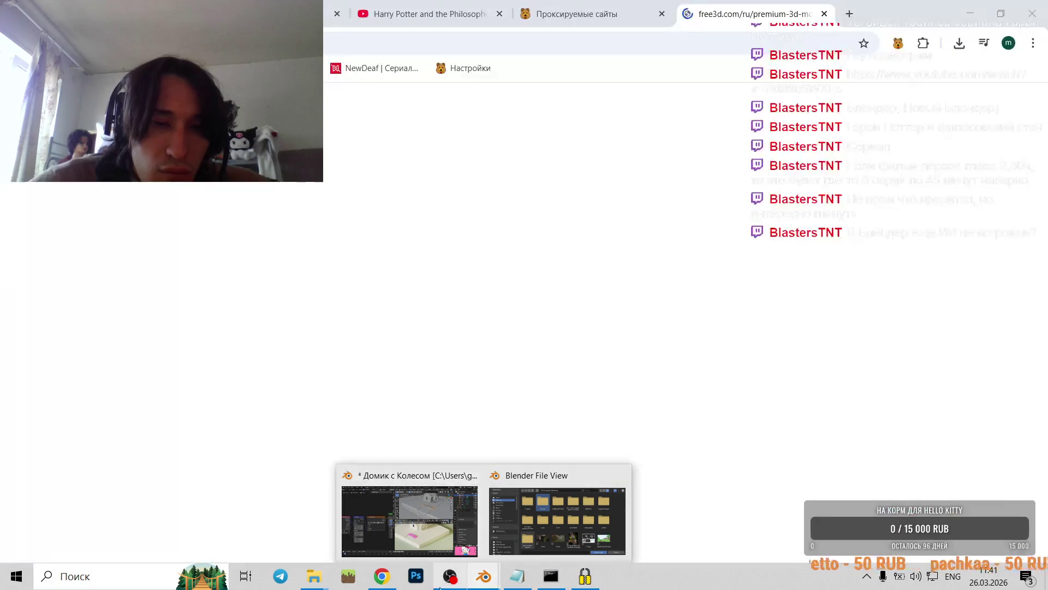
click(474, 356)
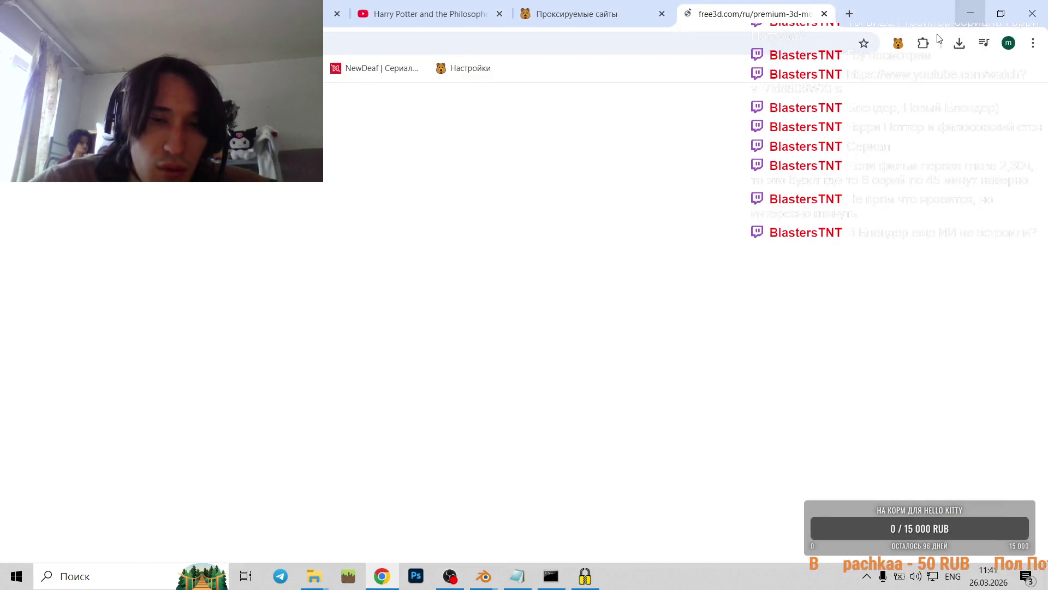
click(977, 5)
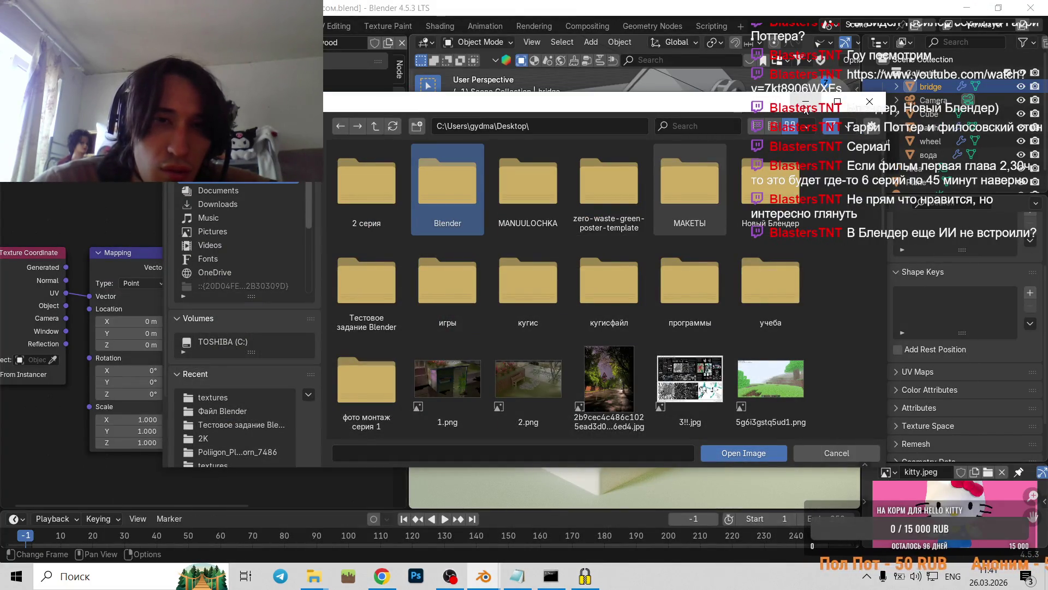
- Close the image file browser, box-select the collection, area light, plane and sun, and minimize Blender
click(806, 109)
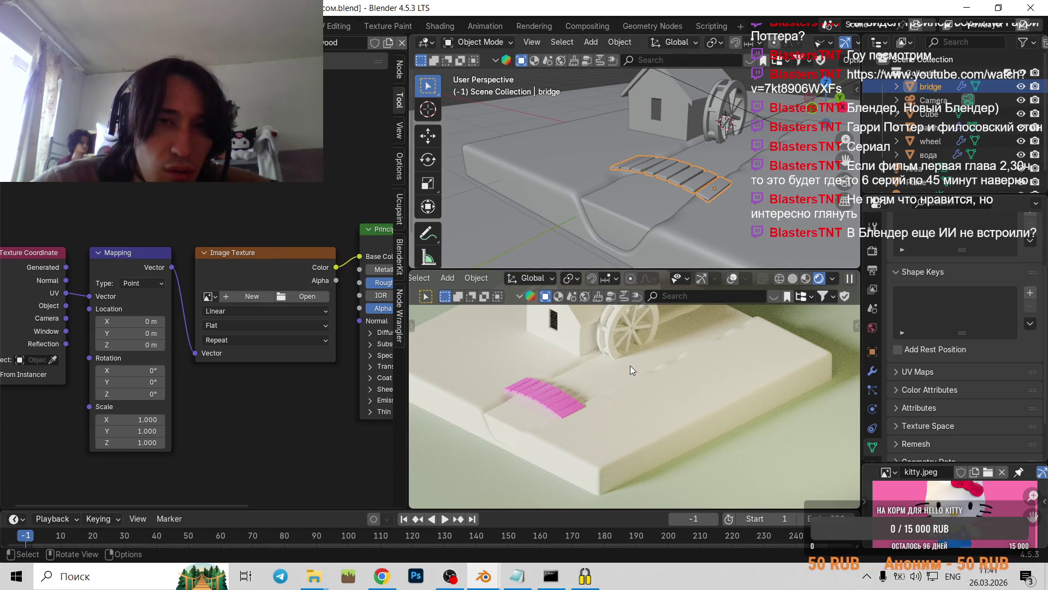
scroll(887, 78, down, 5)
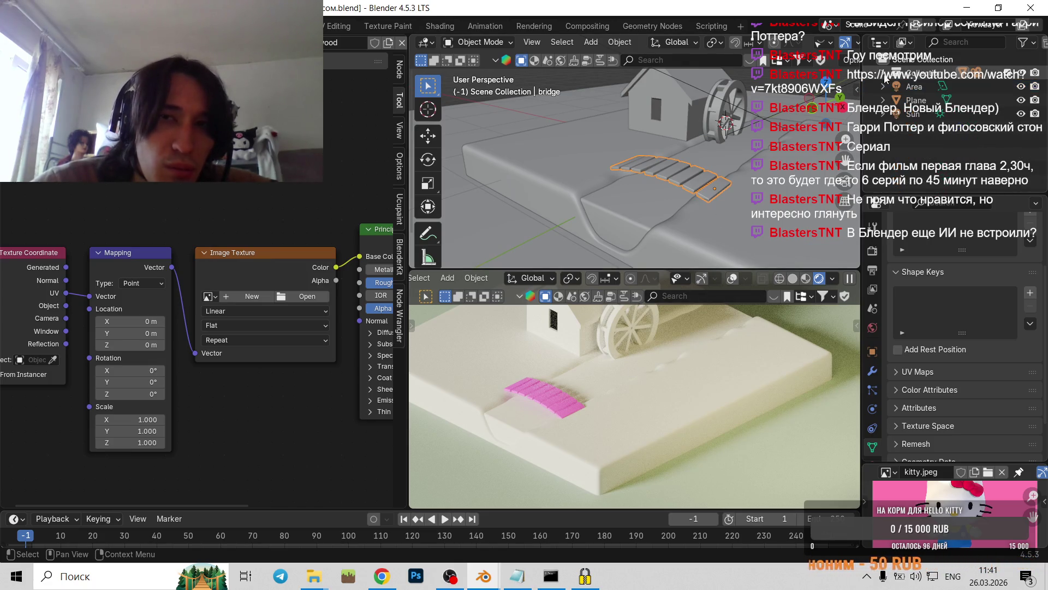
drag(903, 134, 926, 81)
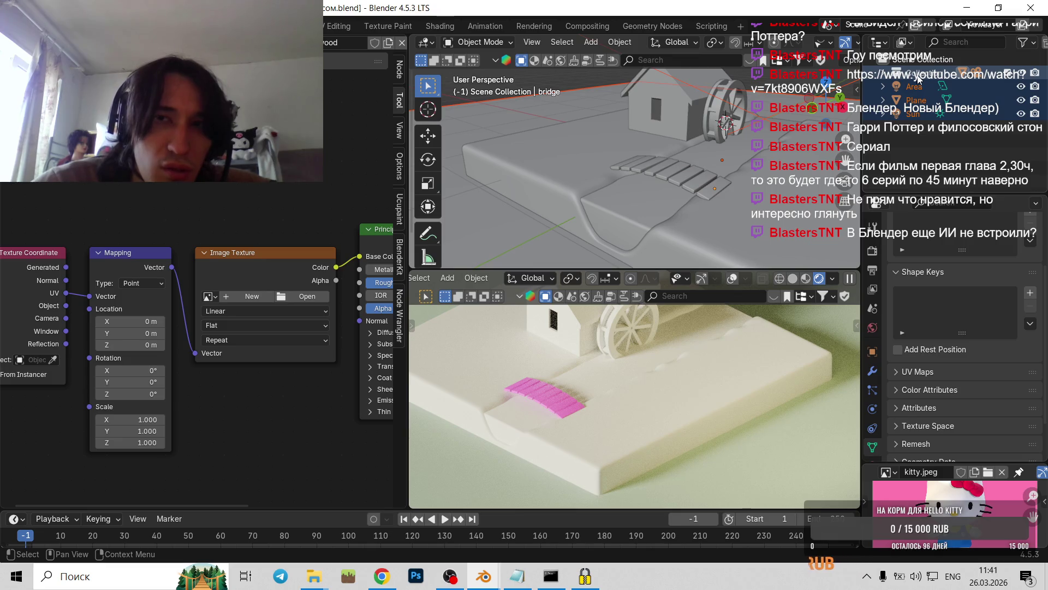
click(967, 8)
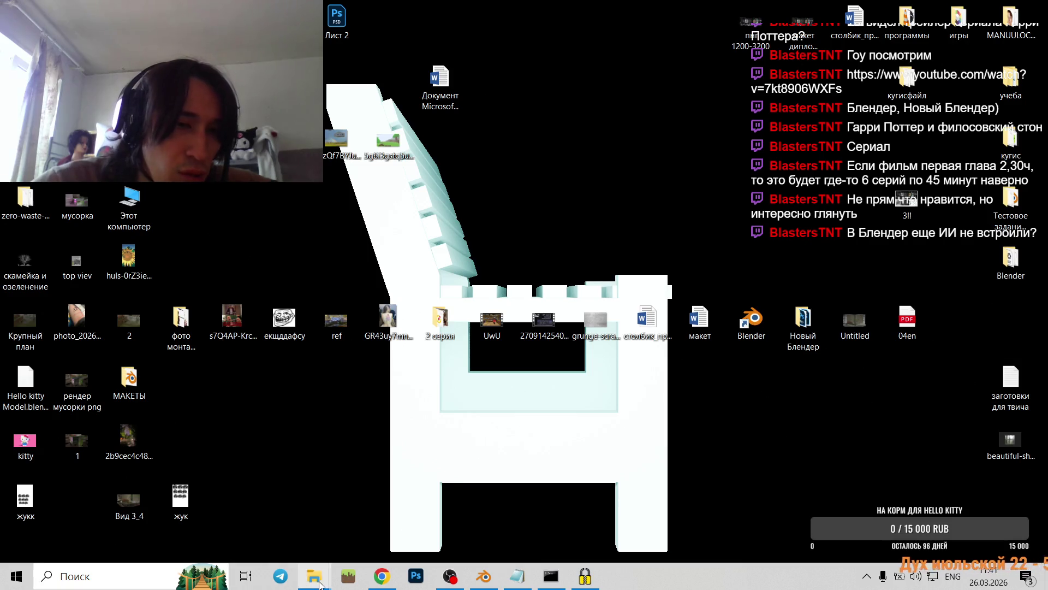
- Move the mini_blender folder from Downloads into the project folder
mouse_move(314, 576)
click(248, 548)
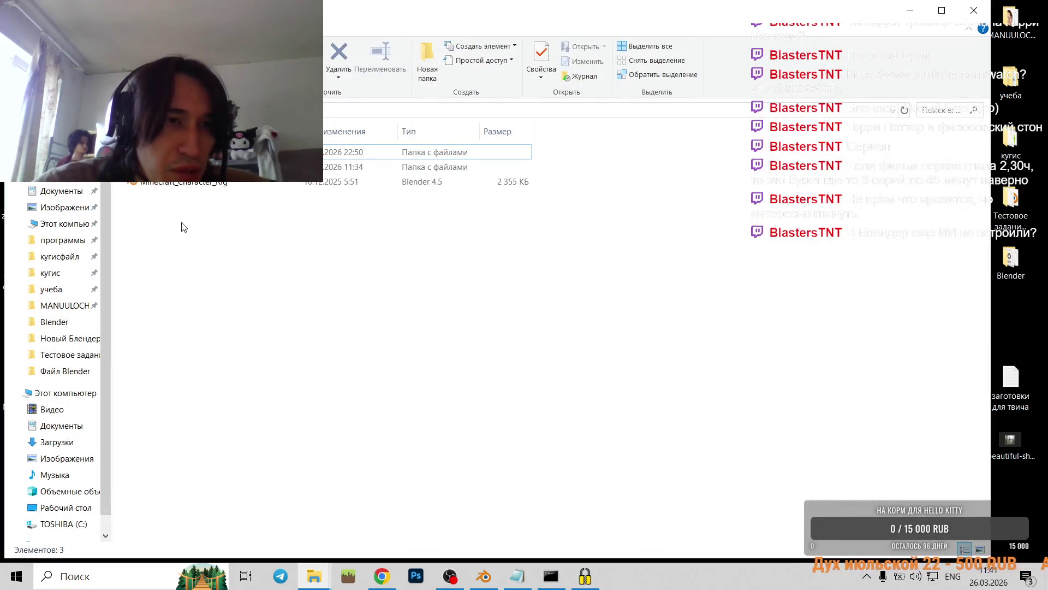
key(Return)
key(Down)
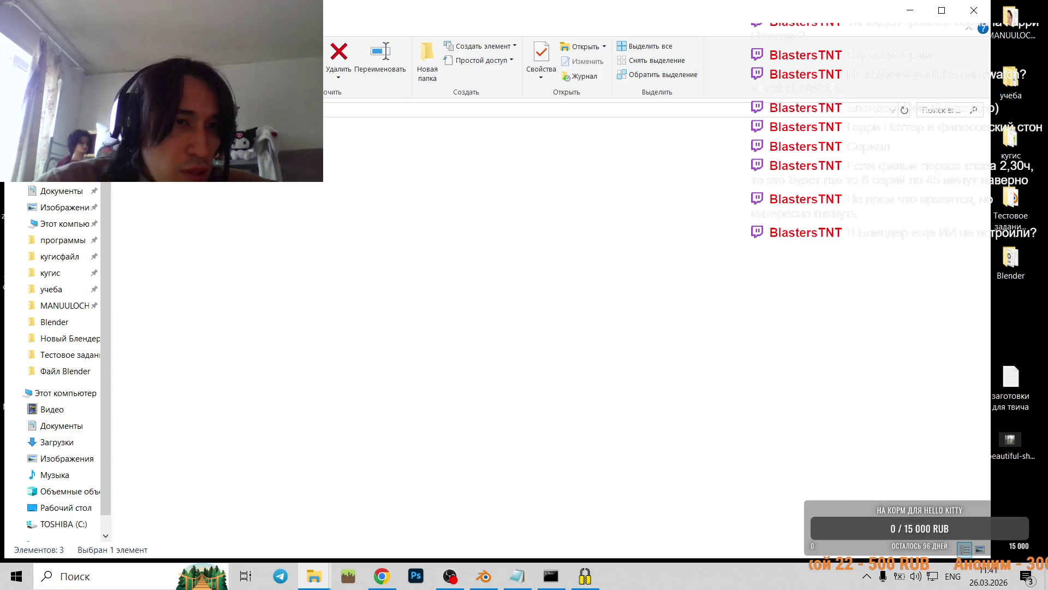
click(191, 244)
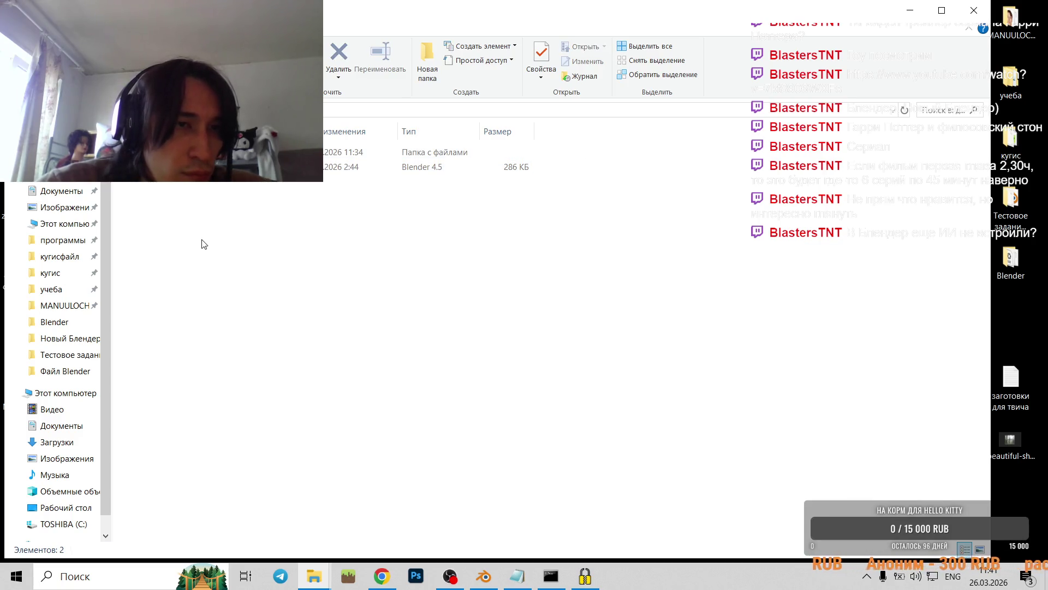
click(321, 582)
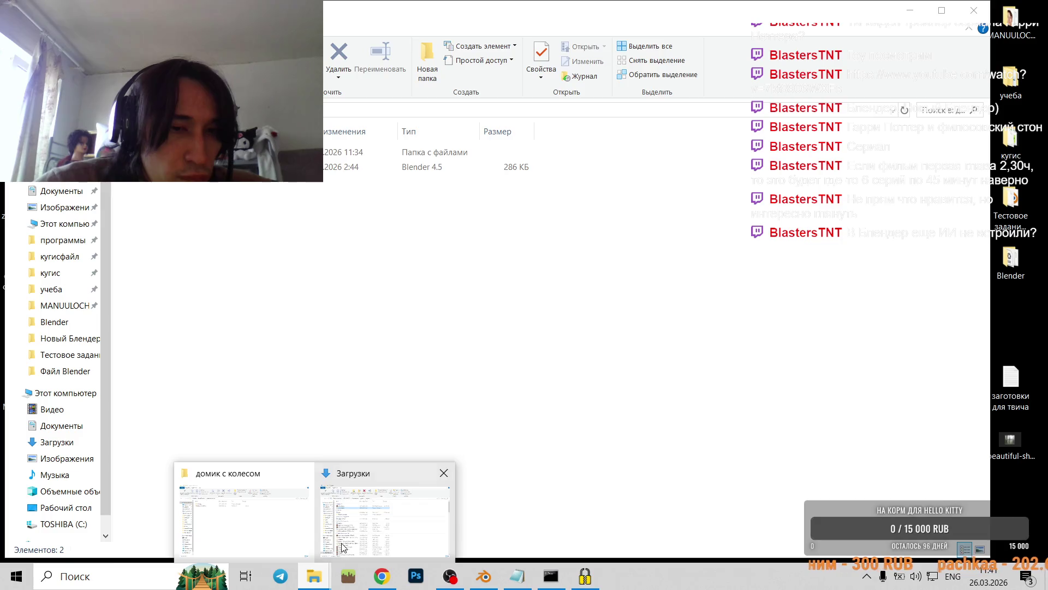
click(343, 547)
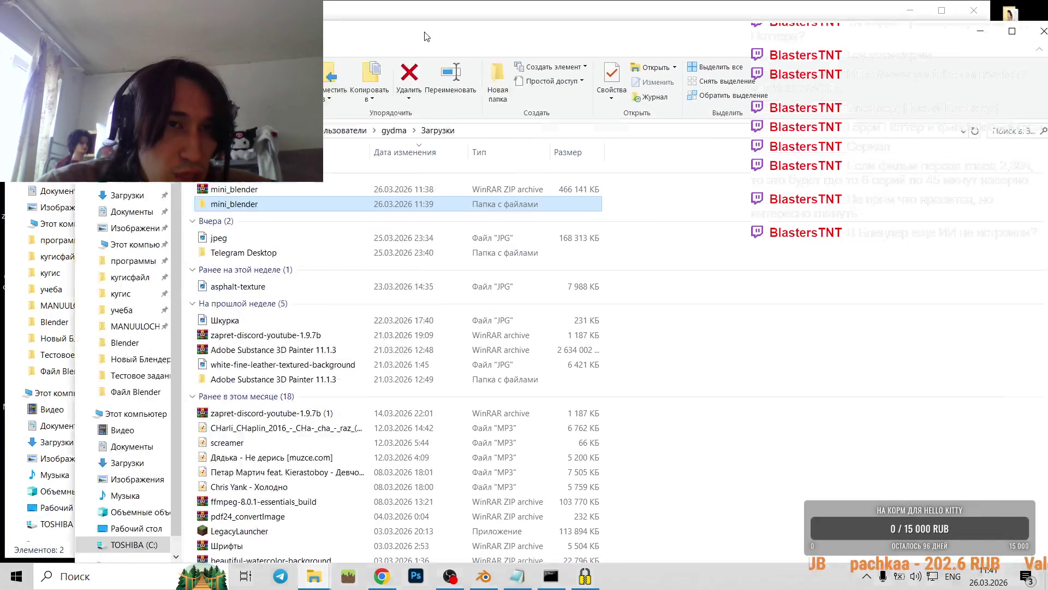
drag(427, 36, 666, 74)
drag(568, 240, 262, 247)
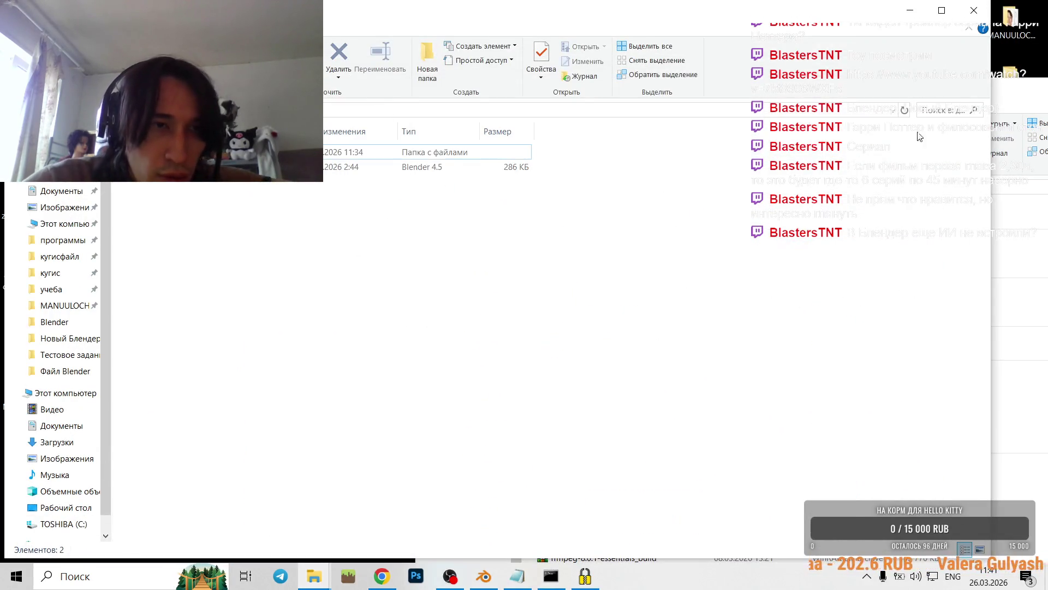
- Close the Downloads window, open the mini_blender folder, then return to Blender
click(1039, 111)
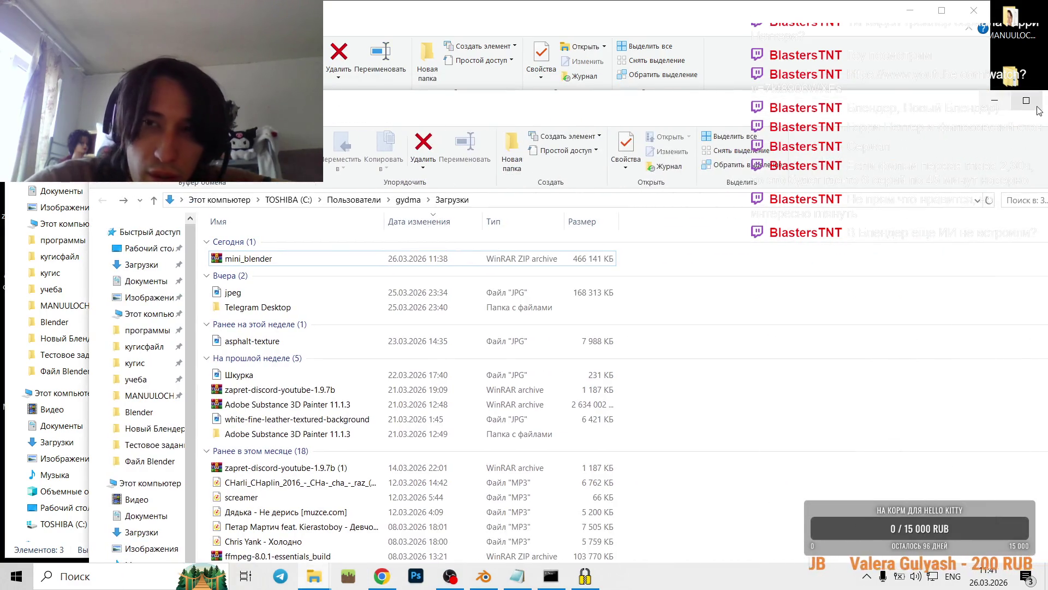
click(1037, 108)
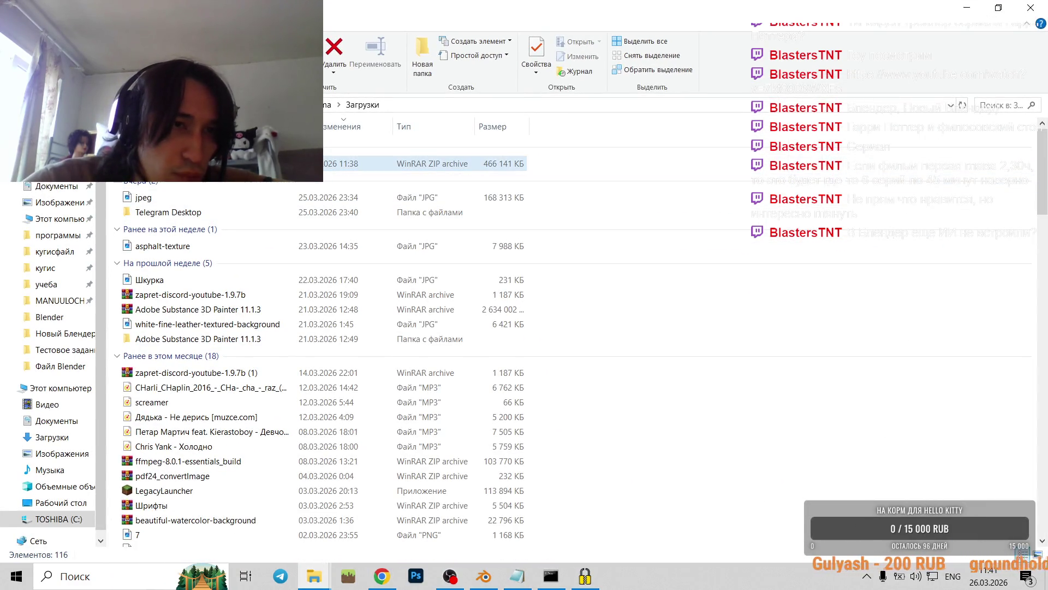
click(1031, 8)
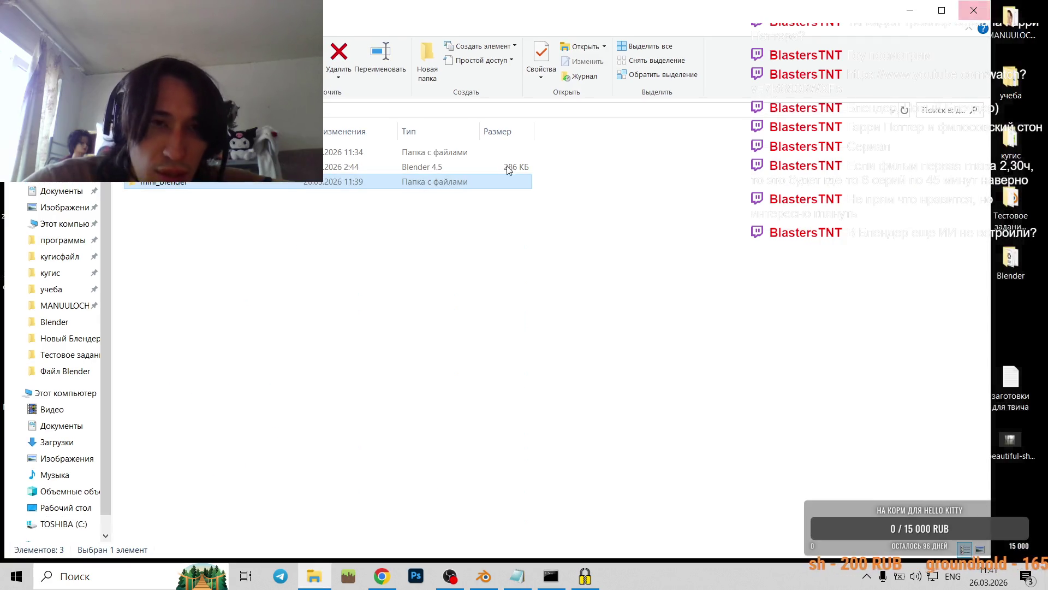
double_click(151, 185)
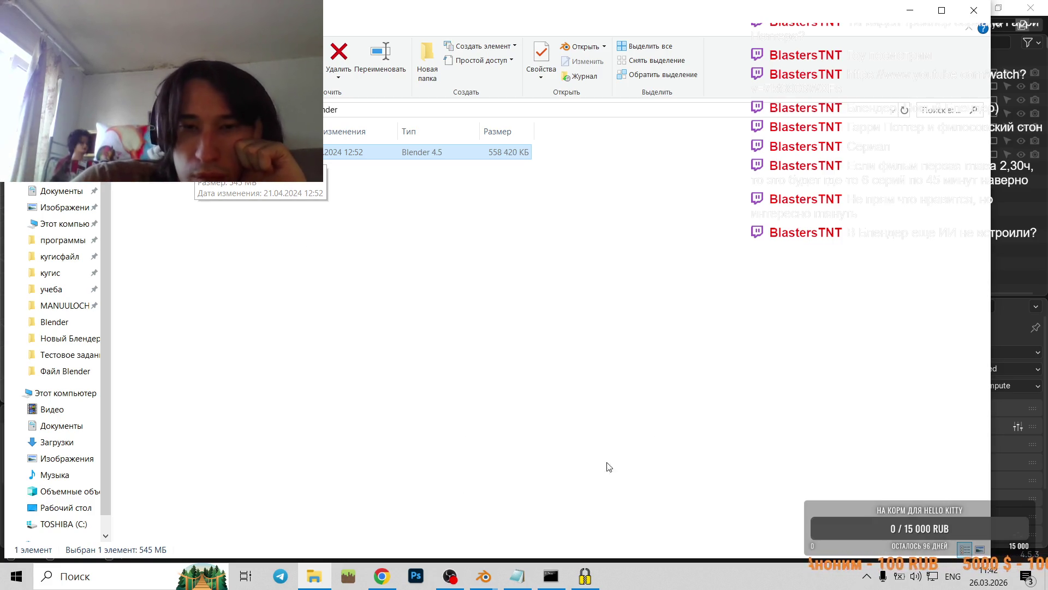
click(908, 12)
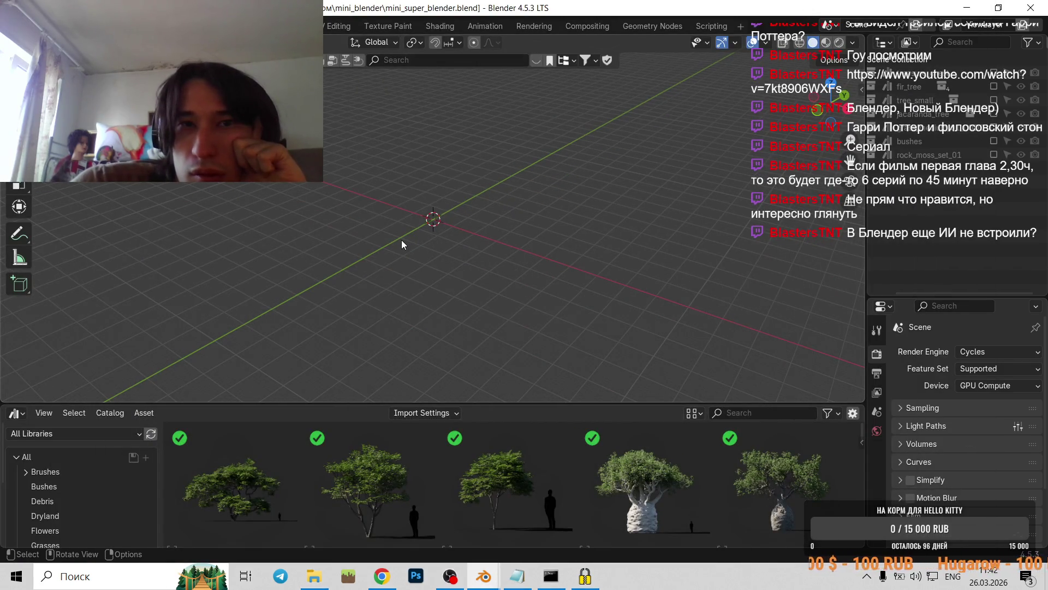
- Inspect the World properties and its list of available world setups
mouse_move(452, 260)
middle_down()
mouse_move(459, 271)
mouse_move(431, 277)
mouse_move(426, 262)
mouse_move(454, 241)
middle_up()
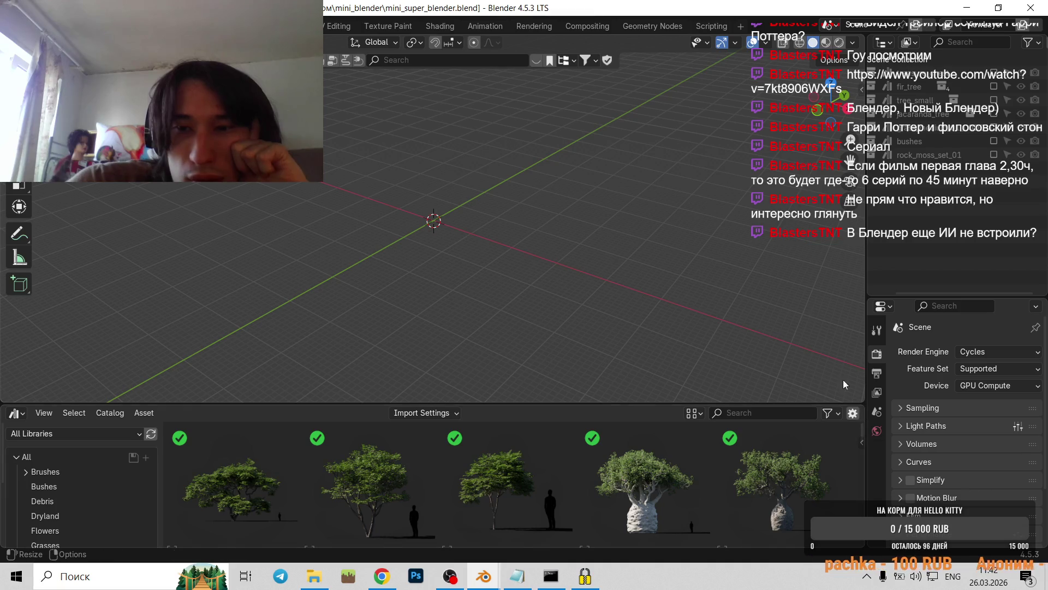
click(878, 331)
click(877, 431)
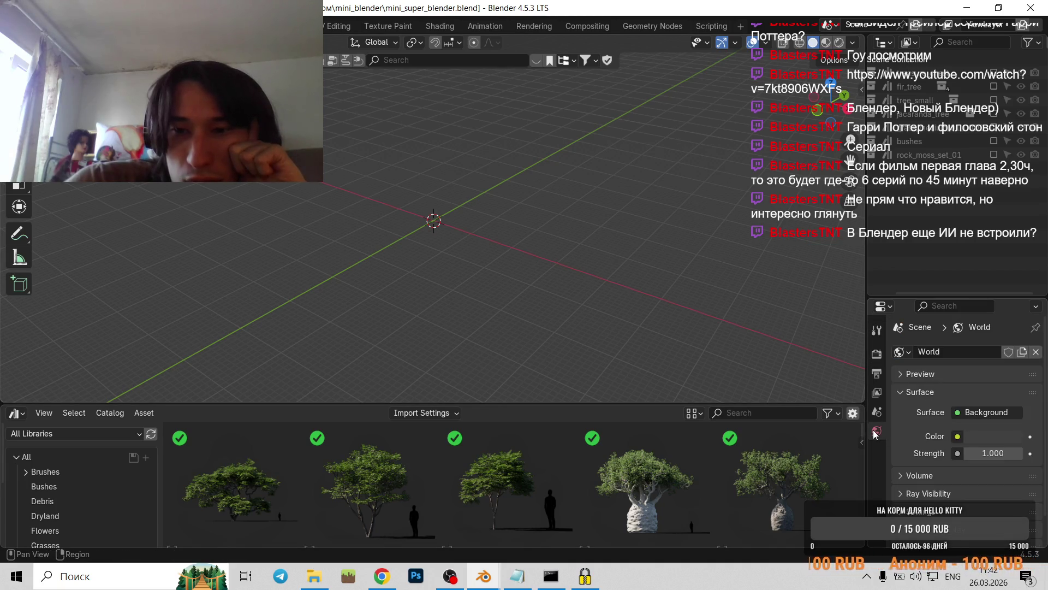
click(902, 352)
key(Escape)
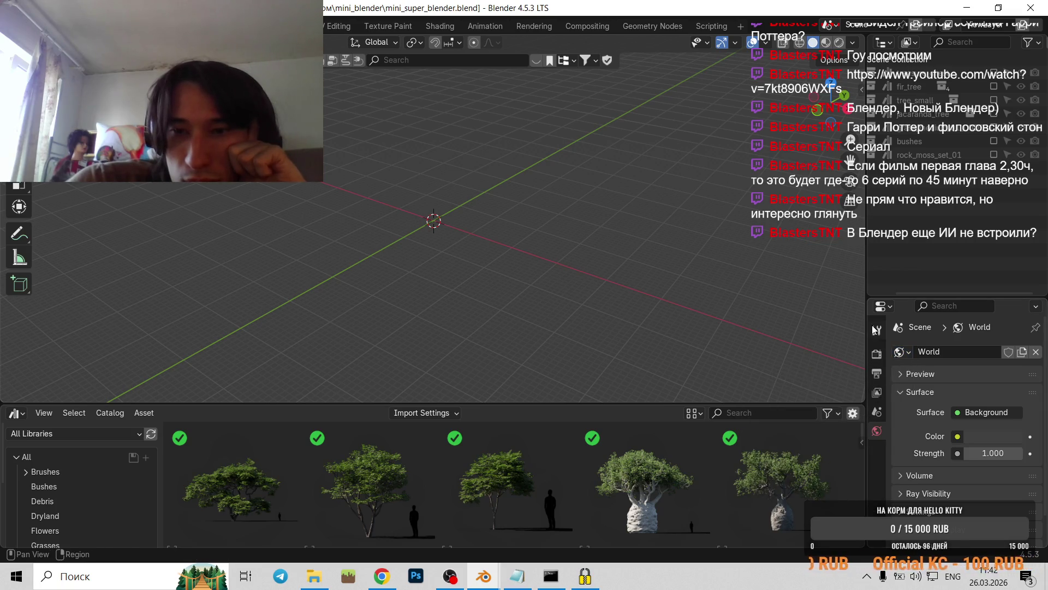
click(873, 330)
click(877, 354)
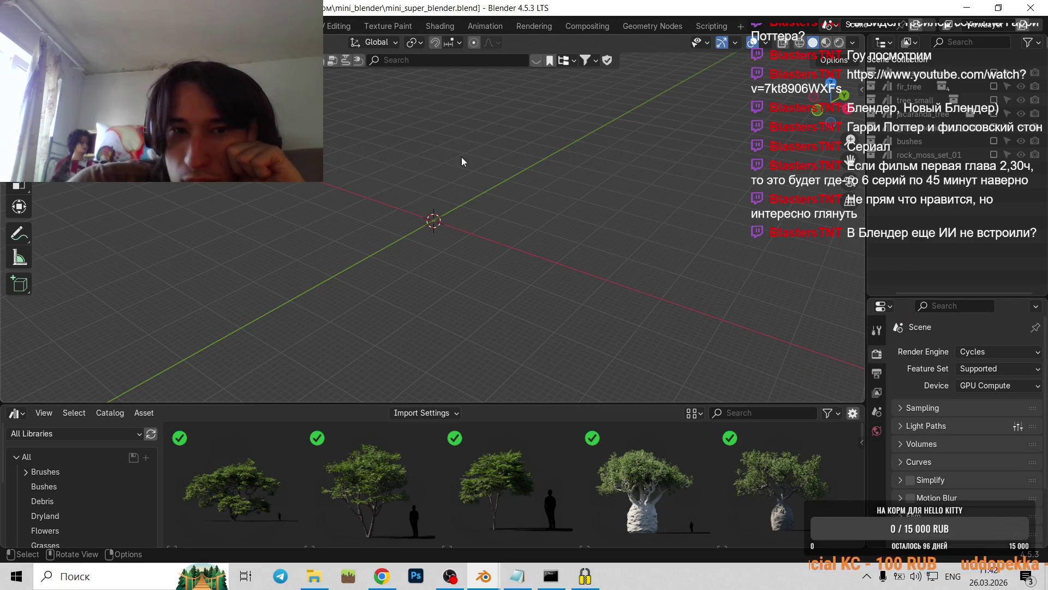
- Hide tree_small from the viewport and switch to the Shading workspace
click(876, 104)
click(993, 101)
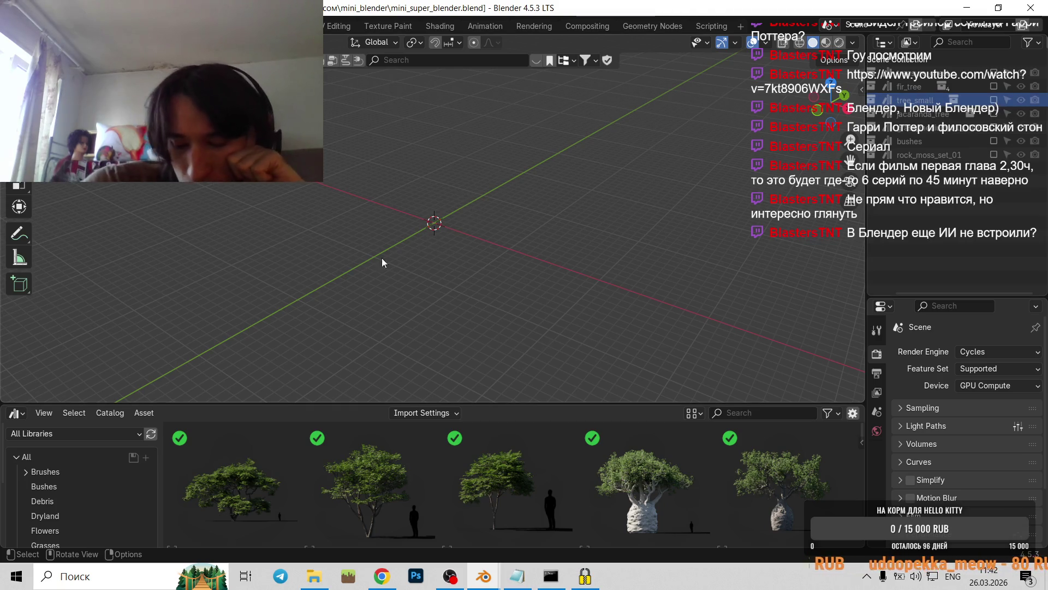
middle_drag(240, 237, 249, 230)
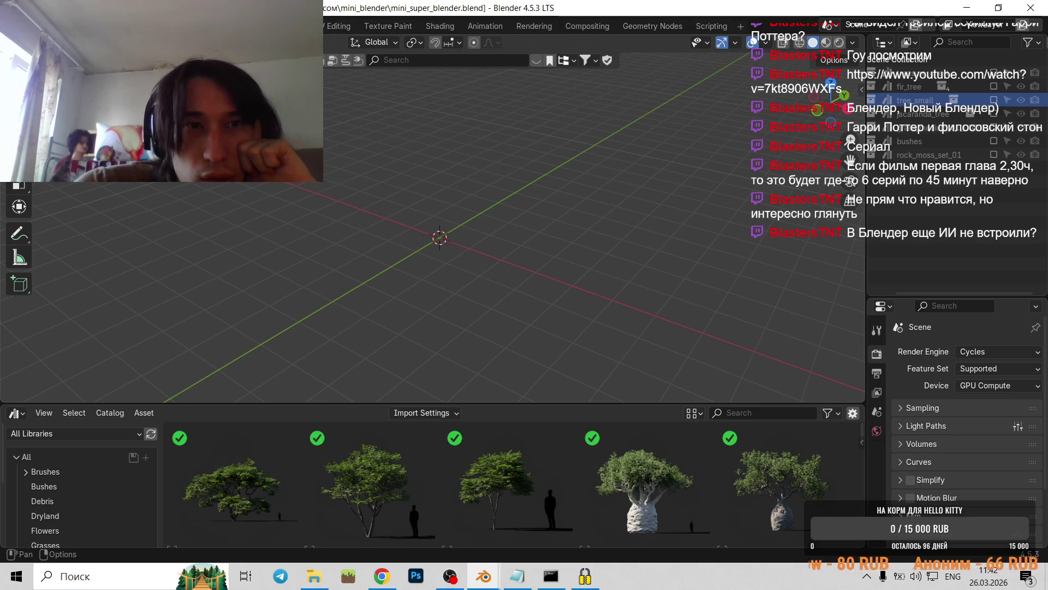
click(432, 25)
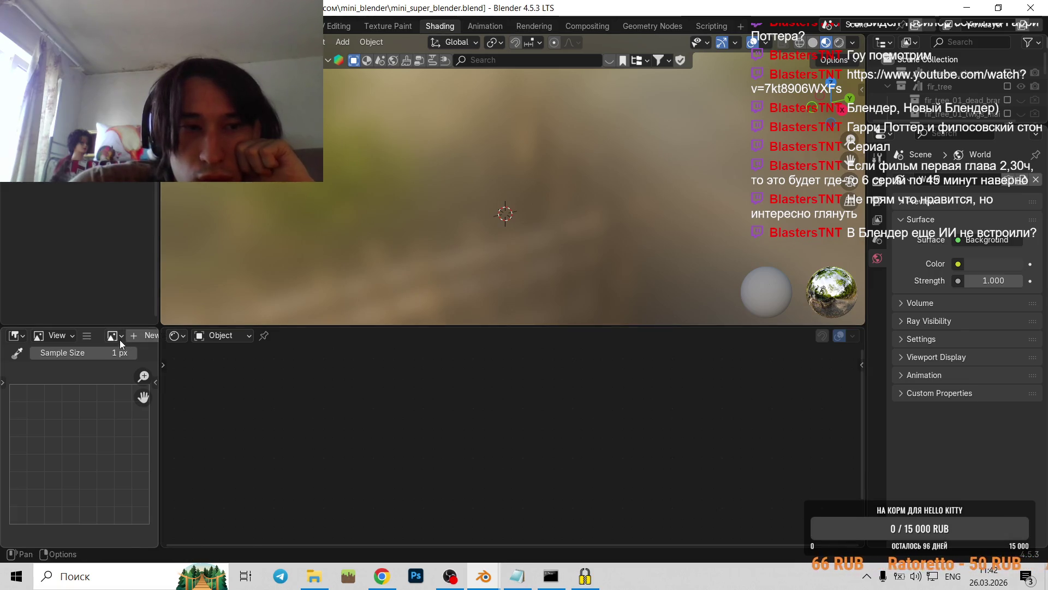
click(119, 340)
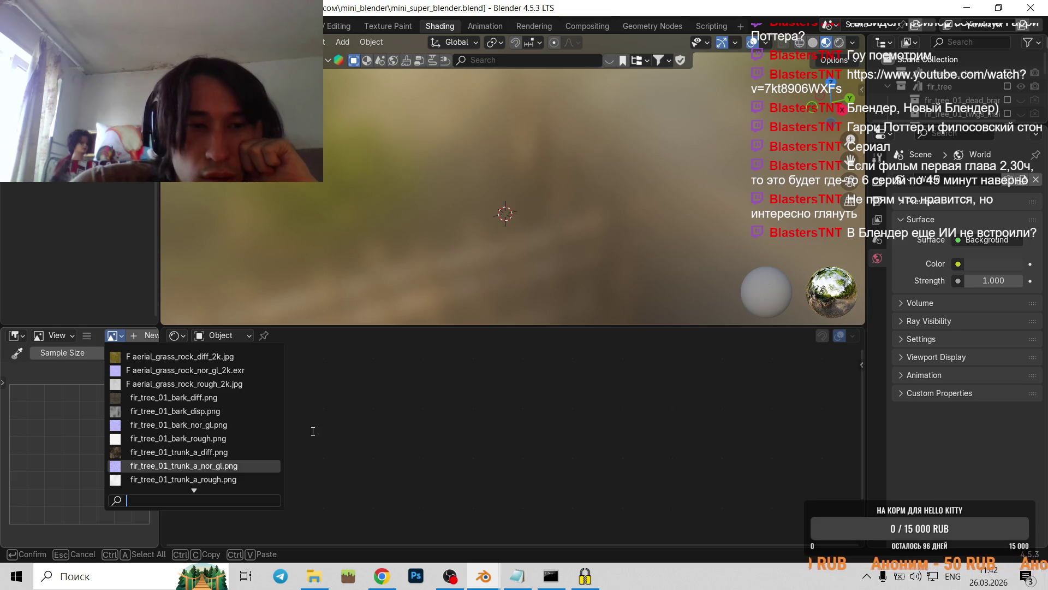
click(962, 7)
- Restore the water-wheel house Blender window and select the bridge object
mouse_move(483, 576)
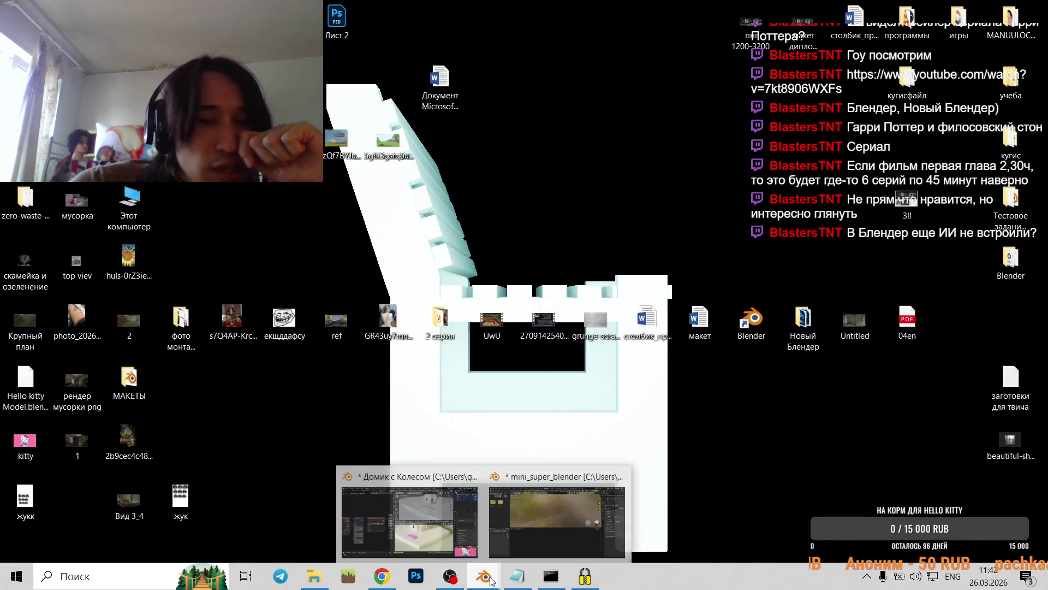
click(434, 546)
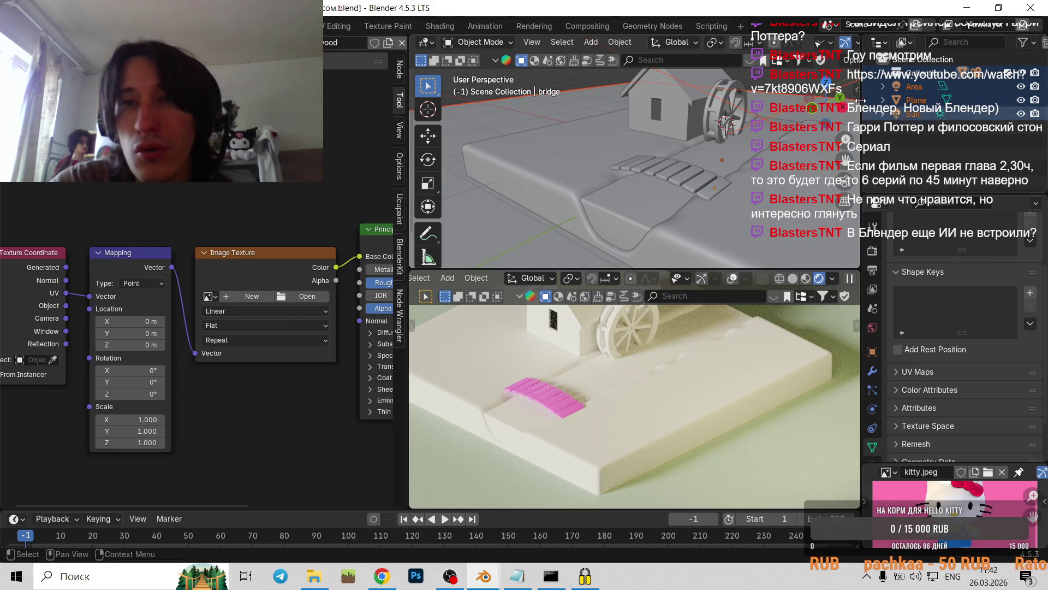
click(914, 86)
click(855, 91)
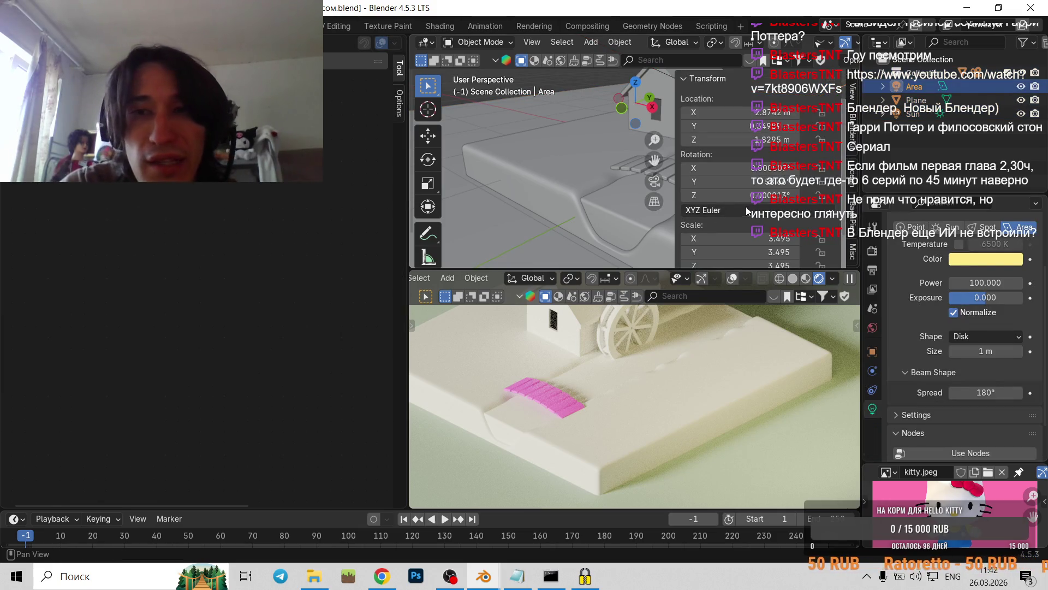
scroll(500, 191, down, 5)
shift+middle_drag(546, 163, 499, 191)
click(500, 191)
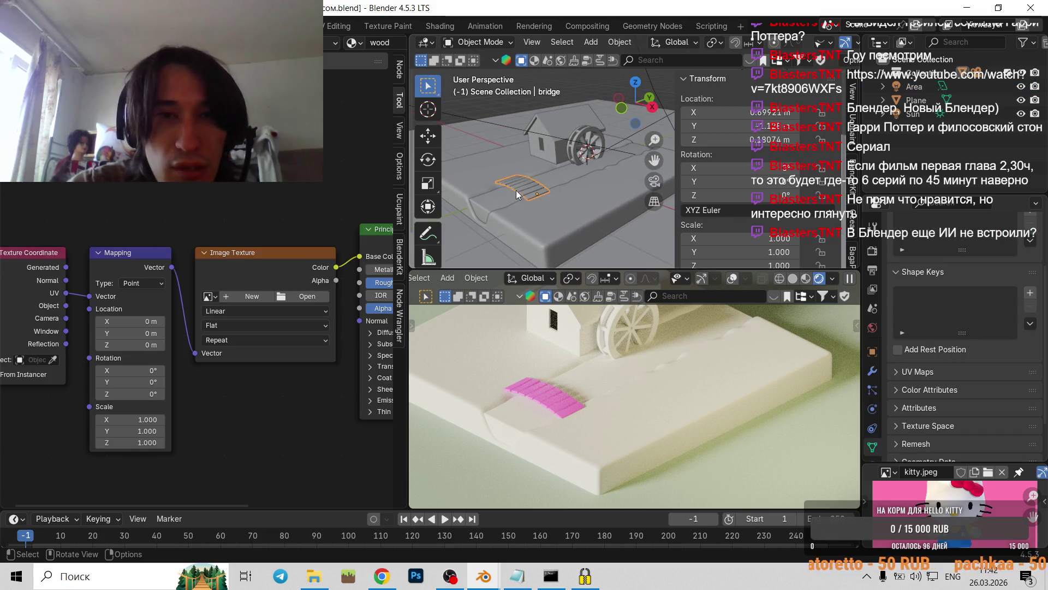
- Open BlenderKit's asset search, set it to Materials, and browse the results
click(852, 185)
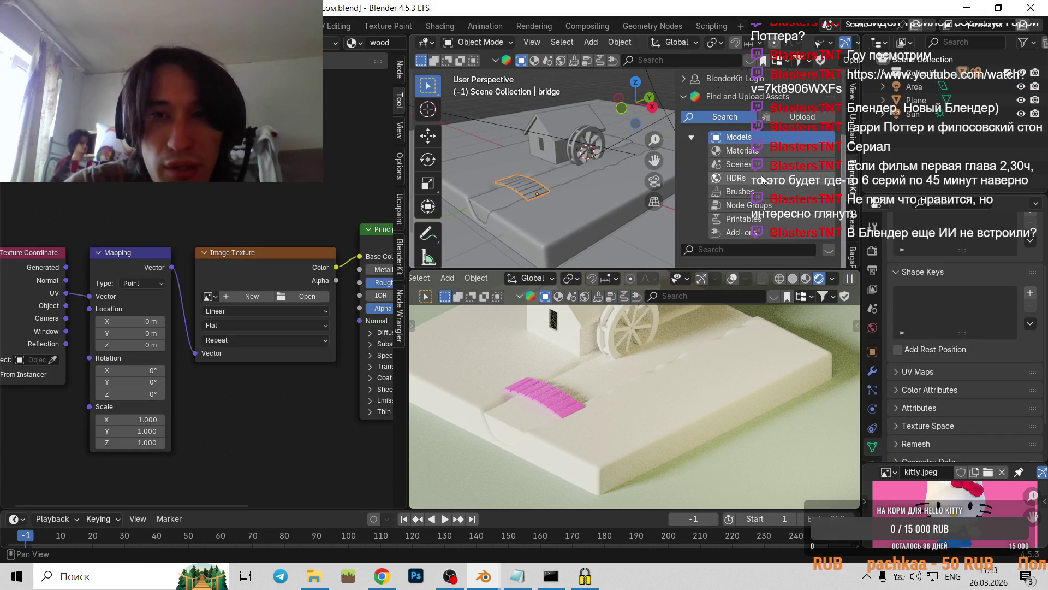
click(735, 152)
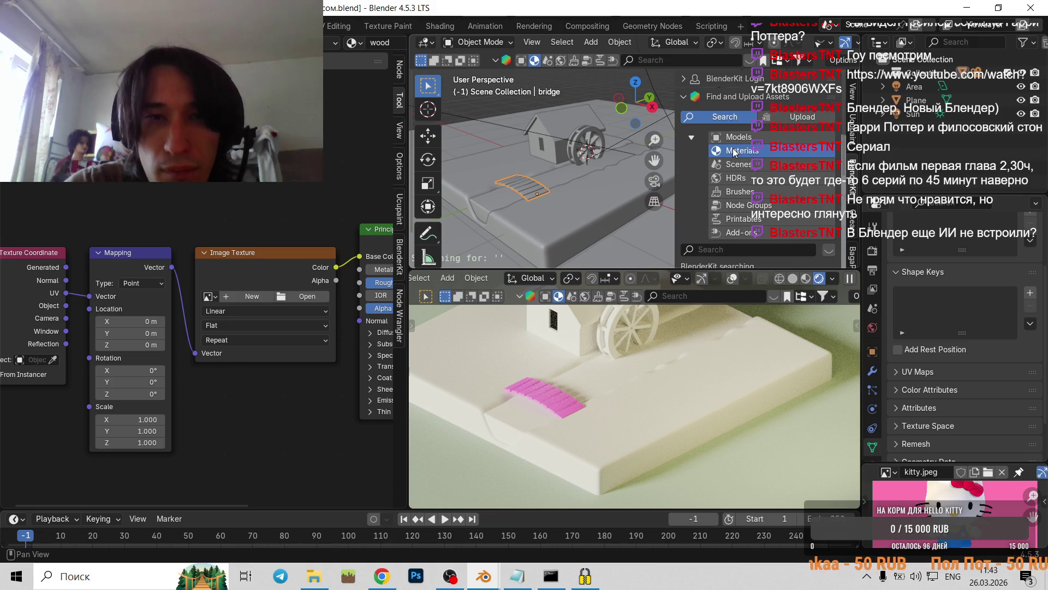
scroll(704, 151, down, 1)
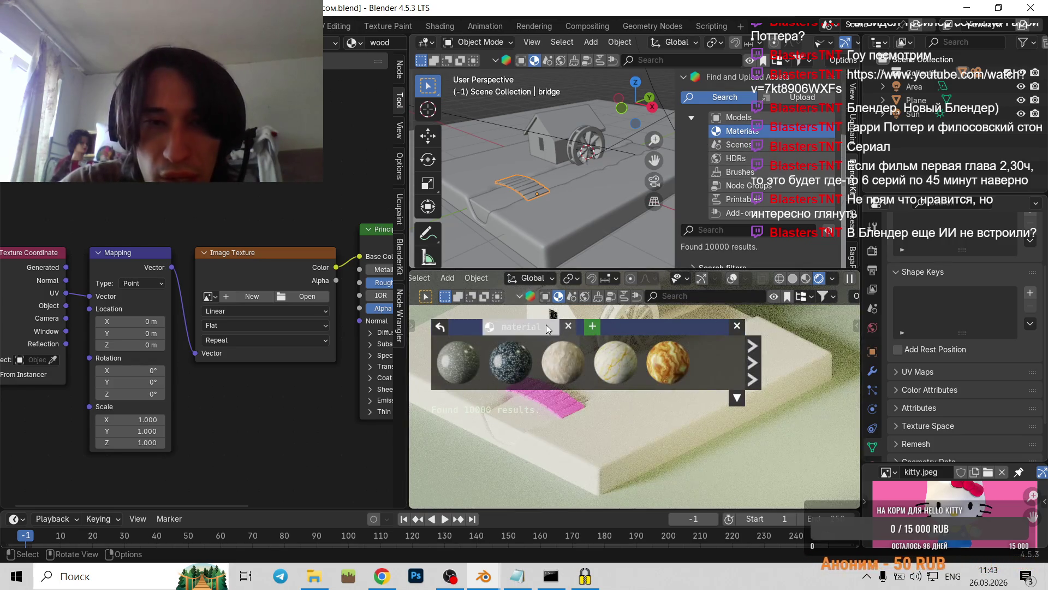
scroll(765, 215, down, 3)
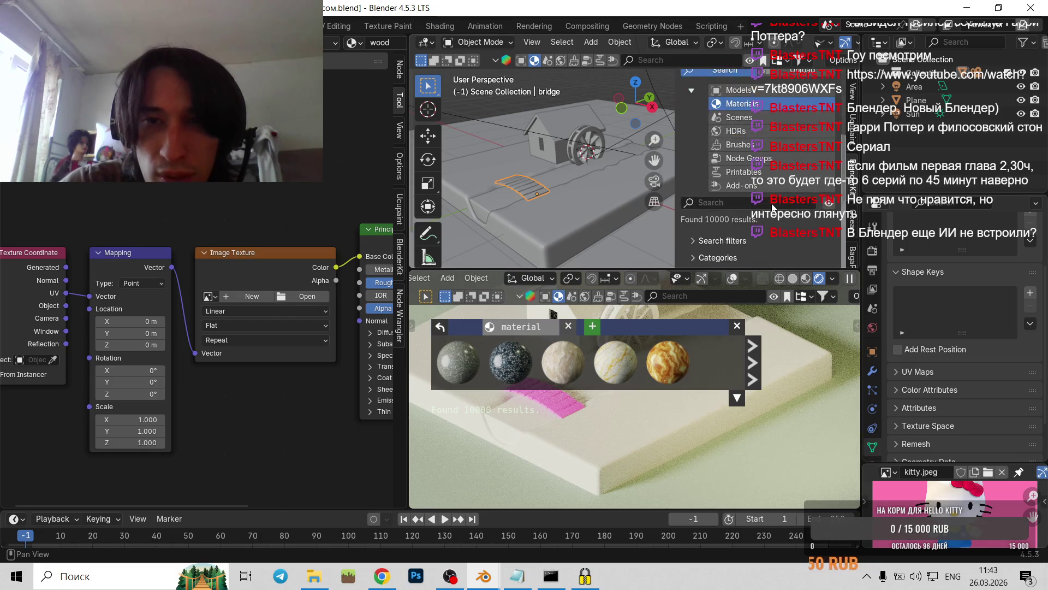
scroll(773, 209, down, 4)
scroll(767, 196, up, 4)
scroll(754, 218, up, 3)
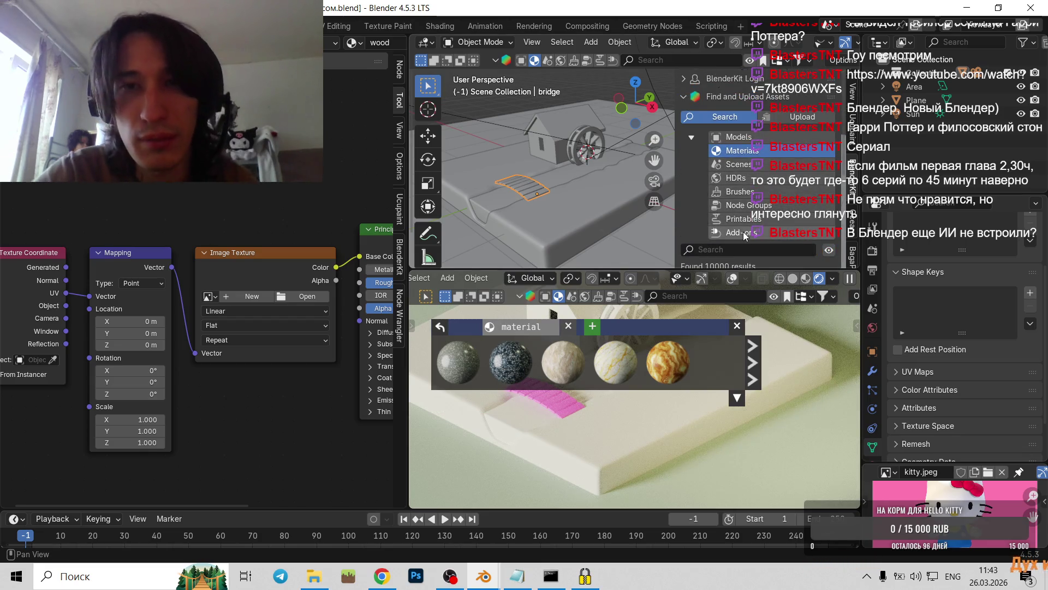
click(756, 250)
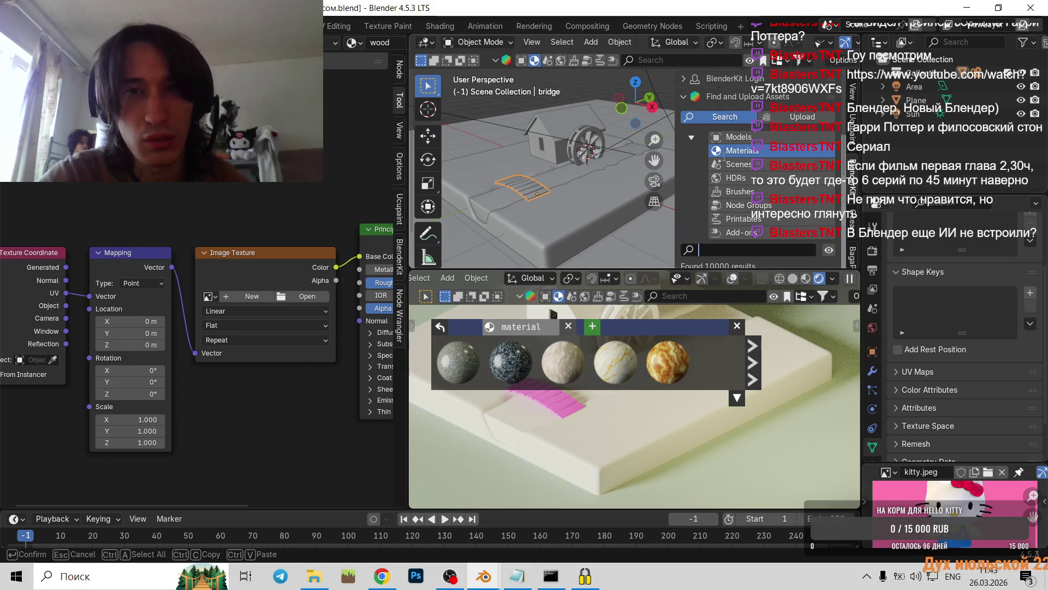
text(цццц)
- Search BlenderKit materials for 'wood' and page through the results
key(alt+shift)
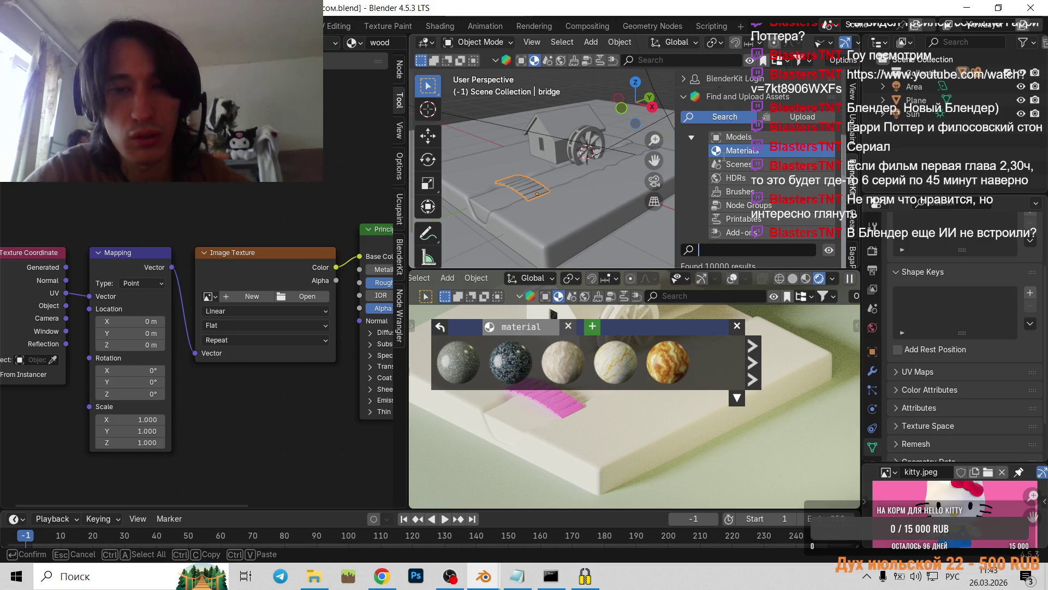
key(alt+shift)
text(wood)
key(Return)
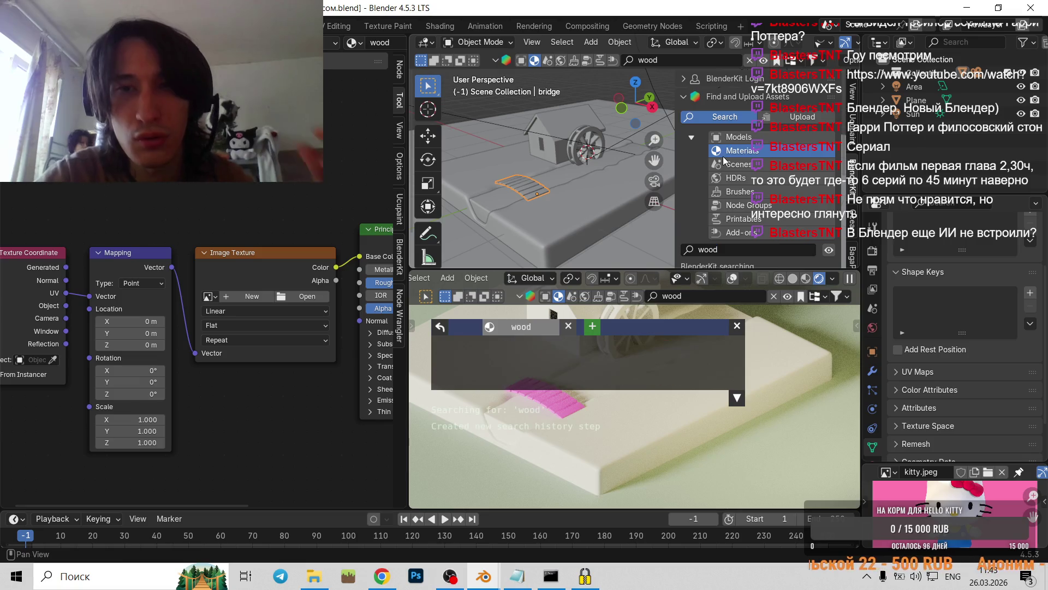
mouse_move(595, 352)
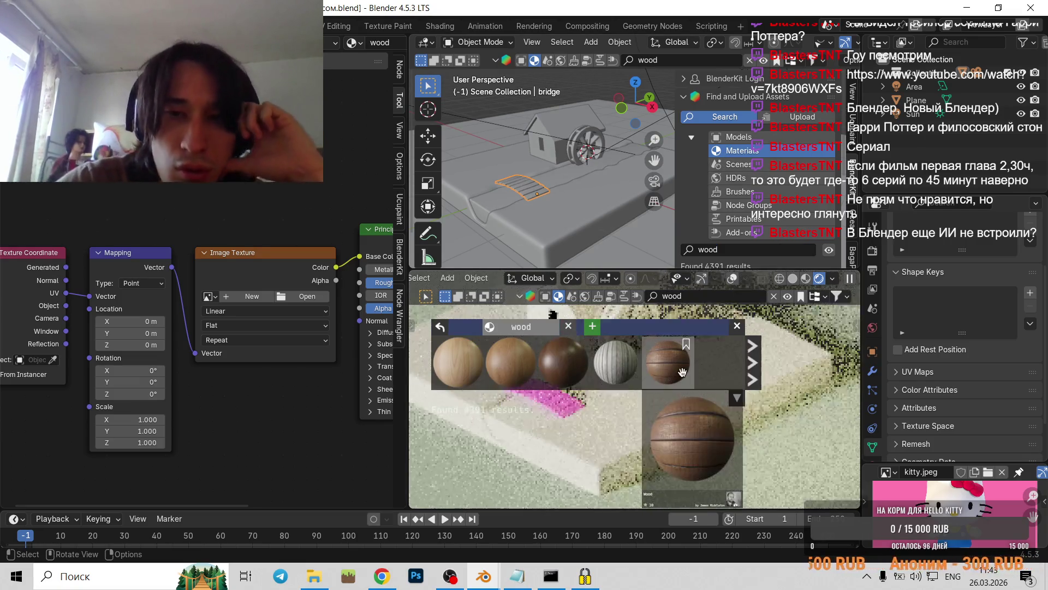
click(735, 401)
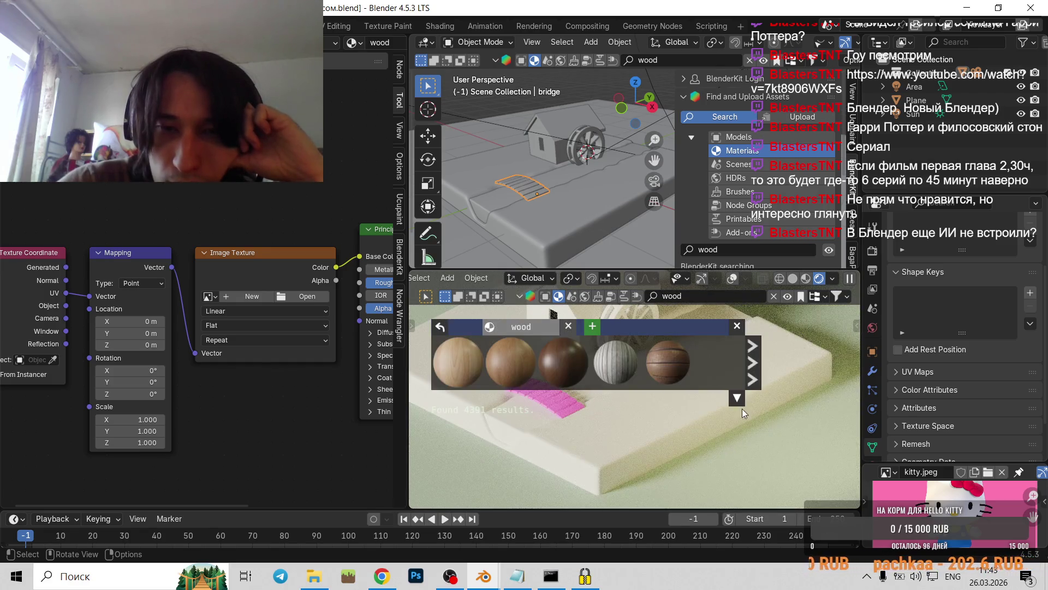
click(751, 362)
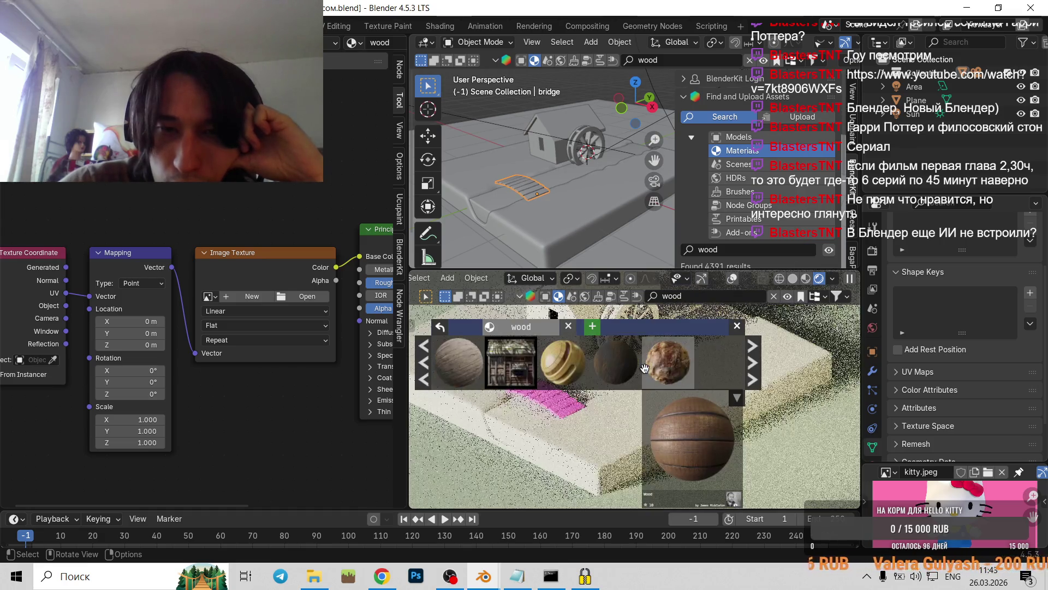
- Apply the brown striped wood material Wood.001 to the bridge and view its nodes
scroll(606, 363, down, 2)
scroll(574, 369, down, 1)
scroll(576, 369, down, 1)
scroll(580, 370, down, 1)
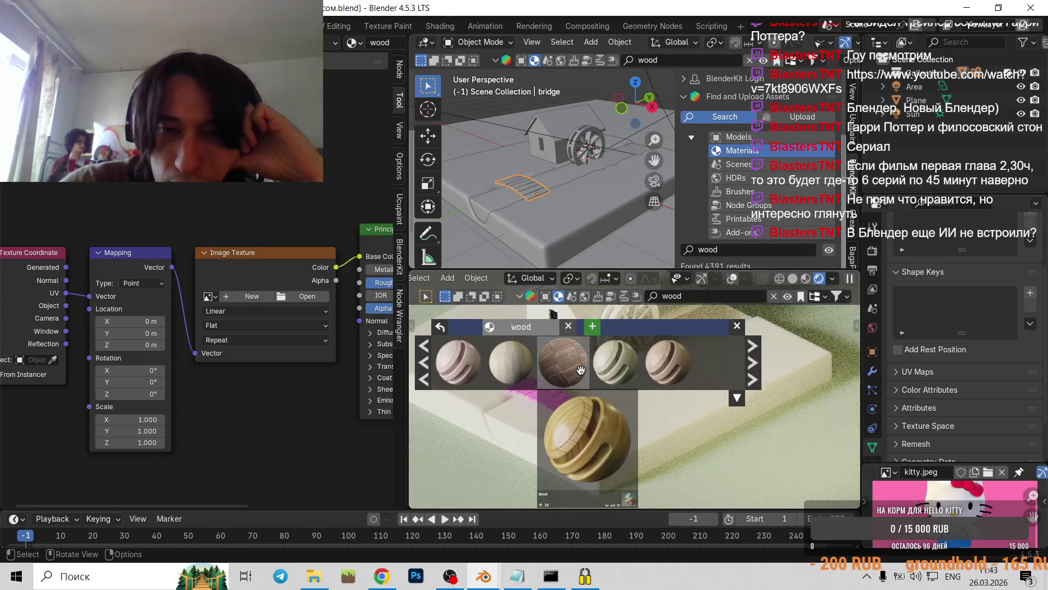
scroll(580, 370, down, 1)
scroll(580, 370, down, 1)
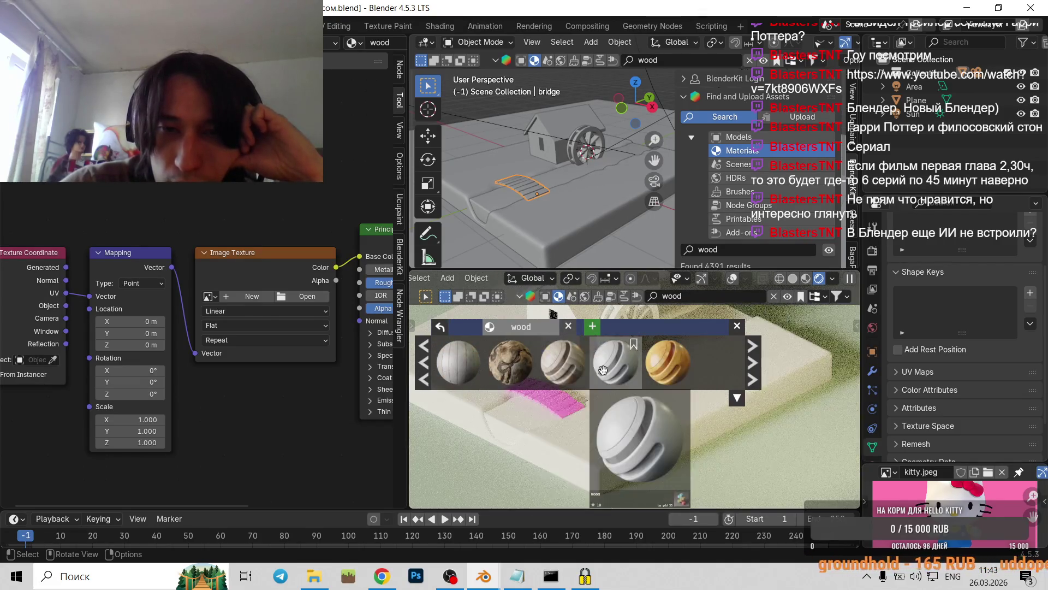
scroll(600, 370, down, 1)
scroll(603, 370, down, 1)
scroll(602, 370, down, 1)
scroll(603, 370, down, 1)
scroll(602, 370, down, 1)
scroll(603, 371, down, 1)
scroll(605, 370, down, 2)
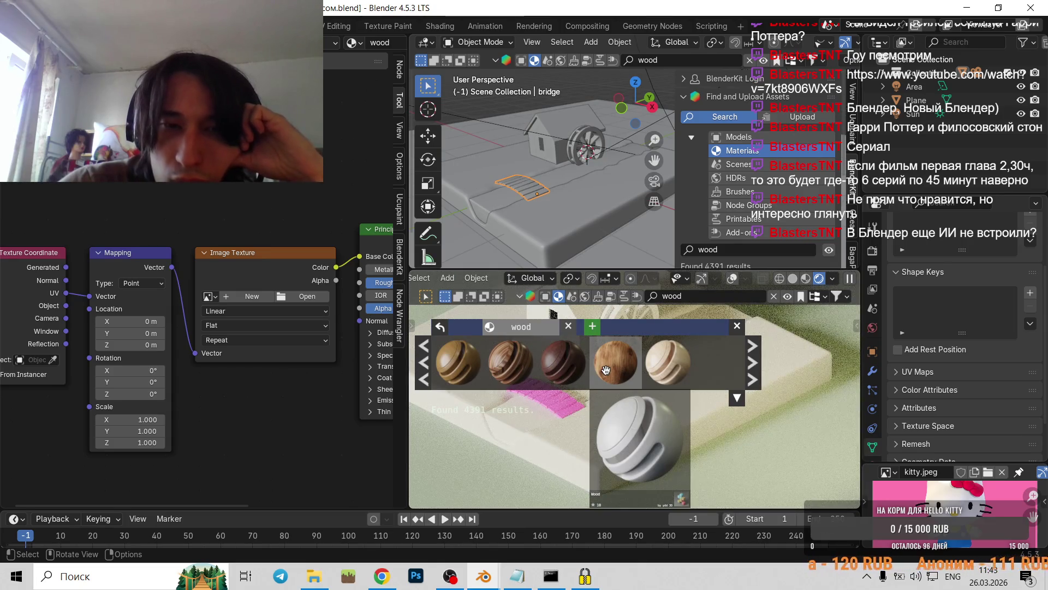
scroll(604, 370, down, 1)
scroll(603, 370, down, 1)
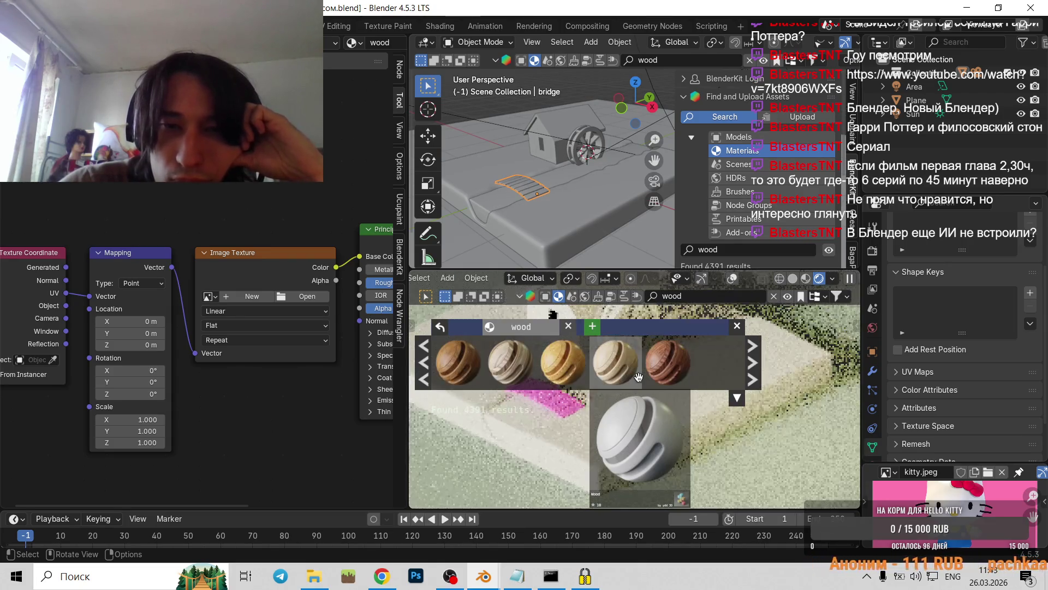
click(666, 369)
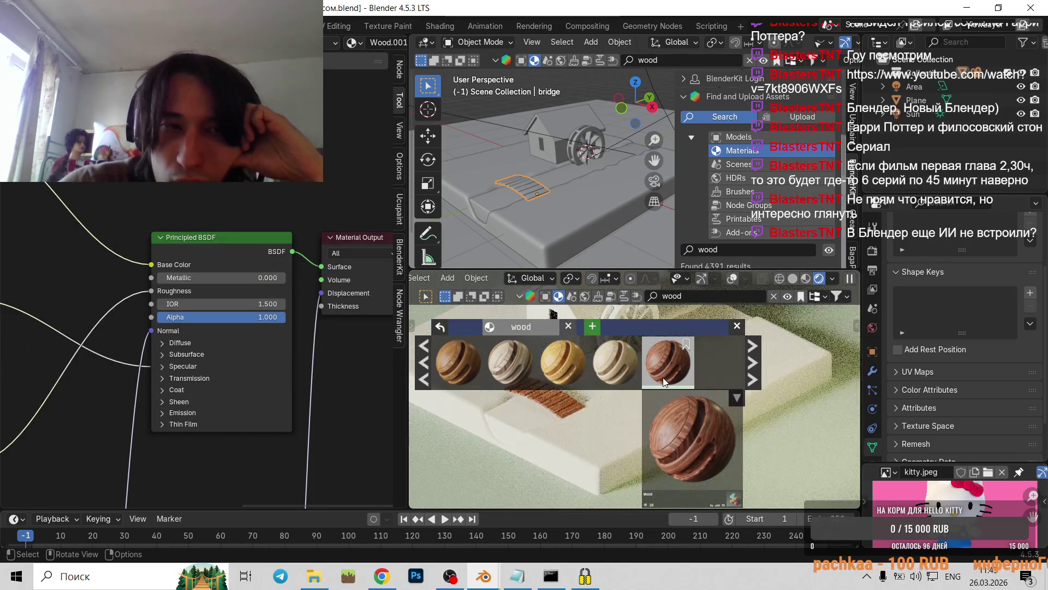
scroll(123, 333, down, 2)
middle_drag(123, 333, 93, 337)
scroll(93, 336, up, 2)
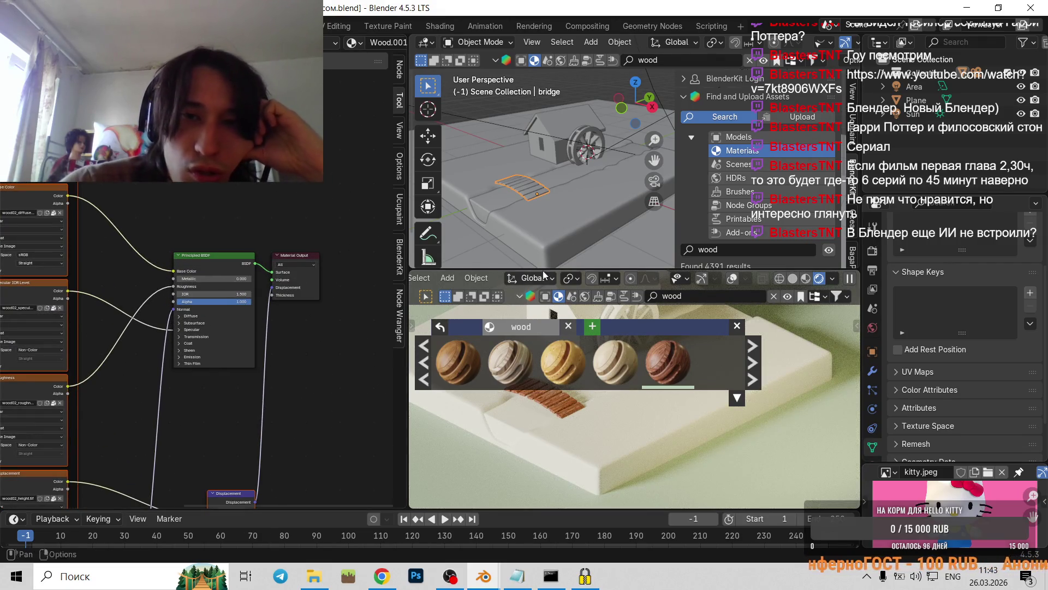
- Close the BlenderKit results strip and zoom the render in on the wooden bridge
click(736, 327)
scroll(524, 406, up, 3)
scroll(532, 410, up, 2)
mouse_move(738, 335)
middle_down()
mouse_move(680, 341)
mouse_move(764, 338)
middle_up()
scroll(137, 223, up, 2)
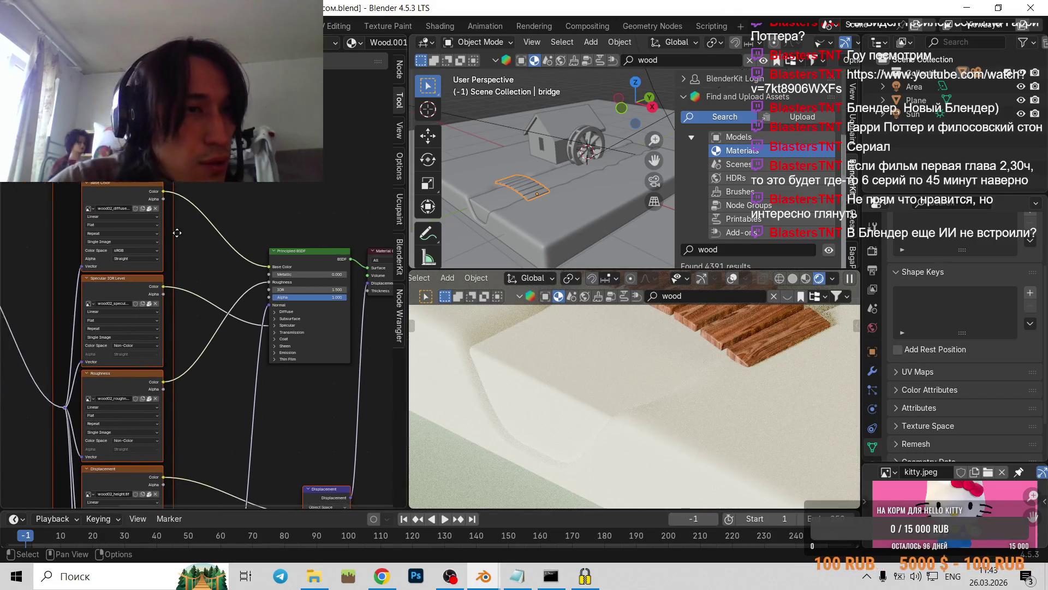
scroll(137, 223, up, 1)
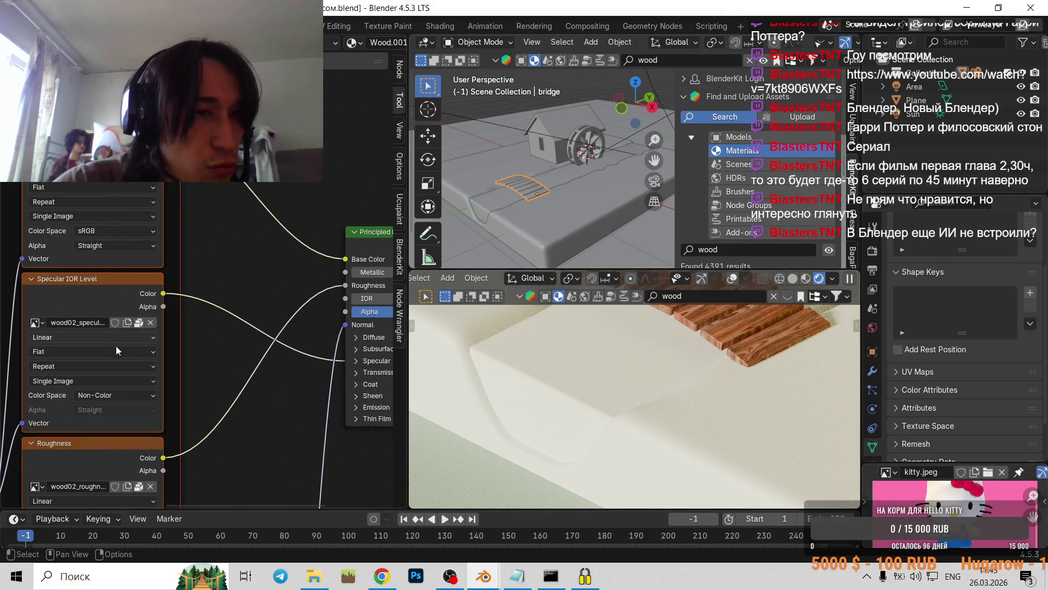
- Zoom around the node editor to inspect the wood texture nodes
shift+scroll(117, 350, down, 1)
scroll(137, 339, down, 1)
shift+scroll(153, 327, down, 2)
shift+scroll(166, 320, down, 2)
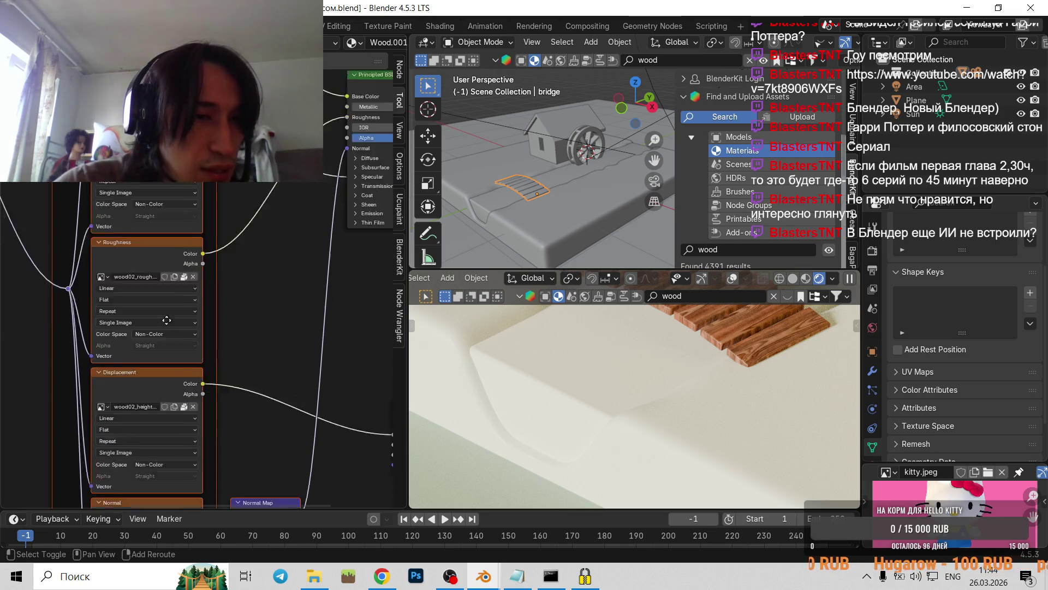
shift+scroll(167, 320, down, 2)
scroll(167, 426, down, 1)
scroll(167, 427, down, 2)
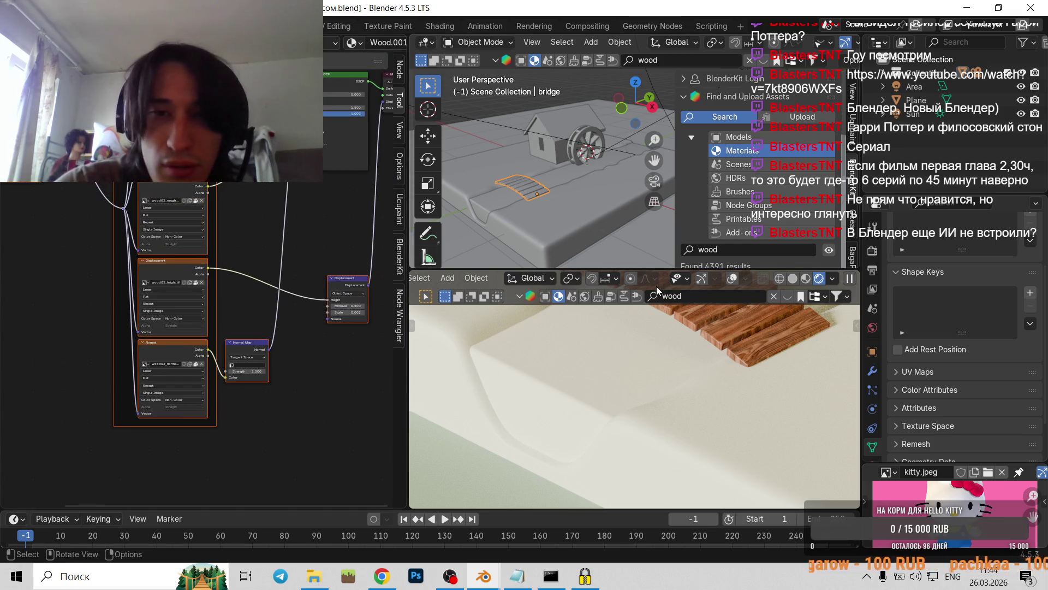
scroll(637, 403, up, 2)
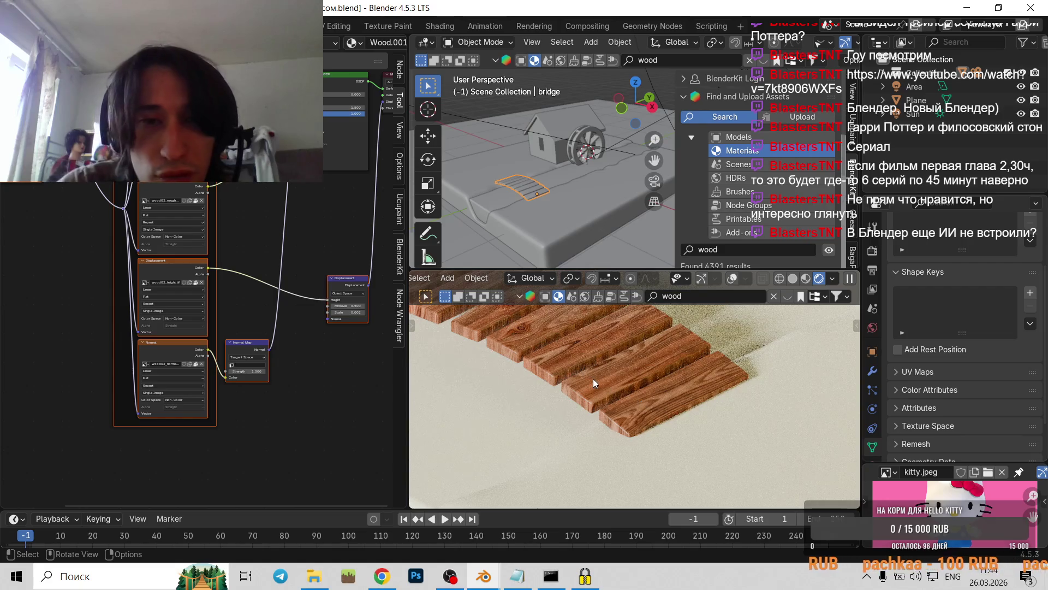
scroll(592, 379, down, 3)
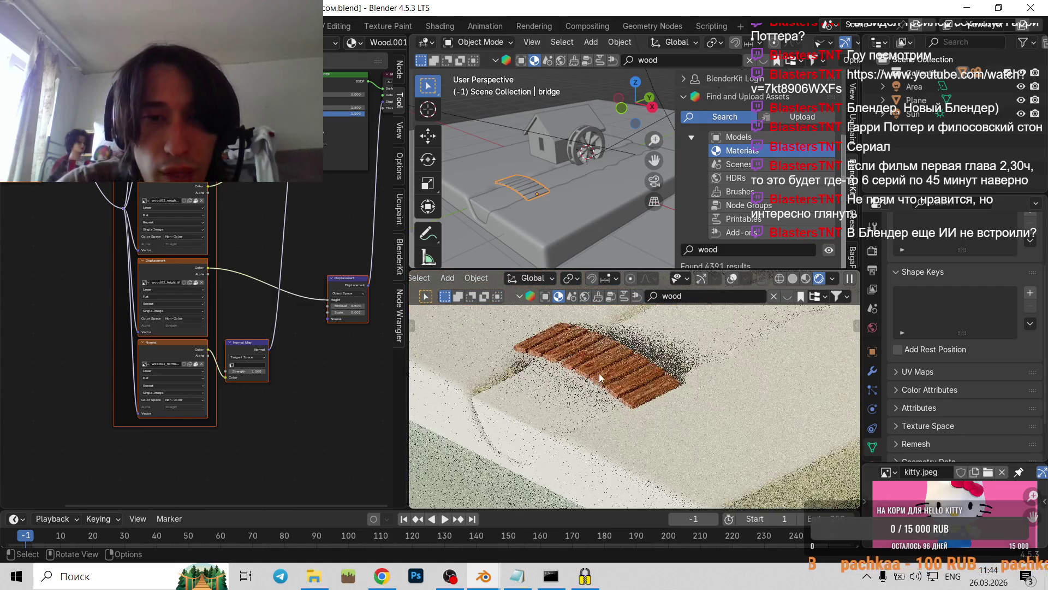
- Collapse the asset search section and hide the viewport's N sidebar
click(681, 97)
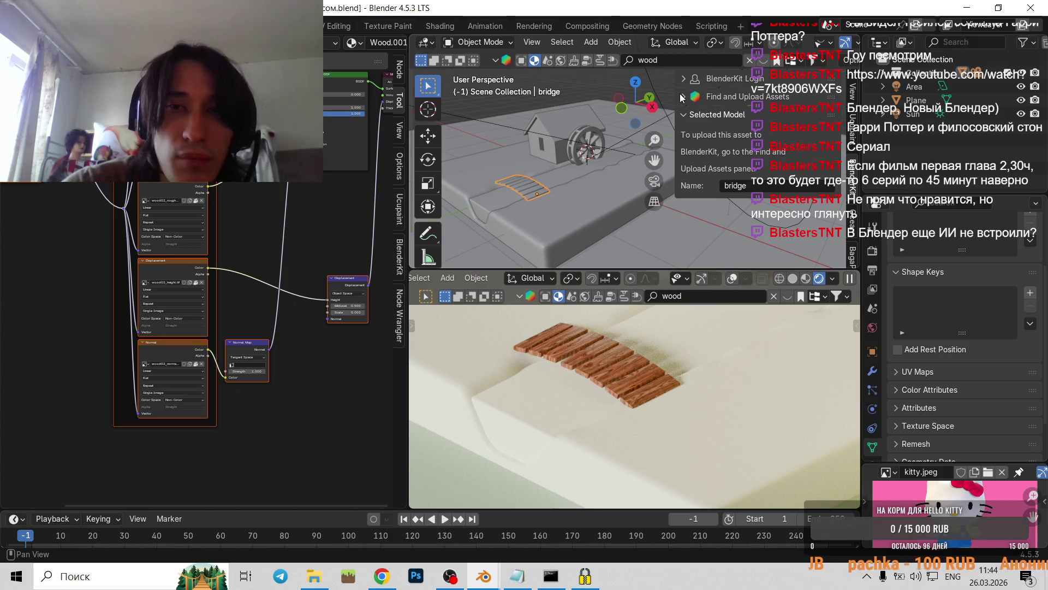
scroll(529, 98, down, 3)
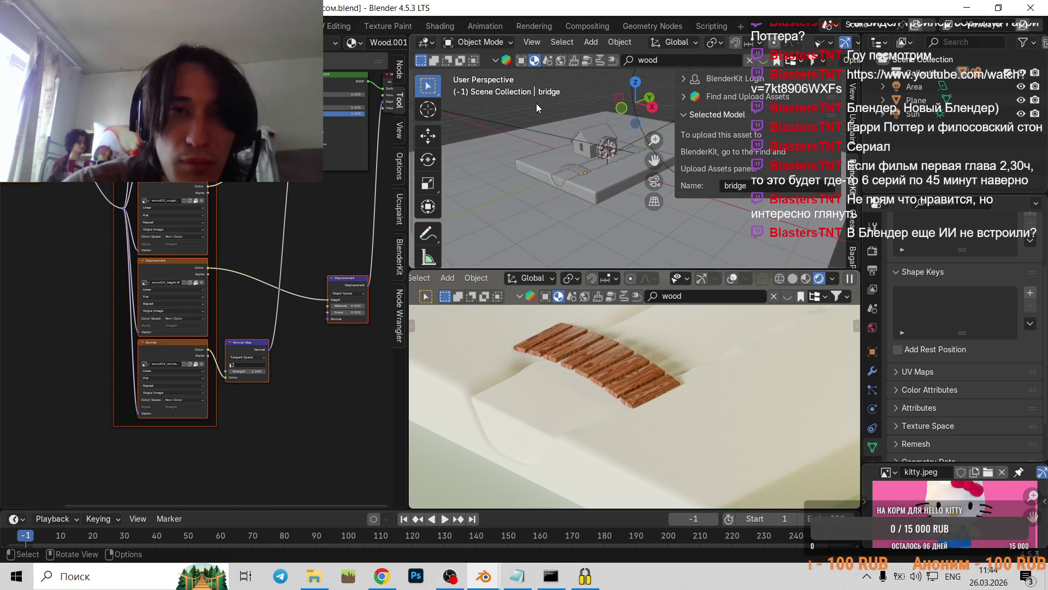
scroll(667, 127, down, 2)
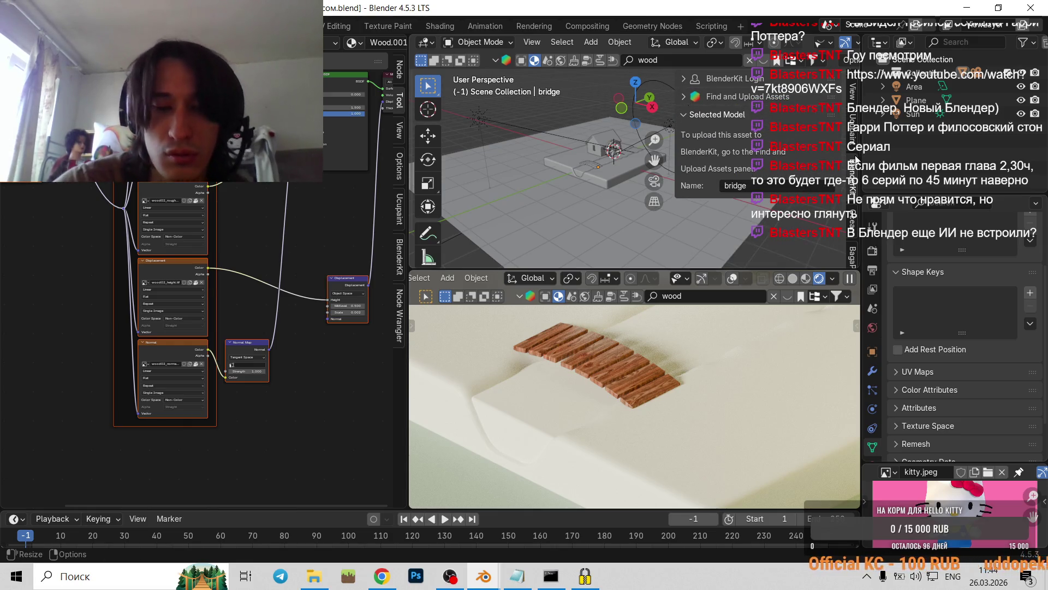
key(n)
scroll(601, 165, up, 5)
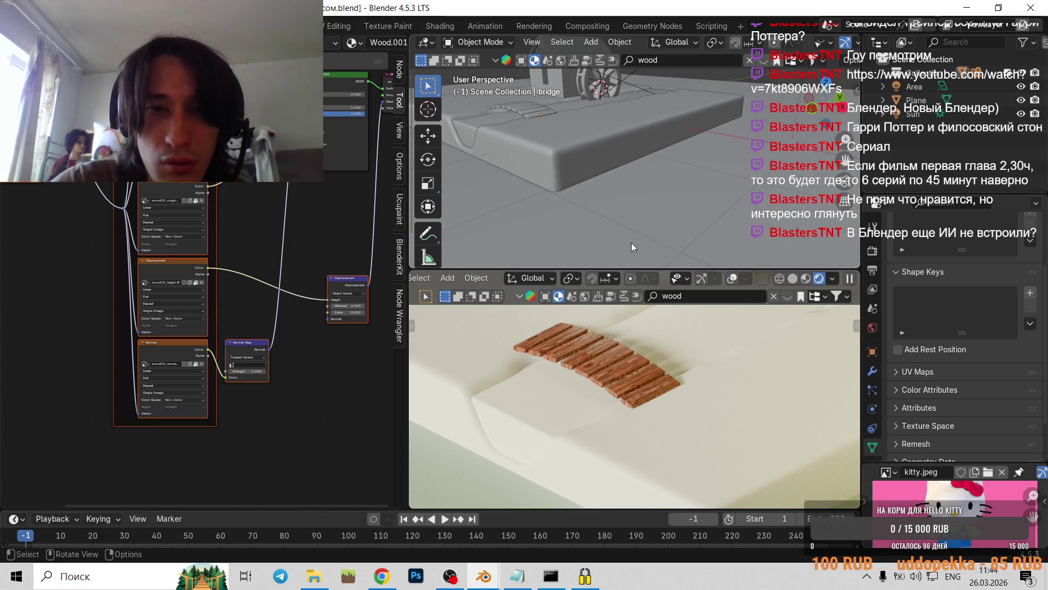
scroll(702, 389, down, 4)
scroll(706, 366, down, 3)
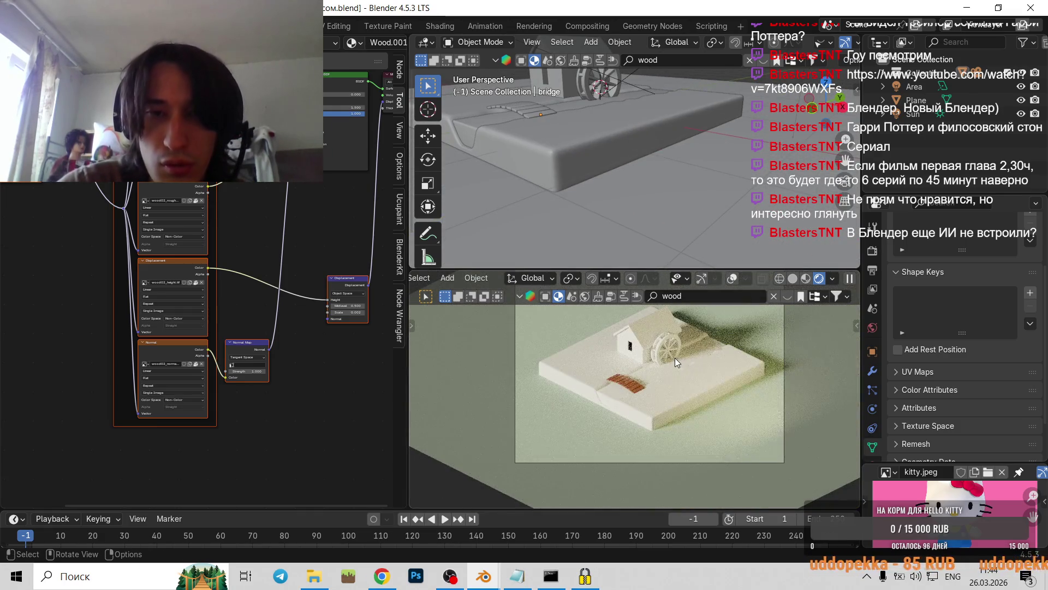
- Orbit the rendered view, then look through the scene camera at the diorama
mouse_move(664, 379)
middle_down()
mouse_move(650, 402)
mouse_move(587, 410)
mouse_move(608, 401)
mouse_move(522, 398)
middle_up()
key(KP_0)
key(KP_0)
key(KP_0)
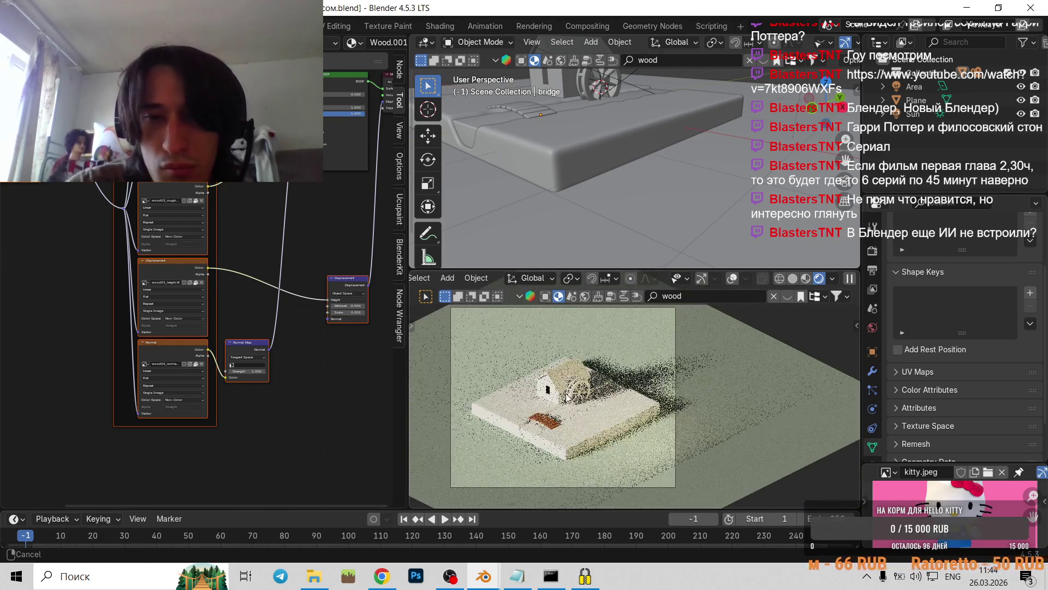
key(KP_0)
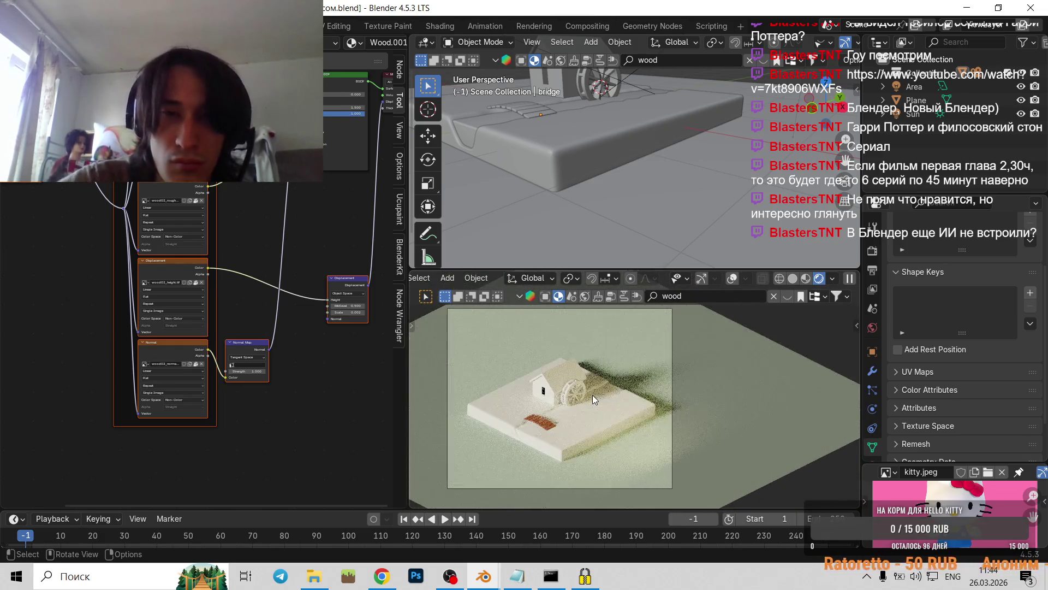
scroll(539, 428, up, 3)
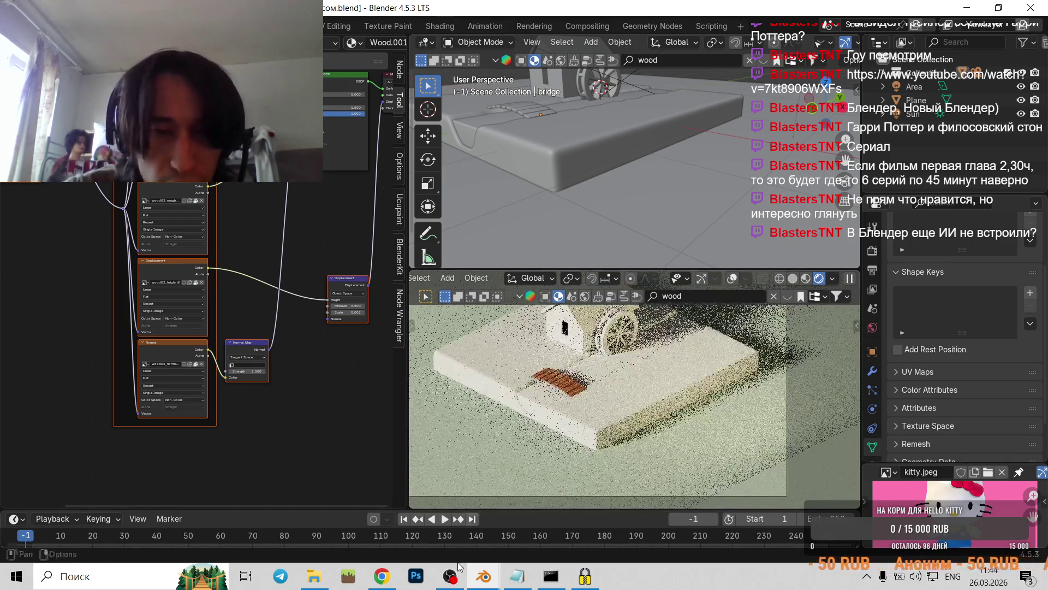
click(377, 573)
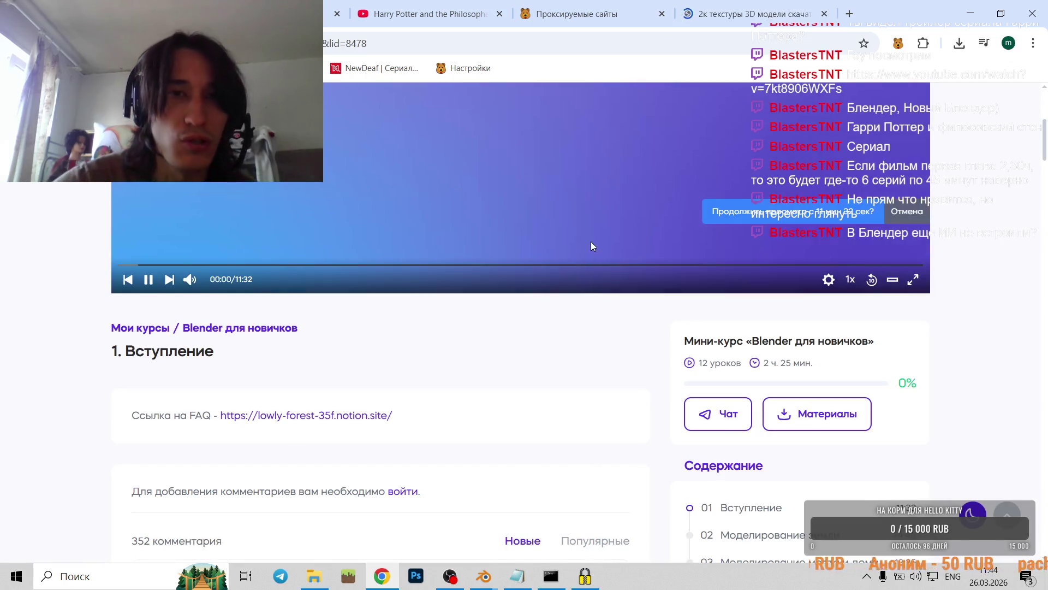
- Open lesson 06 'Текстурирование моста', play its video and pause it at 02:56
scroll(645, 344, down, 3)
scroll(737, 251, down, 7)
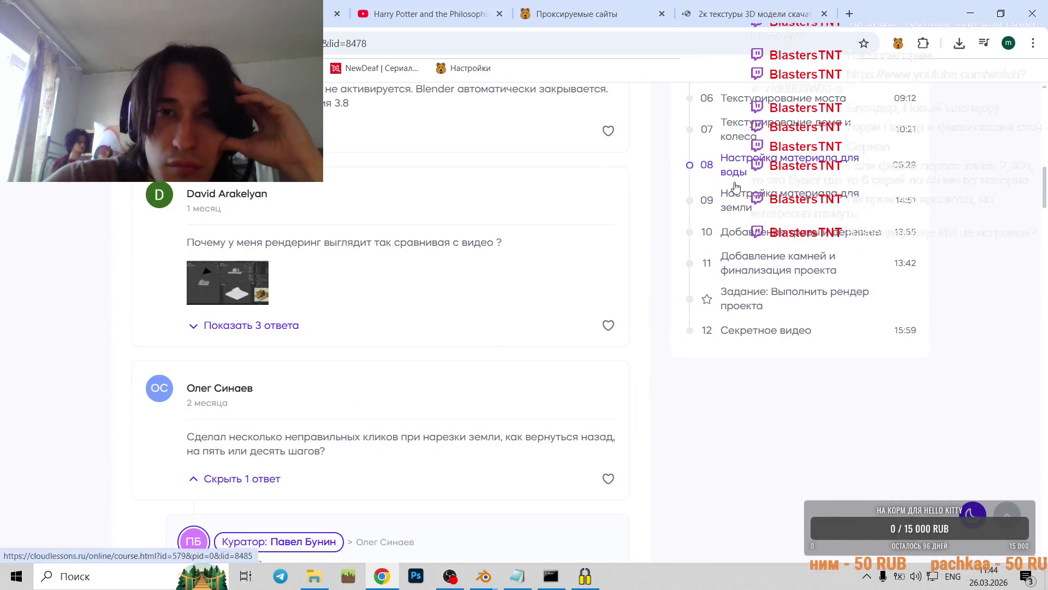
click(733, 107)
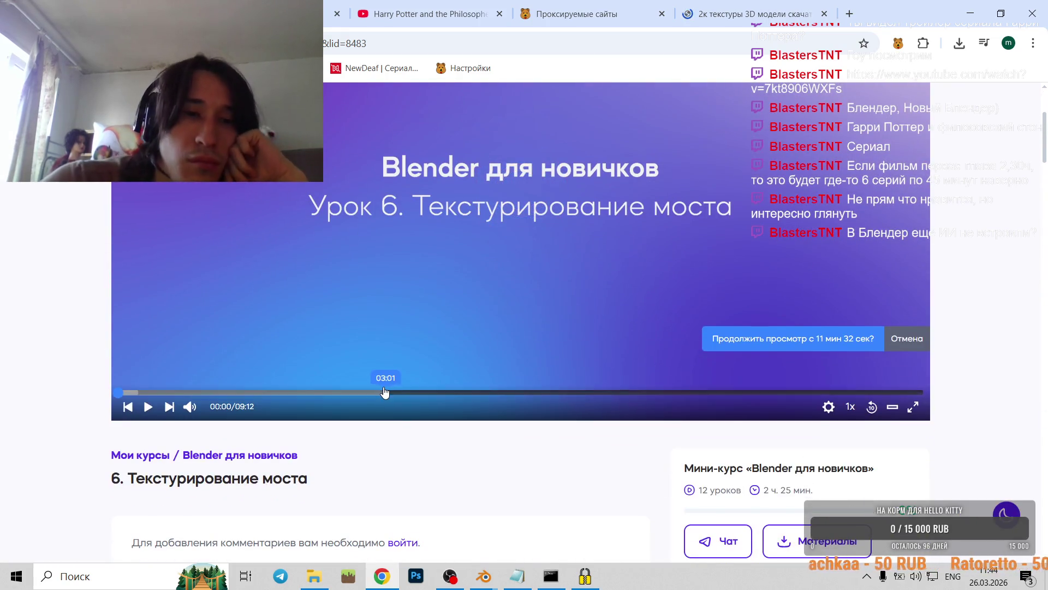
click(385, 391)
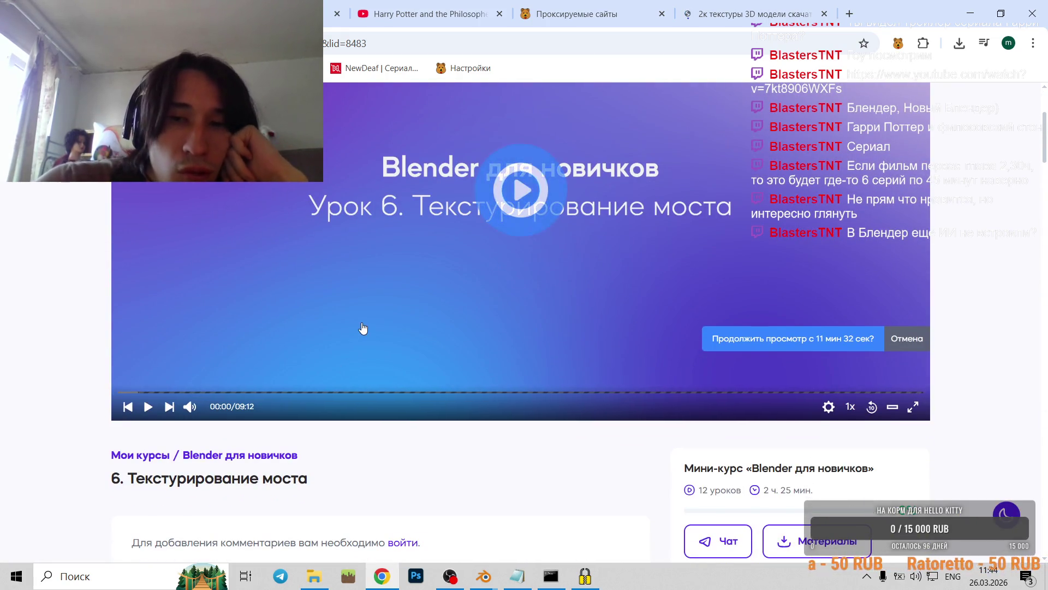
click(633, 301)
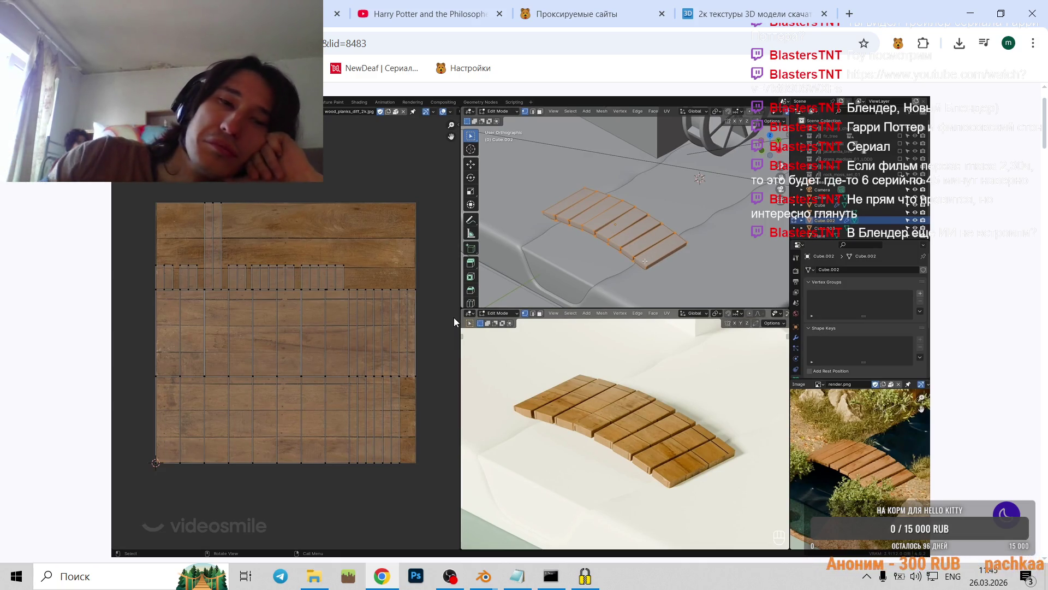
click(488, 574)
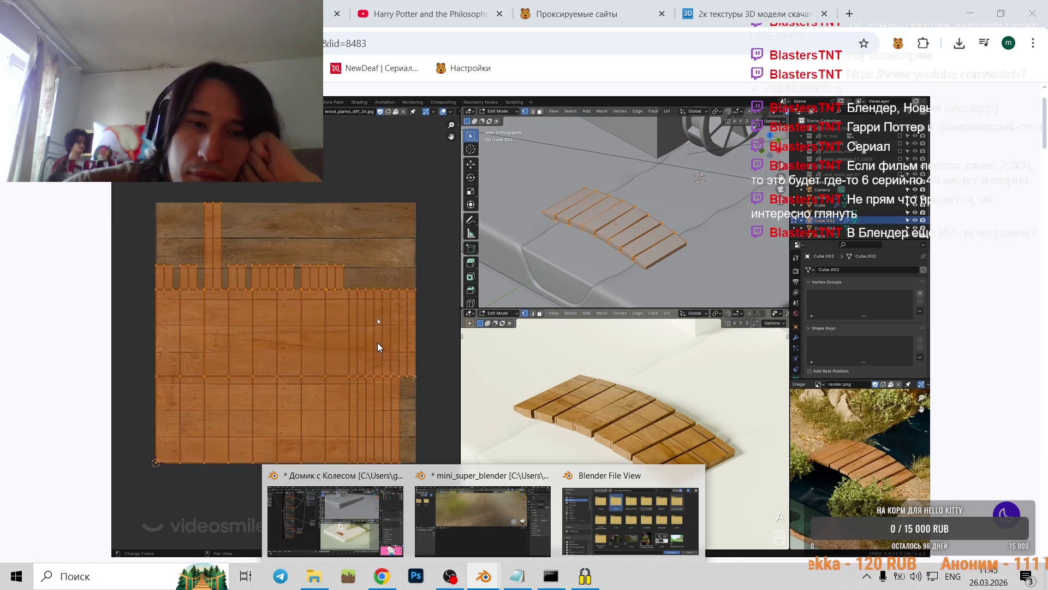
mouse_move(367, 346)
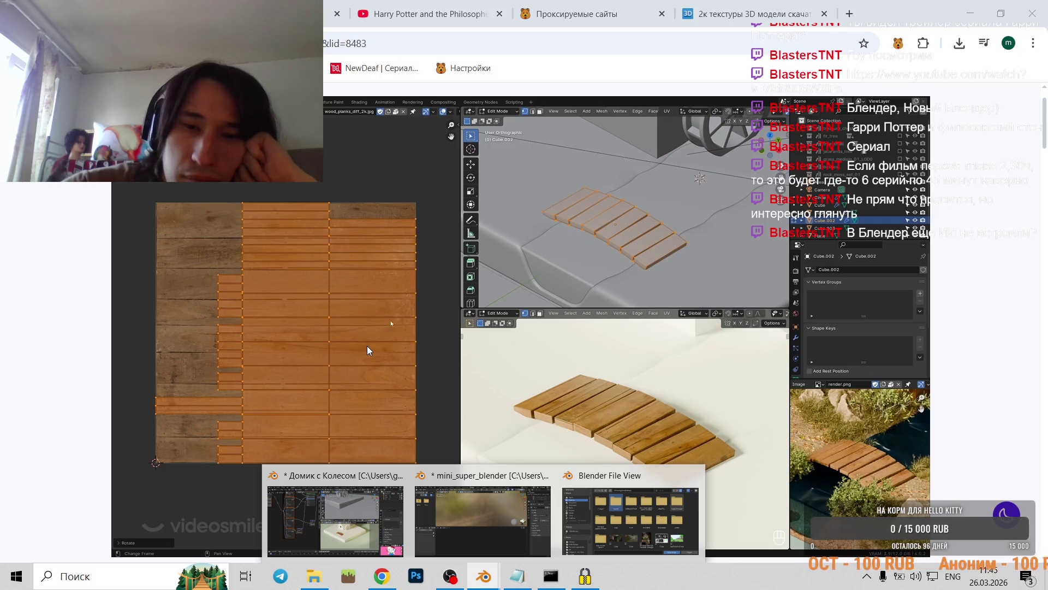
click(384, 361)
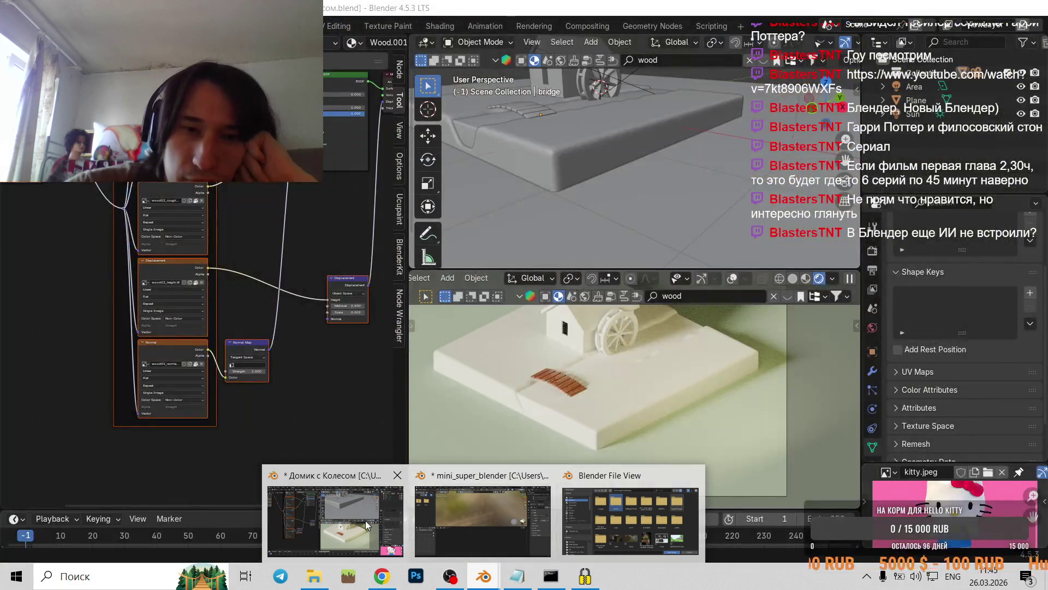
- Select the bridge planks, enter Edit Mode, and unwrap them with Smart UV Project
click(365, 524)
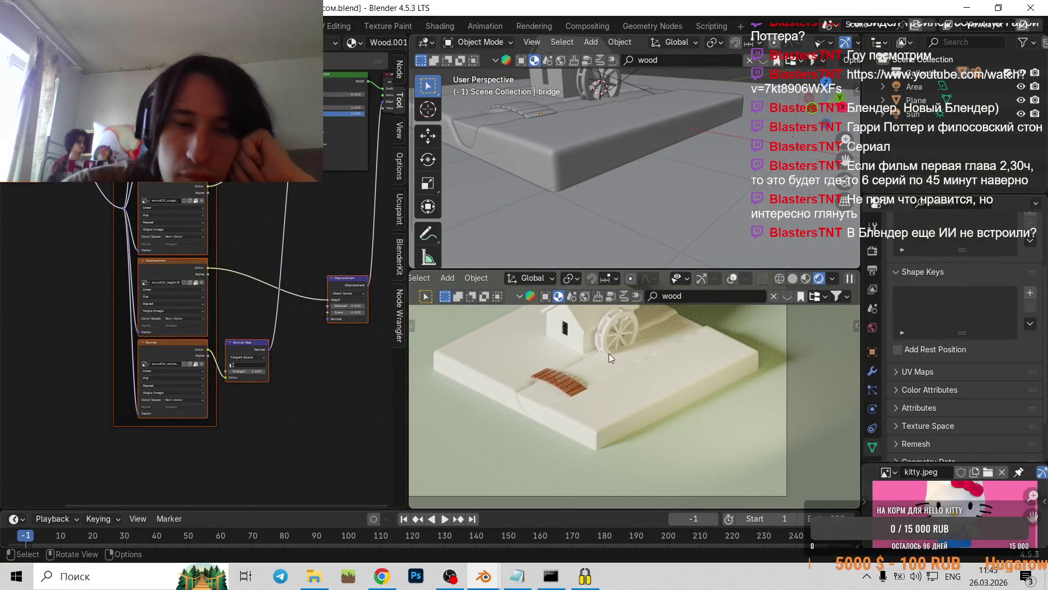
scroll(608, 352, up, 5)
click(509, 375)
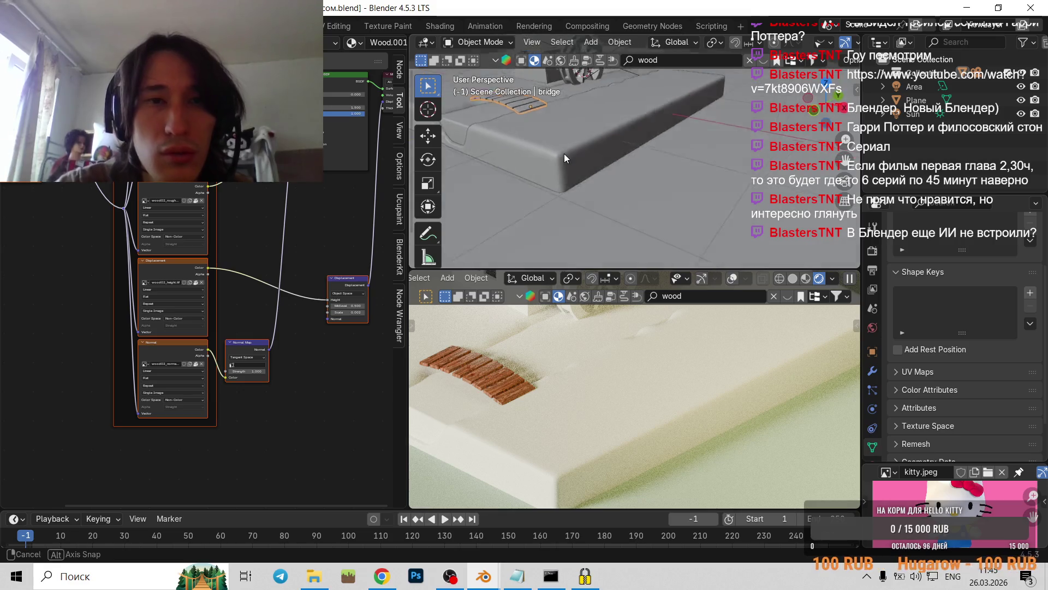
scroll(565, 153, up, 5)
key(Tab)
right_click(579, 165)
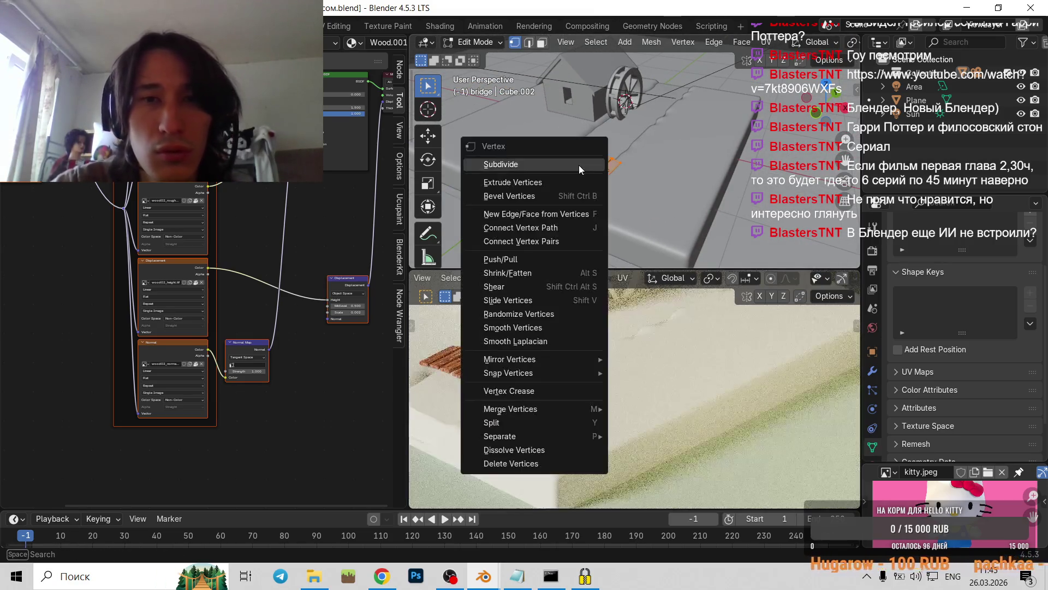
key(u)
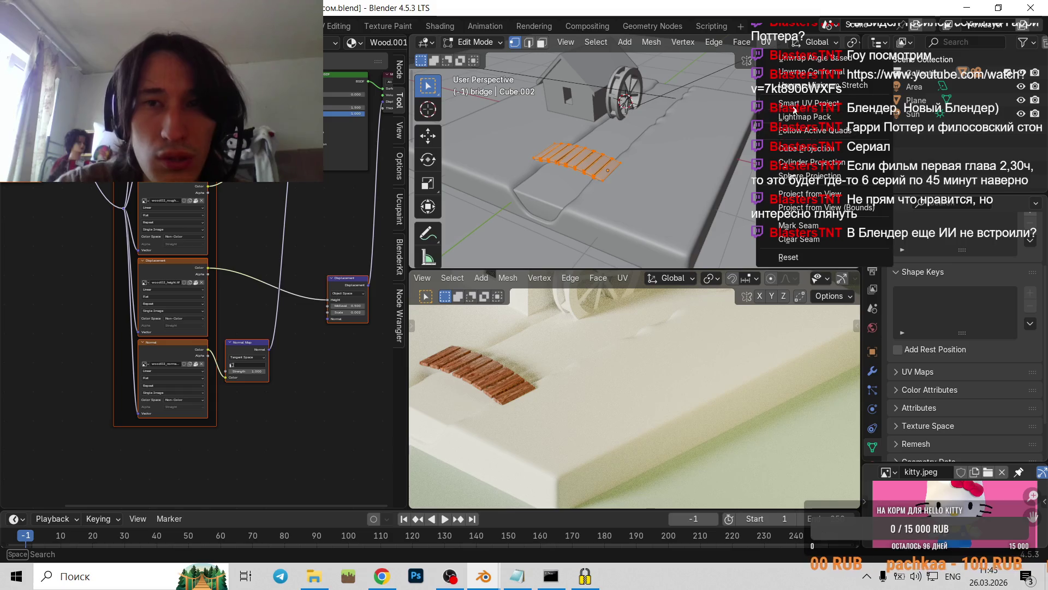
click(814, 106)
click(753, 231)
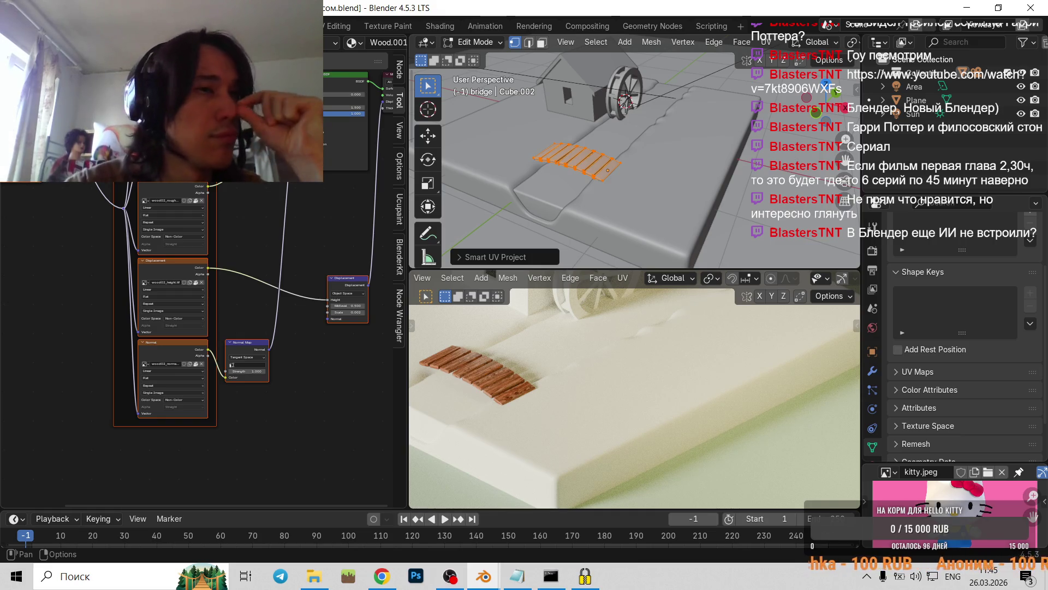
click(14, 42)
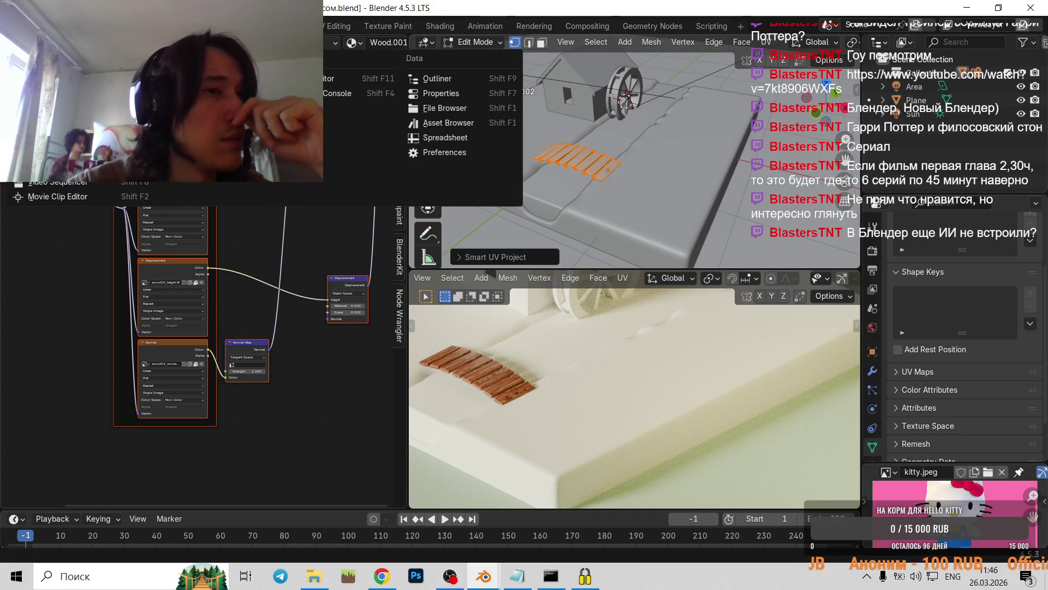
click(60, 108)
scroll(95, 202, down, 3)
scroll(178, 246, down, 2)
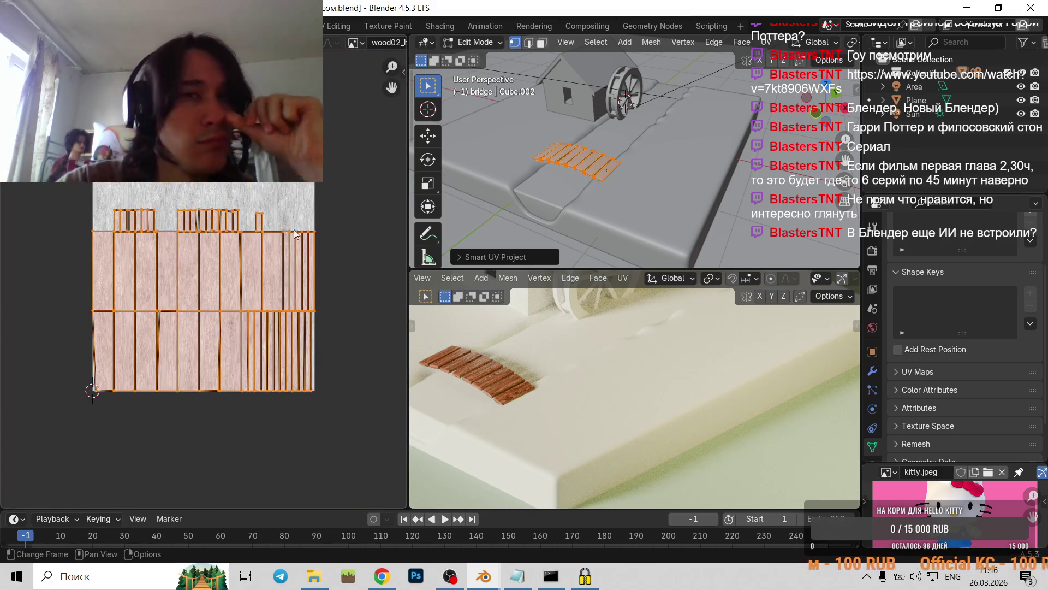
middle_drag(495, 414, 551, 348)
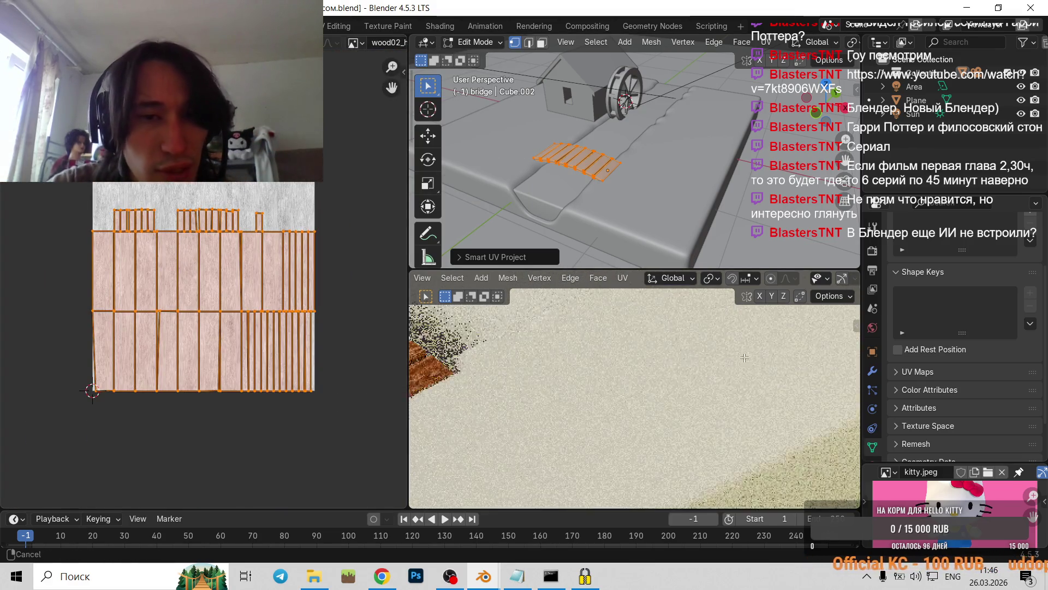
scroll(590, 377, up, 3)
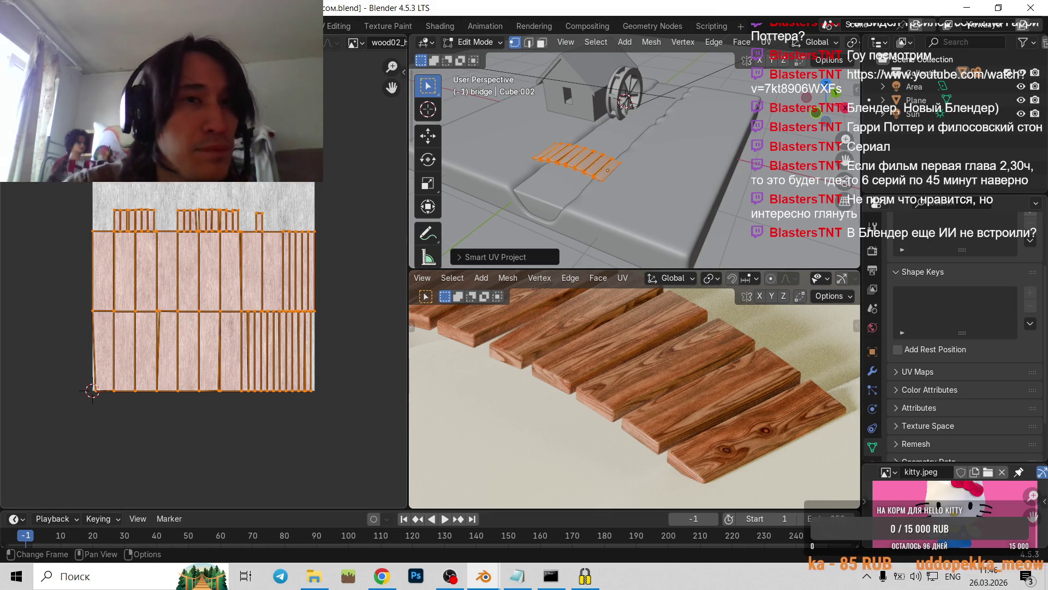
click(364, 44)
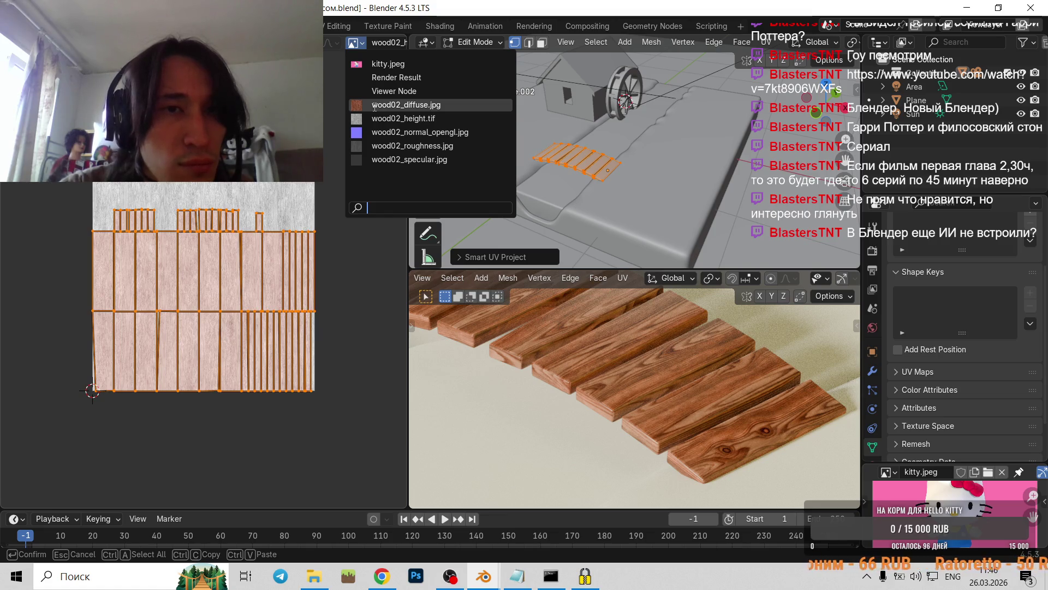
click(374, 106)
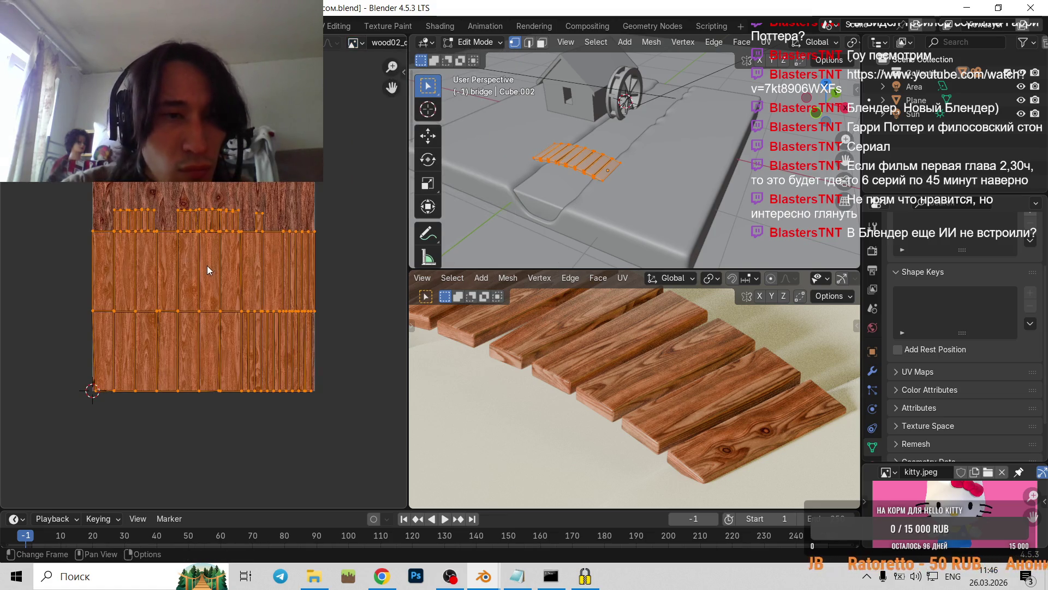
text(r90)
key(Return)
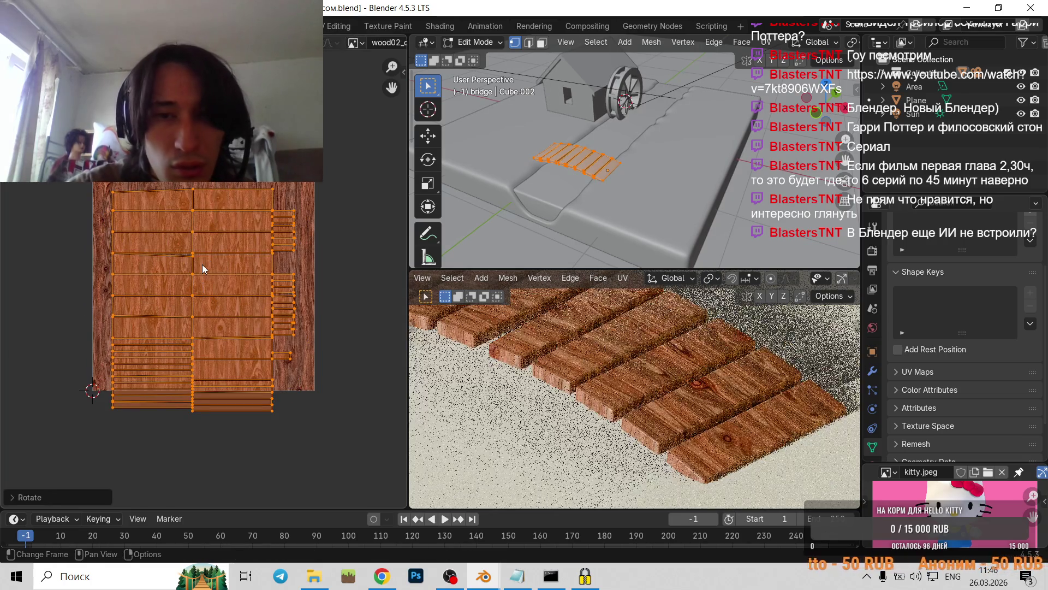
key(ctrl+z)
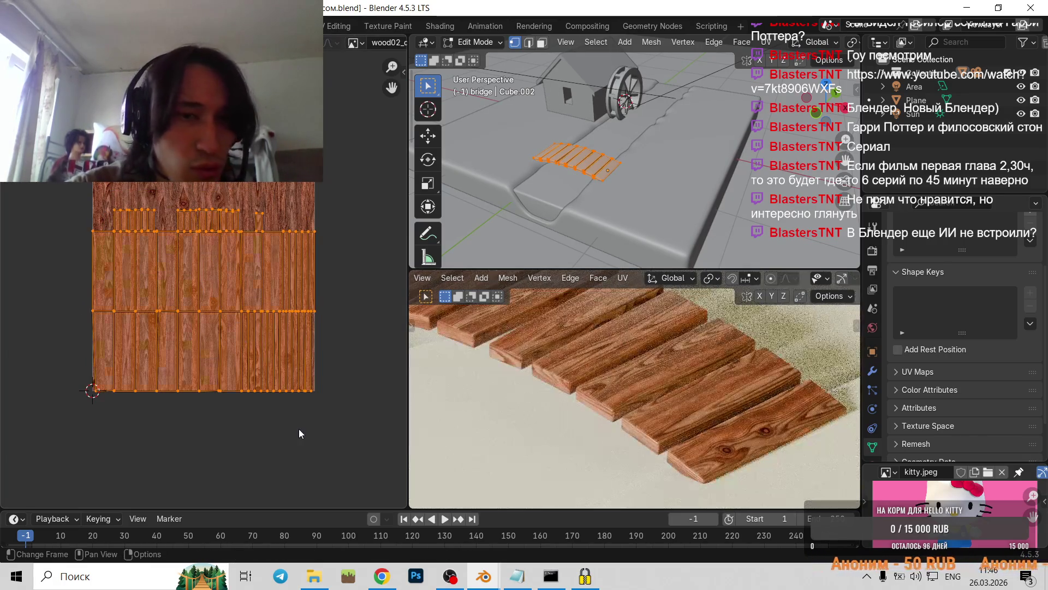
key(ctrl+z)
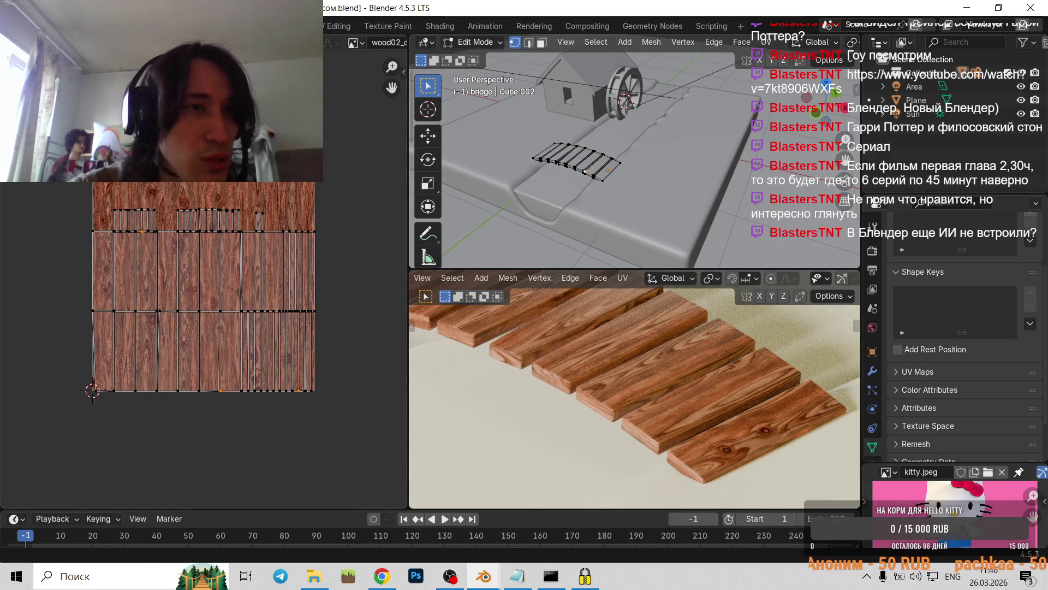
click(13, 42)
click(55, 123)
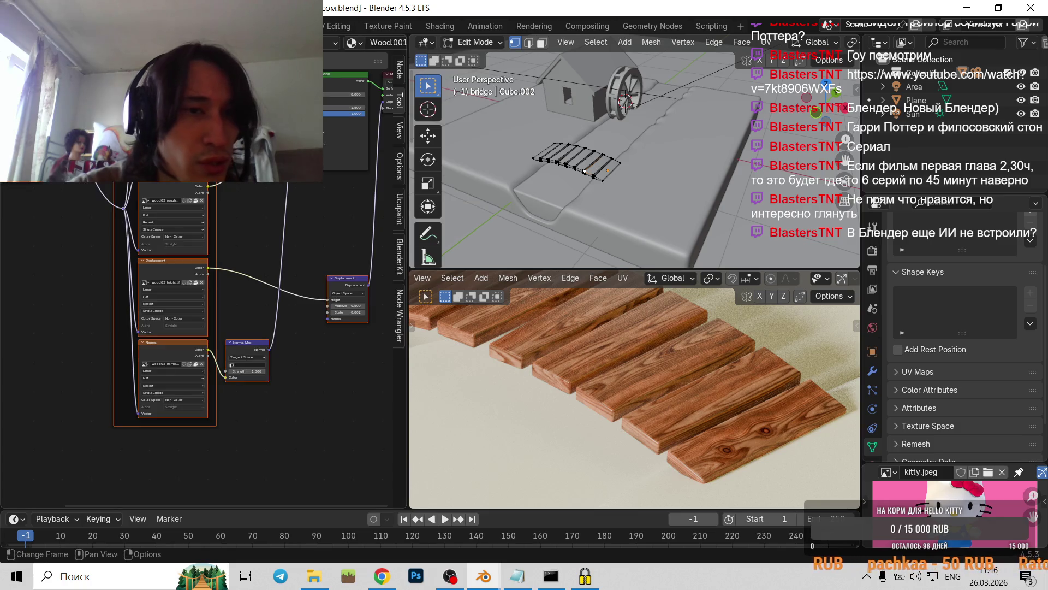
- Return the bridge to Object Mode and orbit the render to inspect the planks
scroll(186, 360, up, 3)
key(Tab)
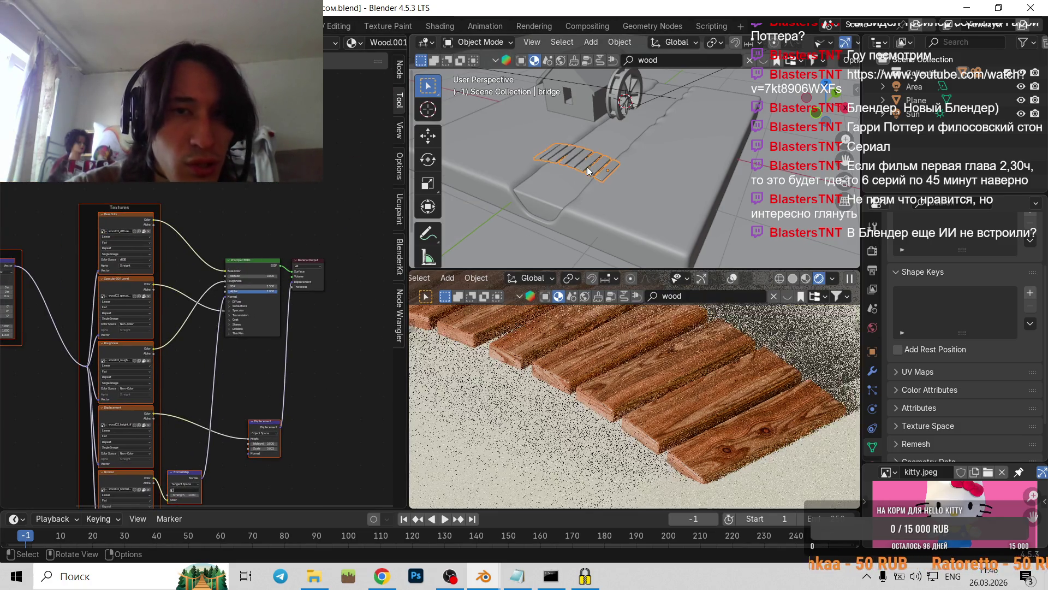
scroll(245, 397, up, 2)
shift+scroll(297, 184, down, 5)
scroll(257, 278, up, 1)
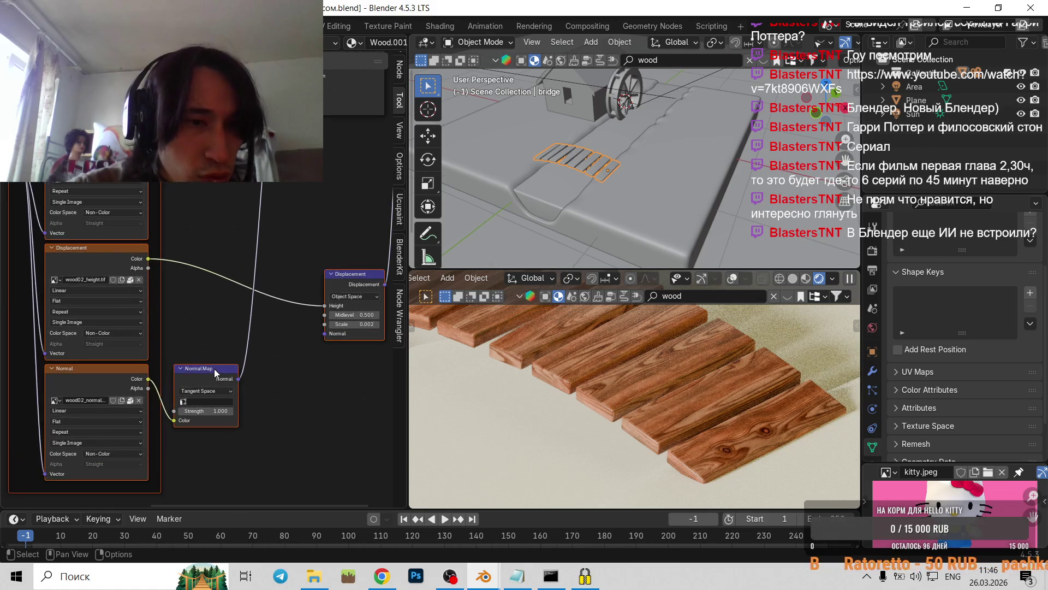
scroll(213, 374, up, 2)
scroll(109, 425, down, 2)
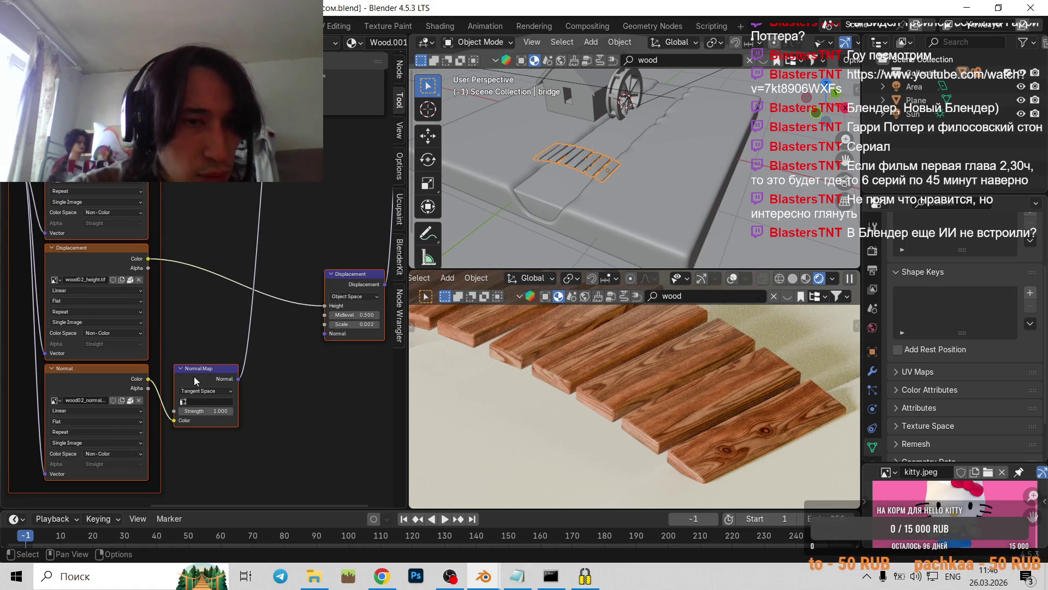
scroll(600, 399, up, 3)
scroll(647, 426, up, 3)
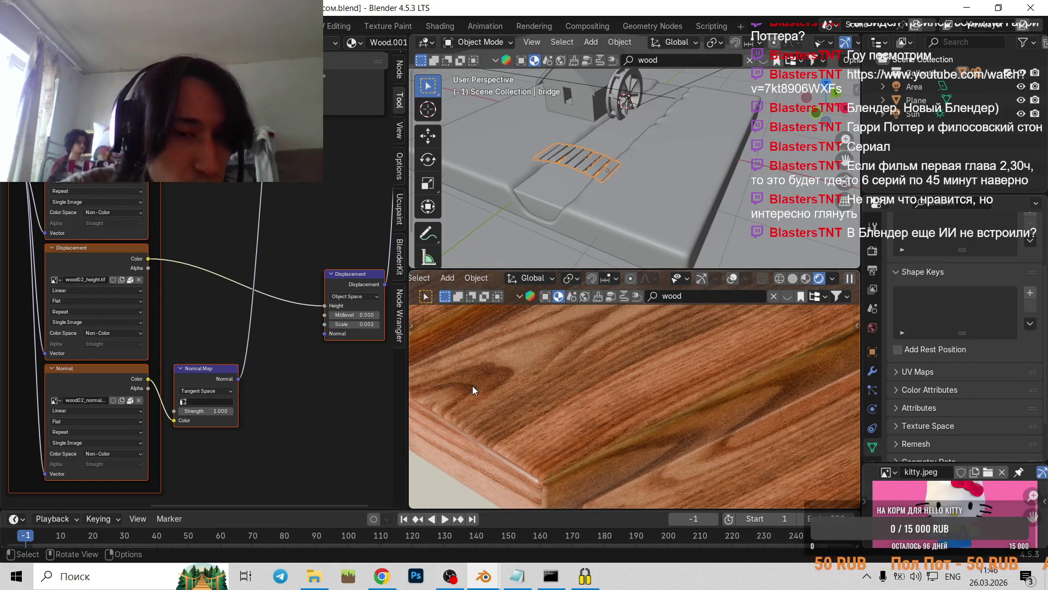
scroll(608, 393, down, 3)
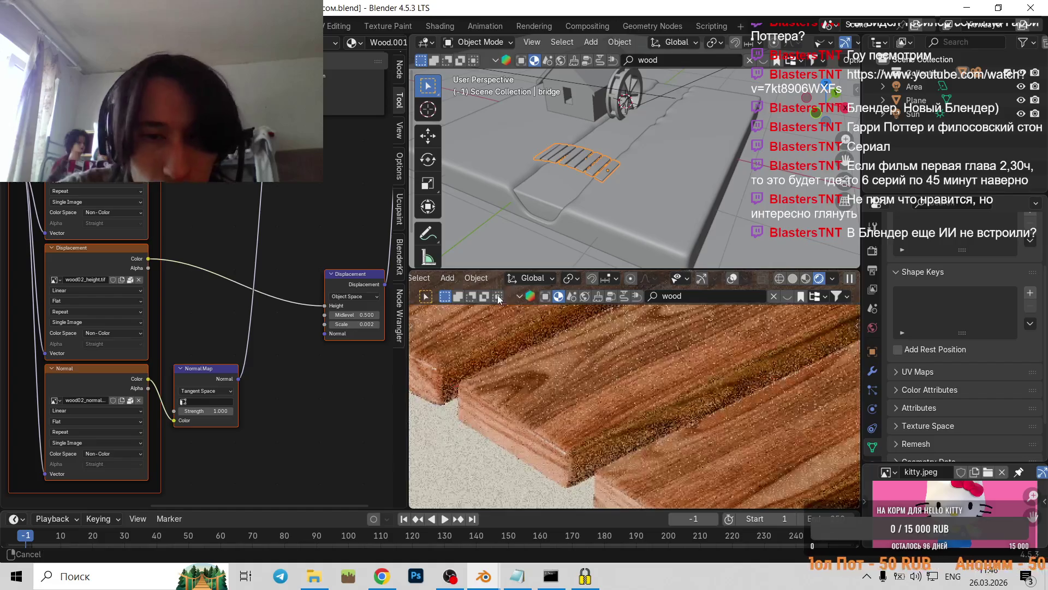
middle_drag(536, 365, 571, 382)
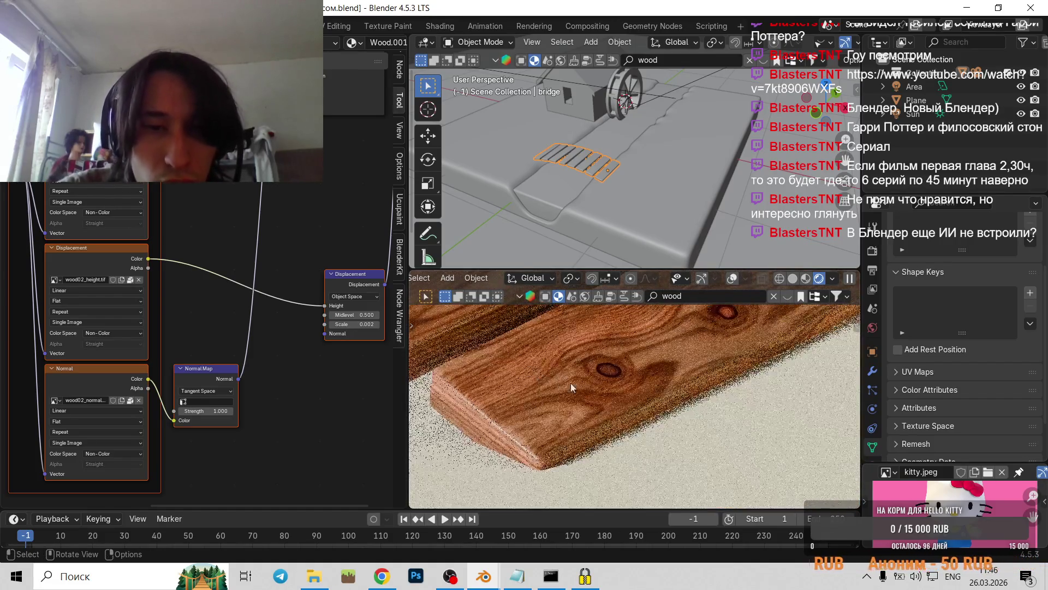
middle_drag(436, 368, 507, 395)
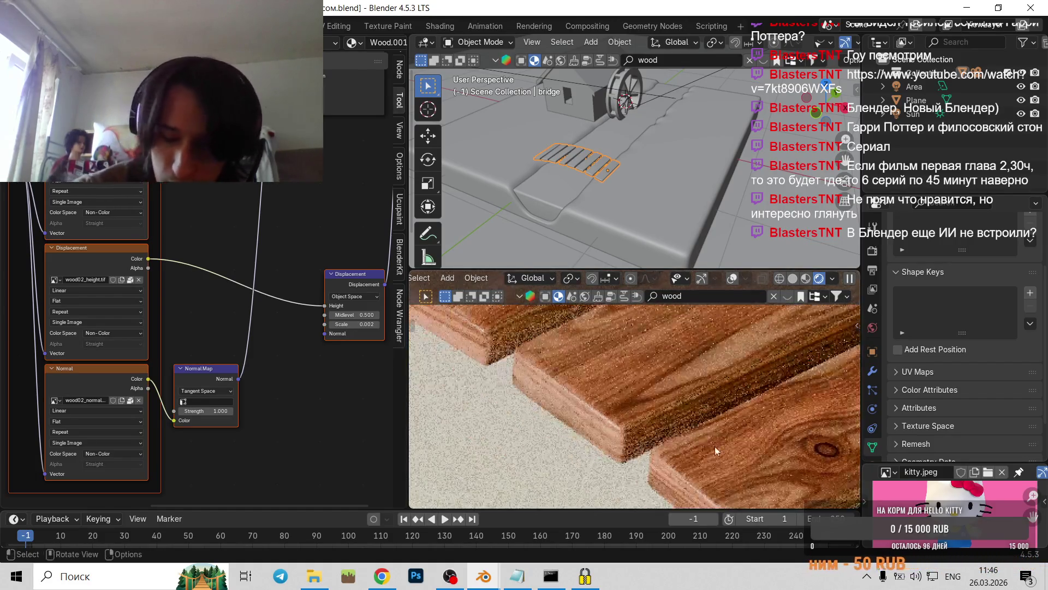
scroll(181, 343, down, 2)
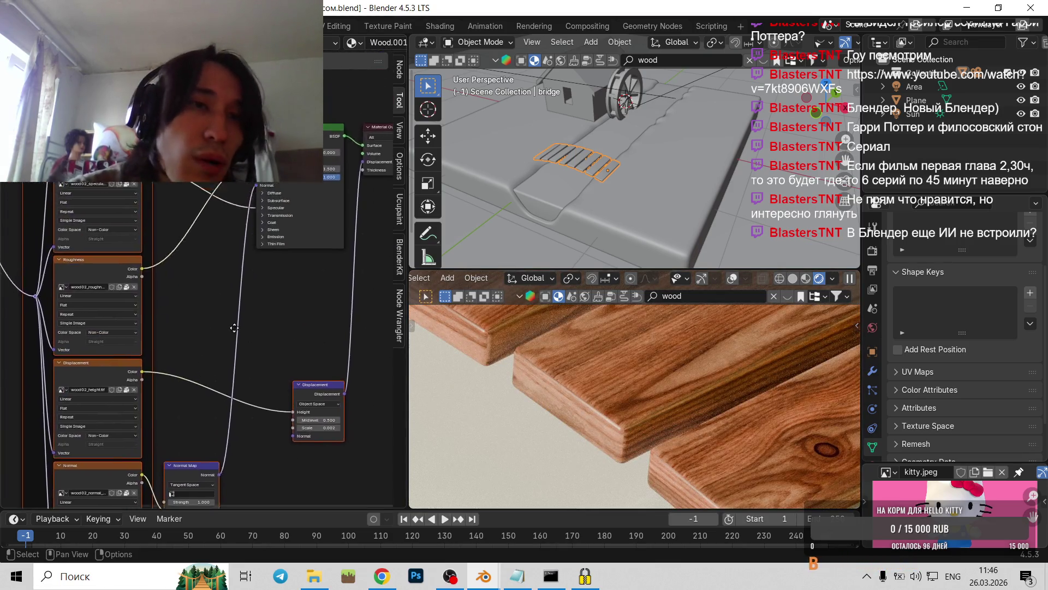
- Pan through the wood material's node graph, from Mapping to the Normal Map node
middle_drag(237, 195, 21, 391)
middle_drag(166, 336, 267, 367)
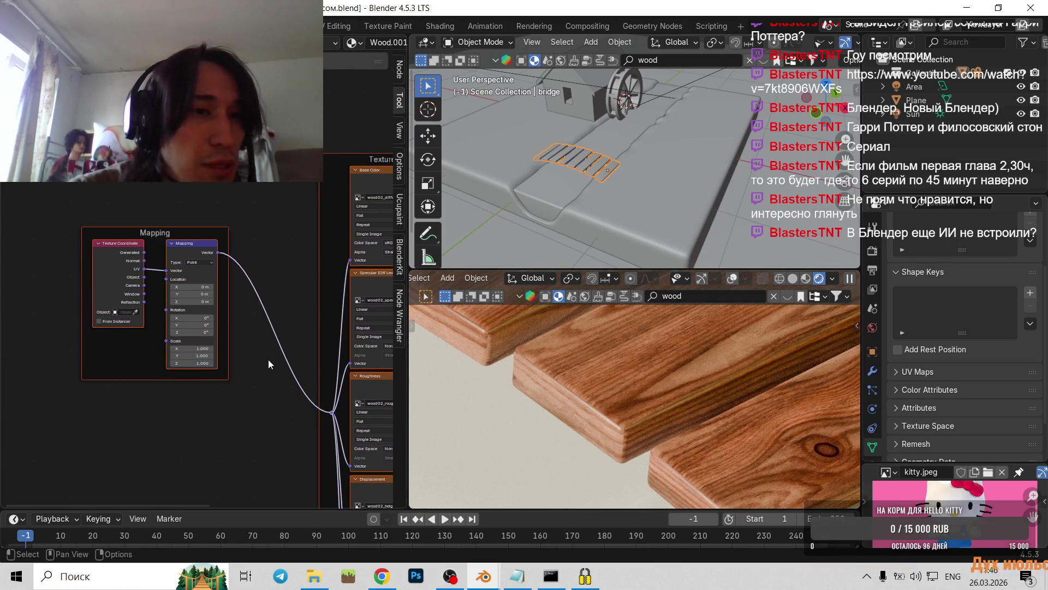
scroll(268, 359, down, 1)
mouse_move(160, 345)
middle_down()
mouse_move(239, 321)
mouse_move(236, 306)
middle_up()
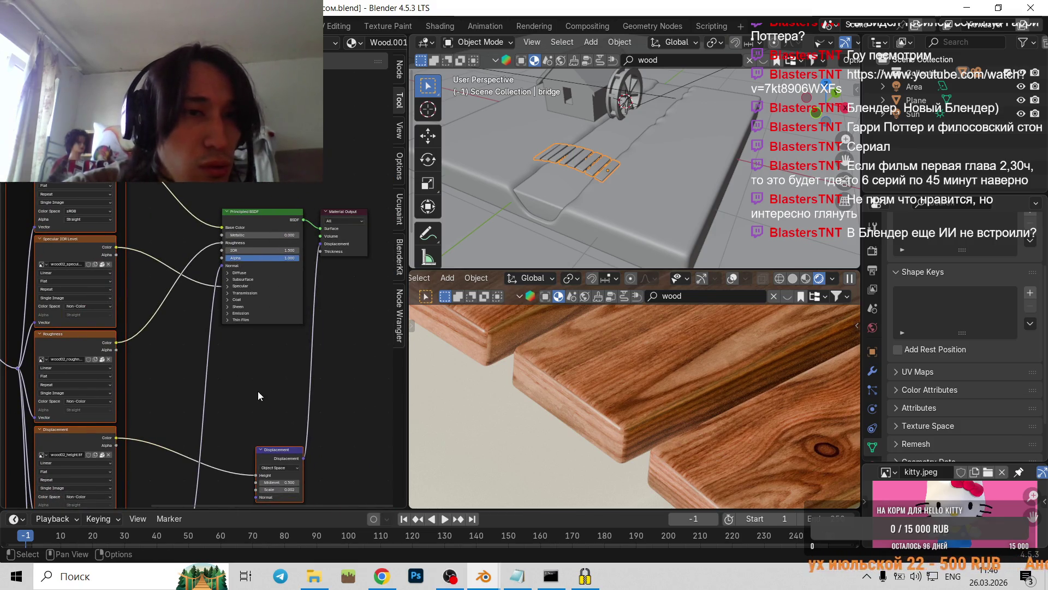
scroll(258, 391, up, 3)
middle_drag(297, 437, 202, 314)
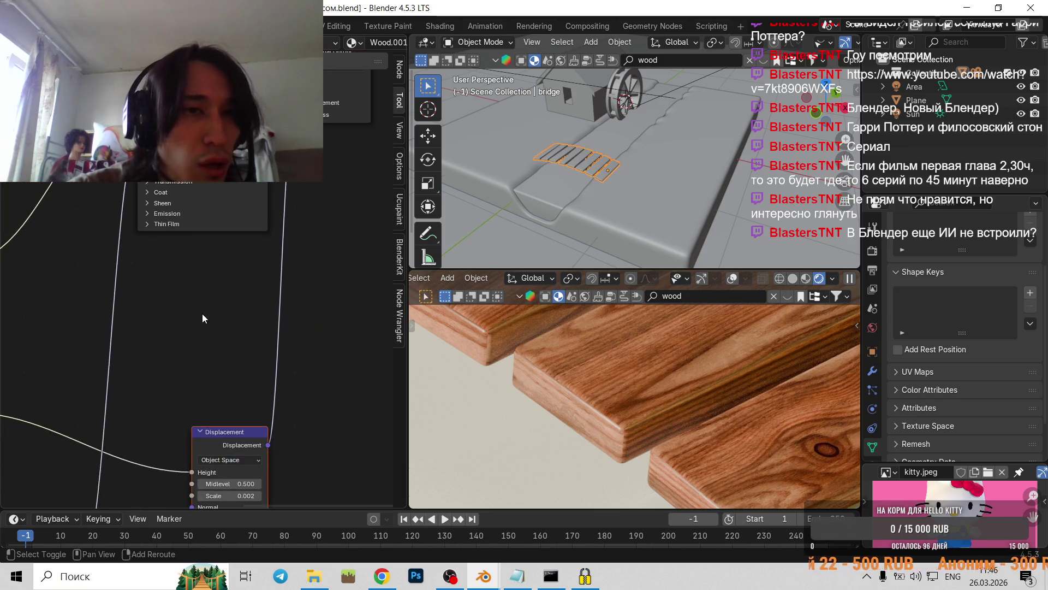
scroll(202, 318, down, 1)
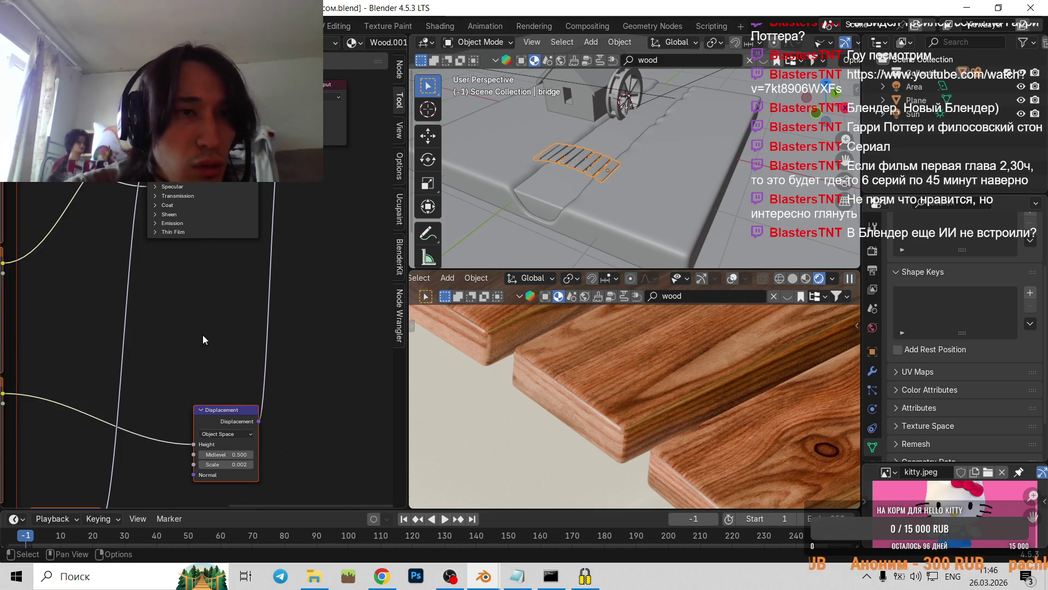
middle_drag(200, 338, 226, 279)
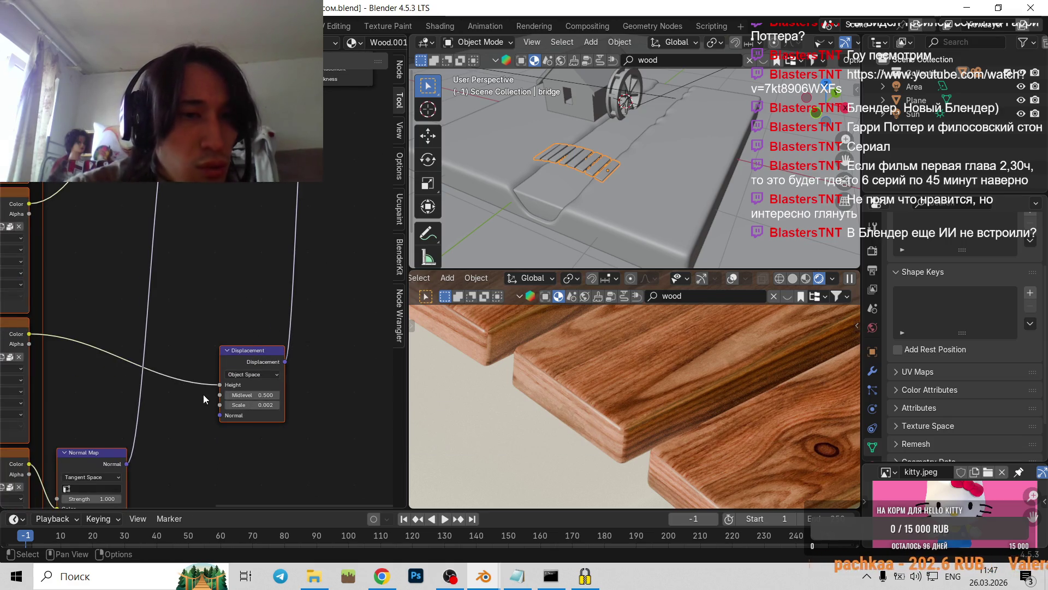
scroll(204, 399, down, 2)
- View the diorama through the scene camera, then resume the tutorial video in Chrome
key(Home)
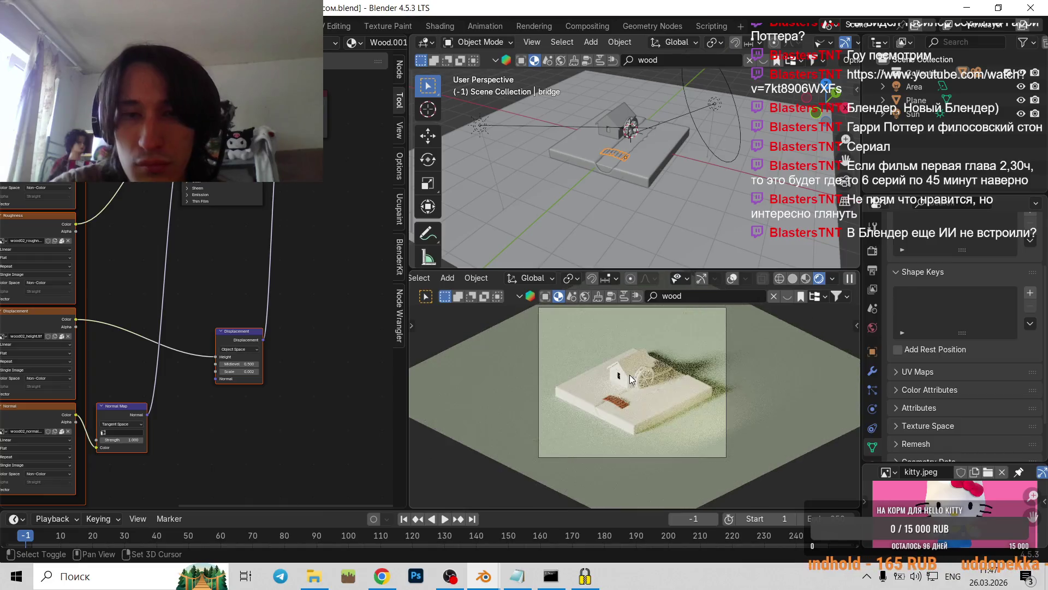
scroll(646, 395, up, 3)
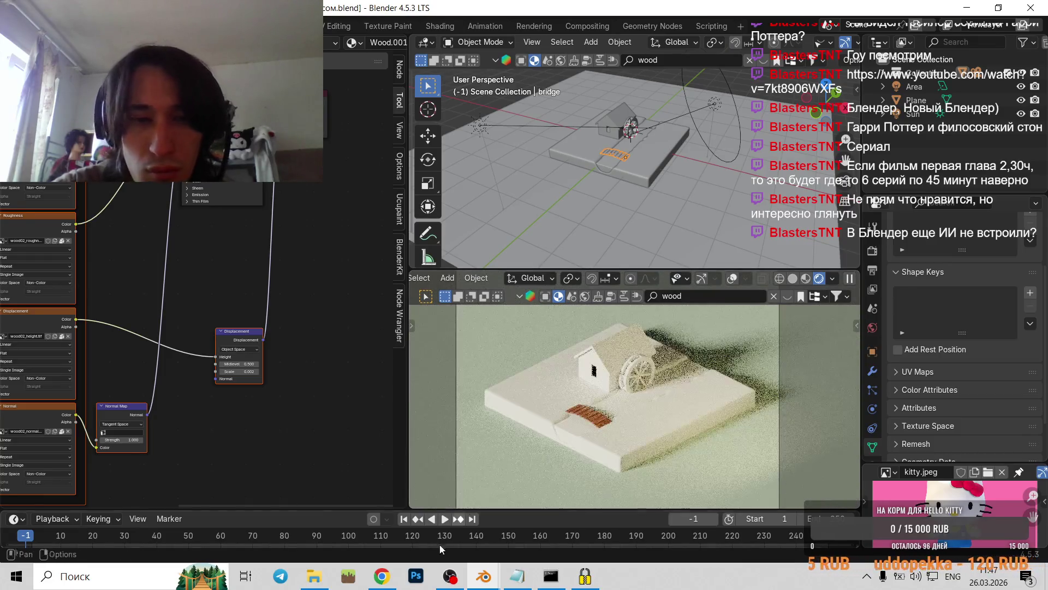
key(alt+Tab)
click(448, 333)
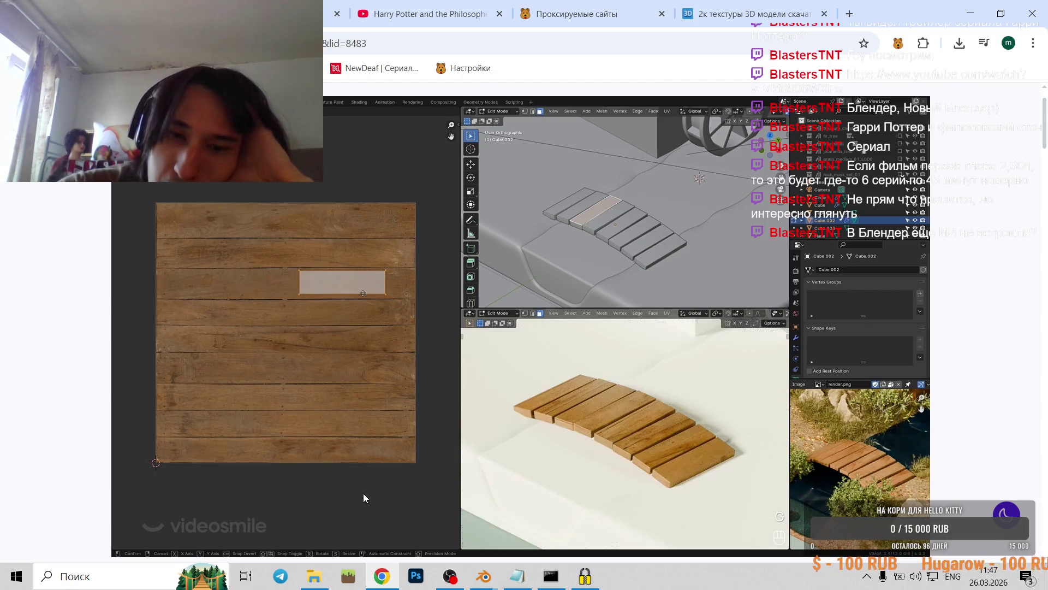
mouse_move(478, 506)
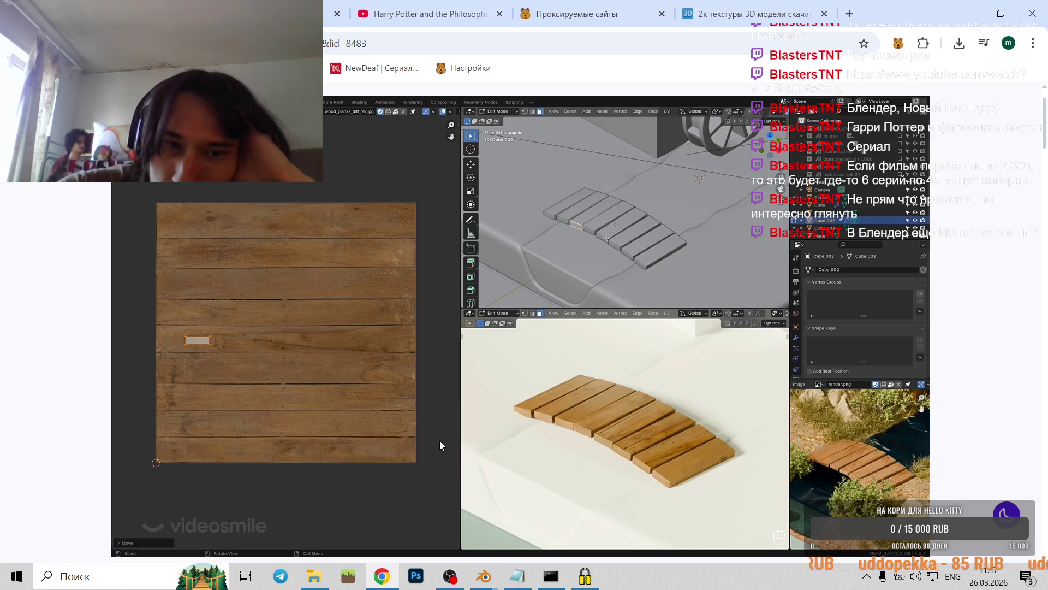
mouse_move(441, 443)
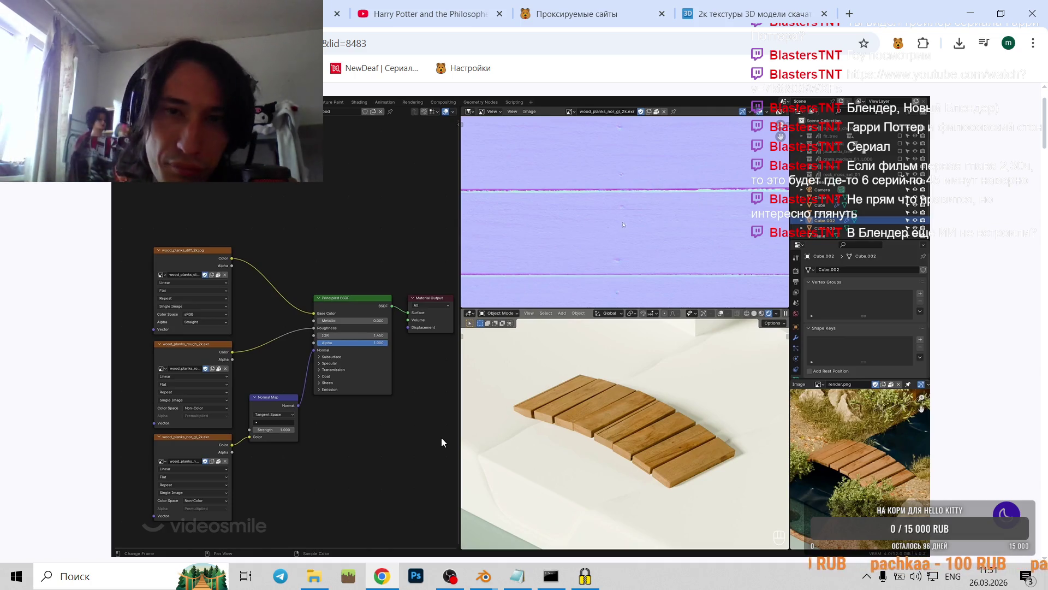
- Pause the wood-plank tutorial video at about 07:30 of 9:12
mouse_move(484, 582)
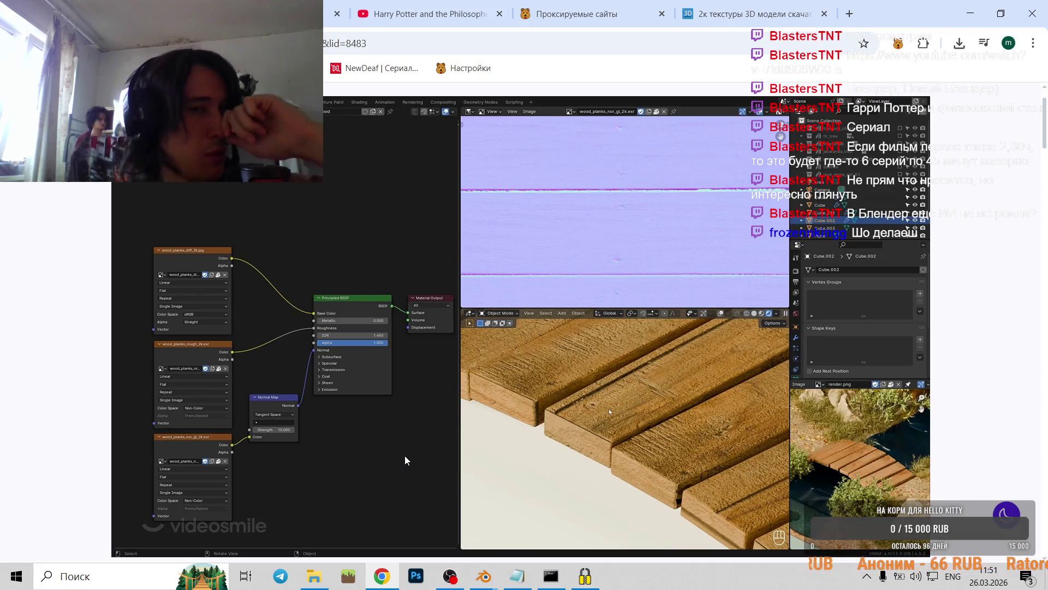
mouse_move(398, 463)
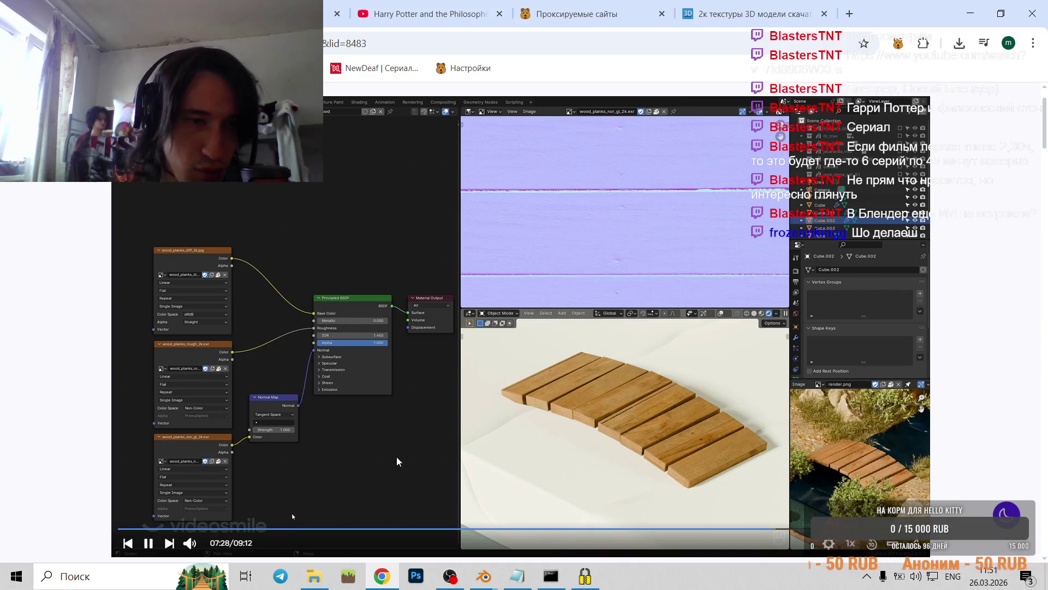
click(397, 461)
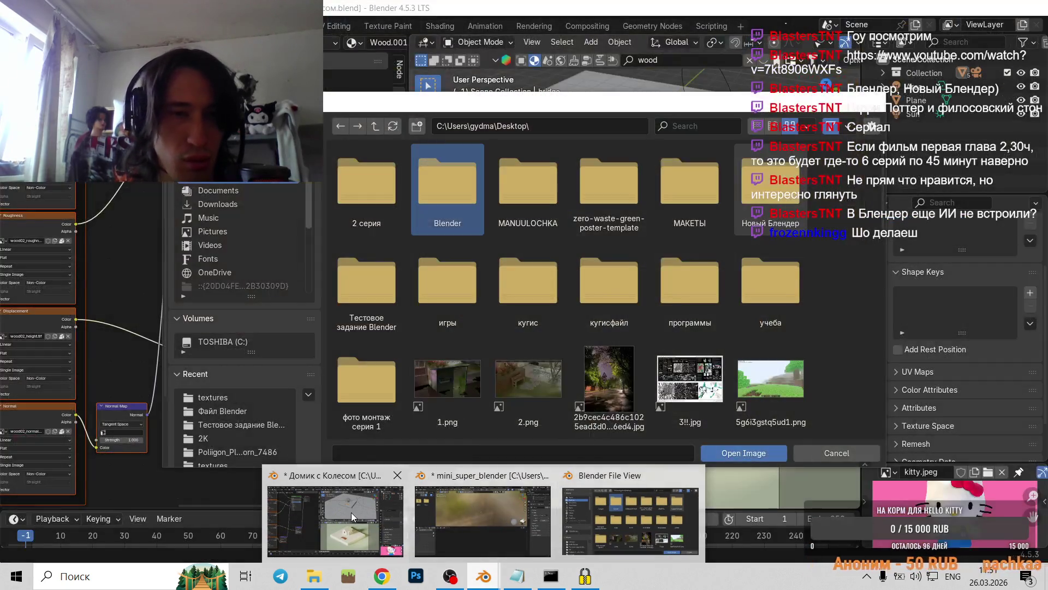
- Bring the Blender window forward and orbit closer to the mill house
click(351, 514)
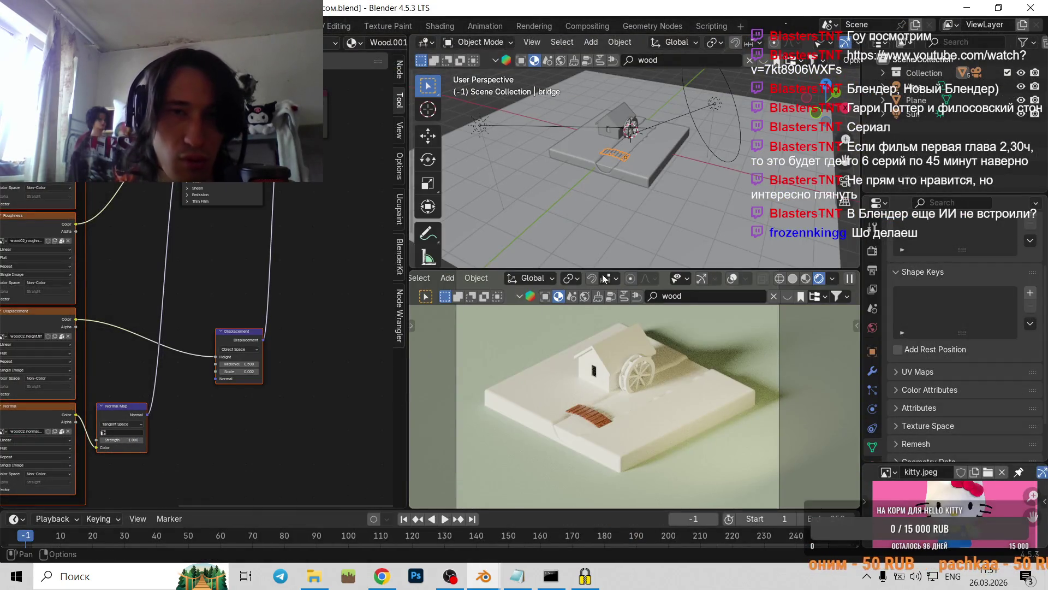
scroll(588, 179, up, 3)
mouse_move(588, 179)
middle_down()
mouse_move(597, 184)
mouse_move(579, 164)
middle_up()
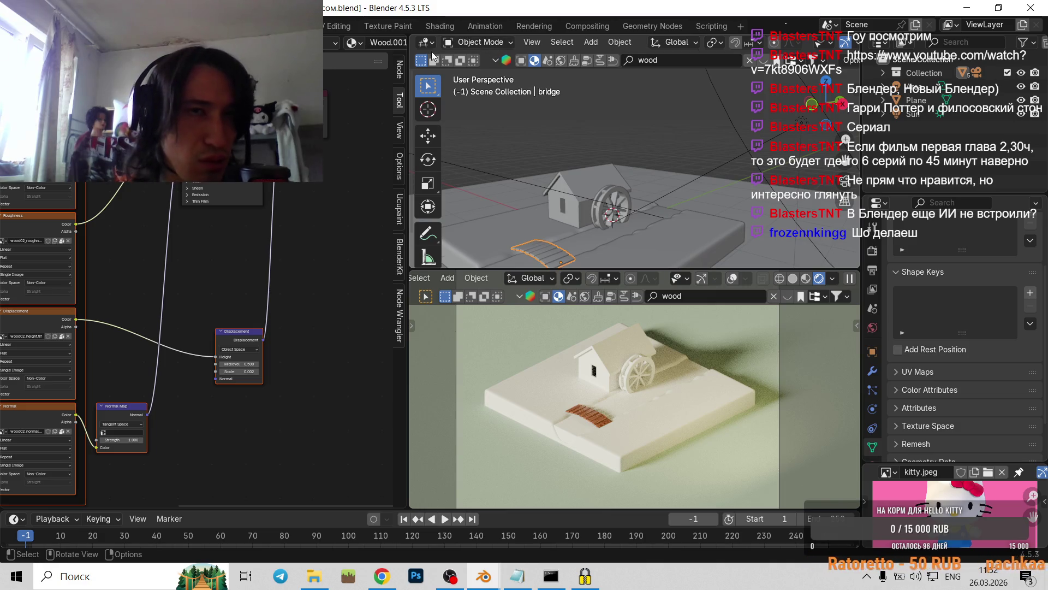
- Turn the top area into a UV Editor and browse its list of images
click(426, 43)
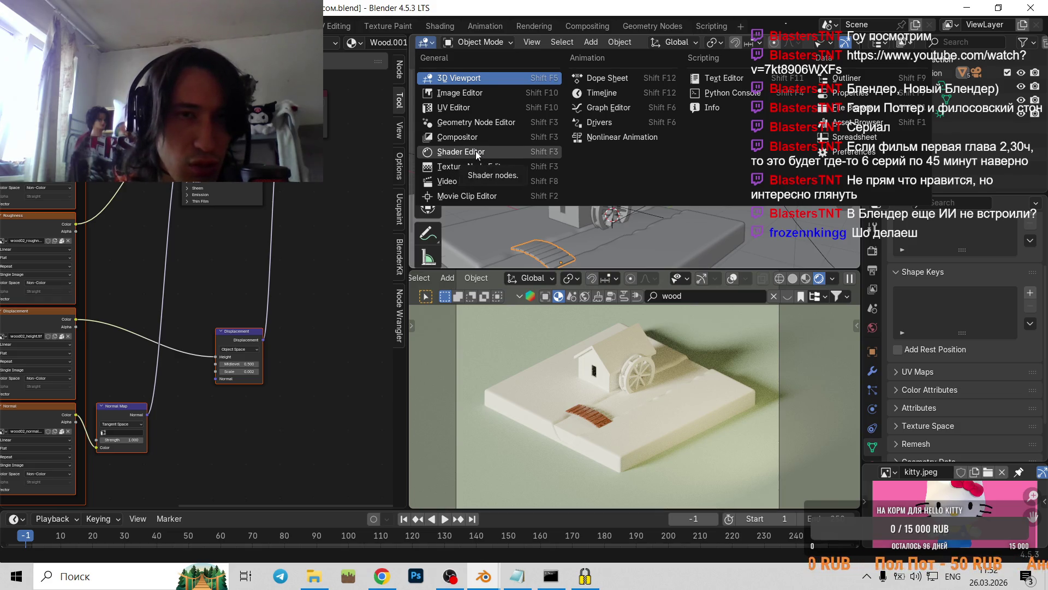
click(471, 110)
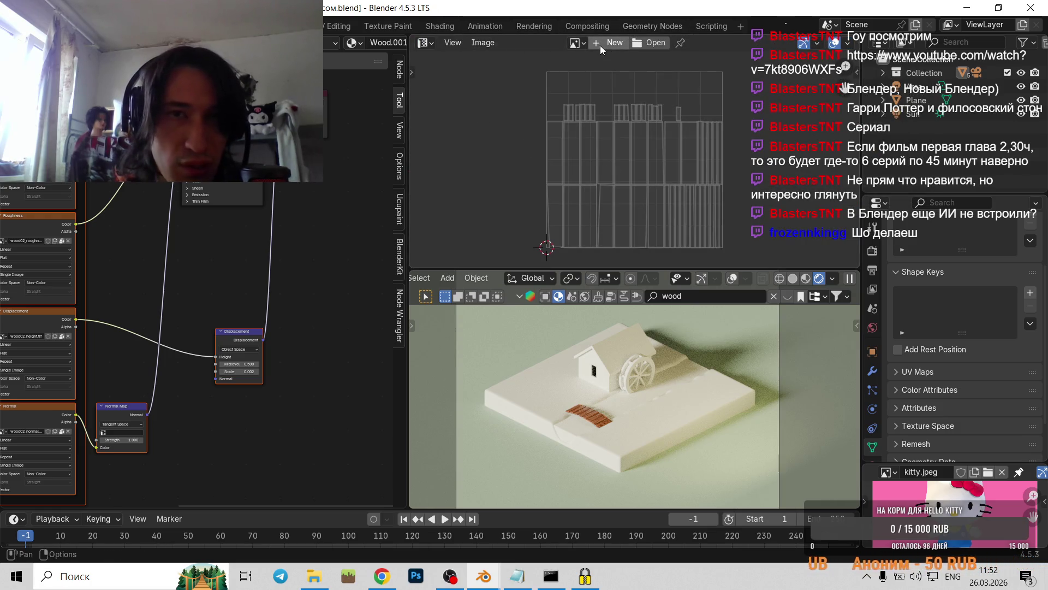
click(576, 42)
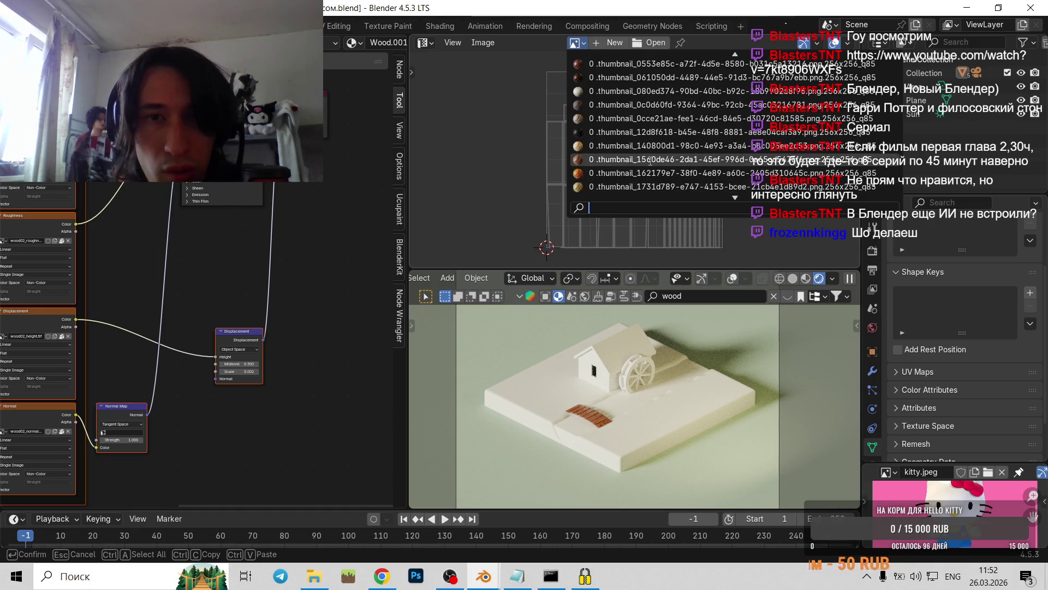
scroll(650, 140, down, 3)
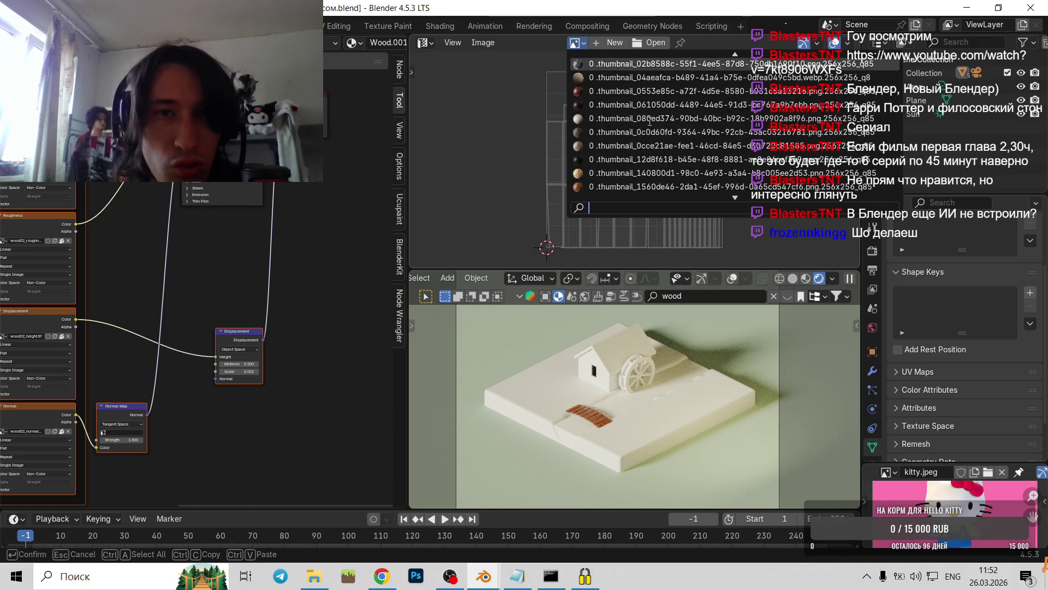
scroll(649, 120, up, 2)
scroll(647, 120, down, 3)
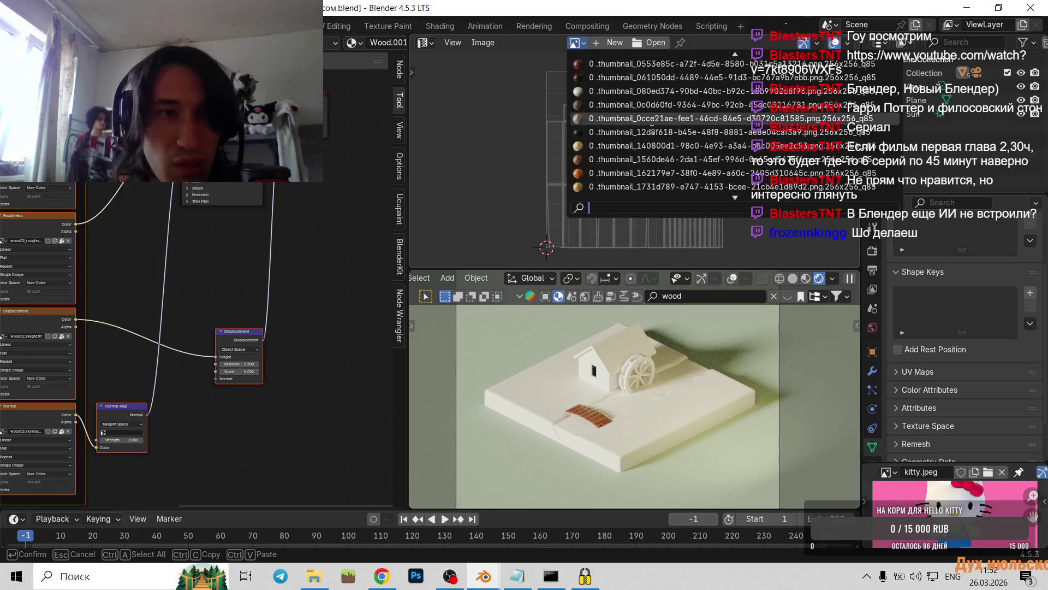
scroll(648, 133, down, 2)
scroll(651, 147, down, 3)
scroll(653, 163, down, 3)
scroll(652, 163, down, 5)
scroll(653, 163, down, 5)
scroll(653, 162, down, 5)
scroll(653, 162, down, 5)
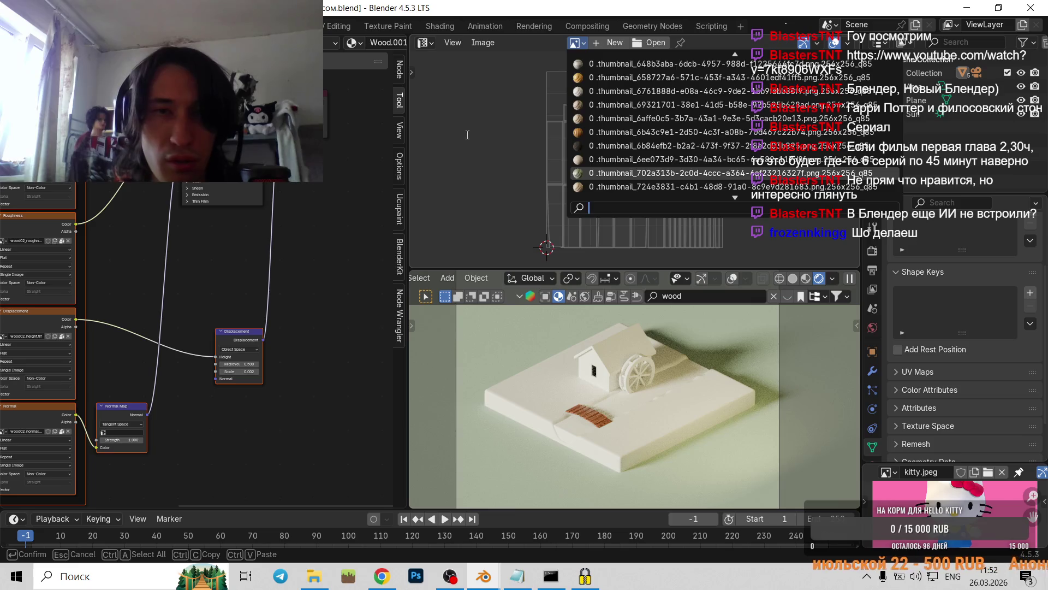
- Switch the top area to a 3D Viewport, deselect all nodes, and enter Edit Mode on the bridge
click(425, 42)
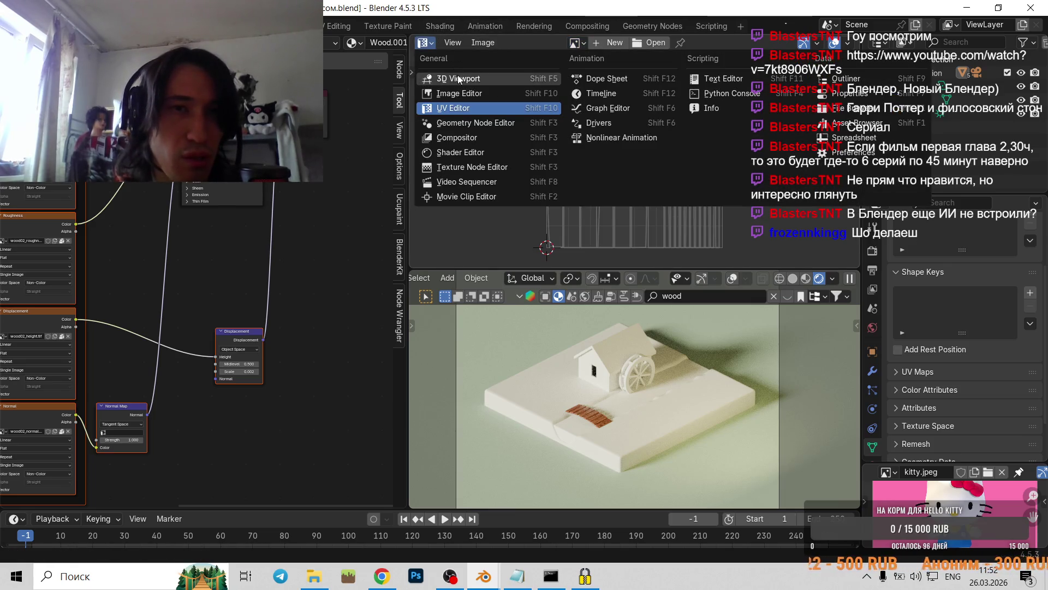
click(458, 80)
middle_drag(164, 339, 256, 339)
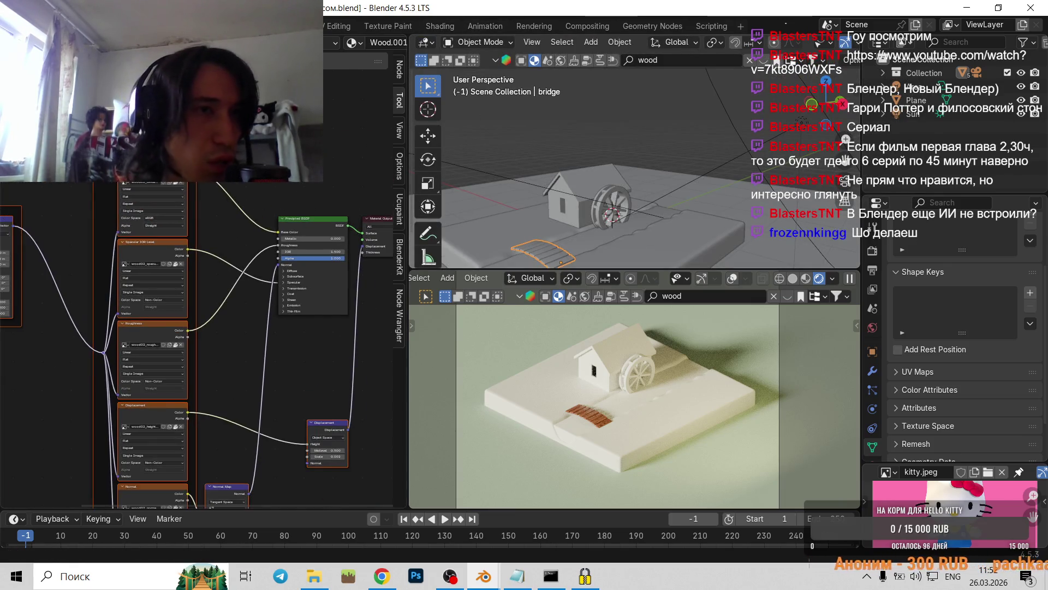
click(200, 184)
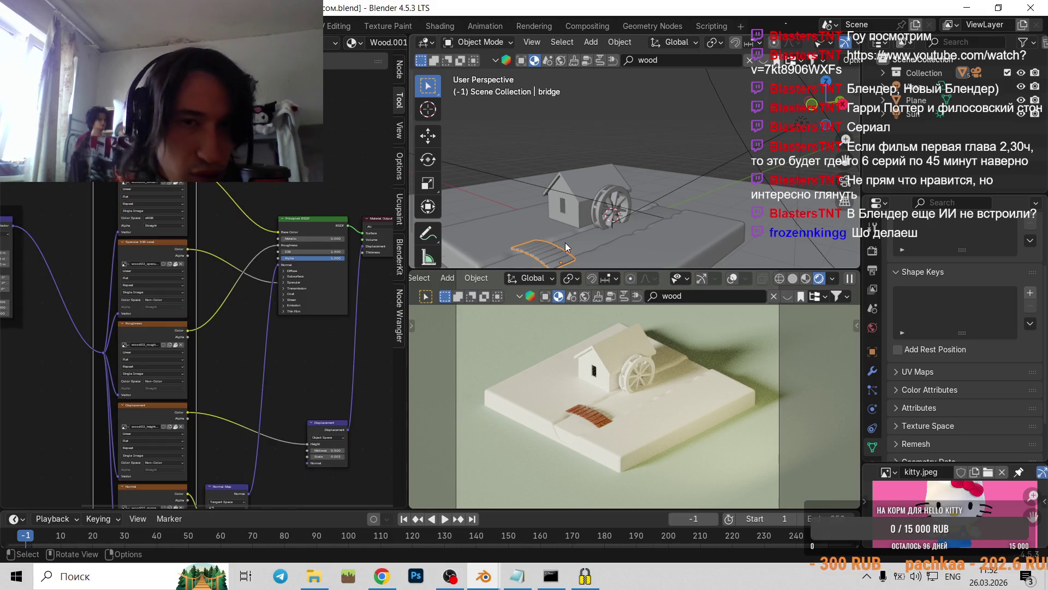
key(Tab)
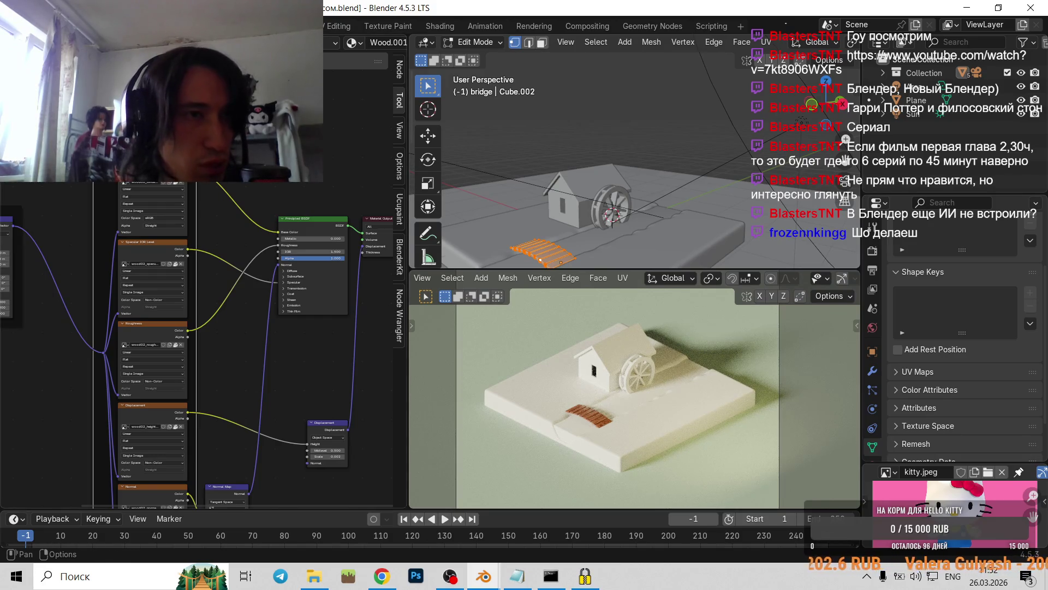
- Turn the node area into a UV Editor showing wood02_normal_opengl.jpg behind the bridge UVs
click(14, 42)
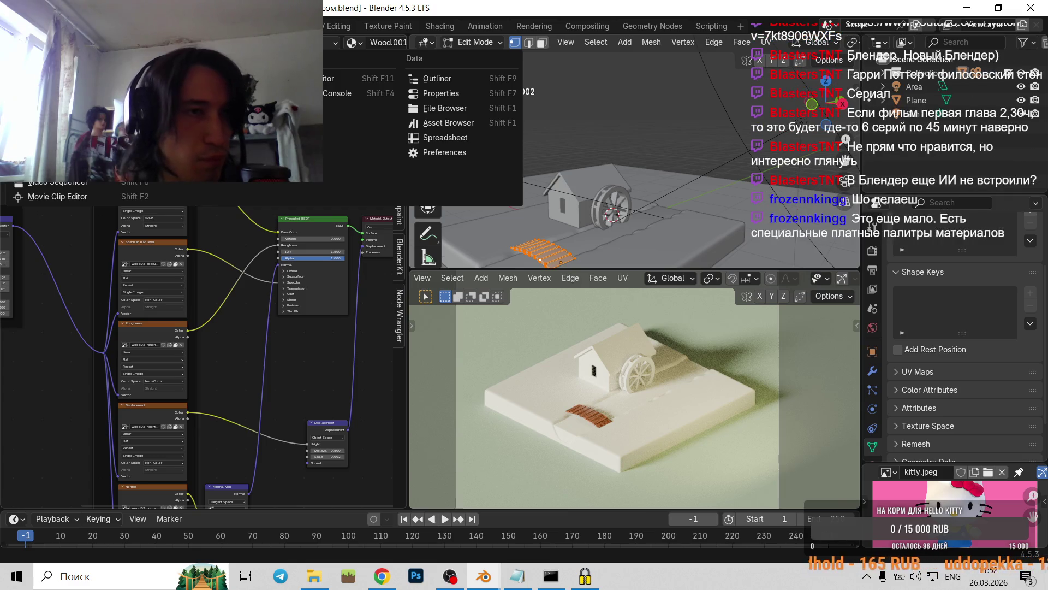
click(43, 108)
scroll(192, 169, down, 3)
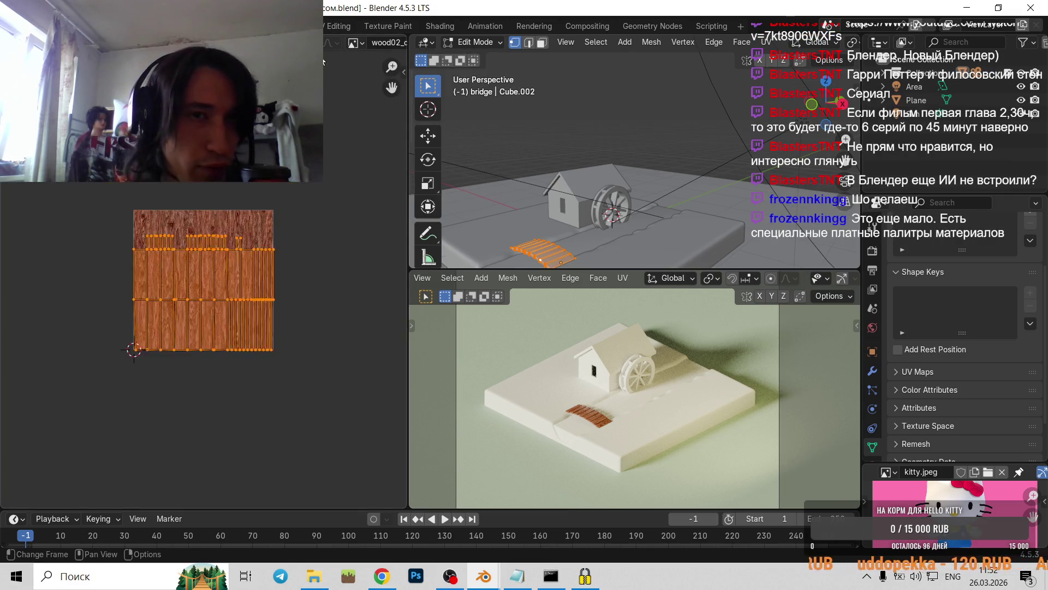
click(355, 43)
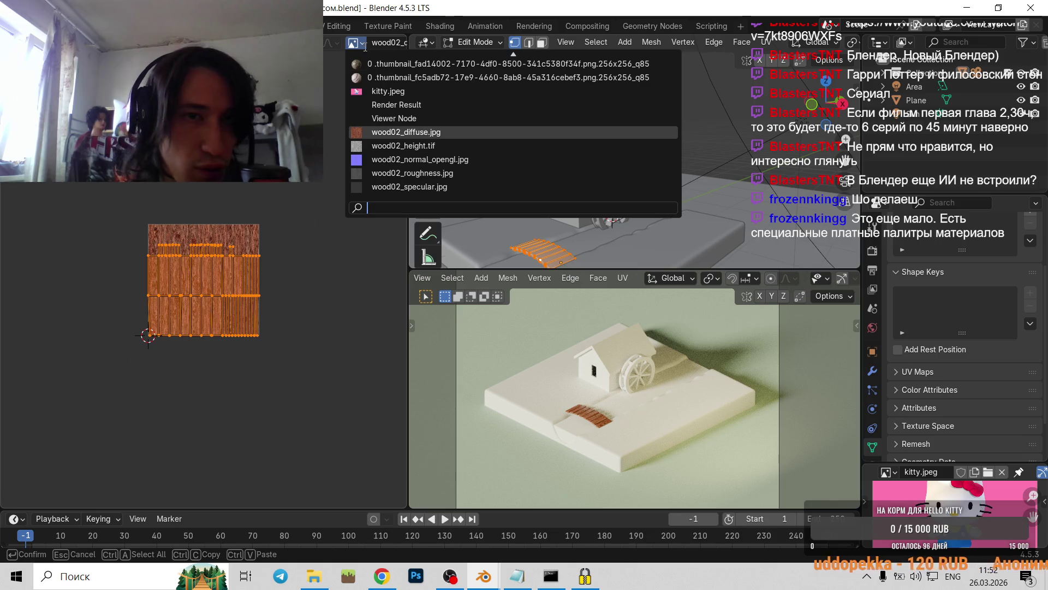
click(424, 159)
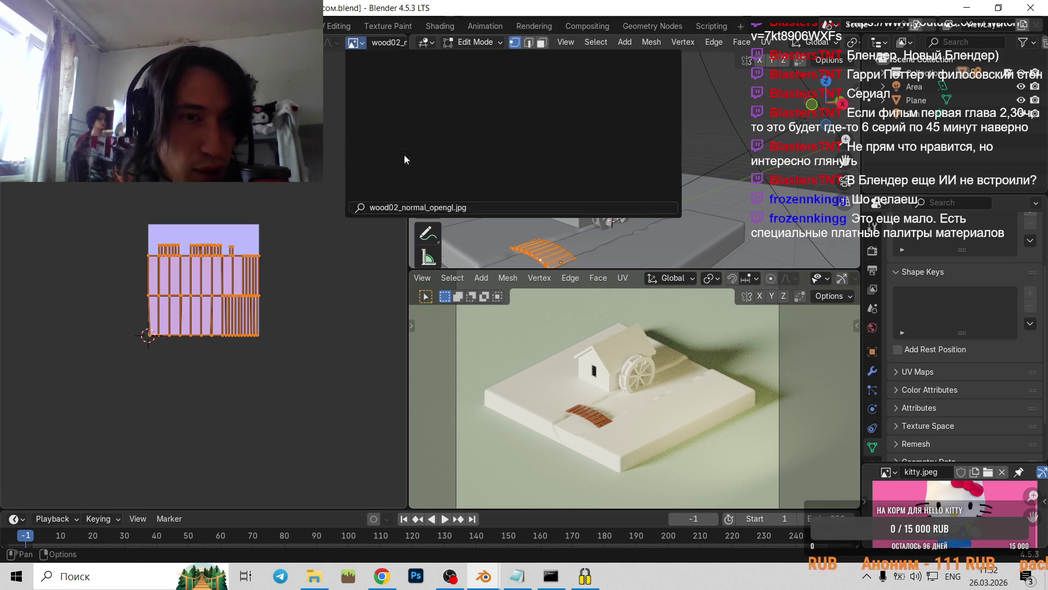
scroll(213, 281, up, 3)
scroll(210, 280, up, 3)
click(211, 280)
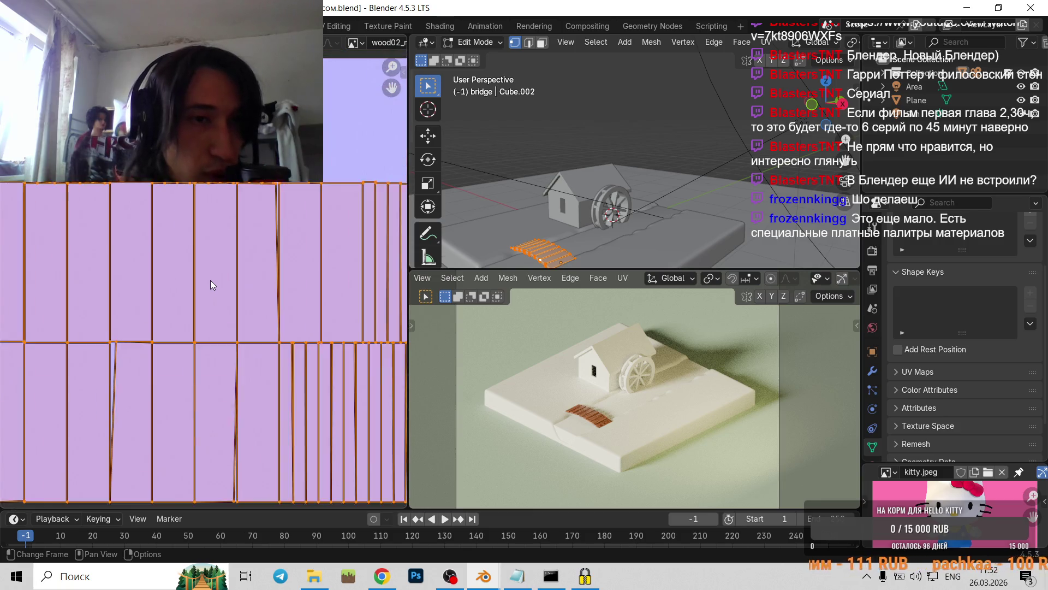
scroll(223, 208, down, 4)
scroll(223, 209, up, 3)
scroll(228, 222, up, 3)
scroll(228, 222, up, 1)
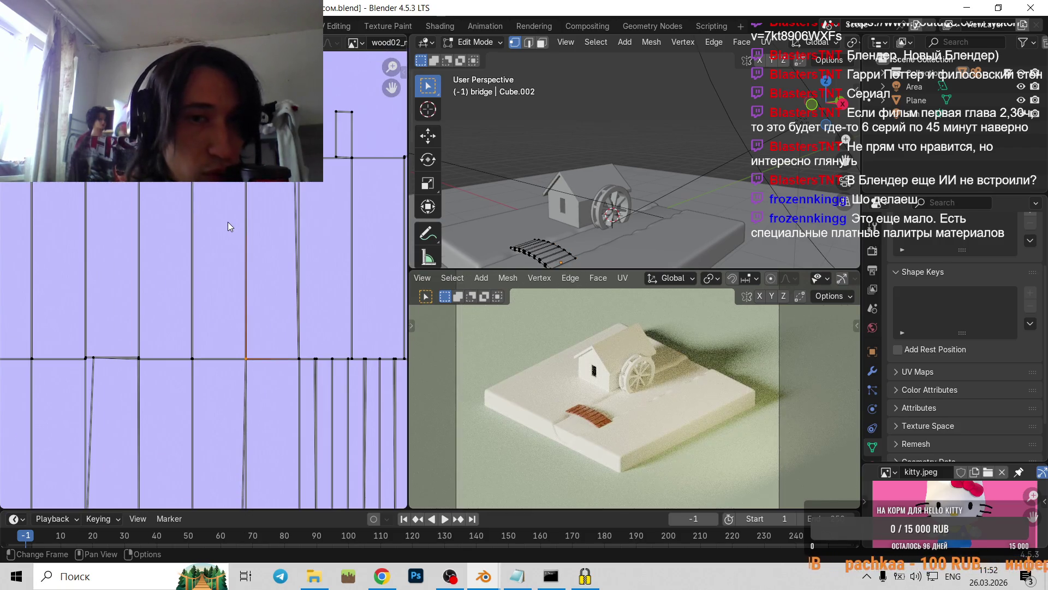
scroll(227, 222, down, 2)
scroll(235, 222, down, 1)
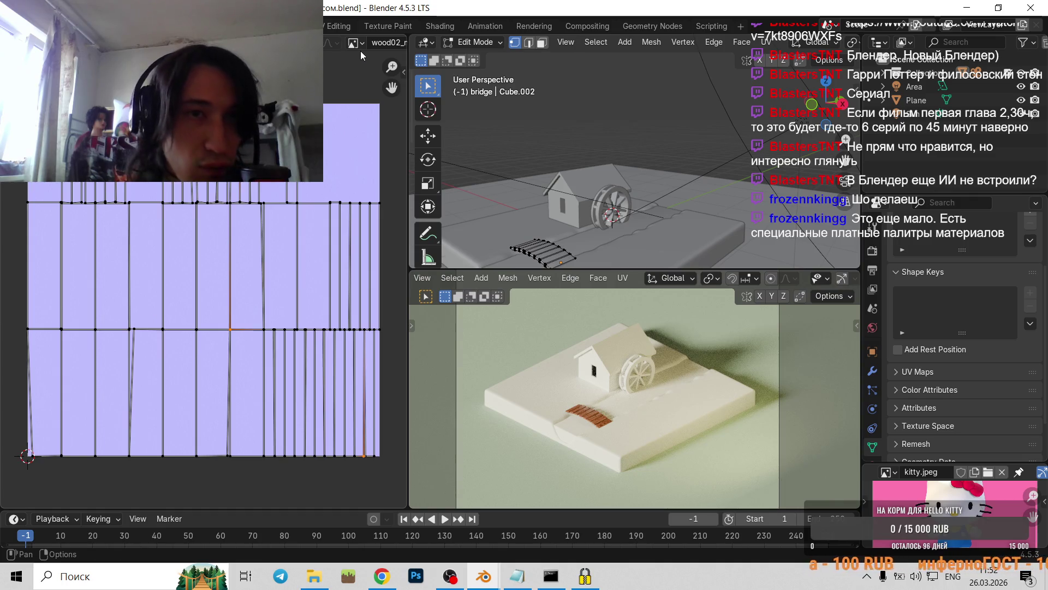
- Compare the UVs against wood02_roughness.jpg, wood02_diffuse.jpg and wood02_height.tif
click(356, 43)
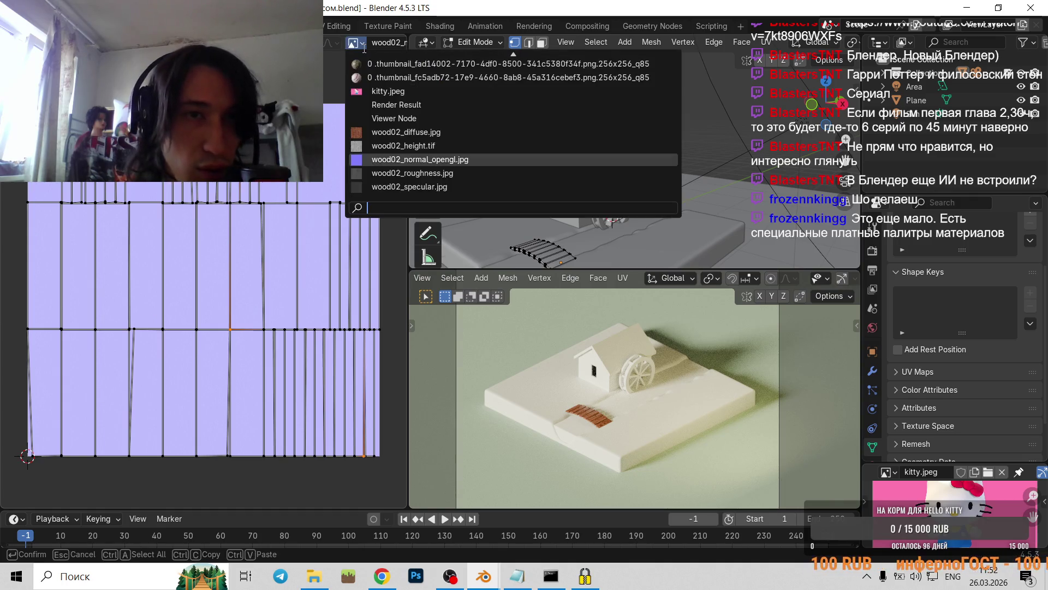
click(415, 173)
scroll(187, 287, up, 3)
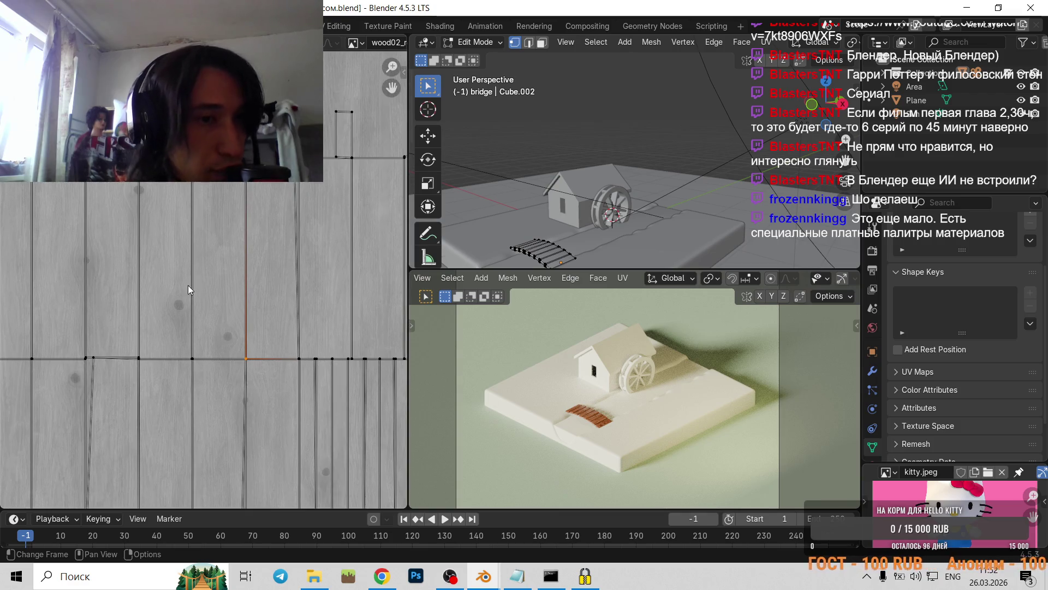
scroll(186, 294, up, 2)
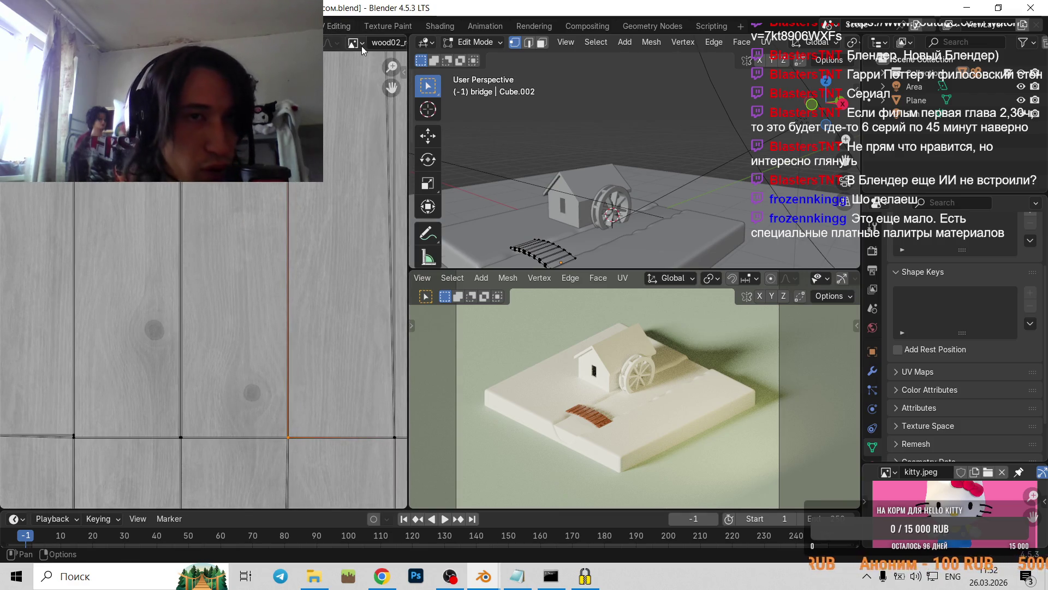
click(356, 44)
click(385, 132)
scroll(244, 192, down, 4)
click(356, 43)
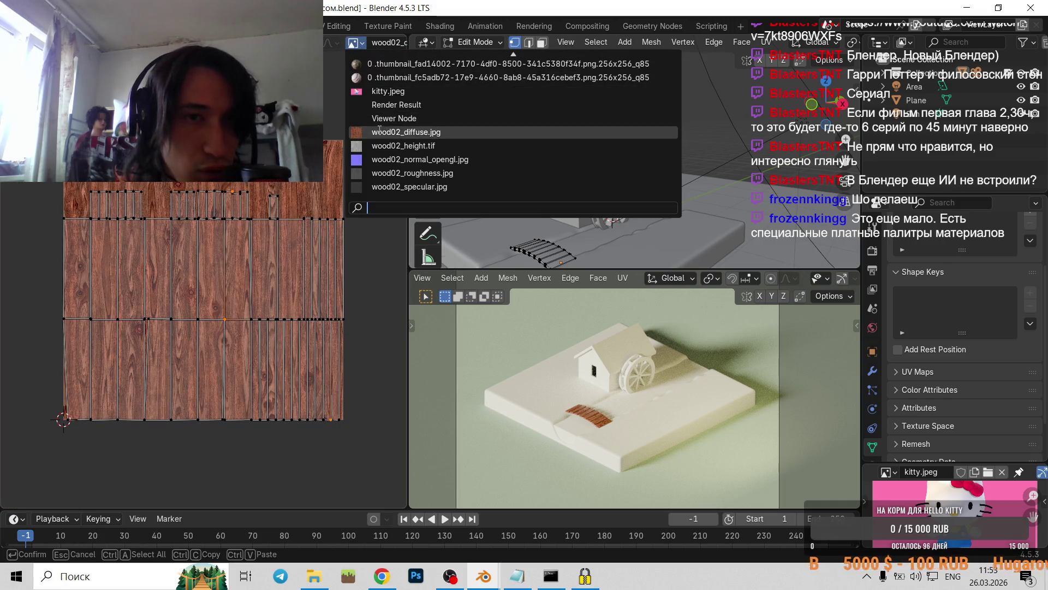
click(378, 149)
scroll(372, 158, up, 2)
scroll(371, 159, down, 2)
scroll(371, 158, down, 2)
- Settle on wood02_diffuse.jpg, then restore the Wood.001 material's node graph
click(355, 47)
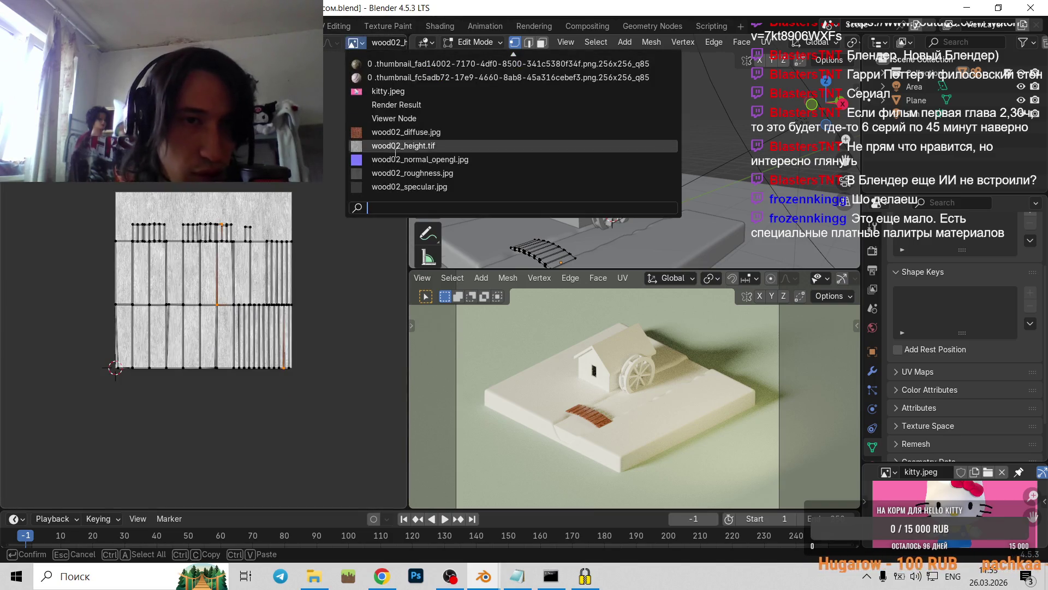
click(405, 133)
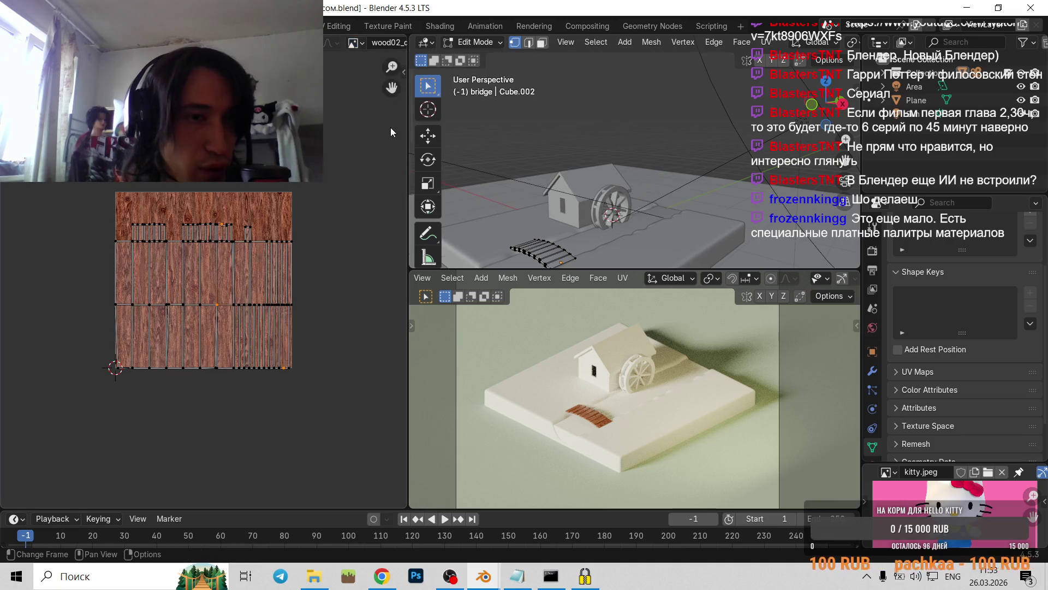
click(13, 42)
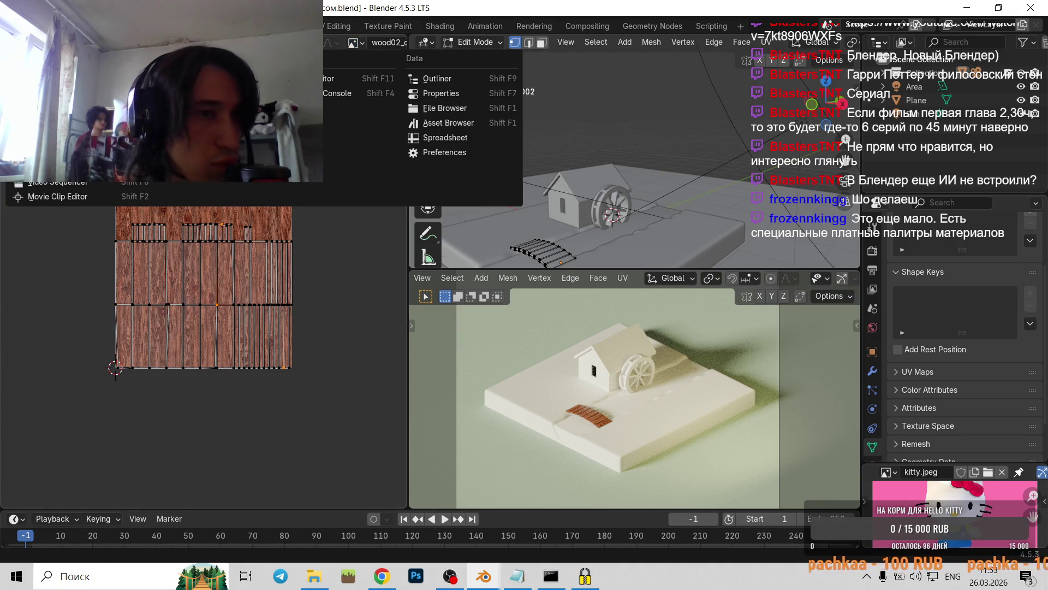
click(60, 166)
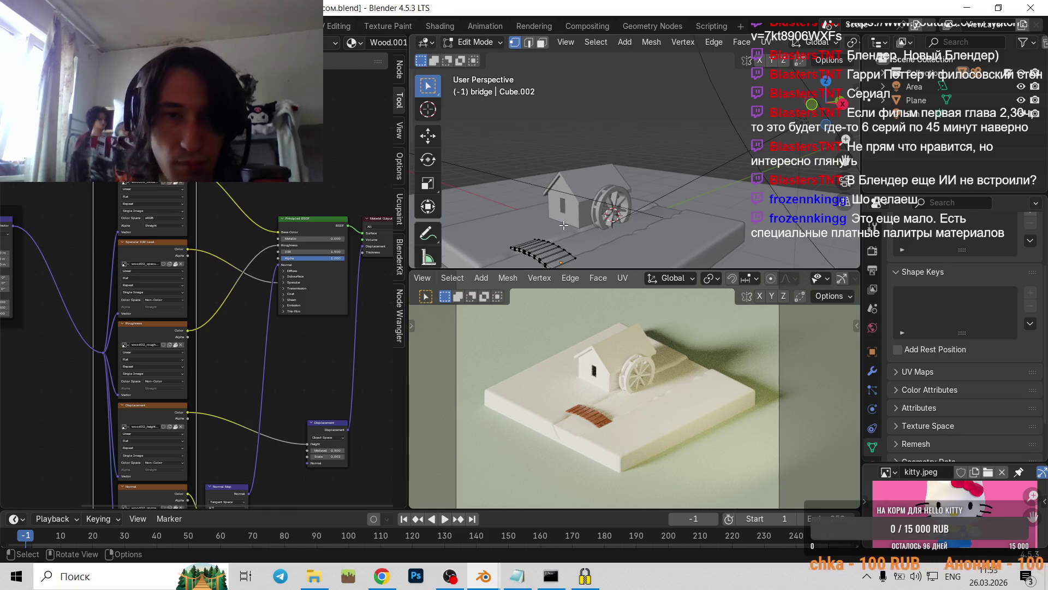
- Leave Edit Mode, orbit out to the whole house and wheel, and select the house
scroll(549, 130, up, 3)
key(Tab)
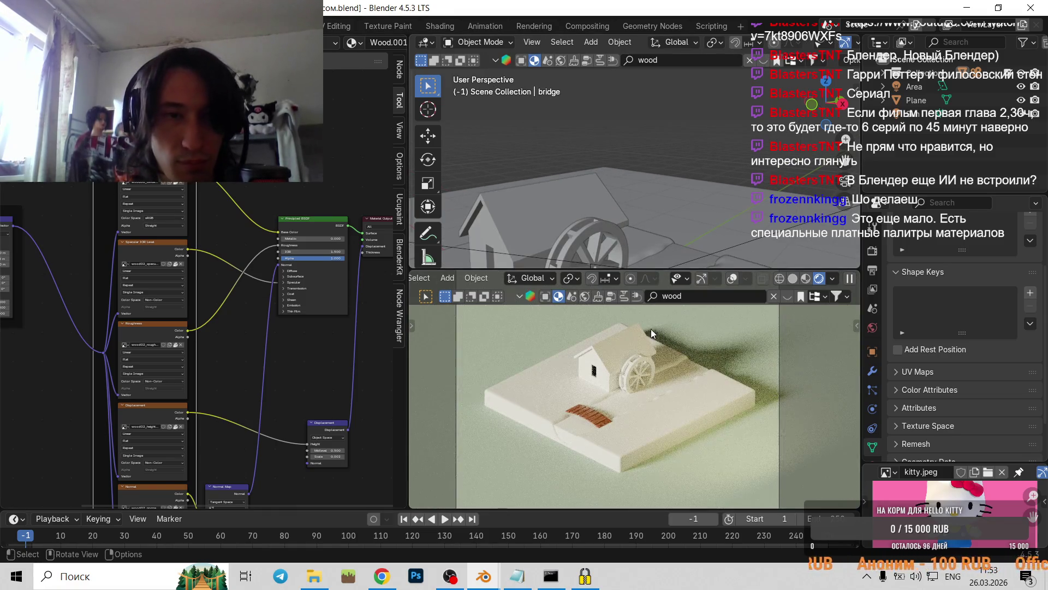
scroll(617, 225, down, 3)
mouse_move(644, 165)
middle_down()
mouse_move(588, 149)
mouse_move(617, 182)
mouse_move(604, 195)
middle_up()
key(Tab)
key(Tab)
click(605, 192)
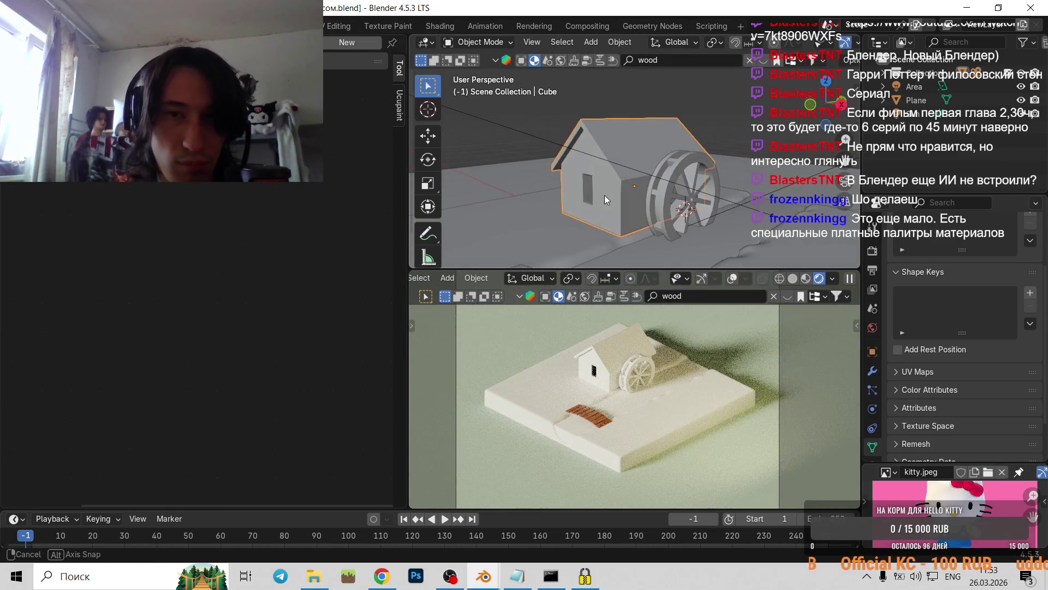
- Zoom and orbit the rendered view close onto the wood-grained bridge planks
scroll(582, 431, up, 3)
scroll(566, 432, up, 3)
scroll(659, 337, up, 3)
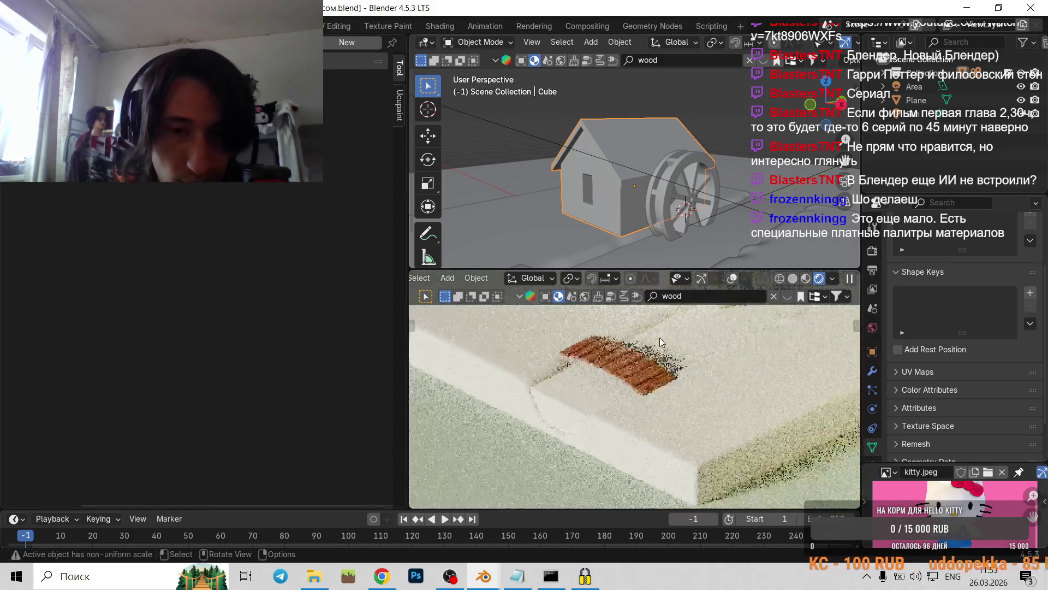
scroll(653, 374, up, 2)
scroll(654, 374, up, 2)
scroll(607, 432, up, 3)
scroll(547, 421, up, 2)
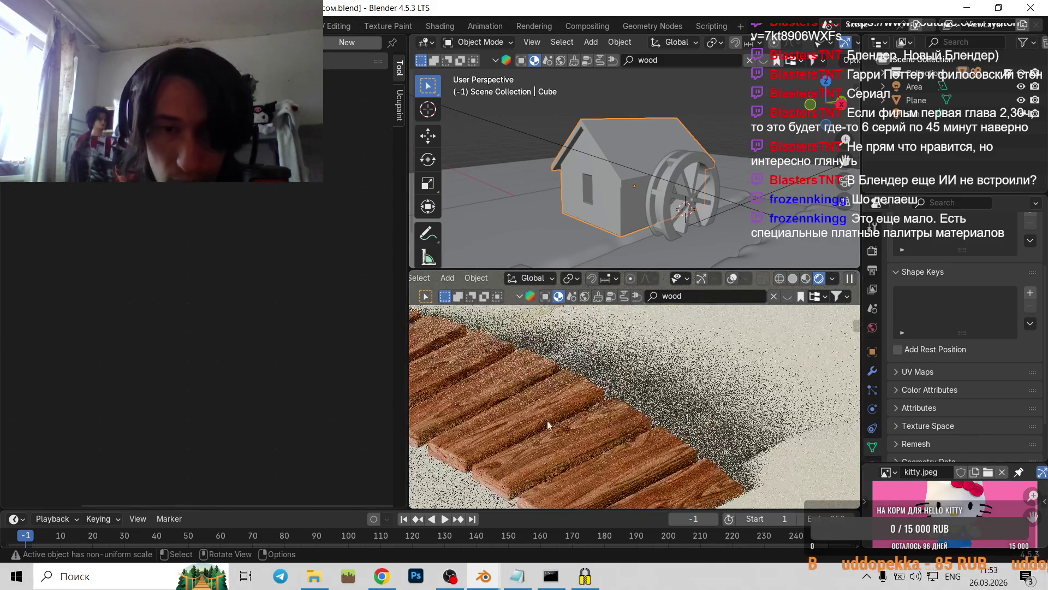
middle_drag(543, 410, 631, 364)
scroll(631, 365, up, 2)
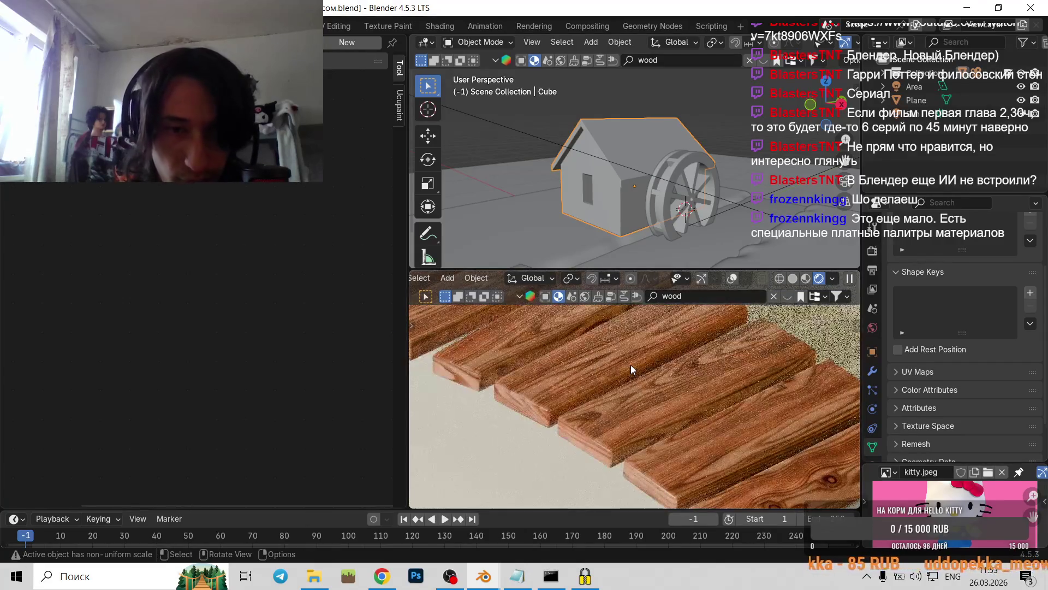
scroll(551, 394, up, 2)
scroll(550, 395, up, 2)
scroll(550, 394, down, 2)
middle_drag(631, 415, 577, 397)
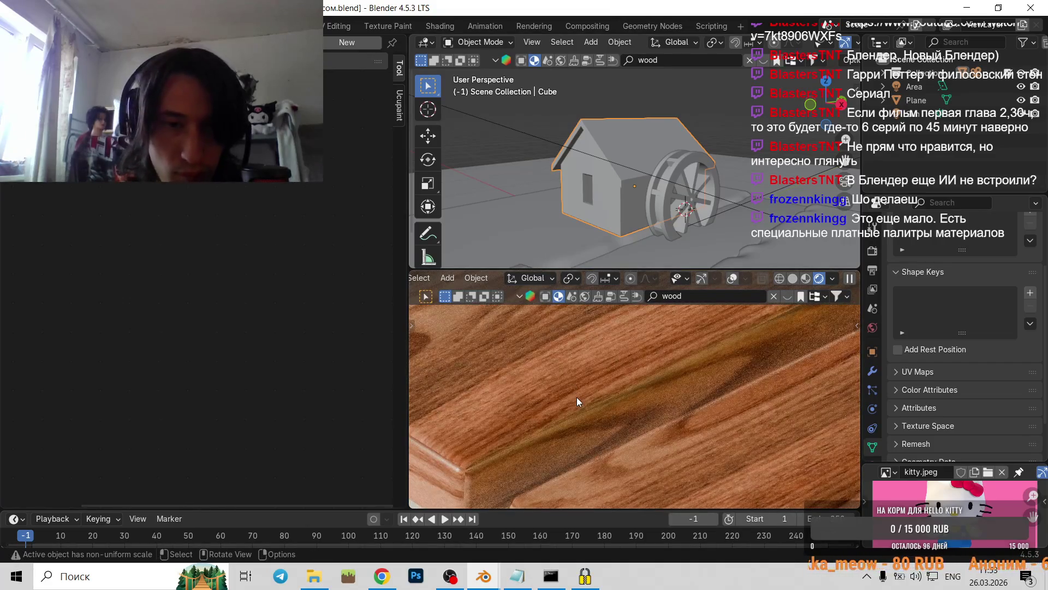
scroll(576, 397, down, 3)
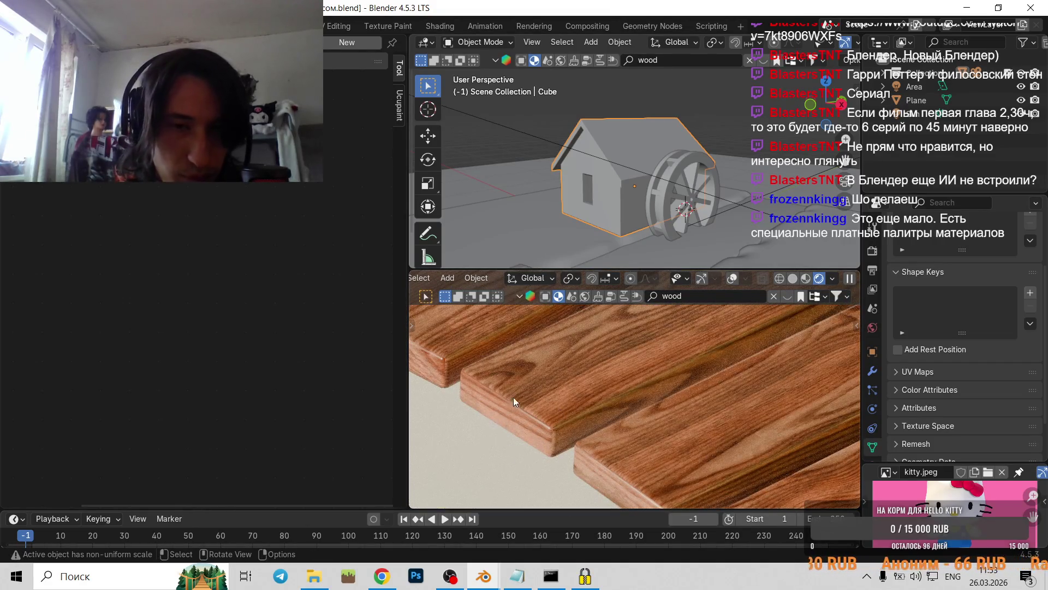
- Briefly play and stop the animation, then select the planks and enter Edit Mode
click(14, 42)
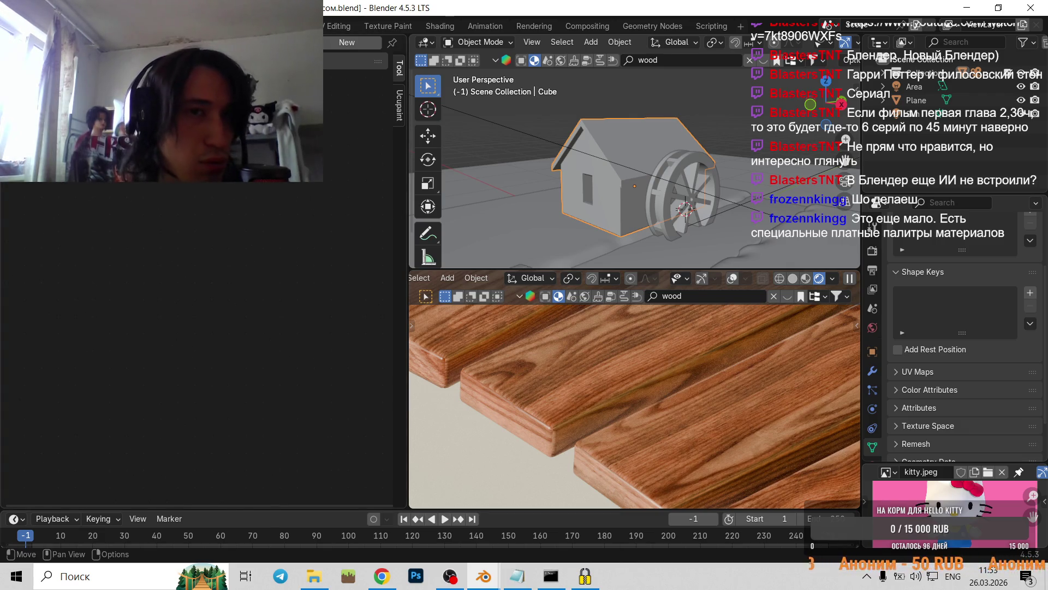
key(space)
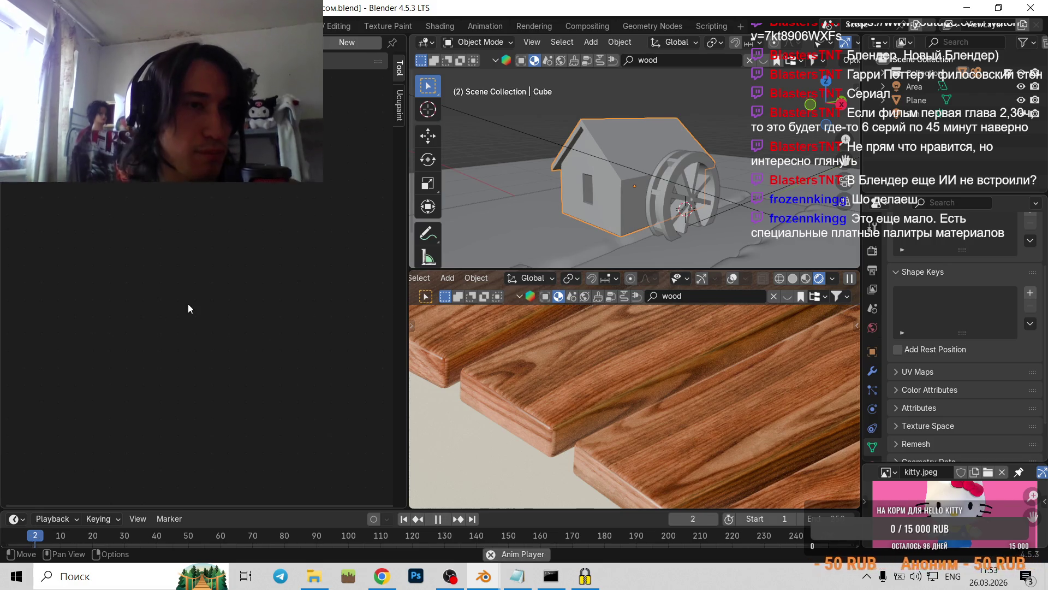
key(space)
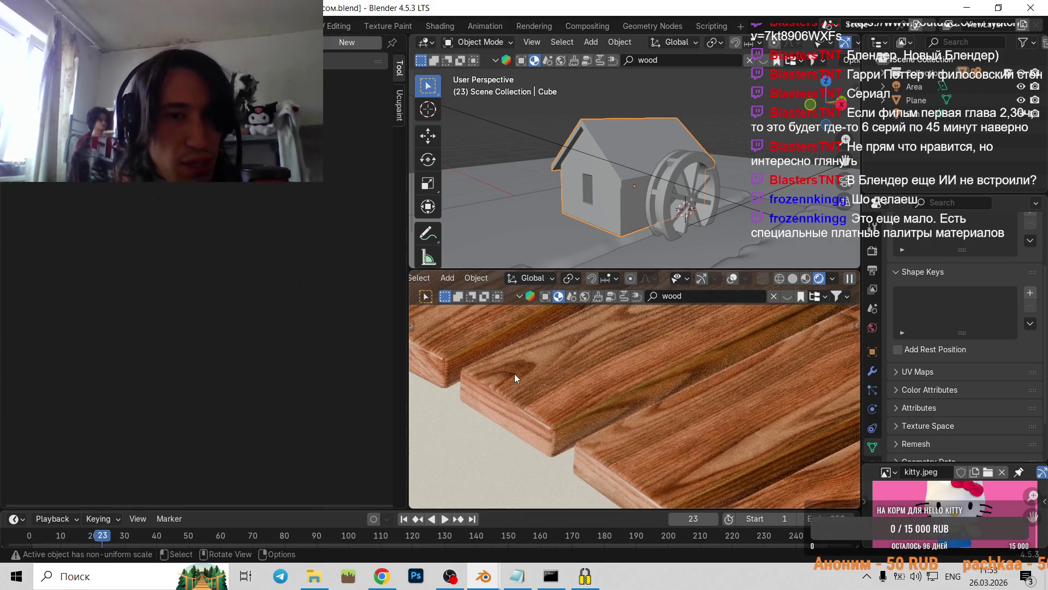
click(514, 373)
key(Tab)
- Frame the Normal Map node and raise its Strength from 2 up to 10
scroll(107, 257, up, 1)
scroll(206, 296, up, 2)
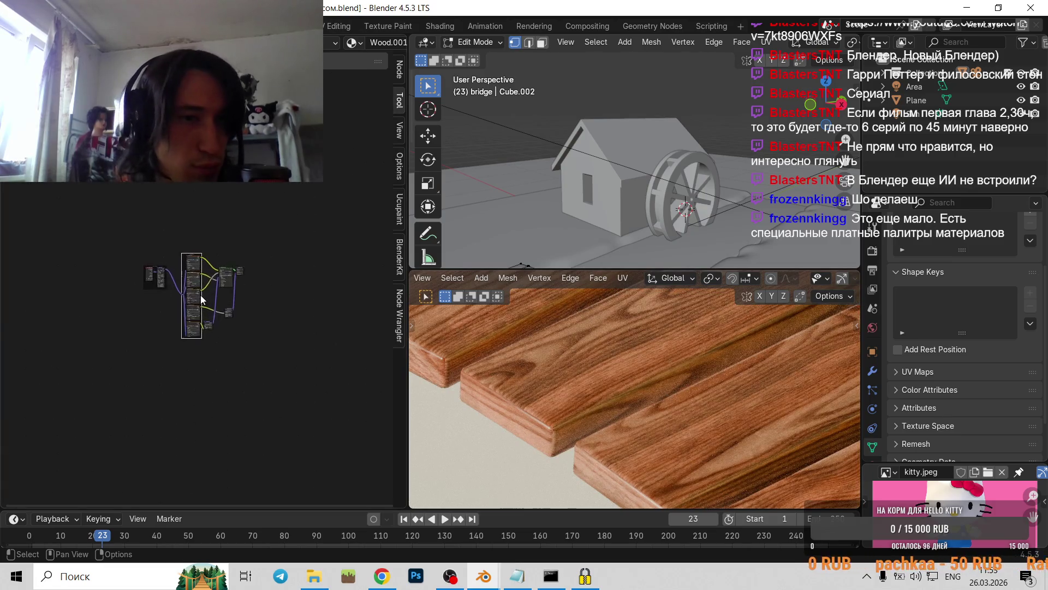
scroll(209, 329, up, 3)
scroll(209, 329, up, 2)
scroll(262, 376, up, 2)
scroll(207, 426, up, 1)
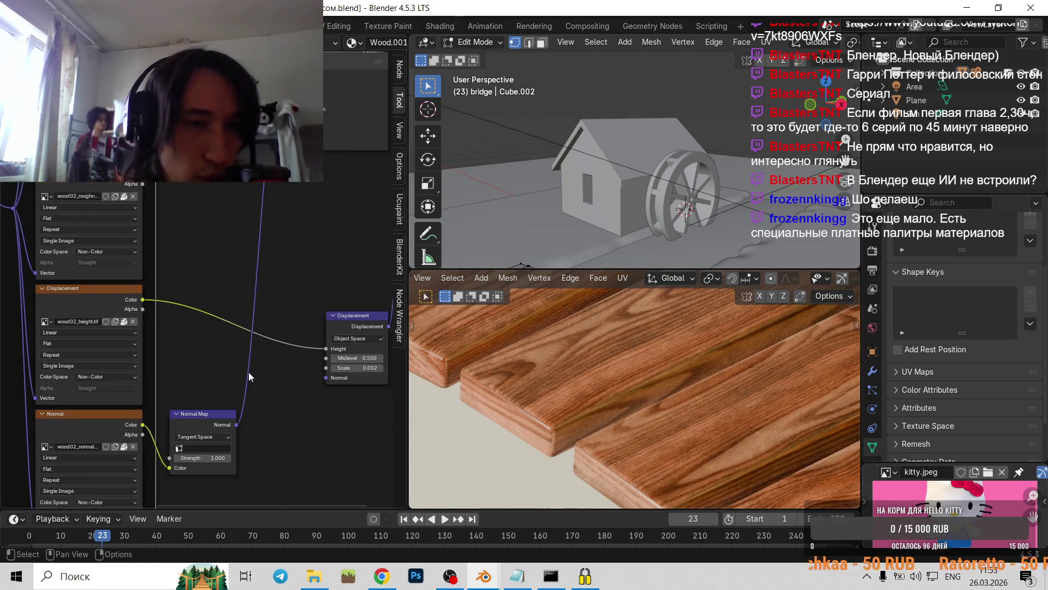
middle_drag(196, 485, 183, 377)
scroll(183, 377, up, 2)
click(157, 382)
text(2)
key(Return)
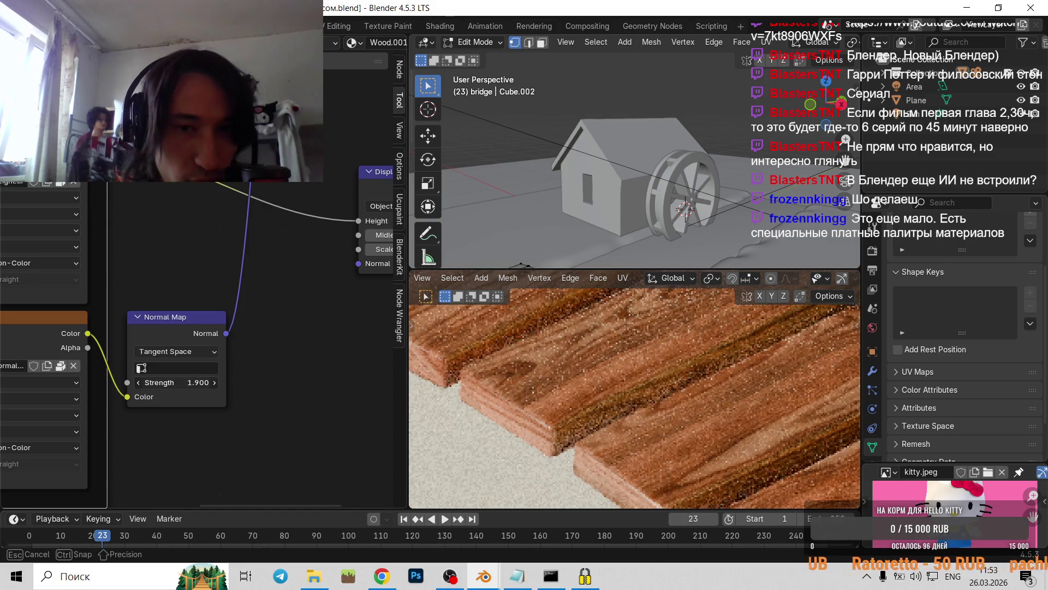
drag(157, 382, 218, 383)
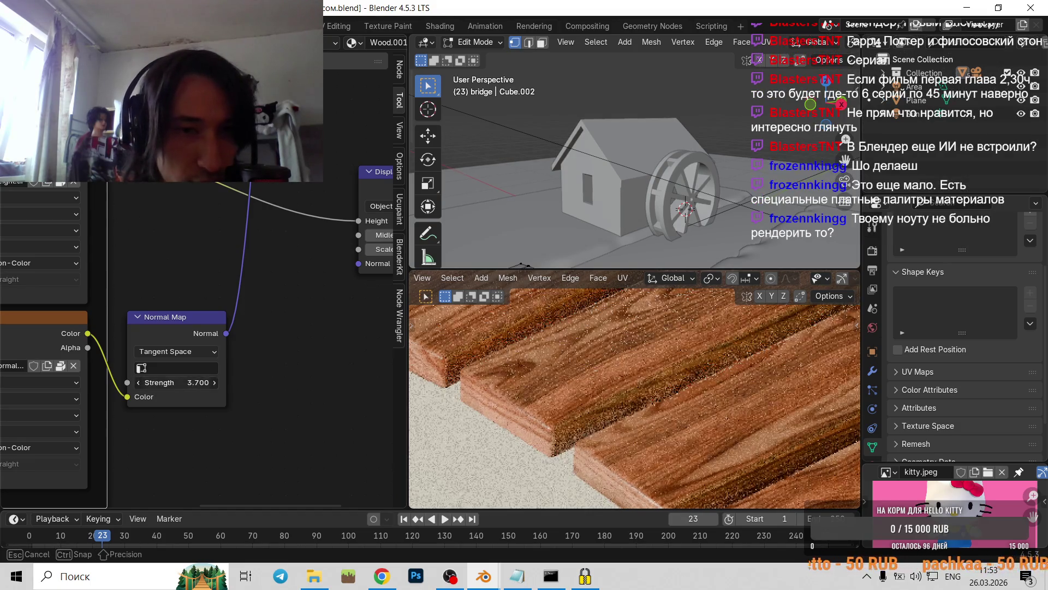
drag(154, 383, 219, 382)
- Compare the planks at Normal Map strength 0 and 10 while panning across the wood
scroll(600, 443, up, 3)
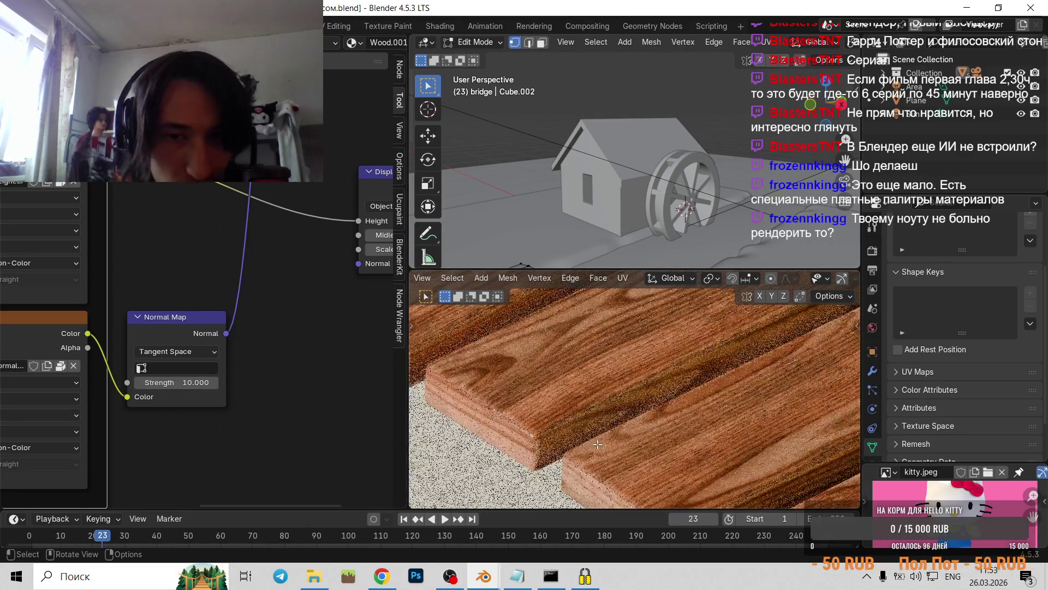
shift+middle_drag(583, 425, 625, 362)
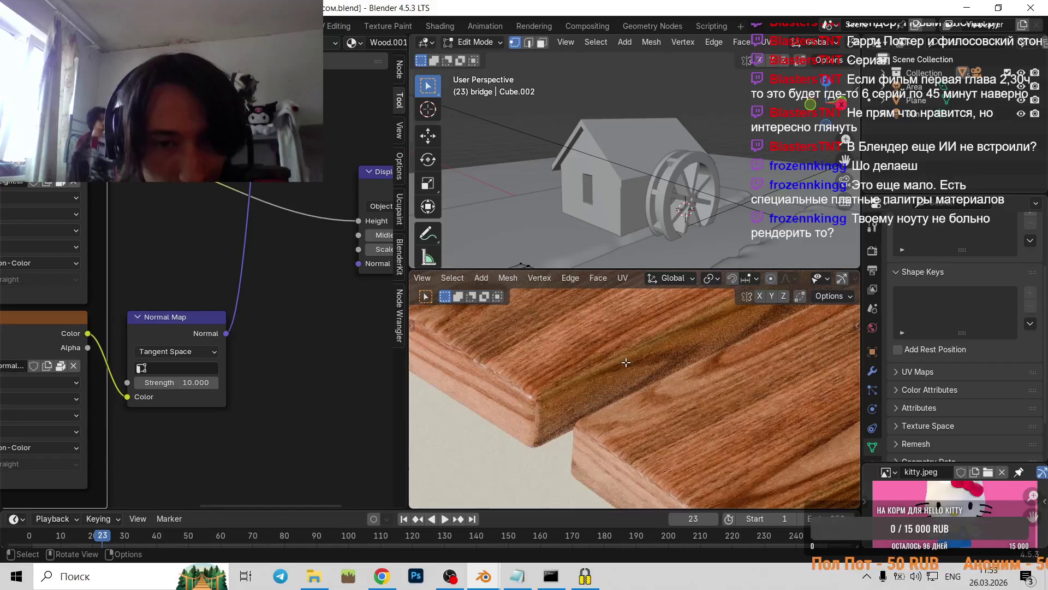
shift+drag(178, 382, 181, 383)
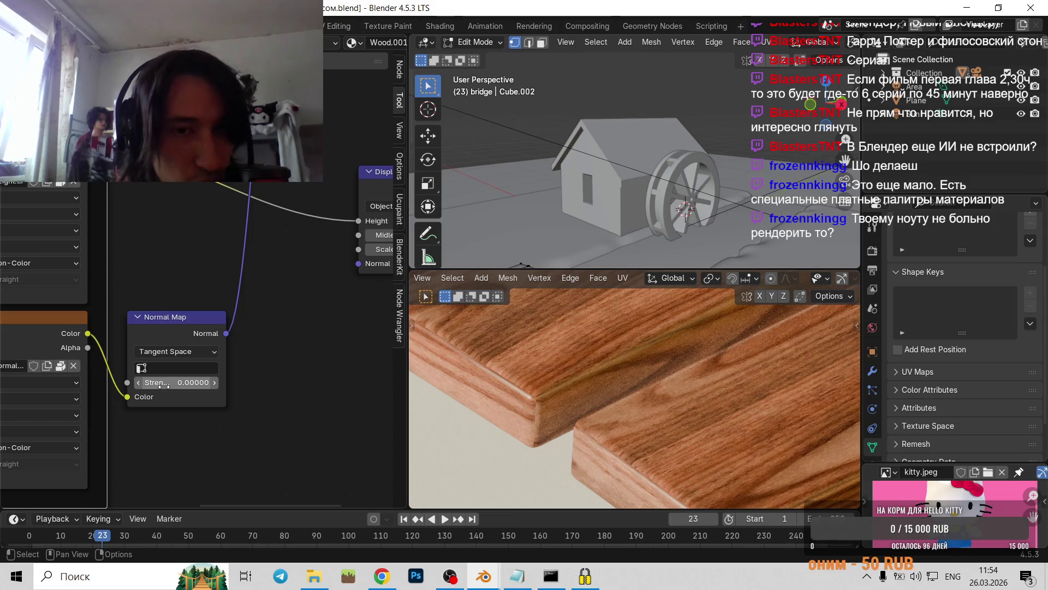
mouse_move(498, 369)
mouse_down()
mouse_move(601, 369)
mouse_move(662, 410)
mouse_up()
mouse_move(708, 390)
shift+middle_down()
mouse_move(645, 467)
mouse_move(647, 428)
mouse_move(617, 445)
mouse_move(584, 285)
shift+middle_up()
scroll(613, 447, up, 3)
scroll(614, 447, up, 4)
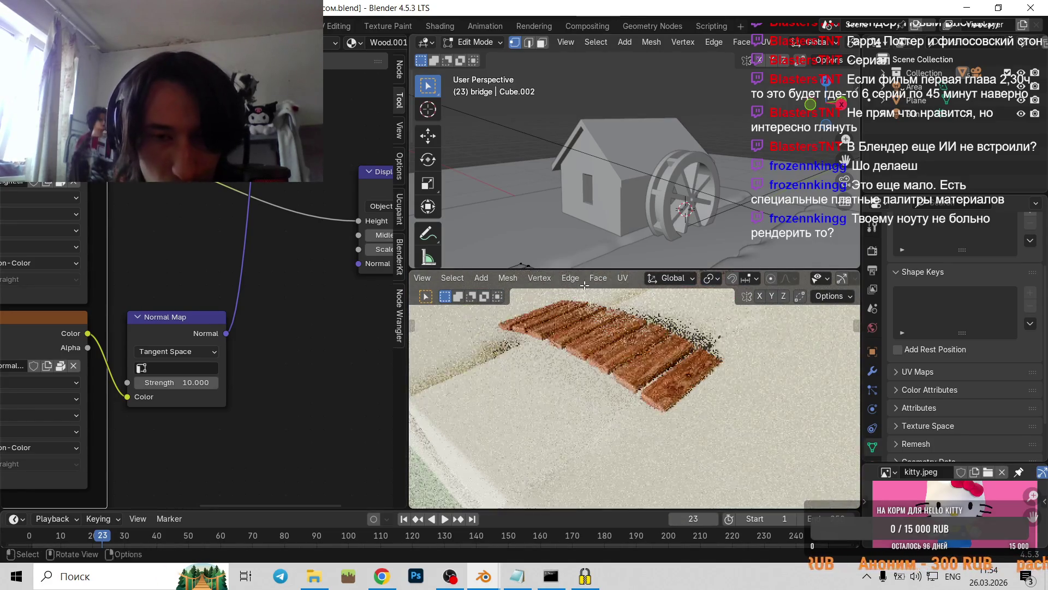
scroll(601, 382, up, 1)
scroll(609, 389, up, 2)
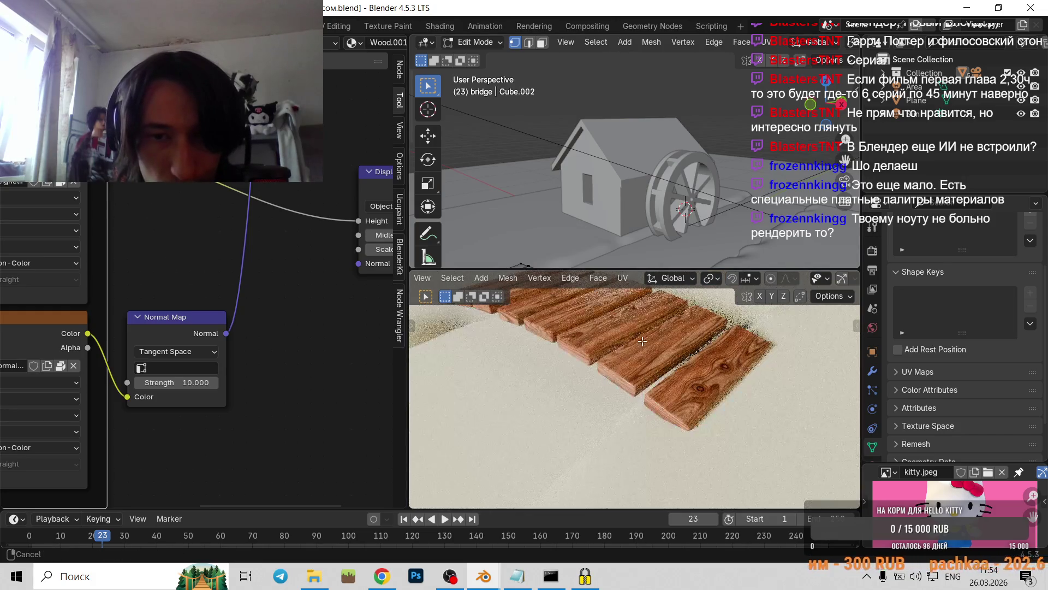
scroll(617, 396, up, 2)
- Toggle the Normal Map strength between 1 and 10, leaving it at 10
click(171, 383)
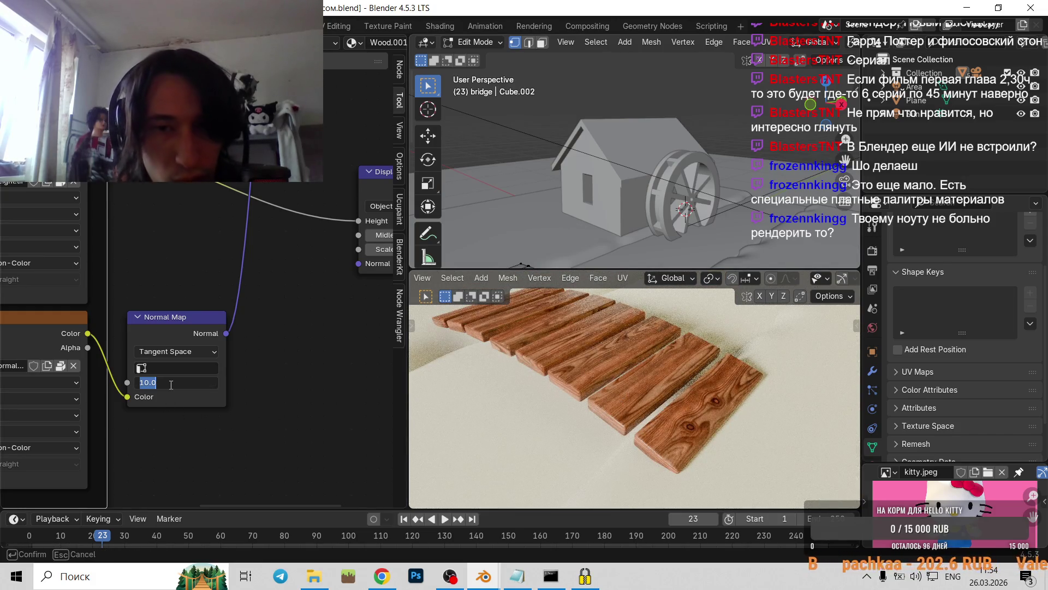
text(1)
key(Return)
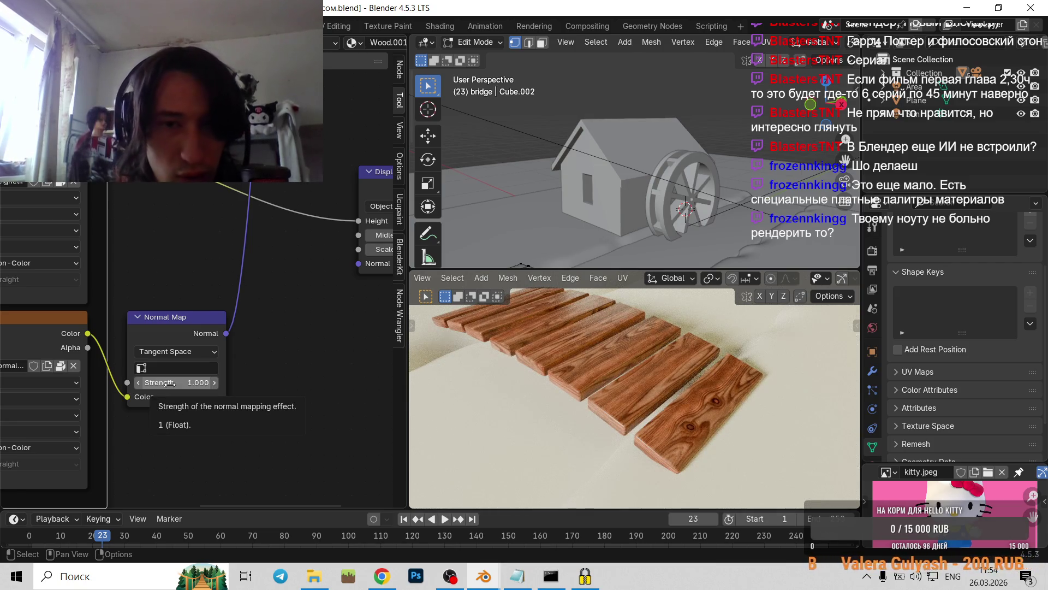
click(170, 384)
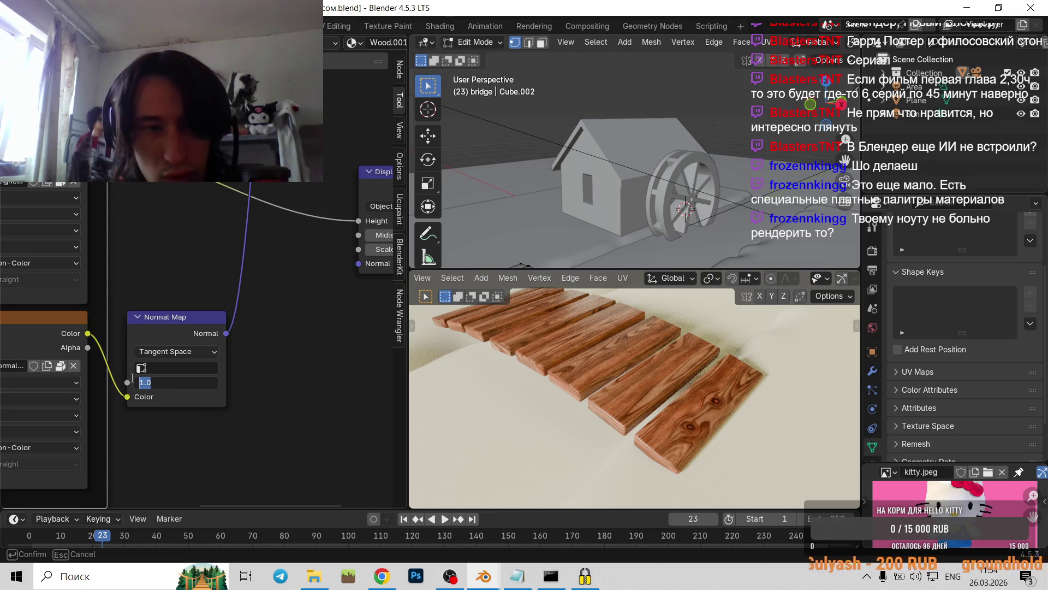
text(10)
key(Return)
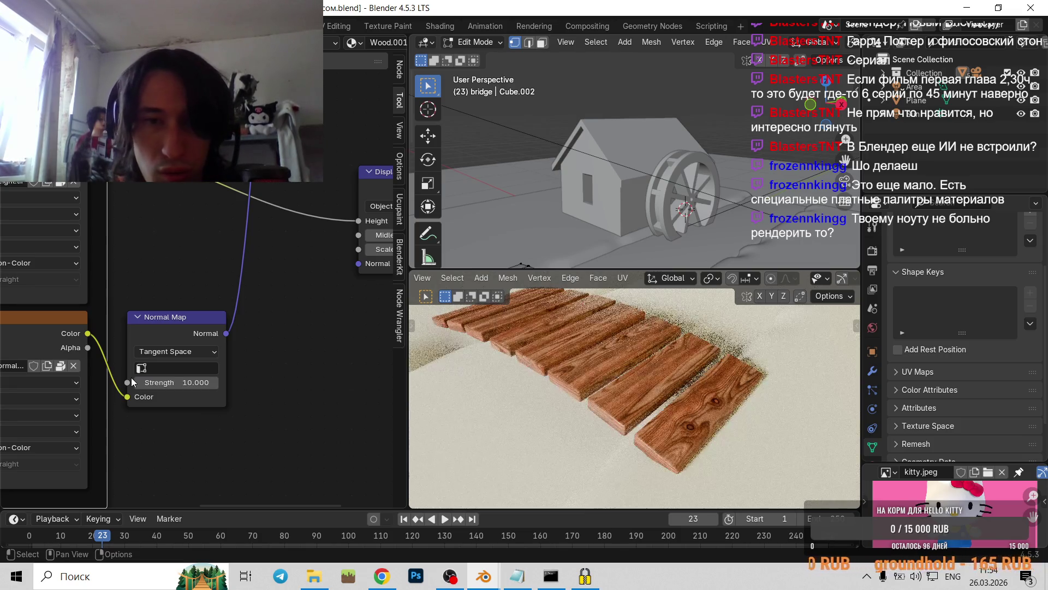
click(190, 386)
text(1)
key(Return)
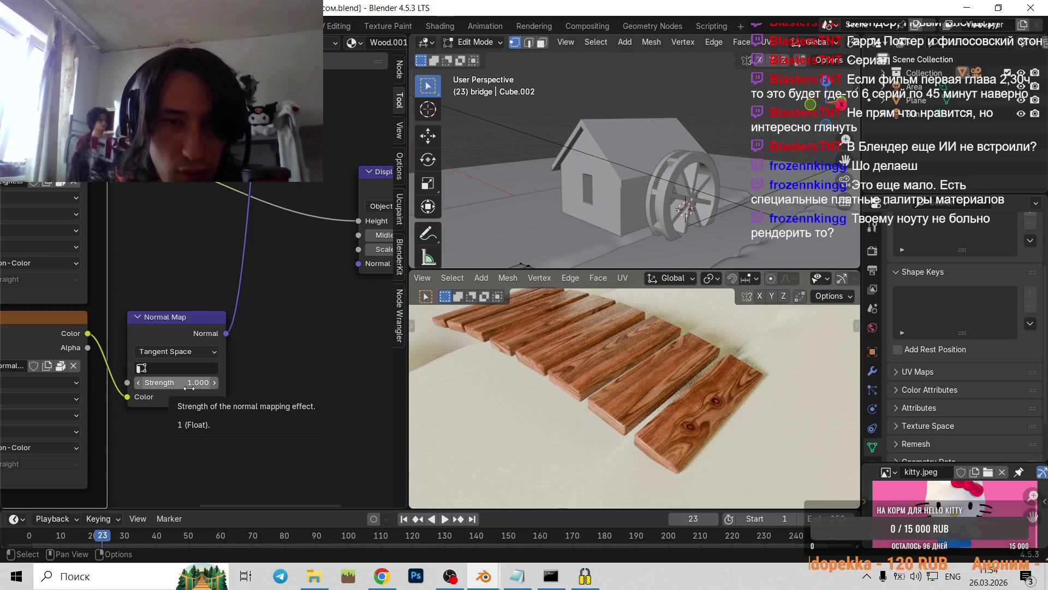
click(189, 388)
text(0)
key(Return)
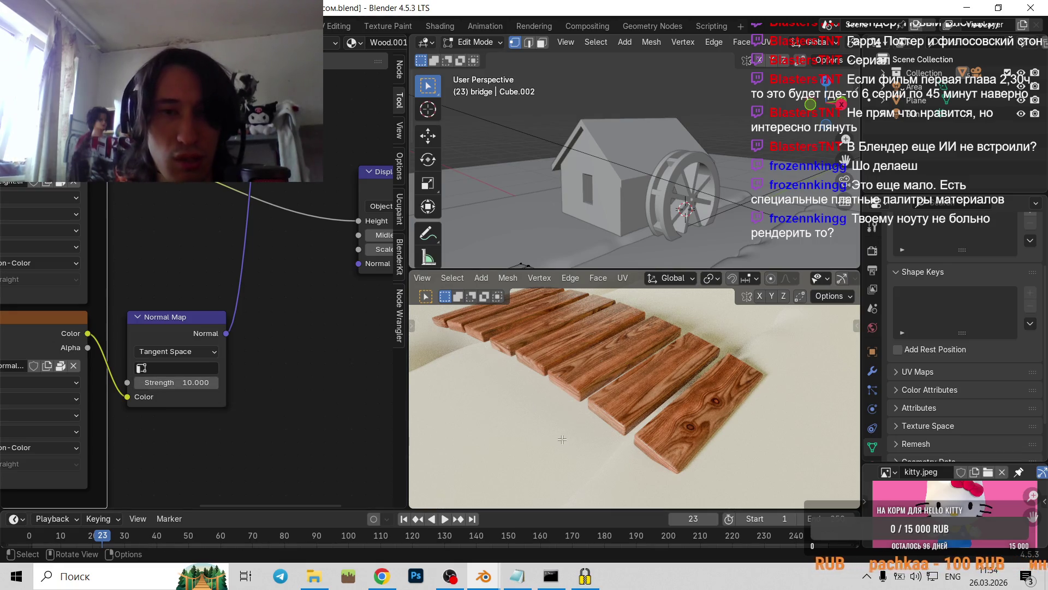
- Zoom the viewport back out and switch over to the browser
scroll(562, 439, down, 3)
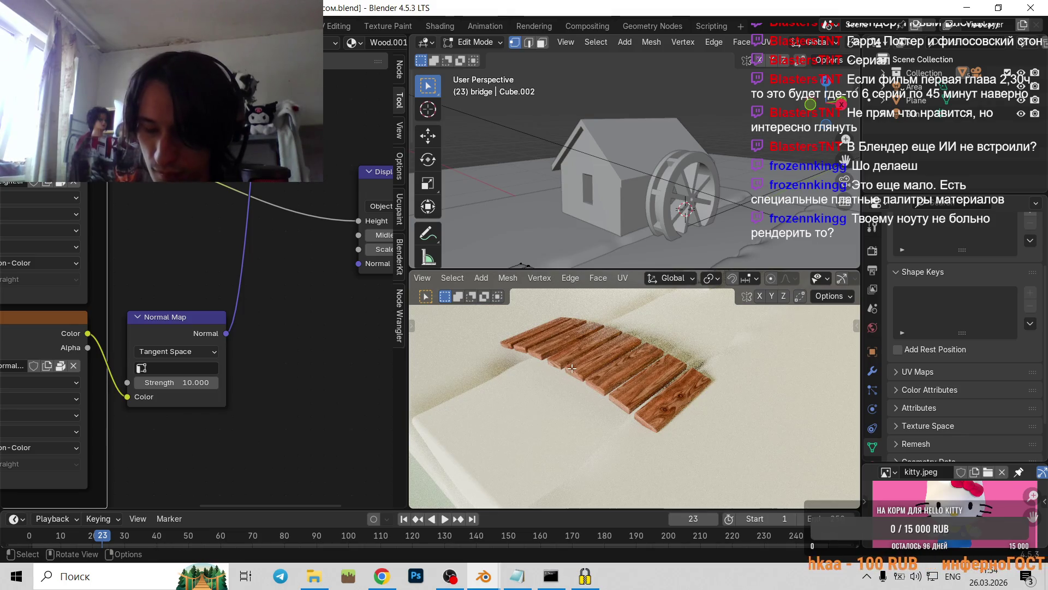
scroll(612, 357, down, 5)
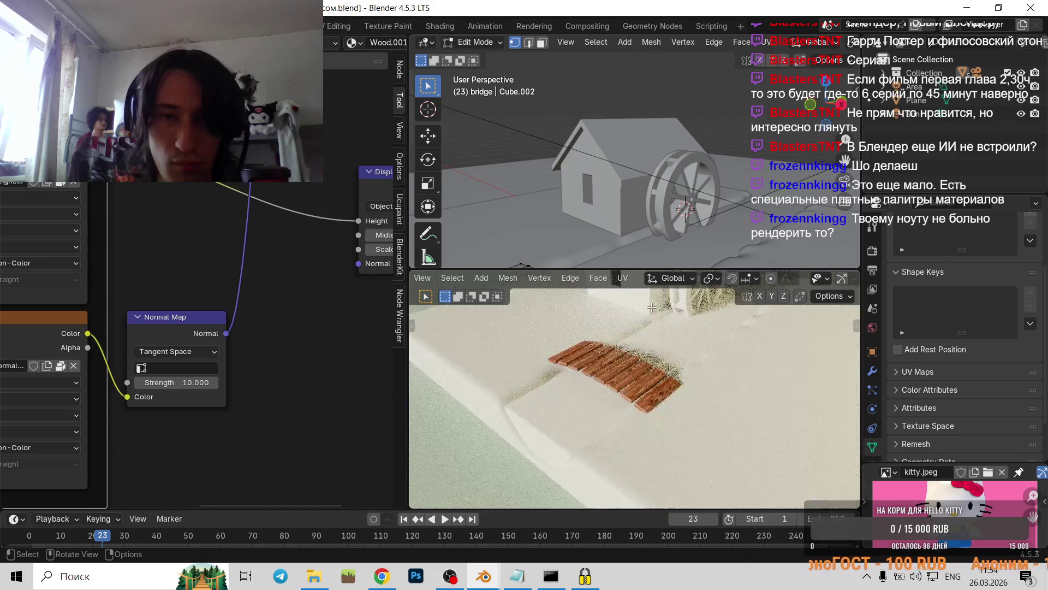
scroll(661, 343, down, 3)
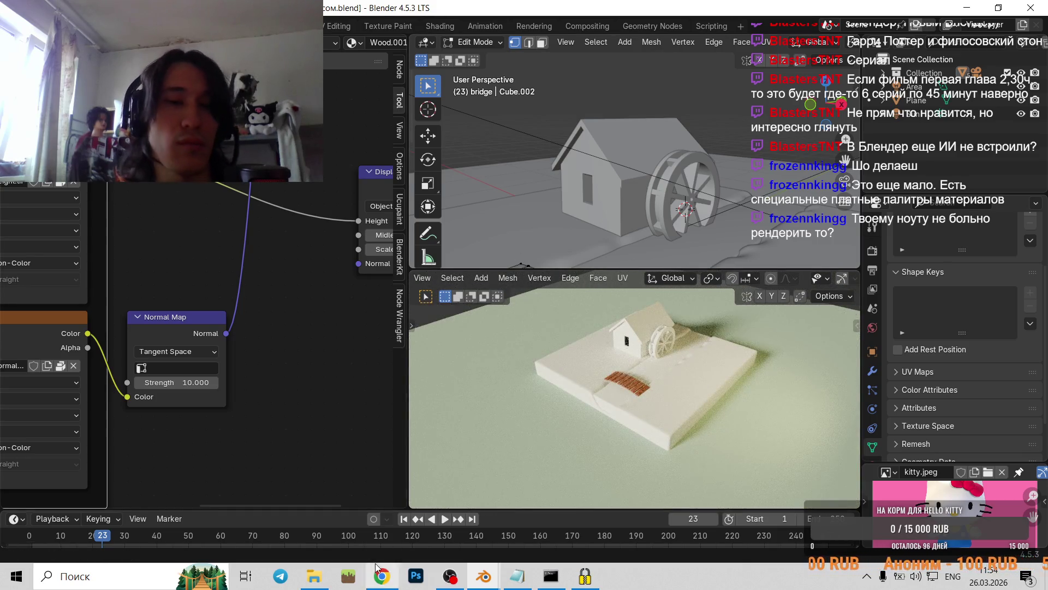
key(alt+Tab)
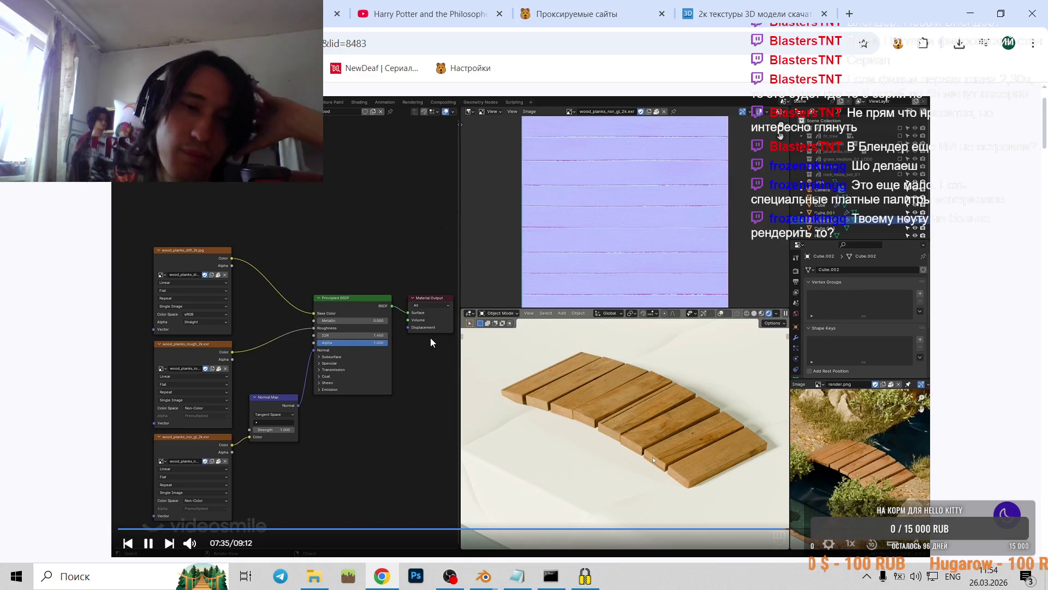
- Rewind the tutorial video to about 07:30, then advance to 07:48 and pause it
click(387, 336)
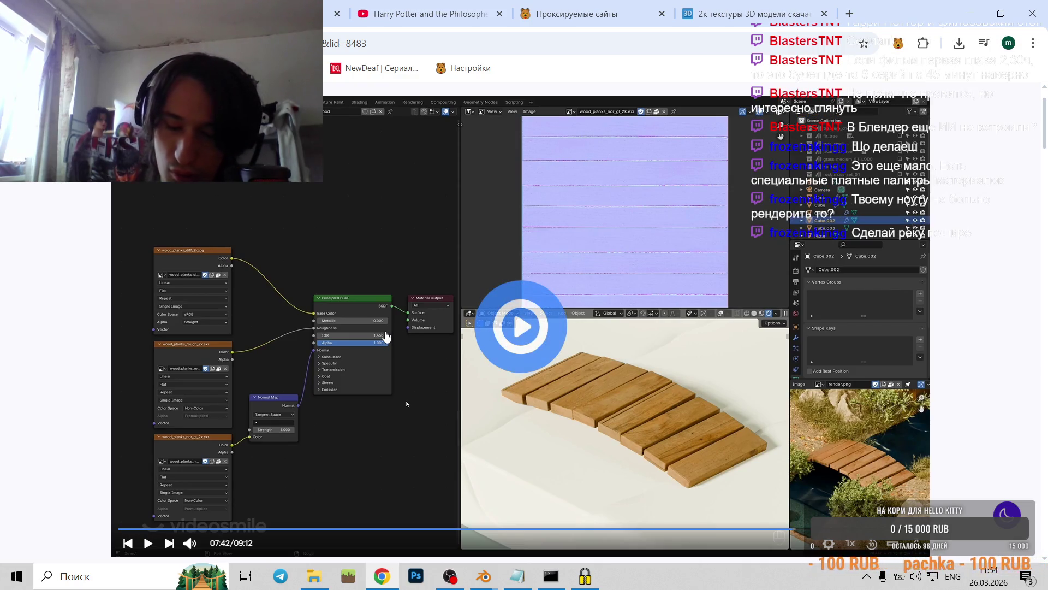
click(406, 403)
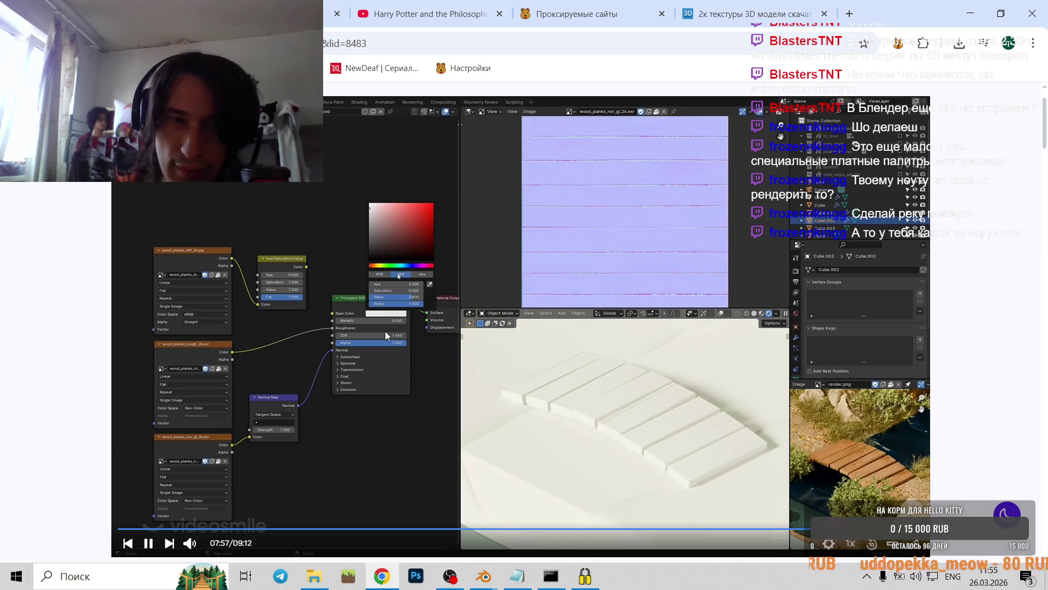
key(Left)
key(Left)
key(Left)
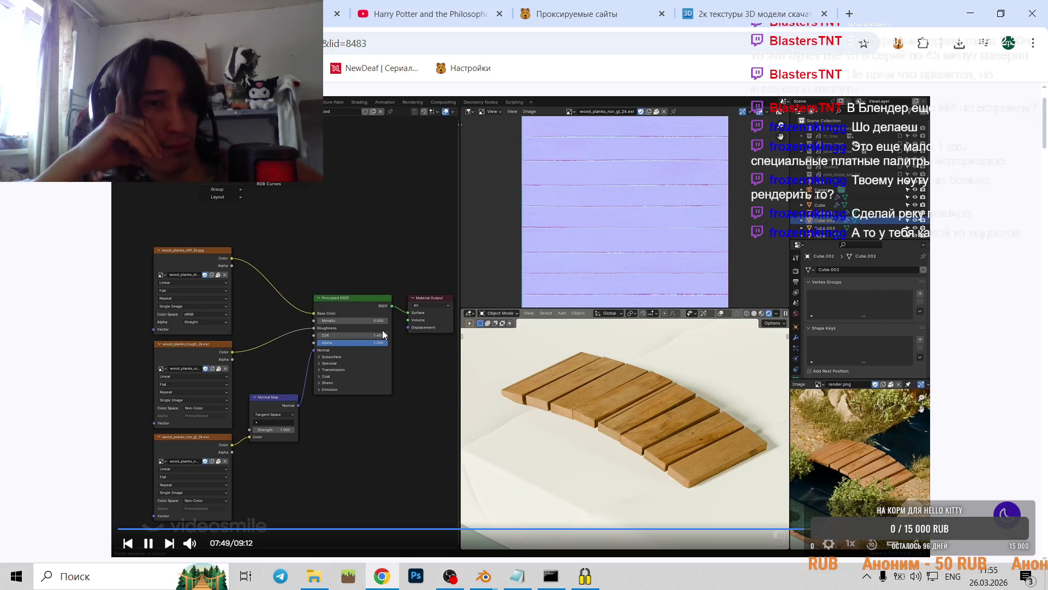
key(Left)
key(Left)
key(Left)
key(Left)
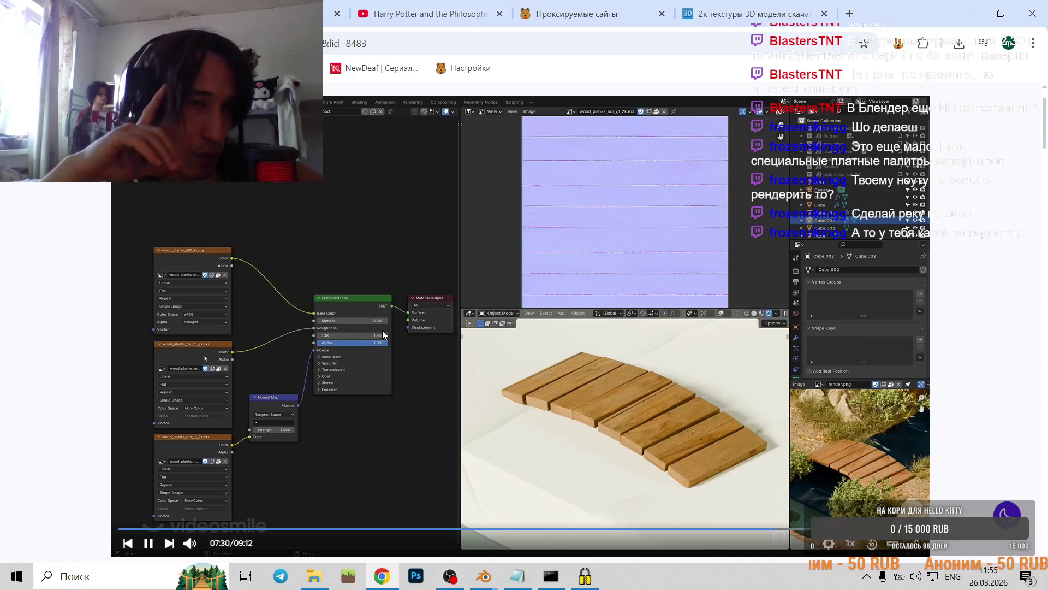
key(Left)
key(Left)
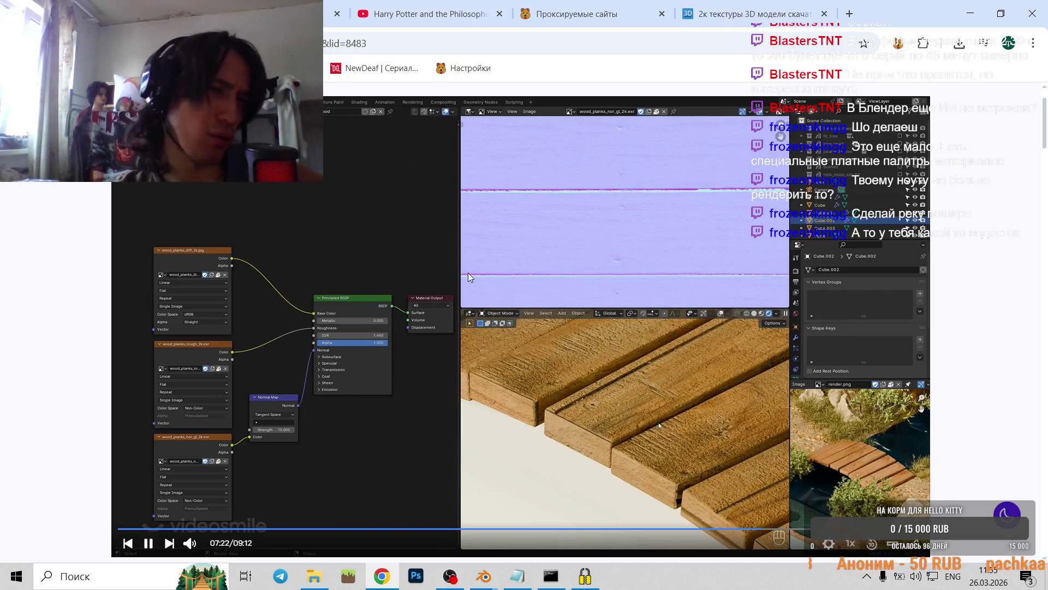
key(Left)
key(Left)
key(Left)
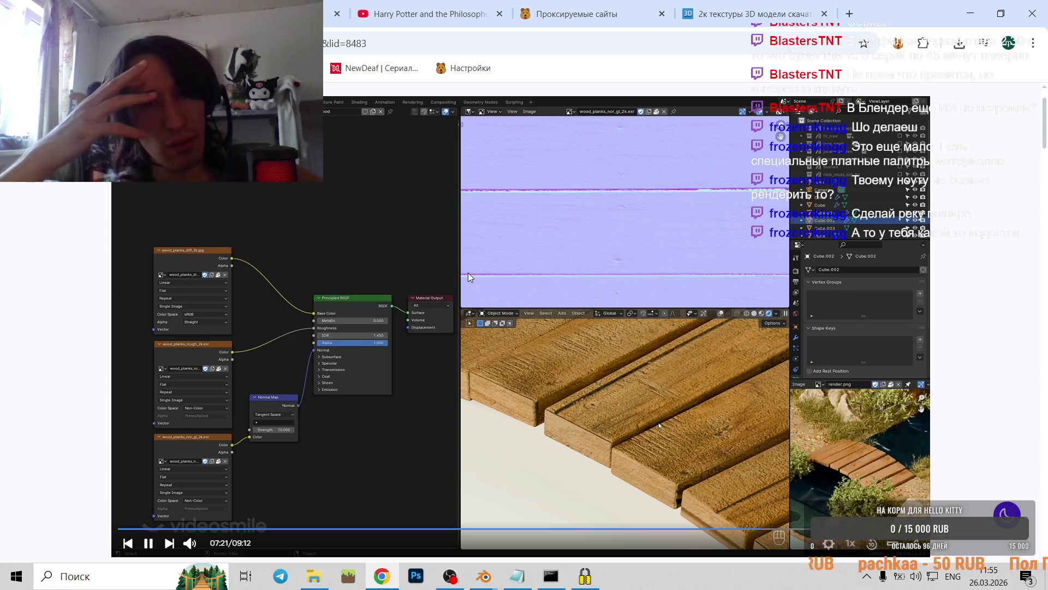
key(Right)
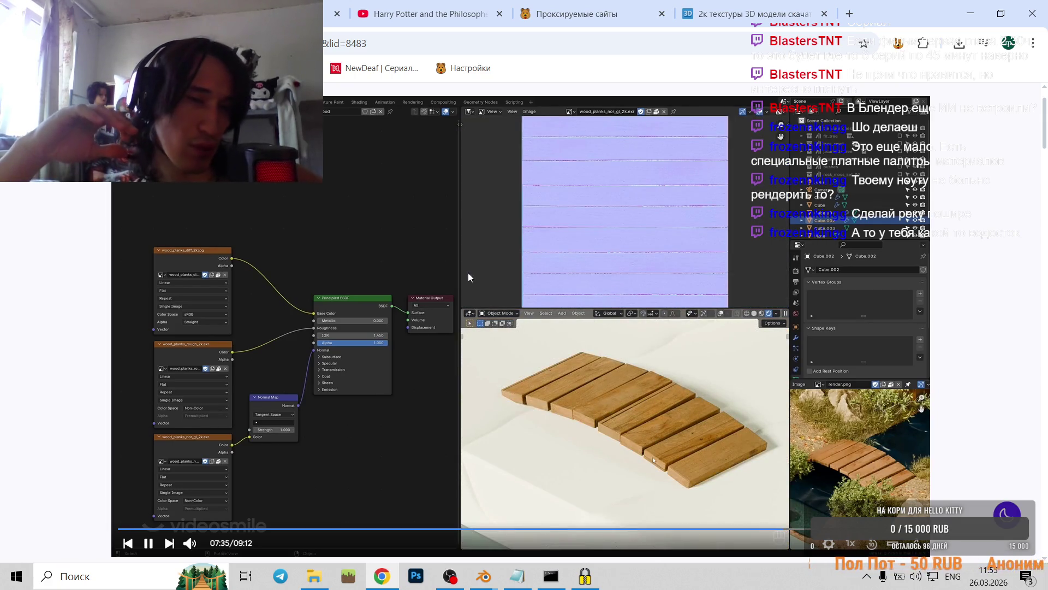
key(Right)
click(468, 277)
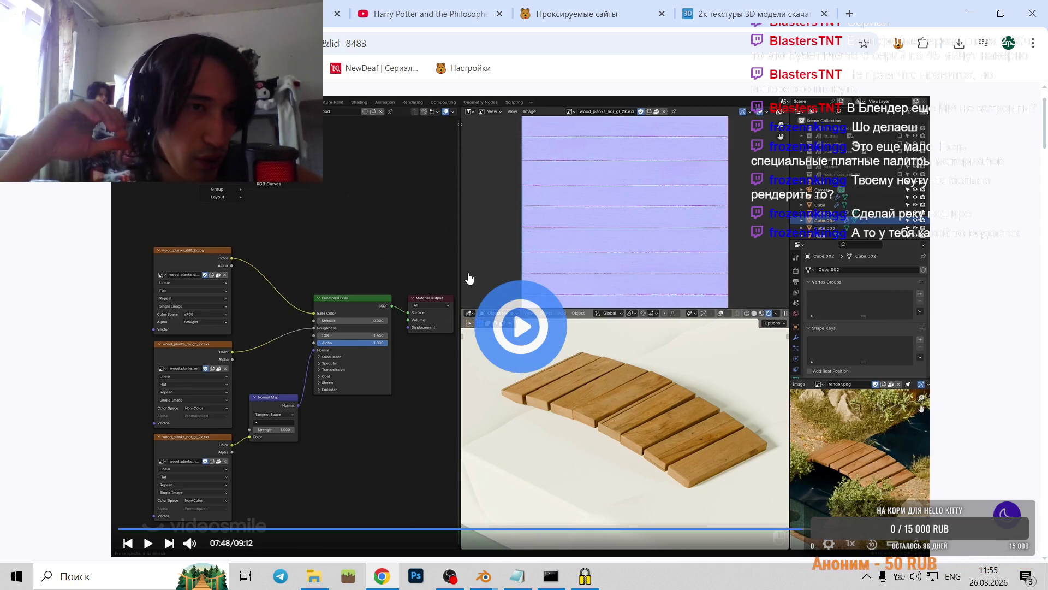
- Play the tutorial to 08:39, pause, and search 'переводчик' in a new browser tab
click(468, 278)
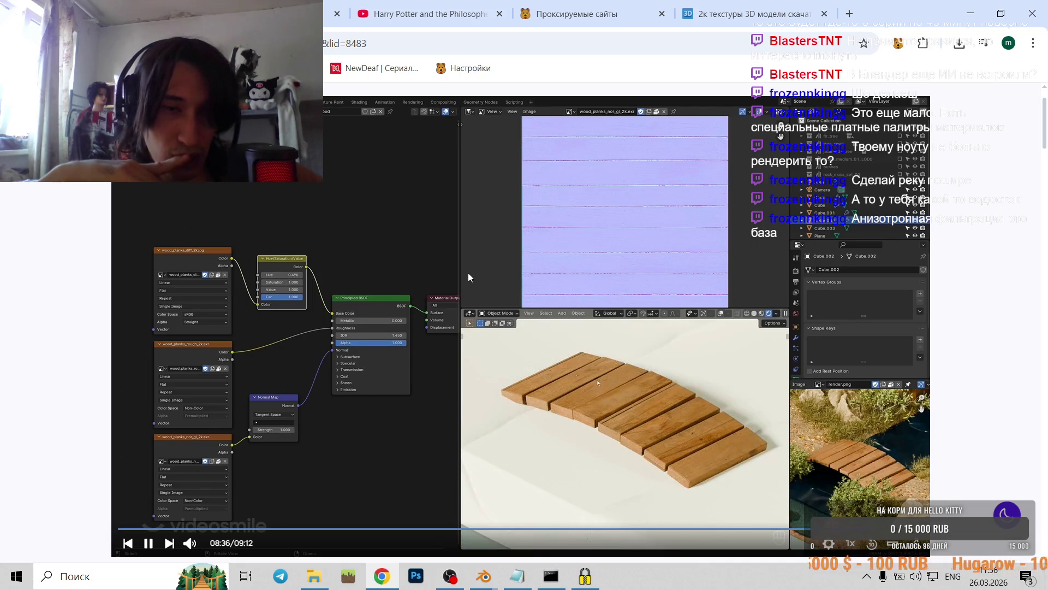
click(468, 274)
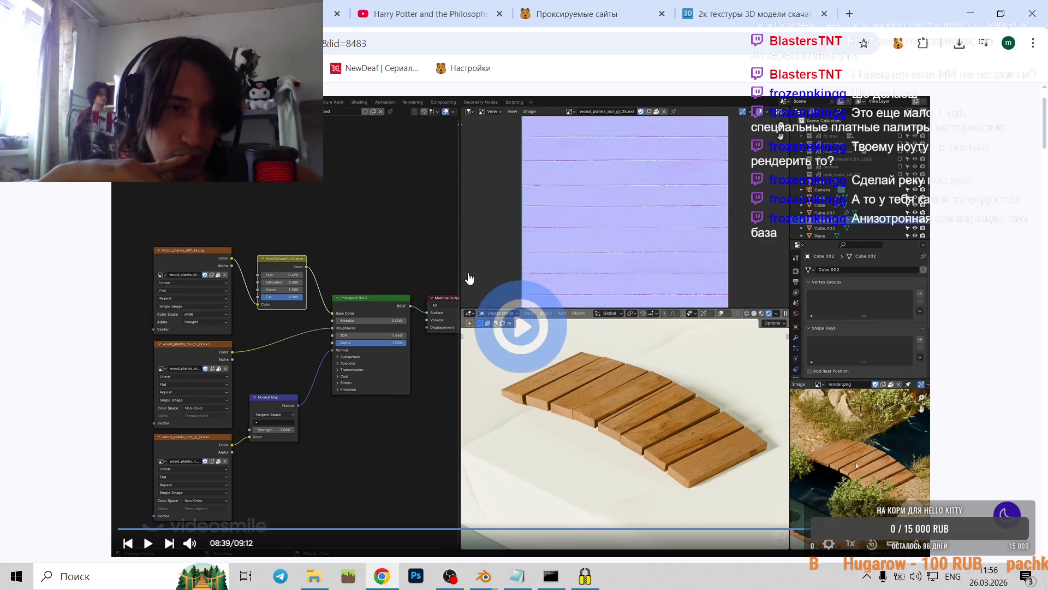
click(849, 14)
text(gth)
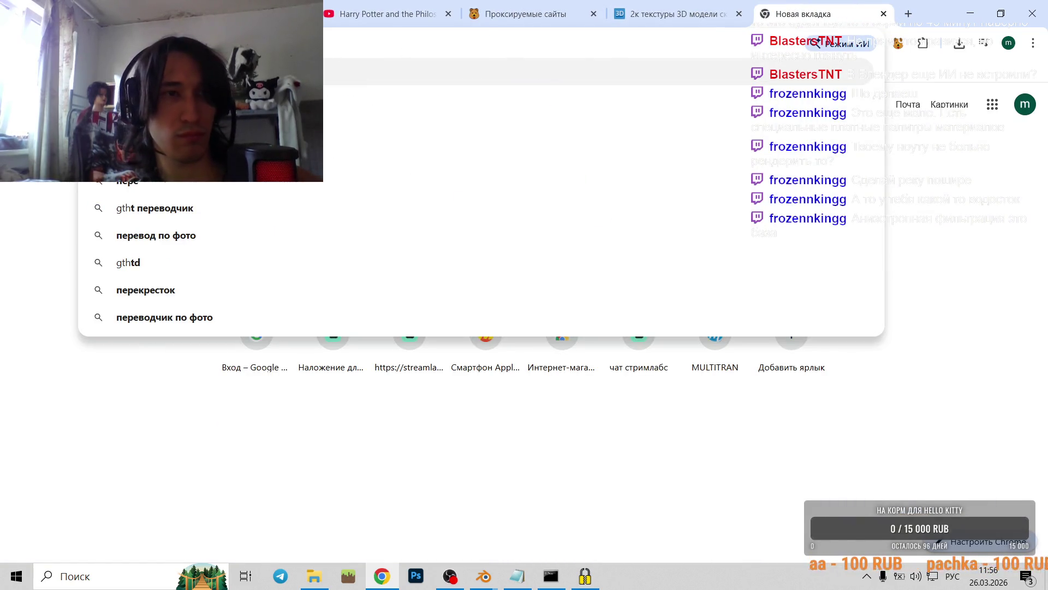
text(tdjlxbr)
- Open an online translator and translate the English word 'hue', getting 'оттенок'
key(Return)
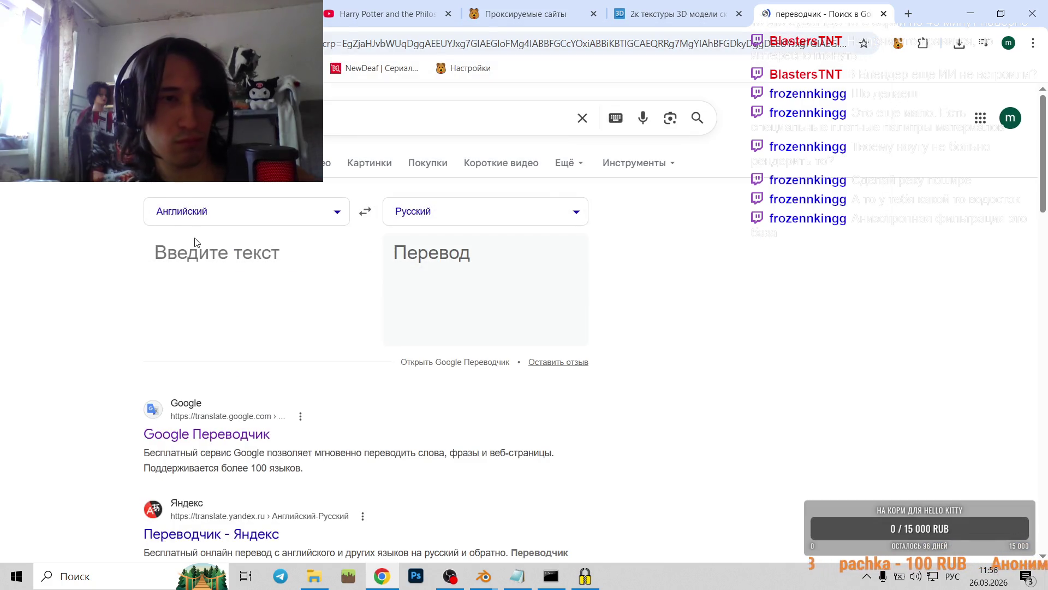
click(199, 240)
text(he)
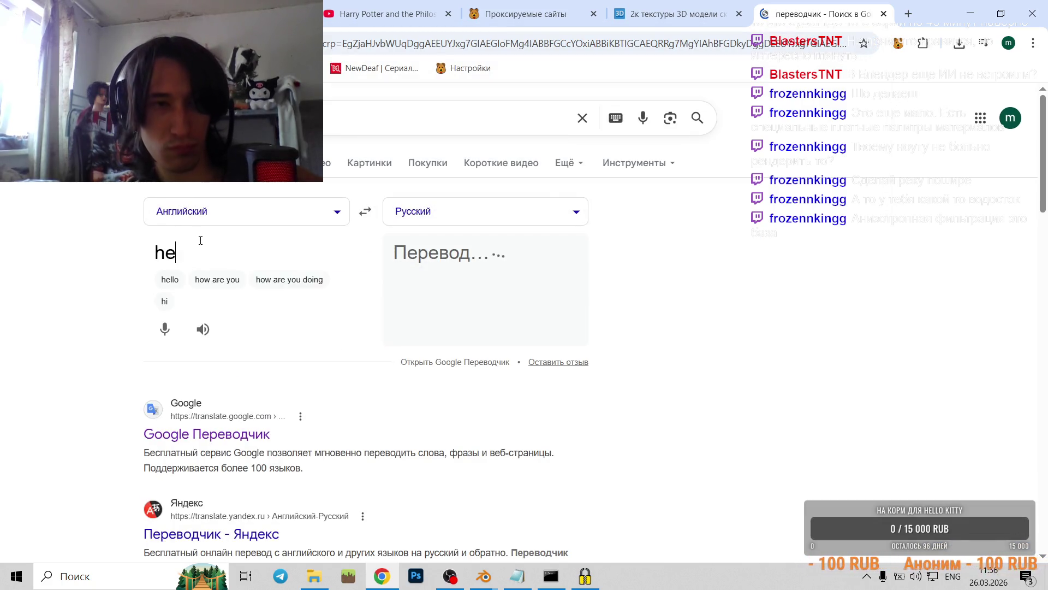
key(BackSpace)
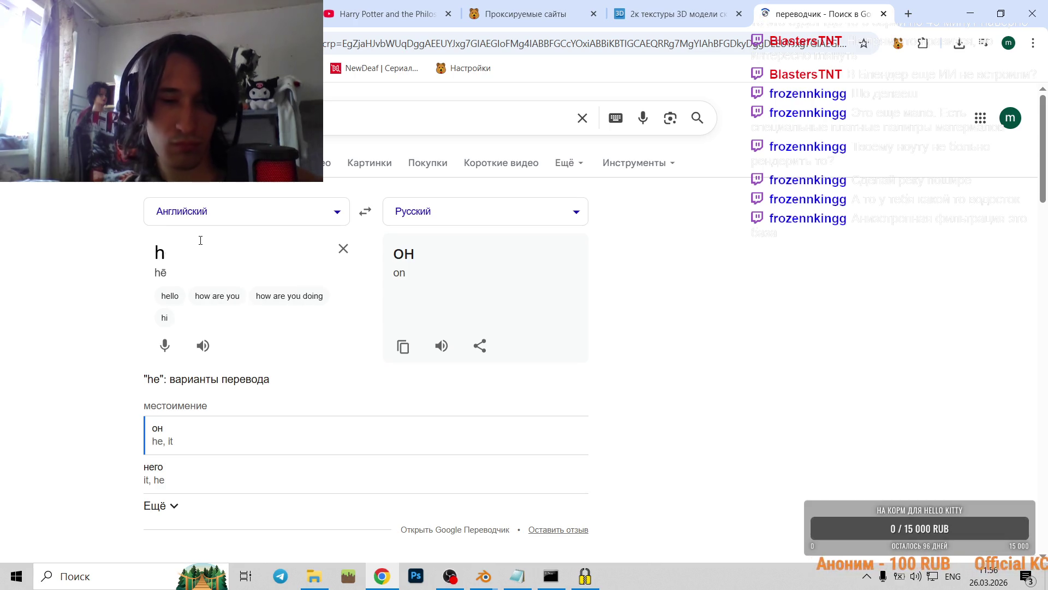
text(ue)
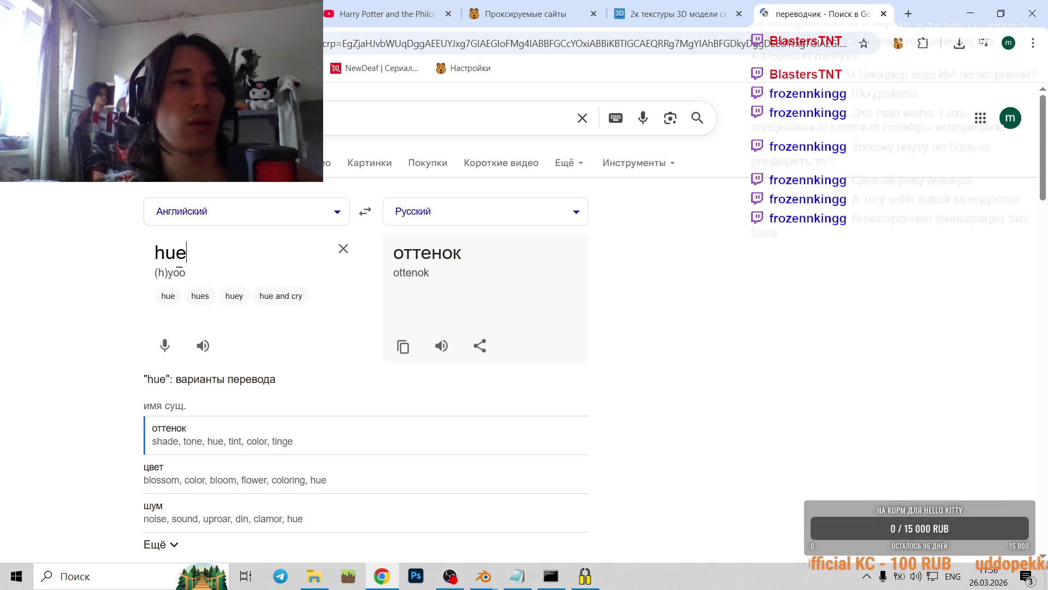
click(484, 576)
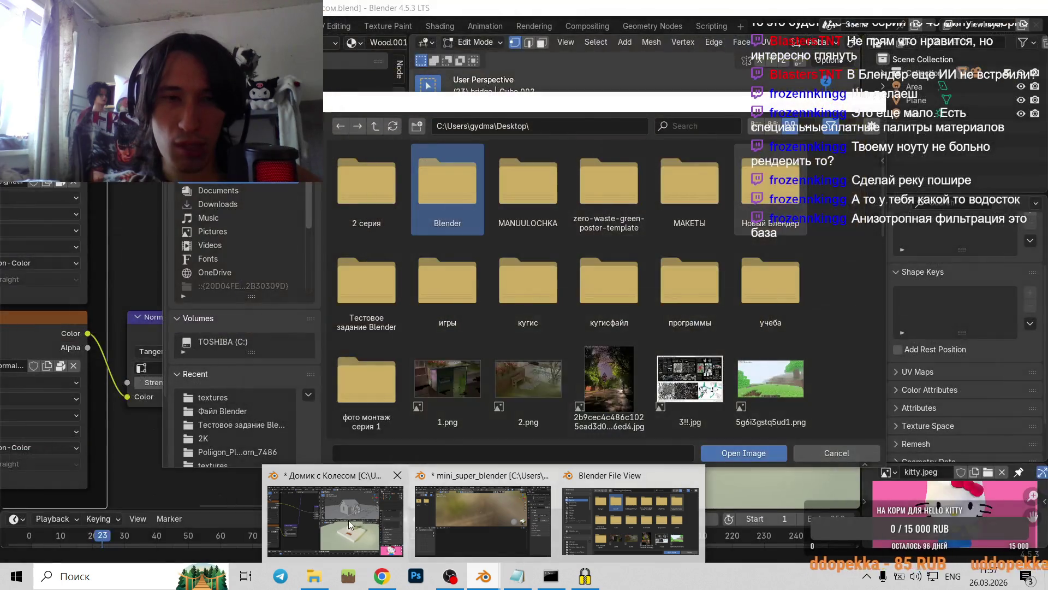
- Return to Blender, dismiss the image file browser, and pan to the material nodes
click(350, 524)
key(Escape)
scroll(579, 404, up, 2)
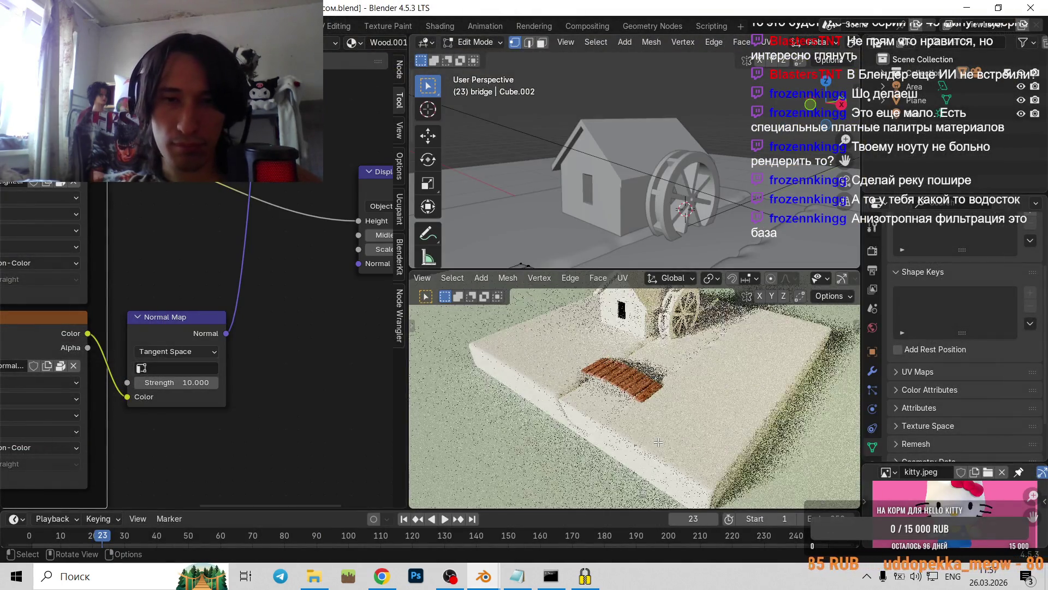
scroll(600, 401, up, 3)
scroll(628, 399, up, 2)
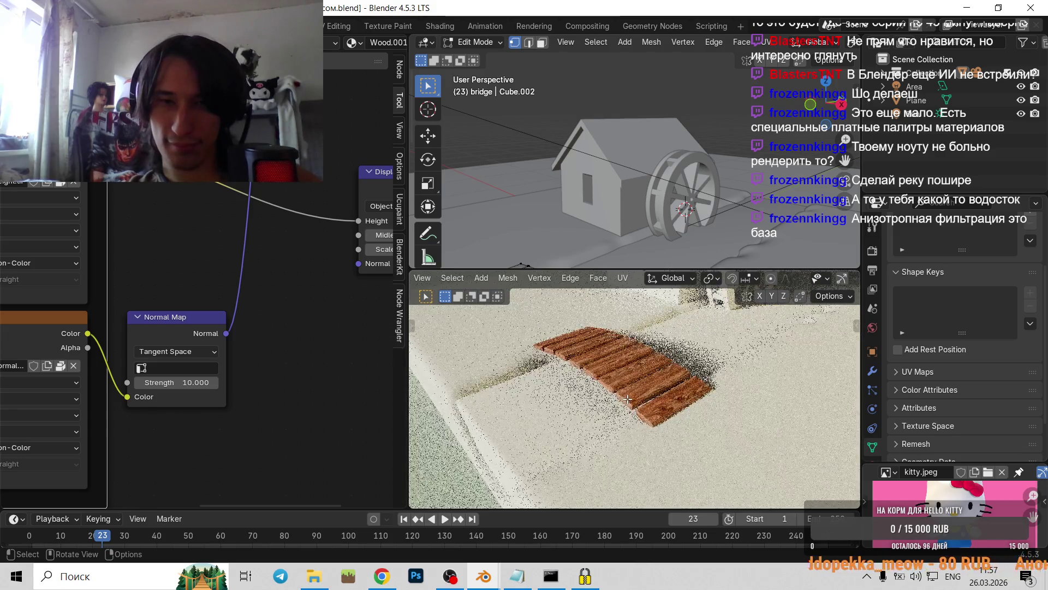
scroll(221, 240, down, 4)
scroll(221, 242, down, 3)
middle_drag(222, 242, 259, 365)
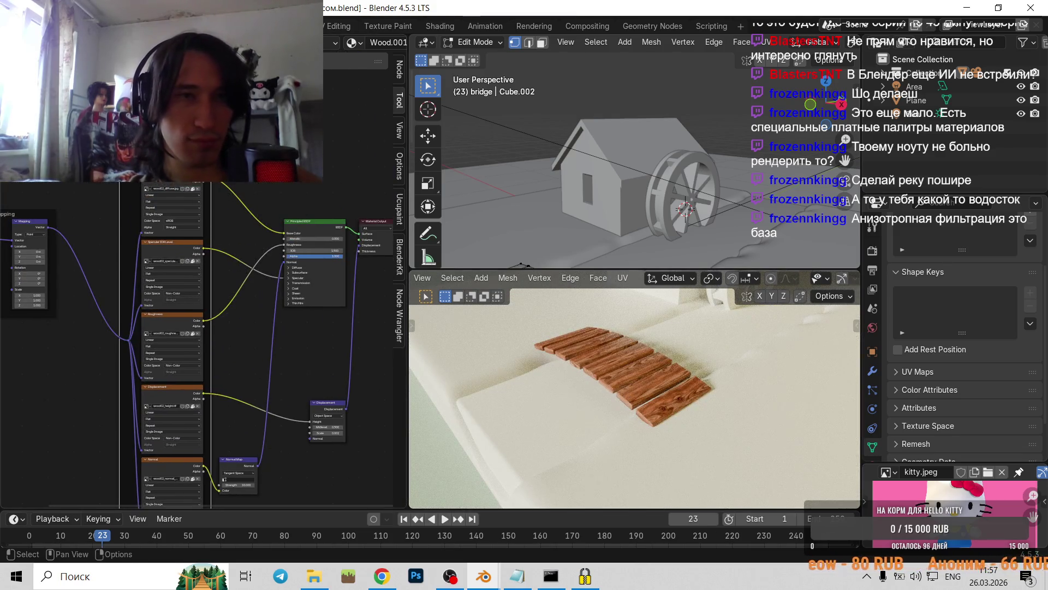
- Insert a Hue/Saturation/Value node on the link from the wood texture to Base Color
key(shift+a)
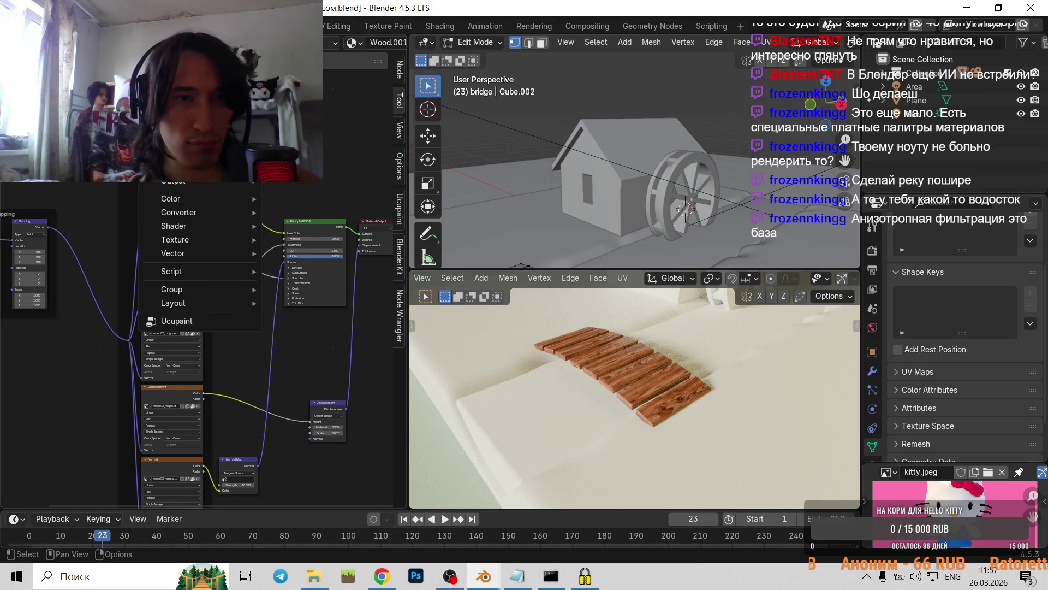
mouse_move(202, 168)
mouse_move(251, 237)
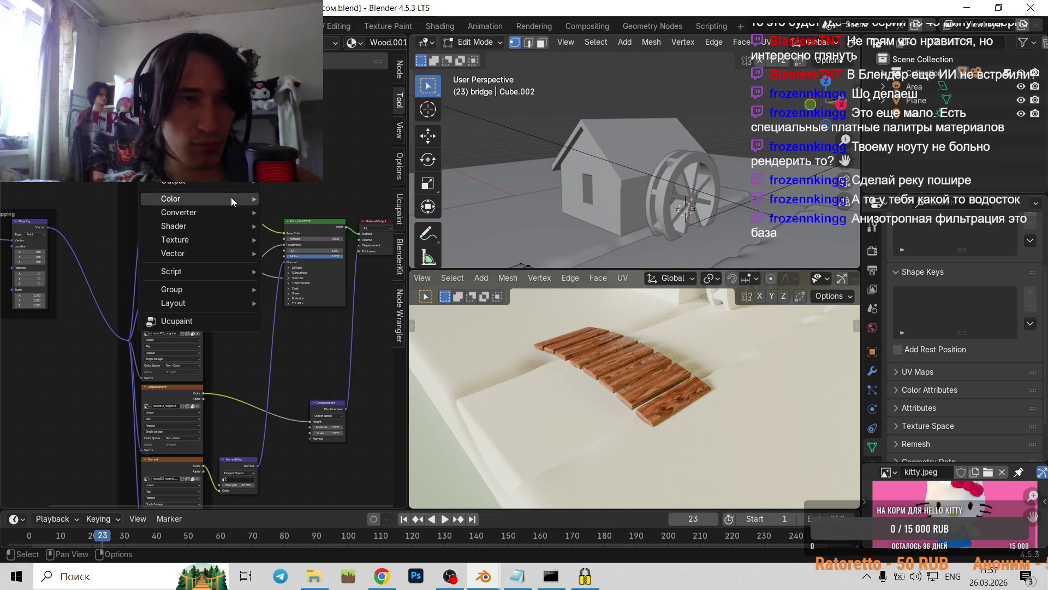
mouse_move(239, 201)
click(322, 225)
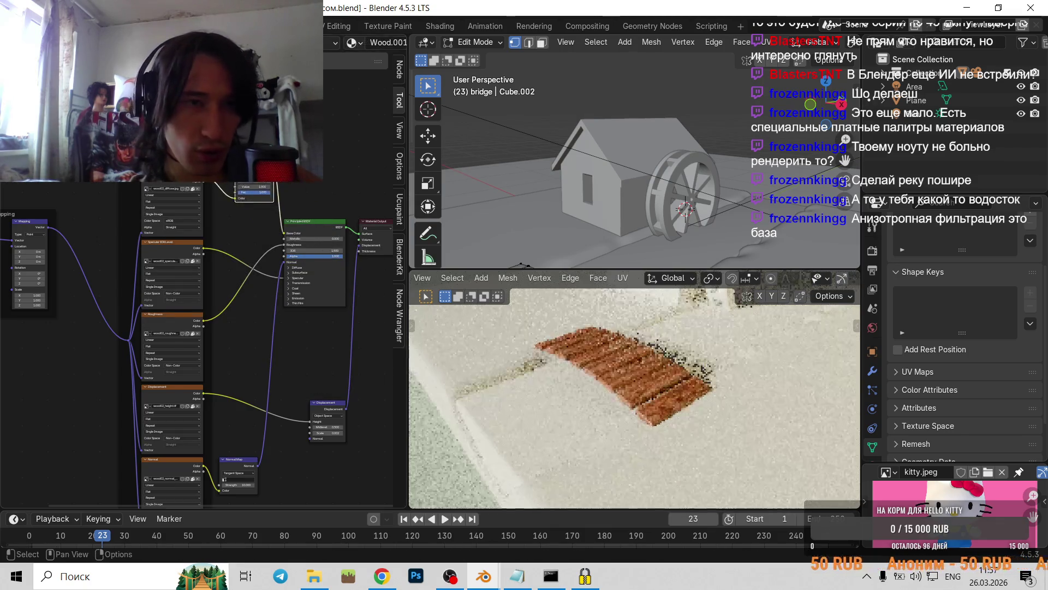
scroll(203, 278, up, 3)
scroll(213, 246, up, 2)
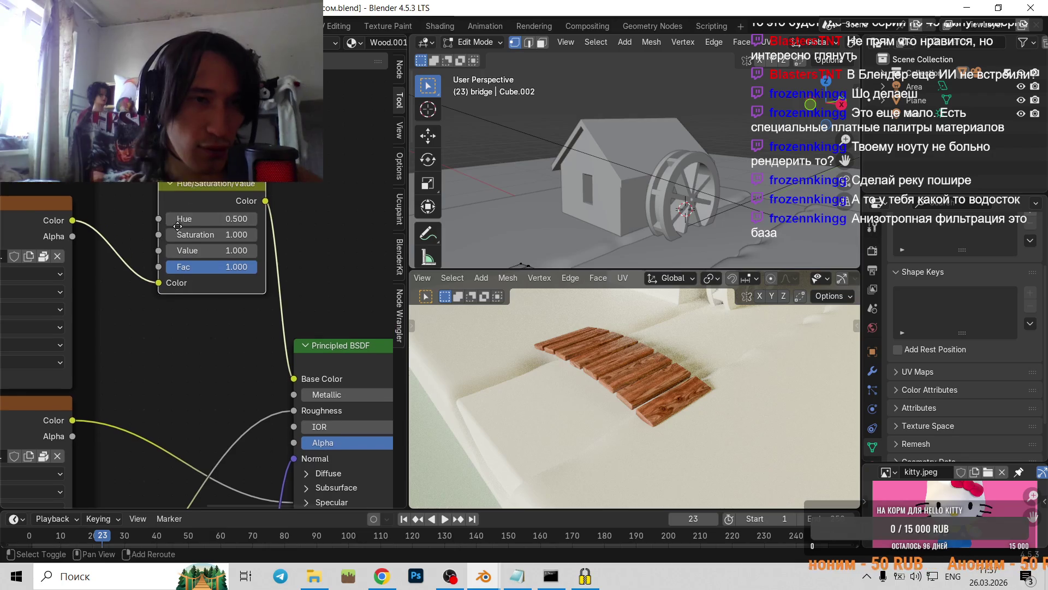
click(182, 276)
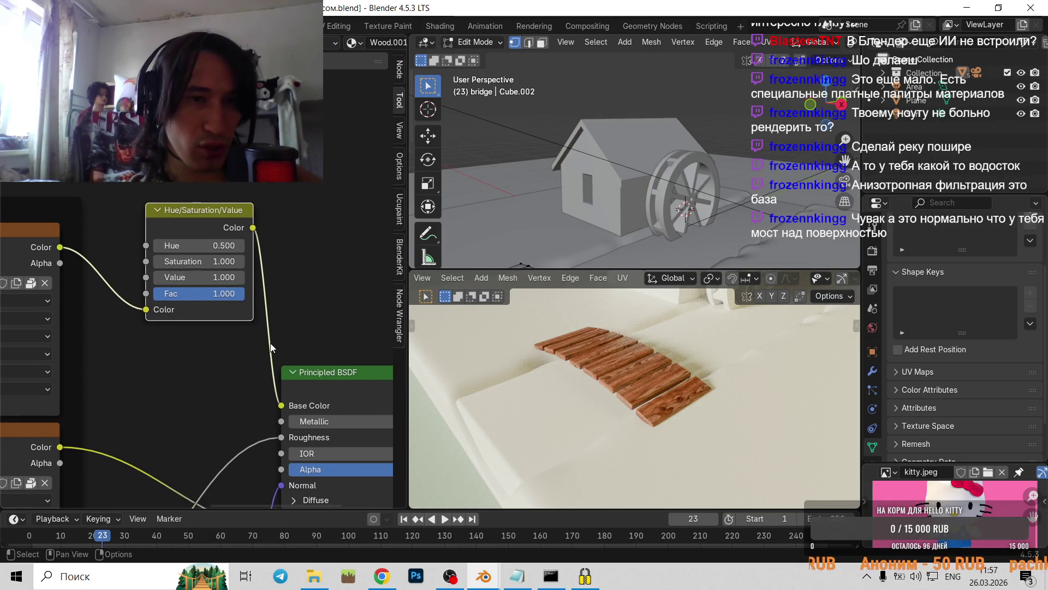
drag(183, 211, 156, 253)
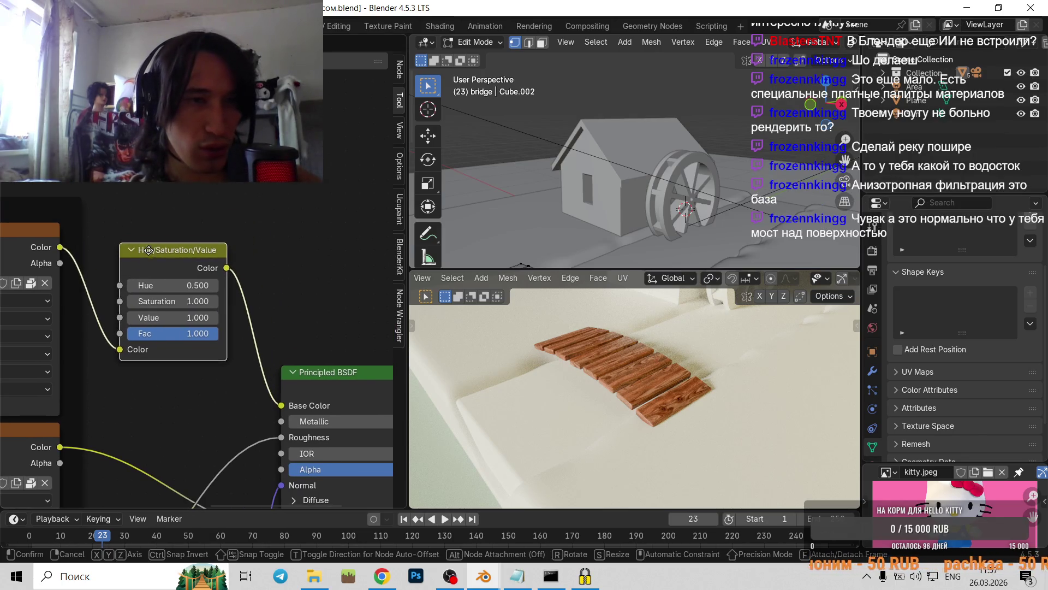
- Try Saturation 2 and a brighter Value, then reset both back to 1
drag(156, 302, 189, 302)
click(173, 302)
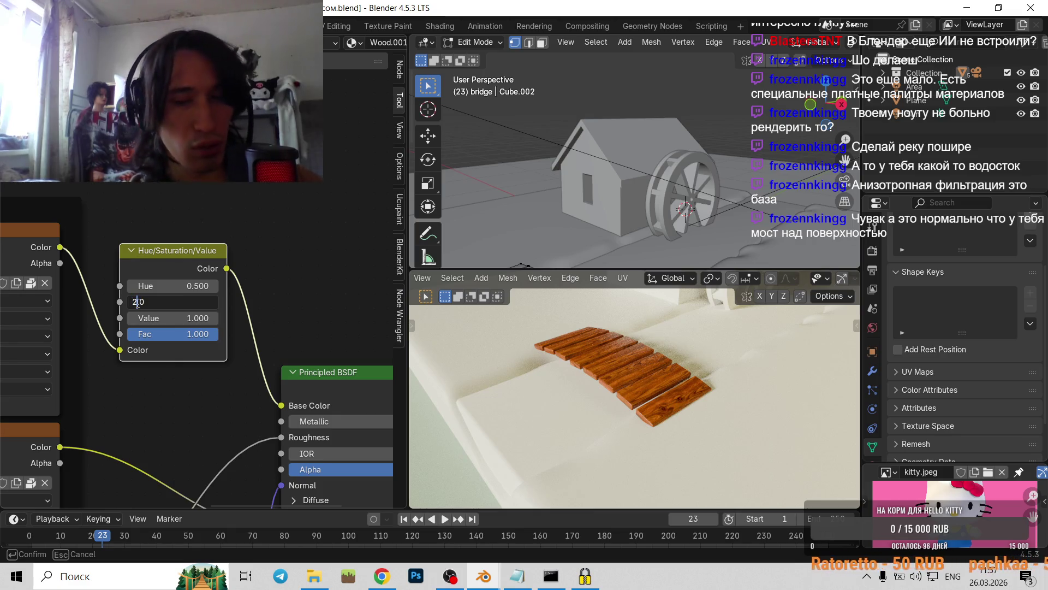
key(BackSpace)
text(1)
key(Return)
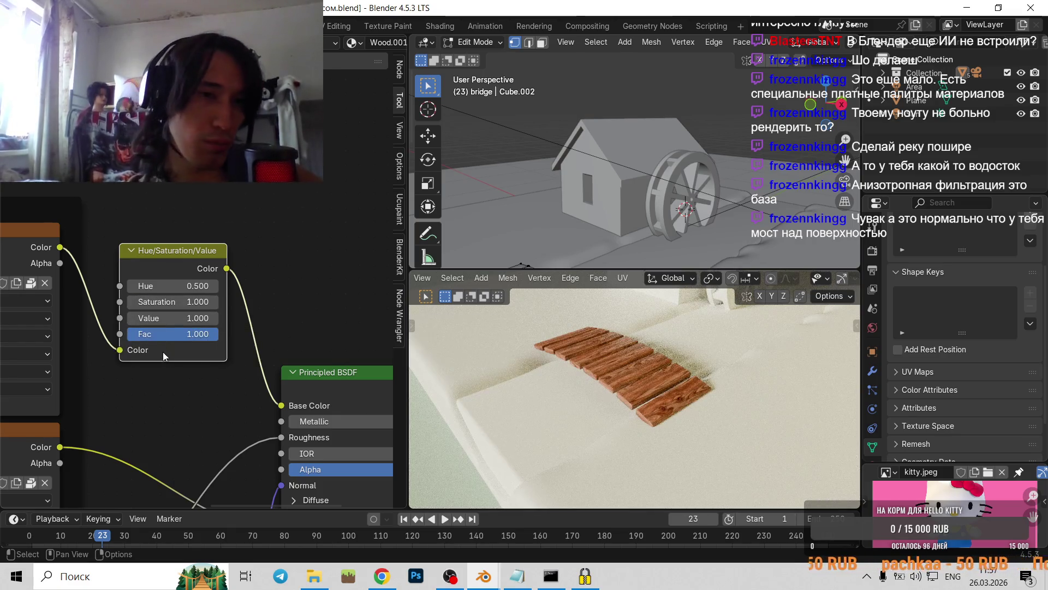
mouse_move(213, 318)
mouse_down()
mouse_move(240, 317)
mouse_move(131, 318)
mouse_move(153, 317)
mouse_up()
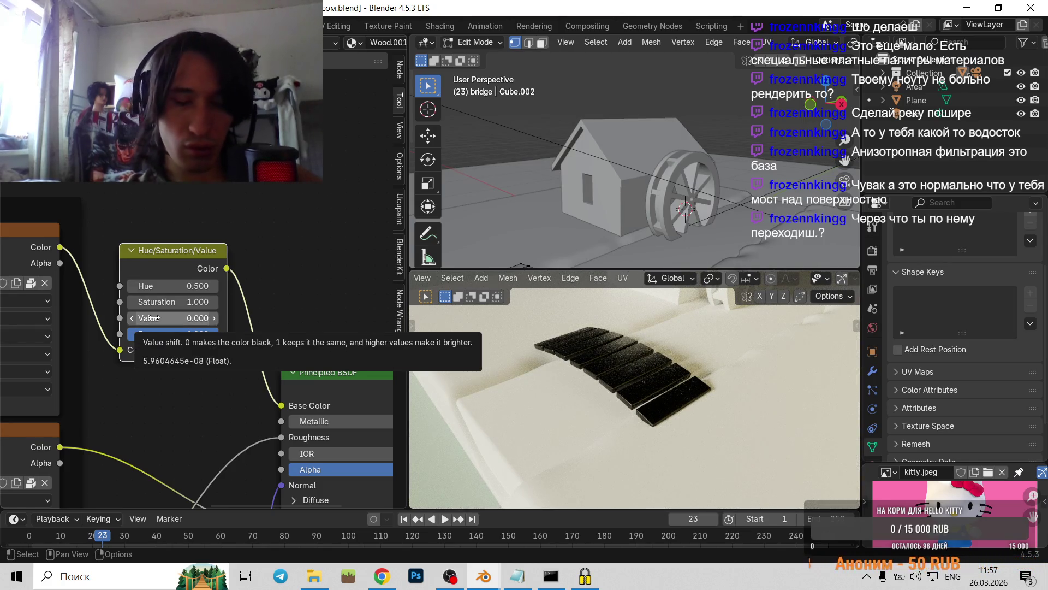
click(152, 317)
text(1)
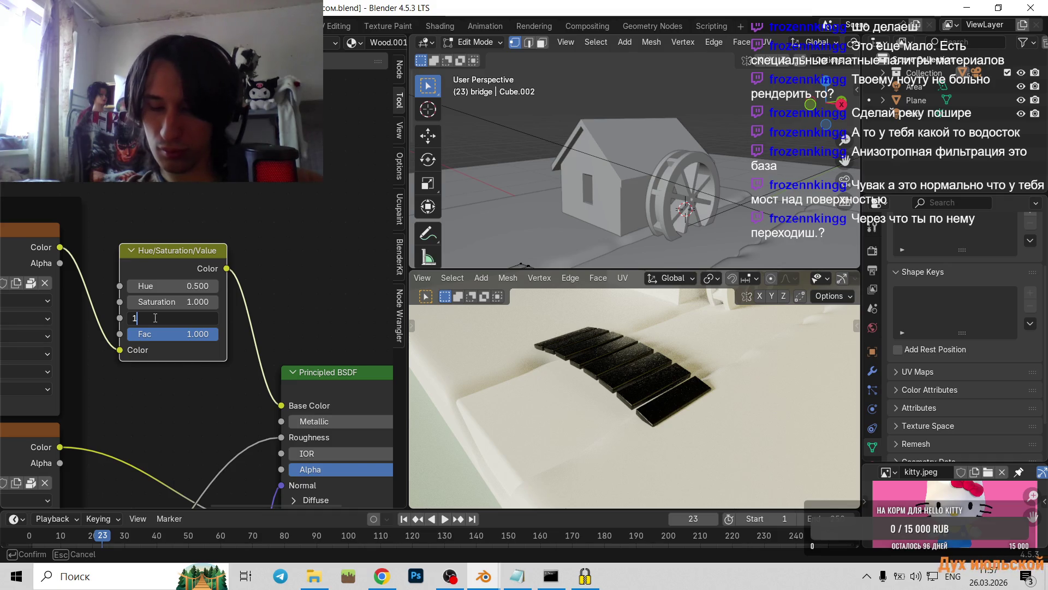
key(Return)
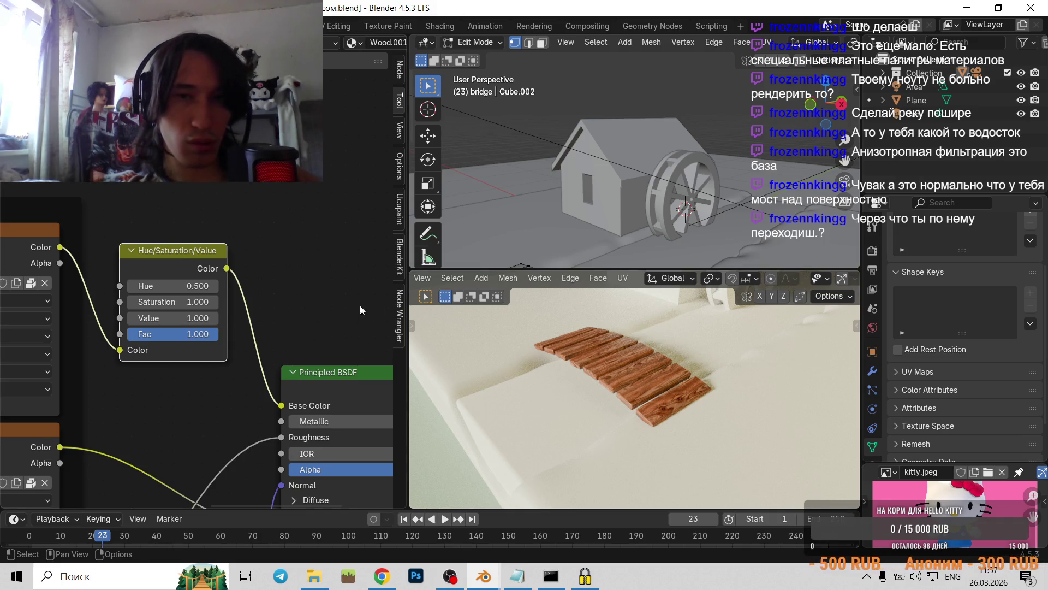
scroll(556, 444, down, 2)
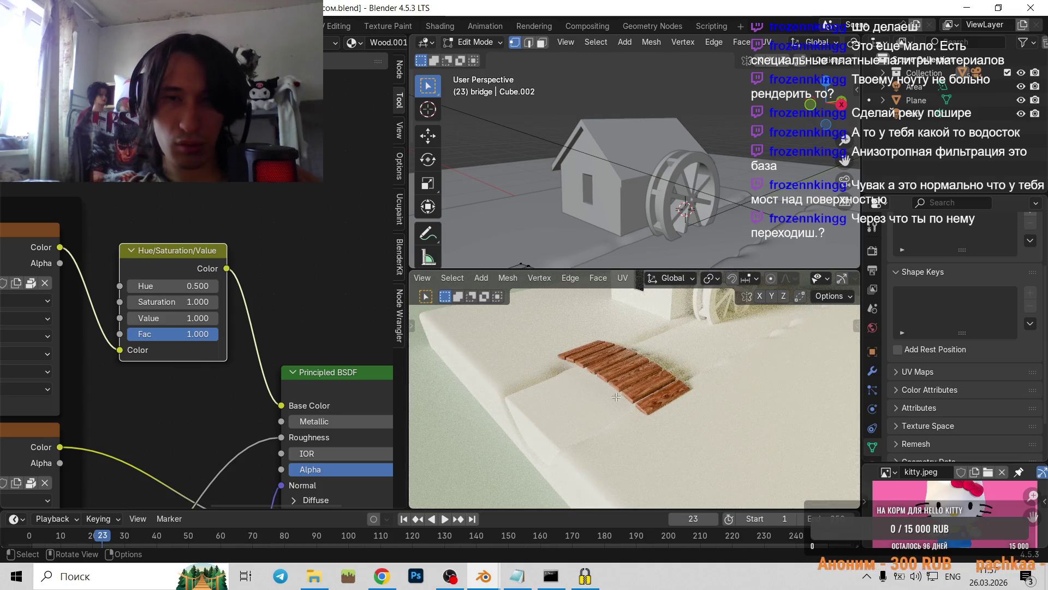
scroll(269, 364, up, 3)
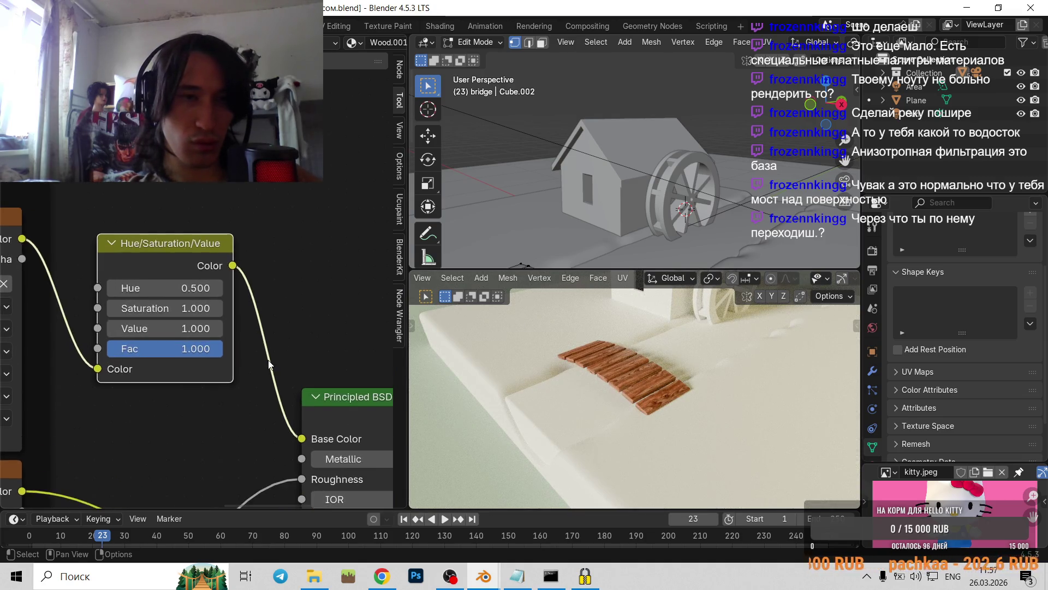
scroll(269, 365, down, 2)
click(382, 576)
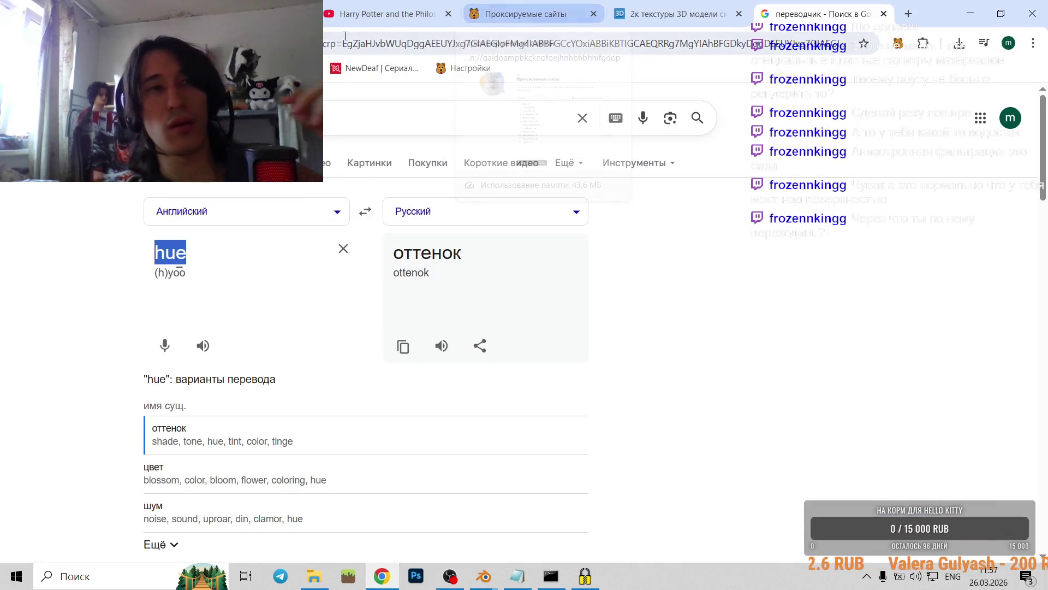
- Switch to the tutorial tab and resume playback up to 08:54
click(335, 10)
click(345, 359)
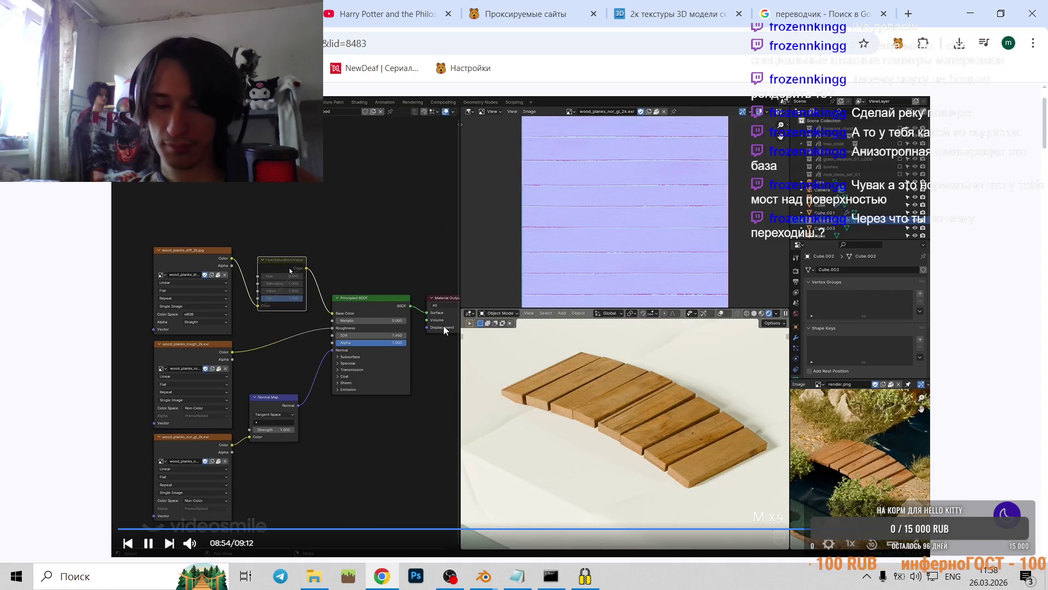
- Rewind the tutorial a few seconds, pause at 08:55, and return to Blender
key(Left)
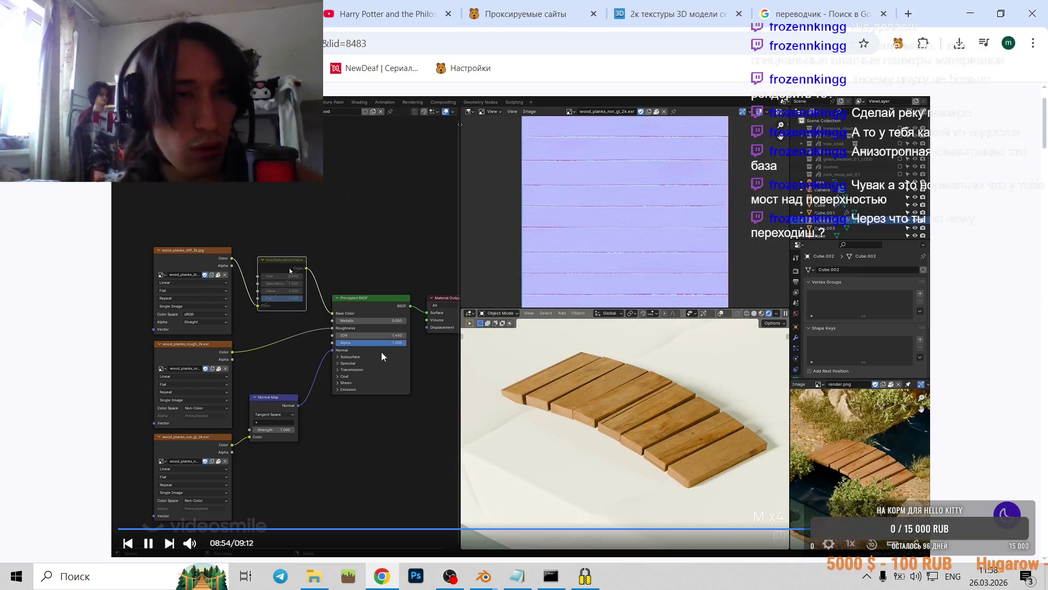
key(space)
mouse_move(484, 578)
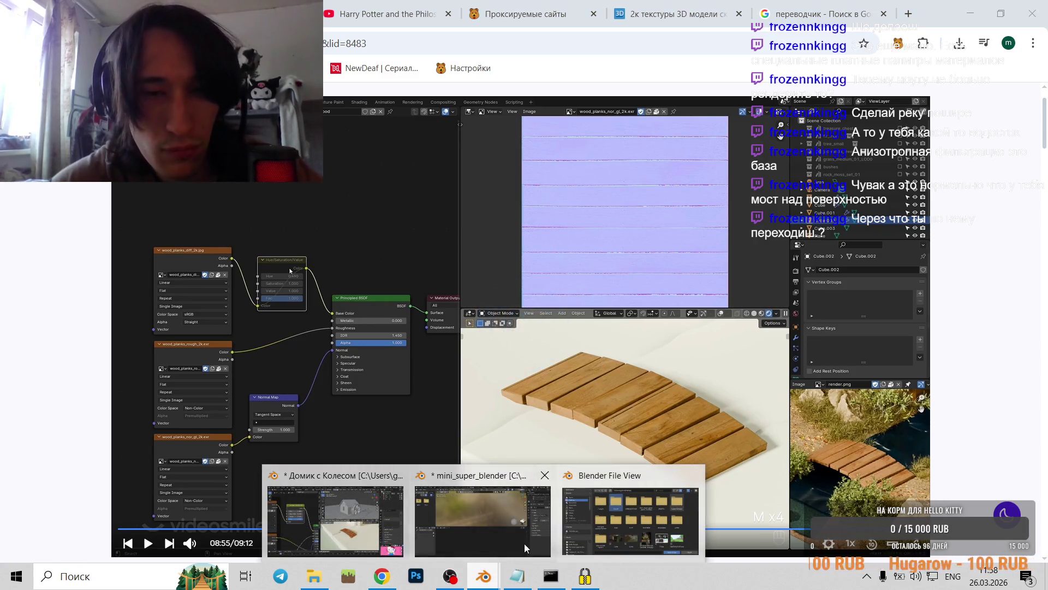
click(391, 520)
scroll(316, 254, down, 1)
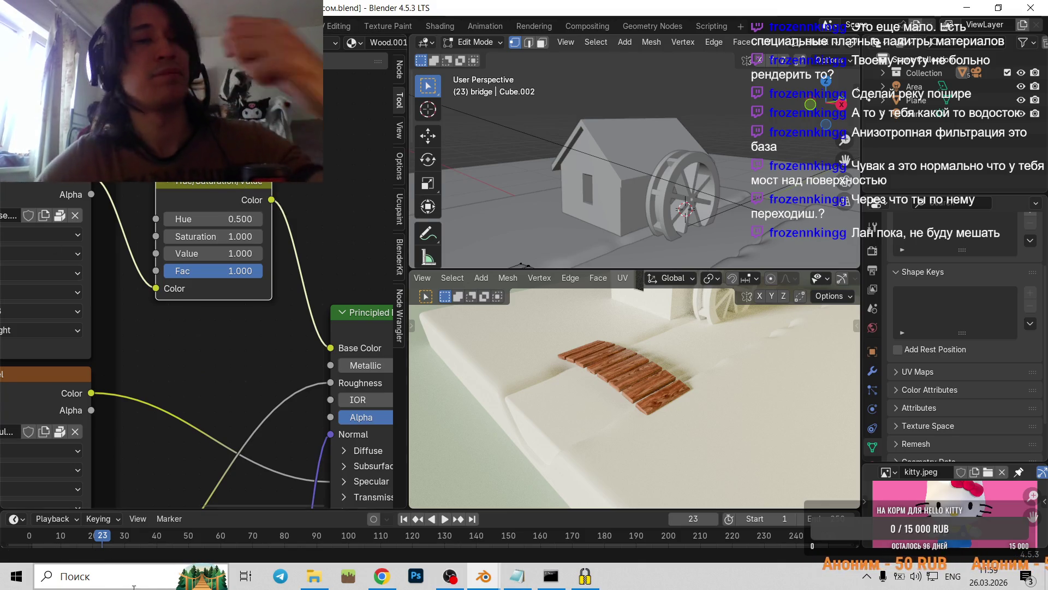
scroll(264, 487, down, 3)
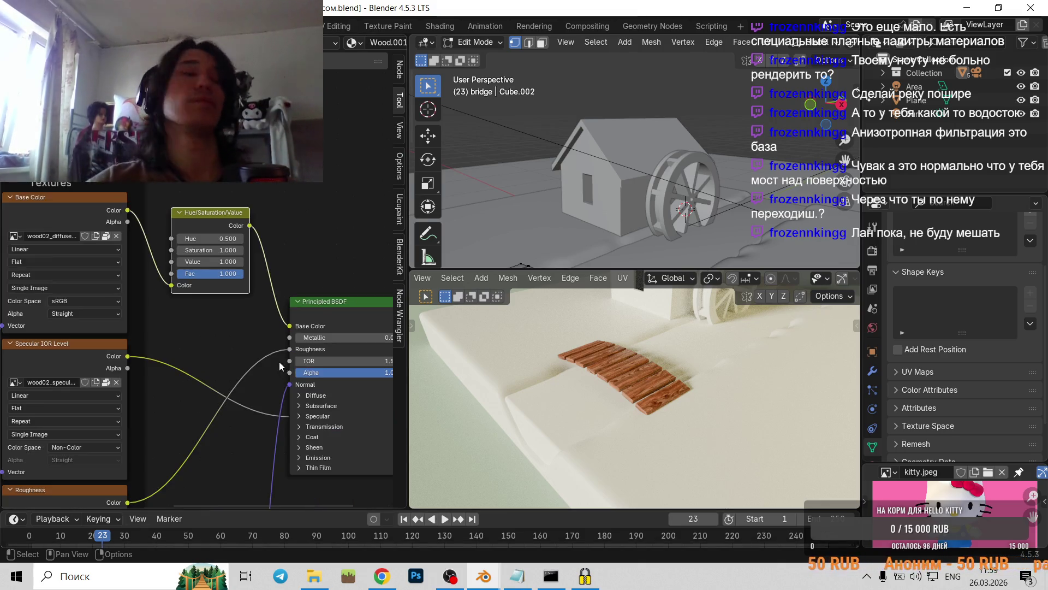
click(382, 576)
click(409, 337)
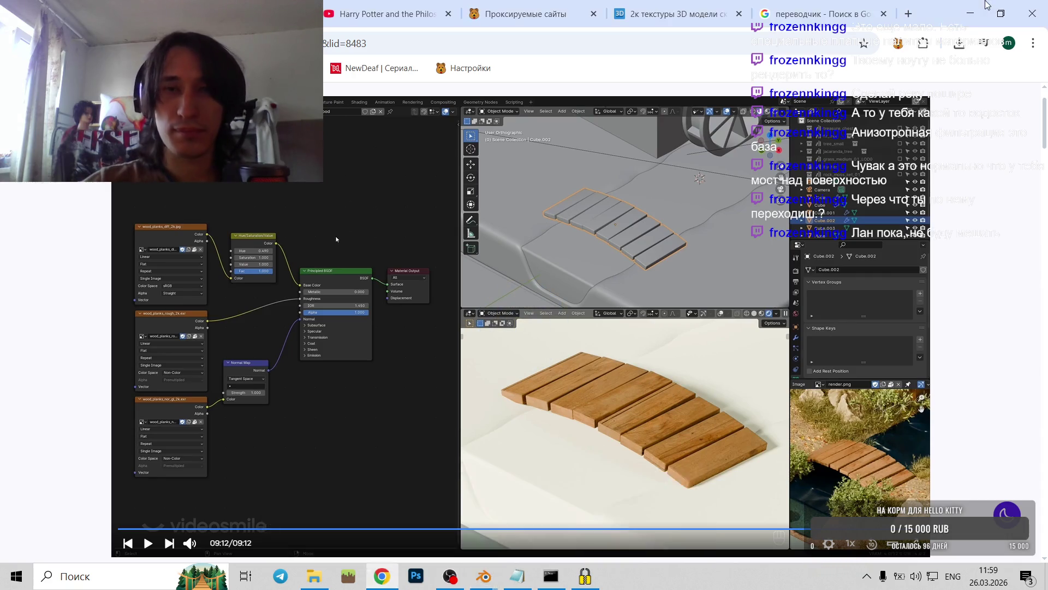
click(972, 12)
scroll(641, 380, down, 4)
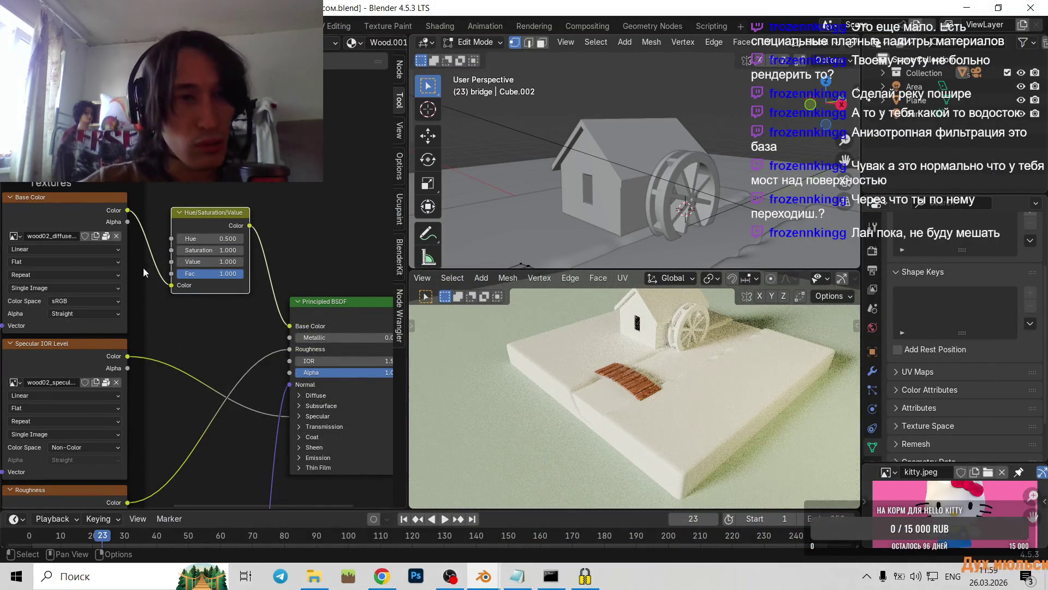
- Reset Hue to 0, compare by muting the node, then set Hue to 0.500
key(BackSpace)
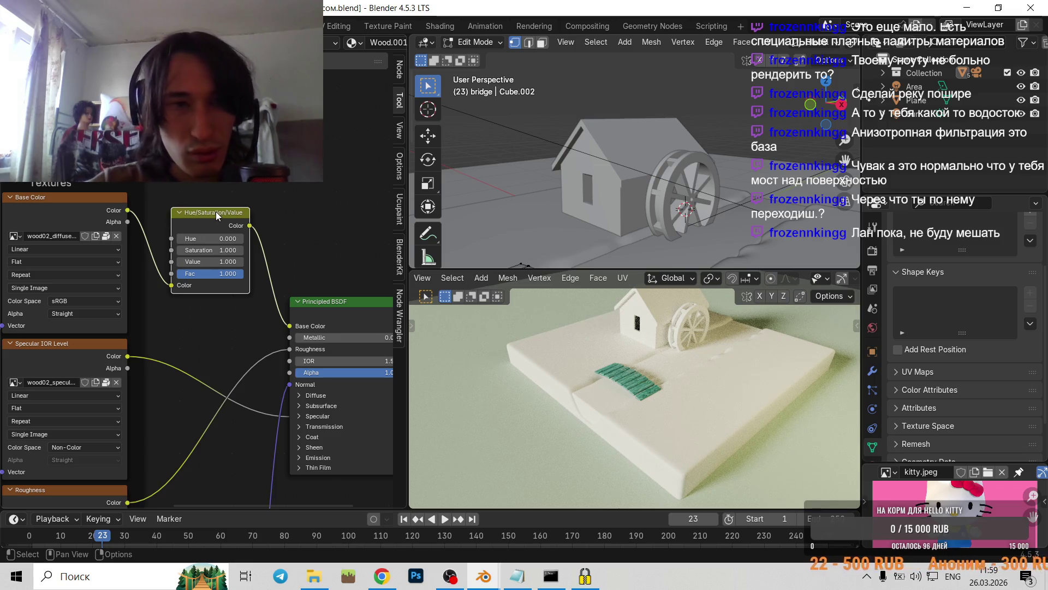
key(m)
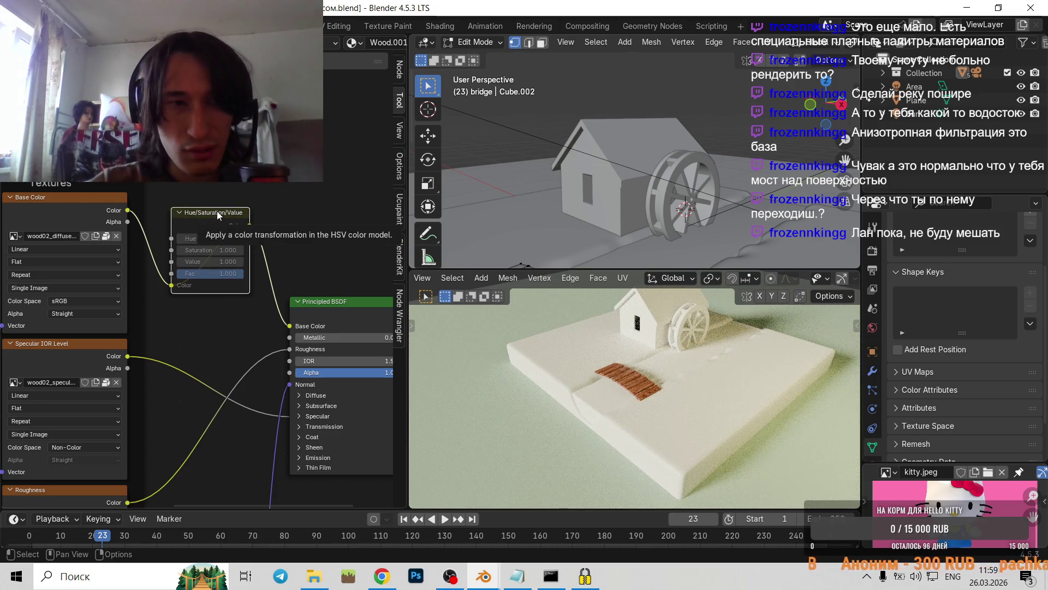
key(m)
scroll(653, 385, up, 4)
scroll(653, 385, up, 3)
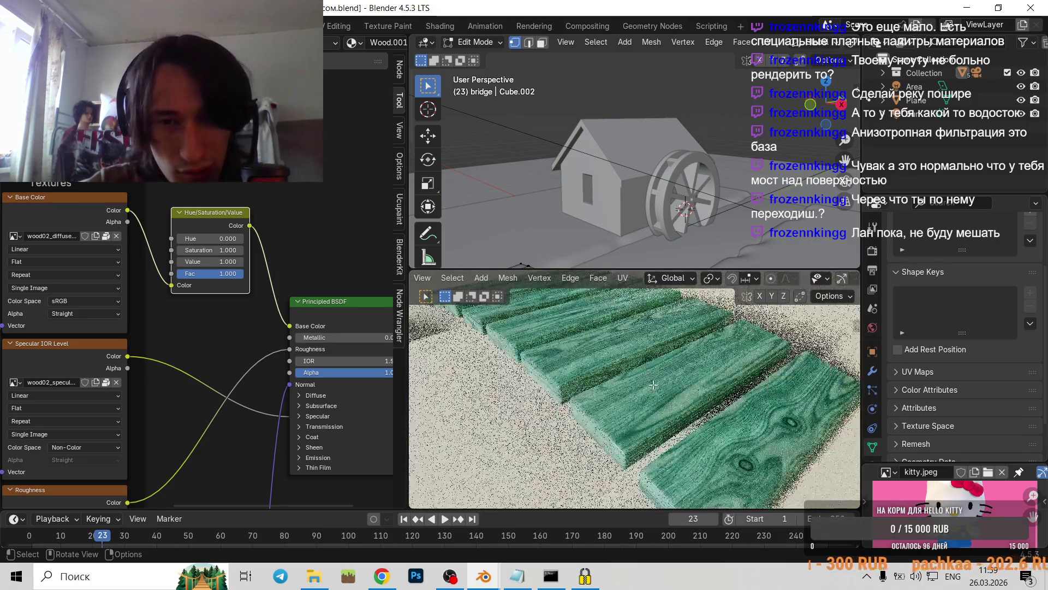
drag(193, 238, 235, 238)
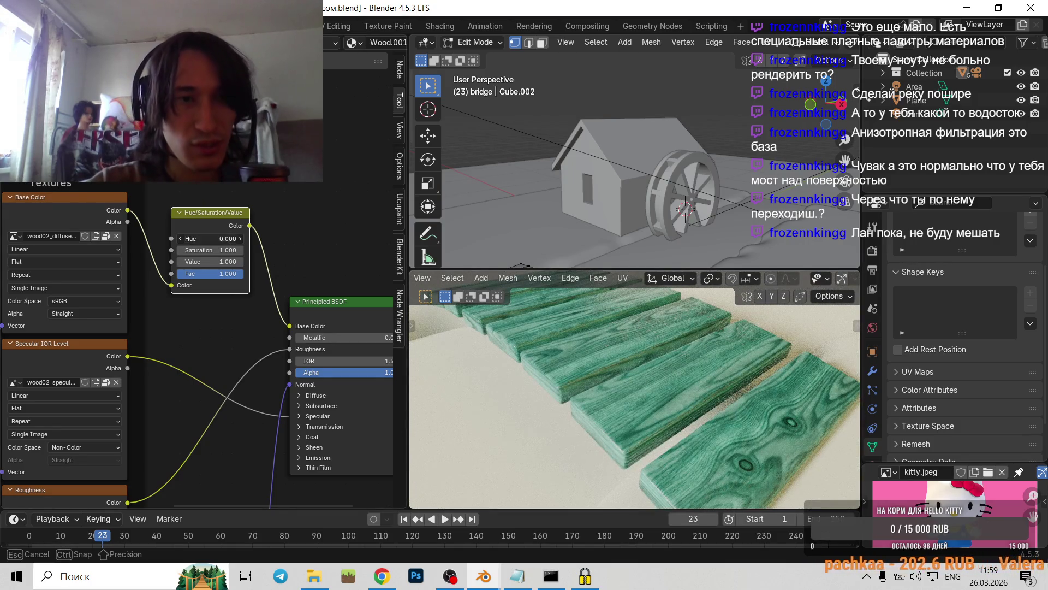
click(207, 238)
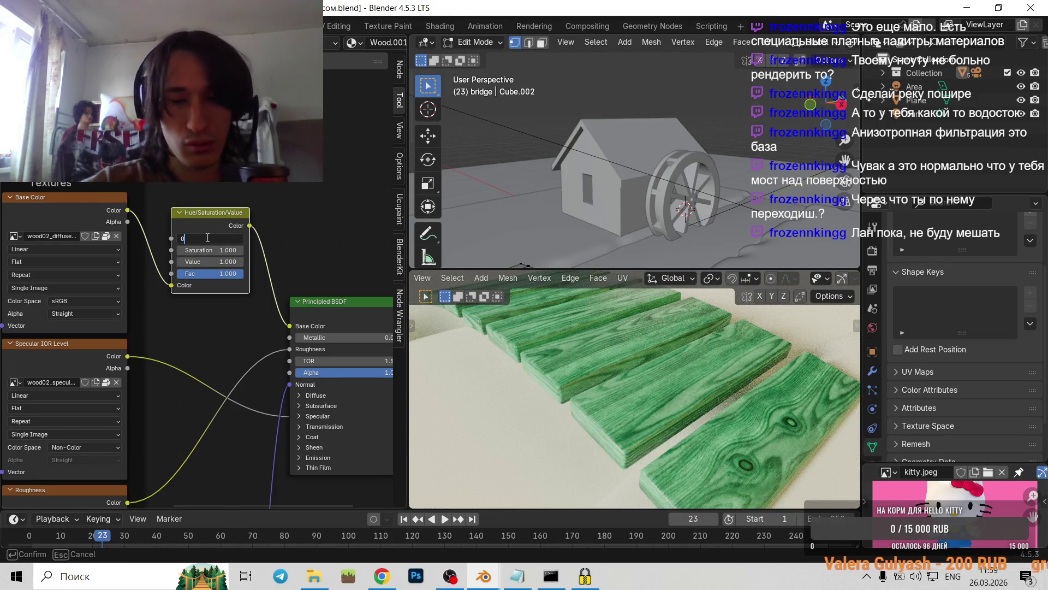
text(.5)
key(Return)
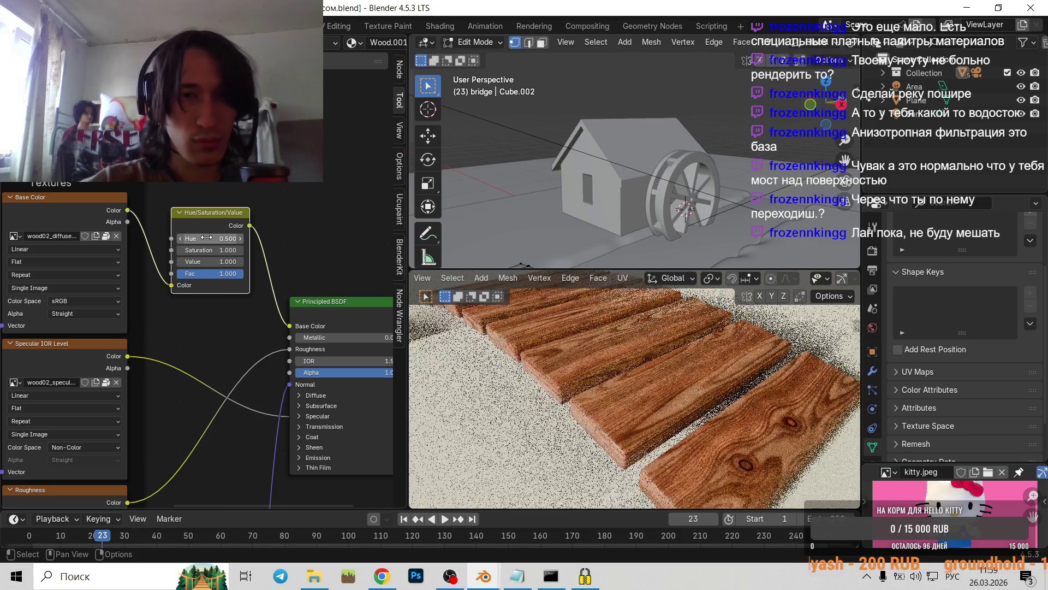
- Zoom around the planks and switch the bridge back to Object Mode
scroll(629, 402, down, 4)
scroll(630, 402, down, 4)
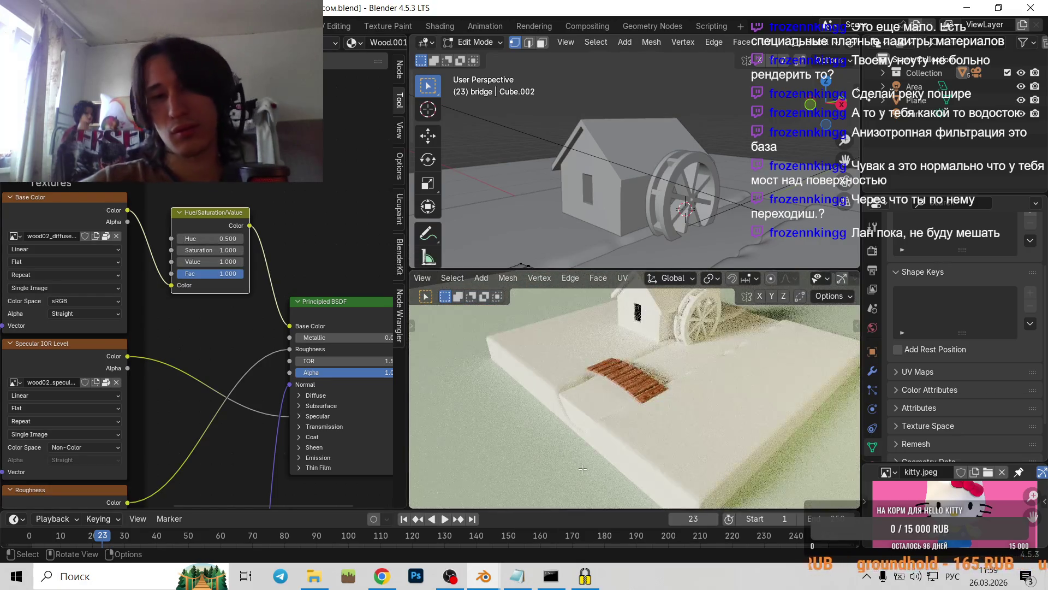
scroll(630, 402, down, 2)
scroll(664, 410, down, 2)
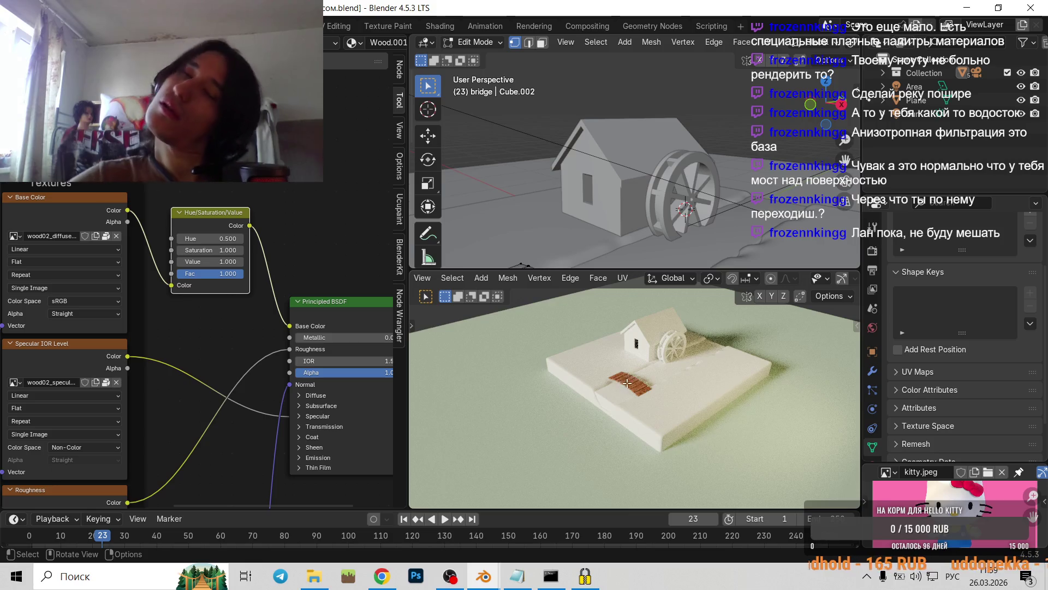
scroll(627, 383, up, 2)
scroll(636, 387, up, 2)
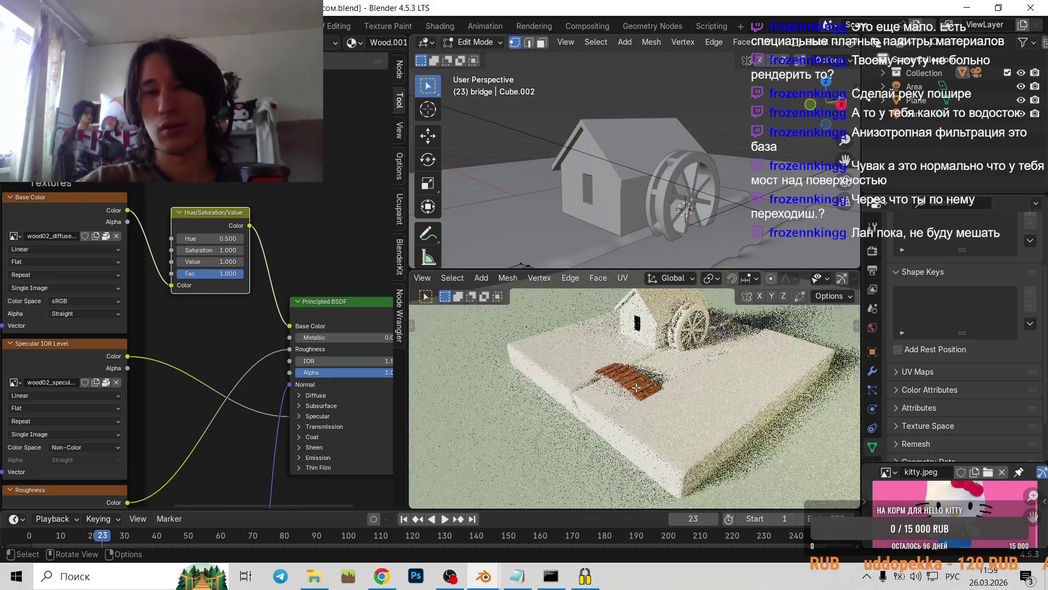
scroll(637, 387, up, 4)
scroll(627, 380, up, 2)
key(Tab)
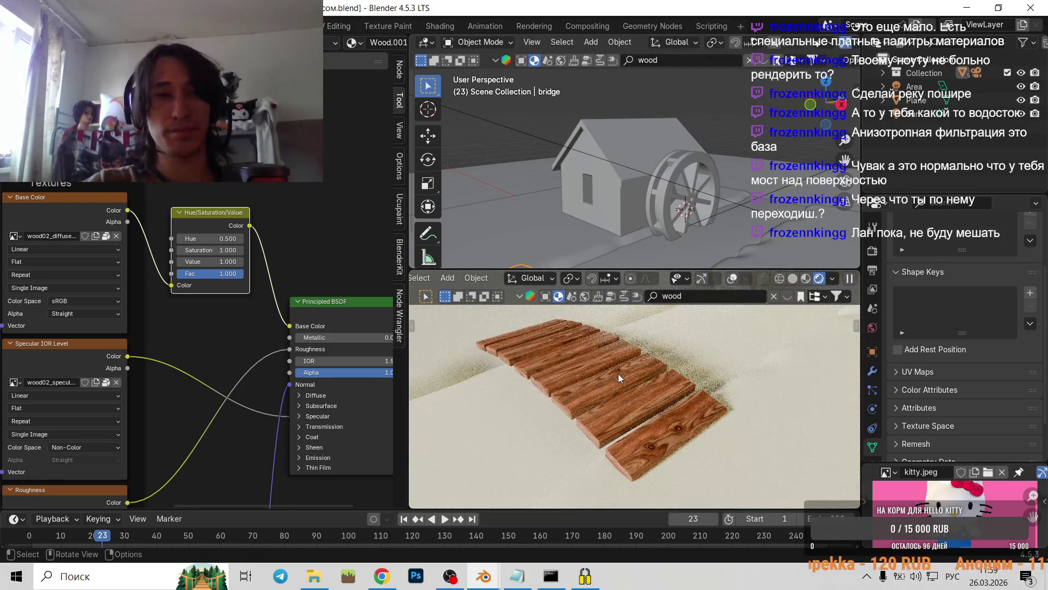
- Orbit and zoom the rendered view to see the bridge with the house behind it
scroll(580, 382, down, 3)
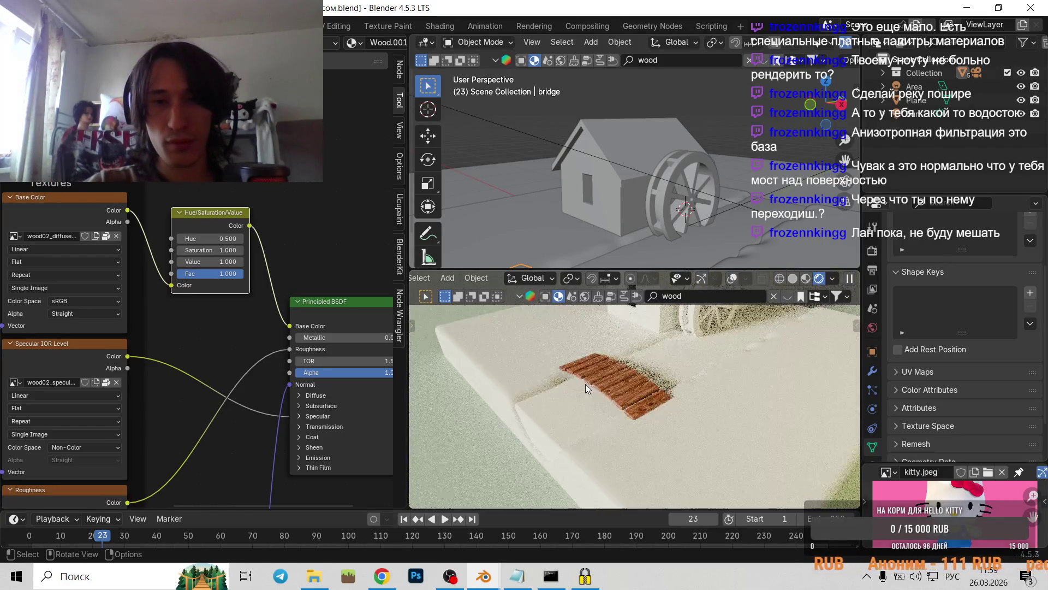
mouse_move(679, 373)
middle_down()
mouse_move(697, 362)
mouse_move(649, 418)
mouse_move(594, 419)
mouse_move(618, 415)
middle_up()
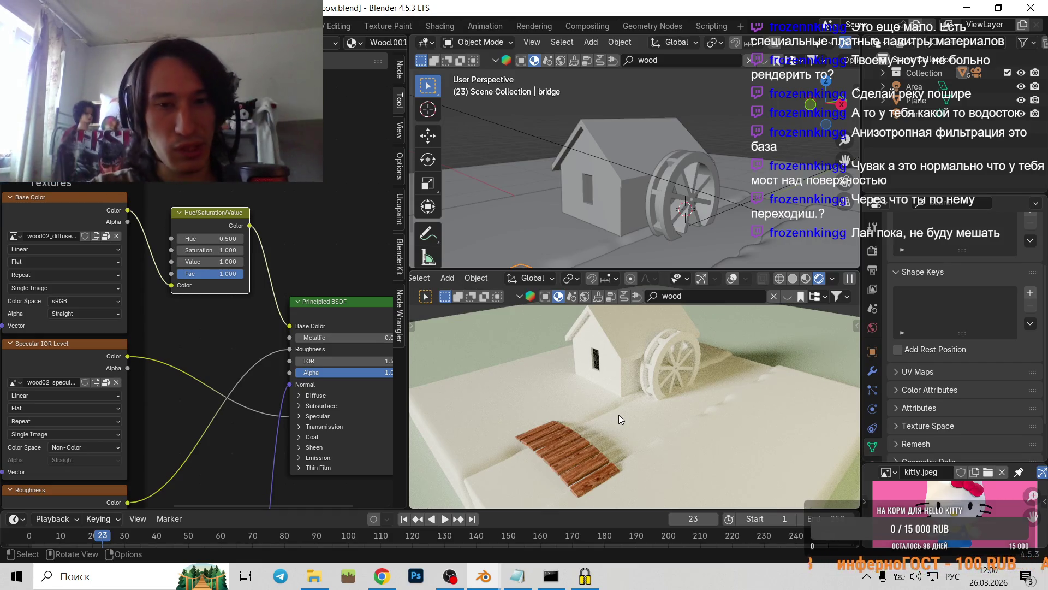
scroll(618, 414, up, 2)
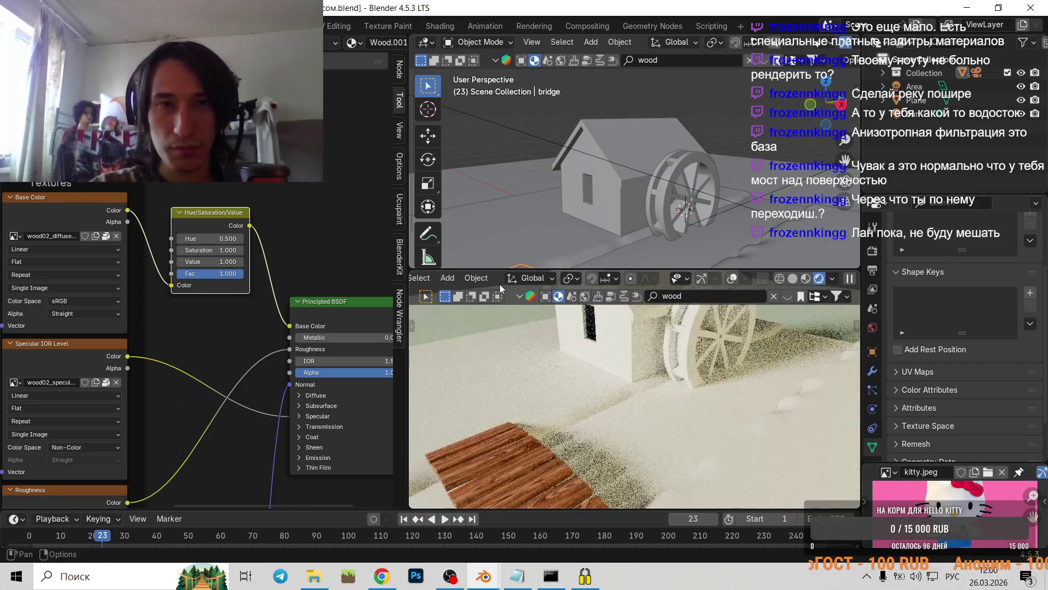
scroll(578, 410, down, 5)
middle_drag(591, 407, 631, 385)
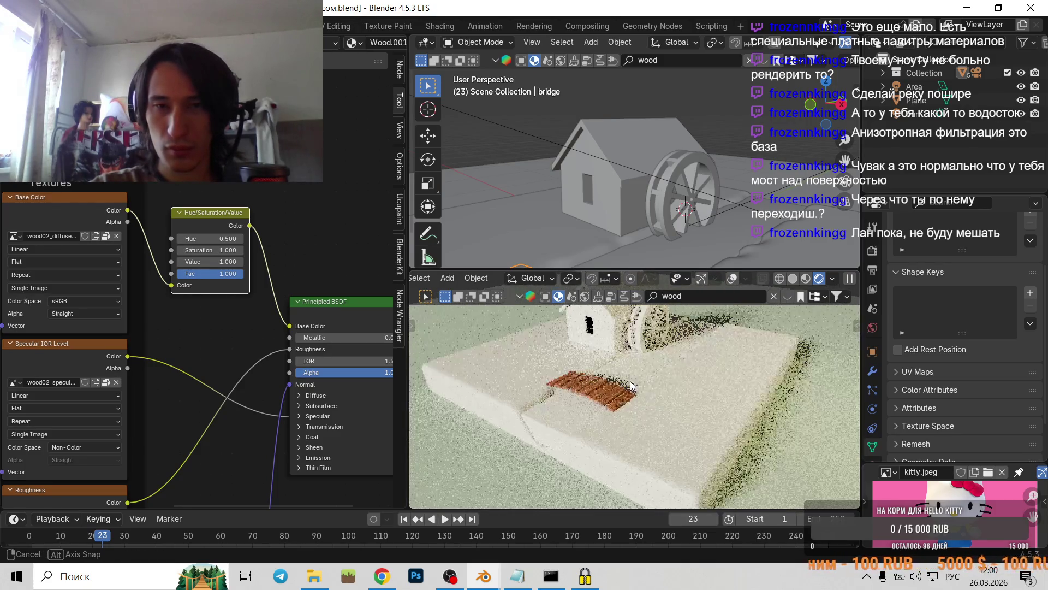
middle_drag(631, 385, 623, 404)
click(394, 580)
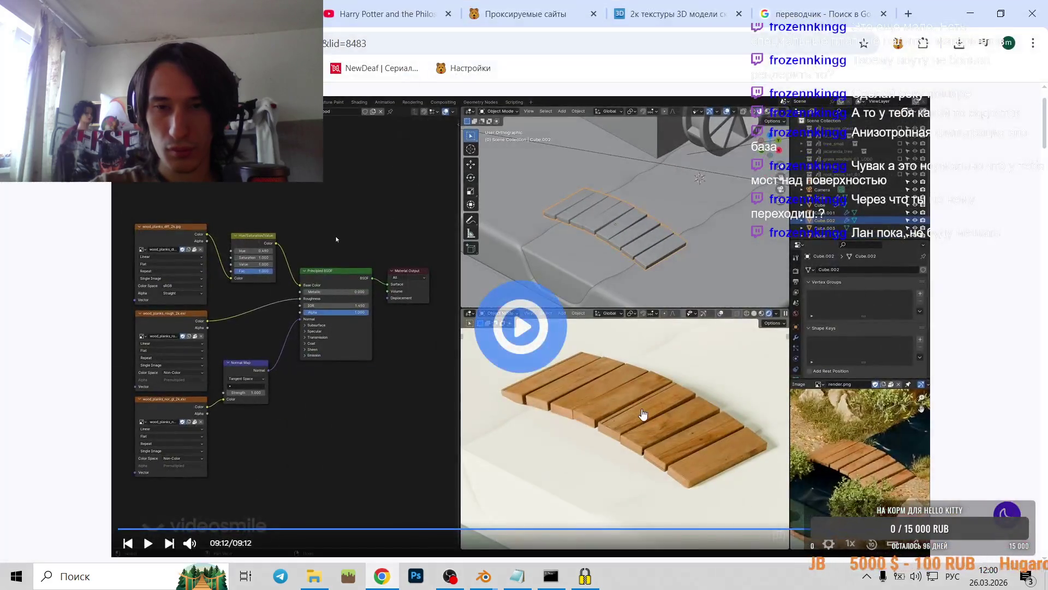
- Open lesson 07 'Текстурирование дома и колеса', start its video, then return to Blender
scroll(640, 358, down, 2)
scroll(650, 363, down, 5)
scroll(659, 368, down, 5)
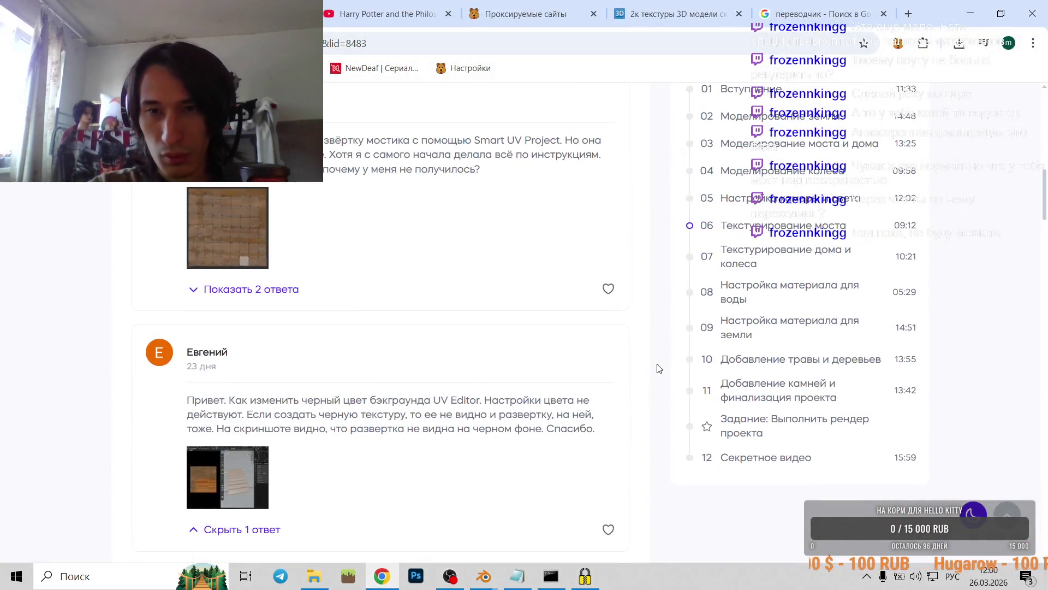
click(782, 264)
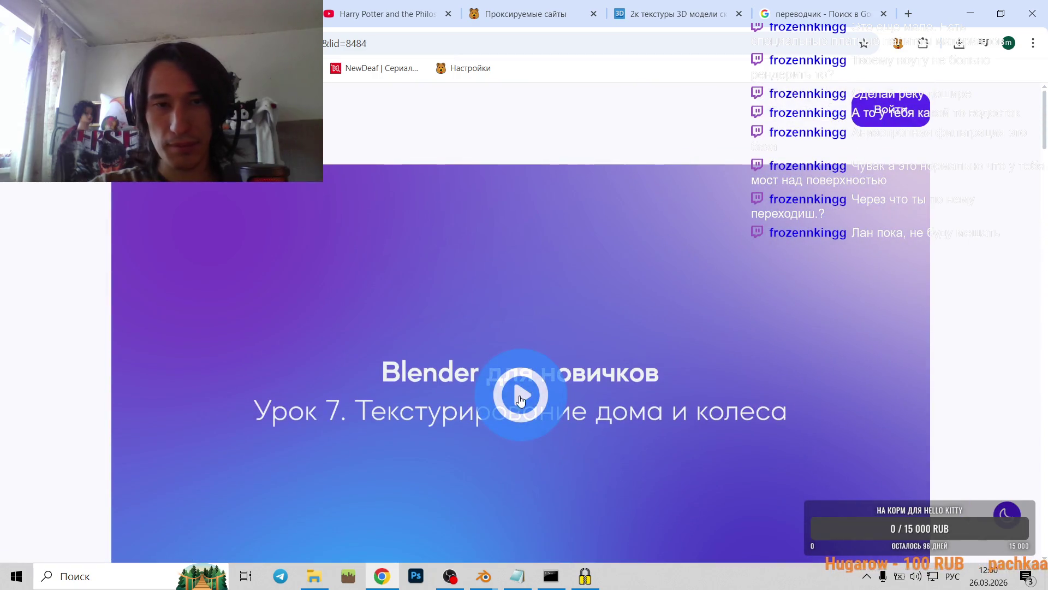
click(520, 400)
scroll(464, 463, down, 2)
scroll(474, 540, down, 6)
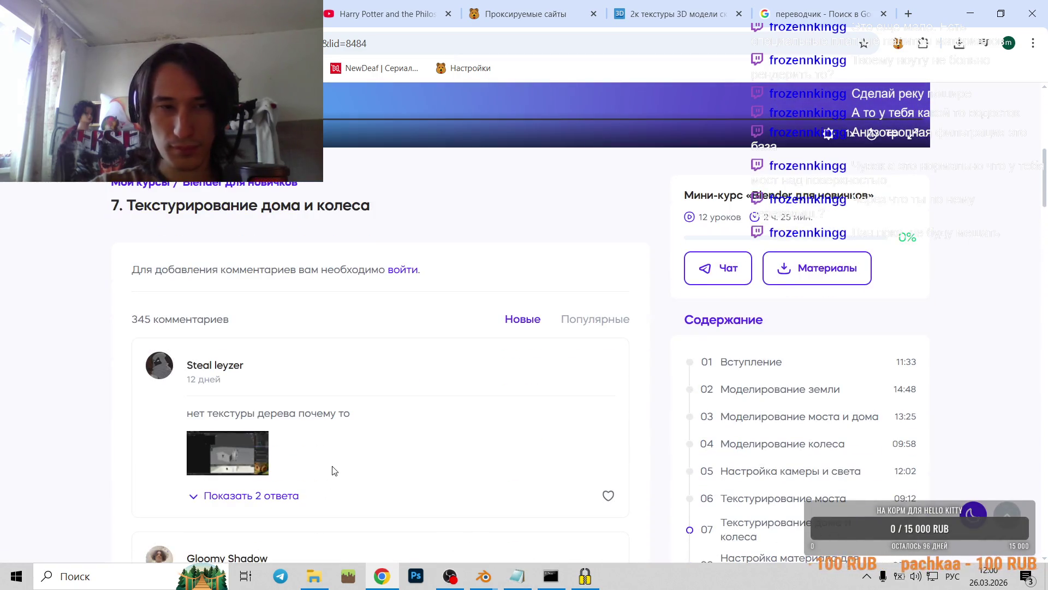
scroll(335, 470, down, 1)
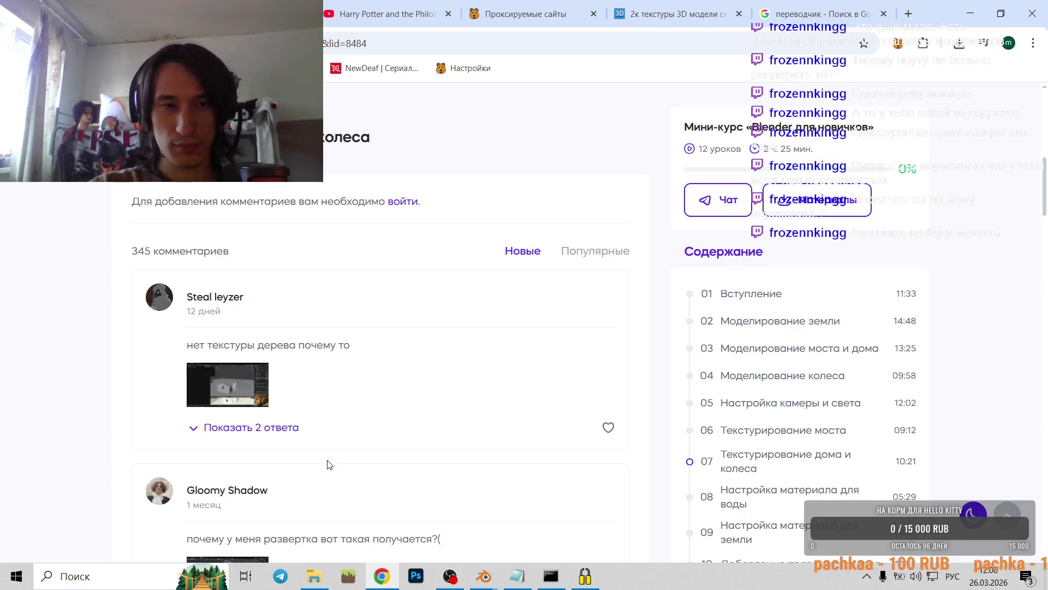
scroll(338, 480, down, 2)
mouse_move(483, 576)
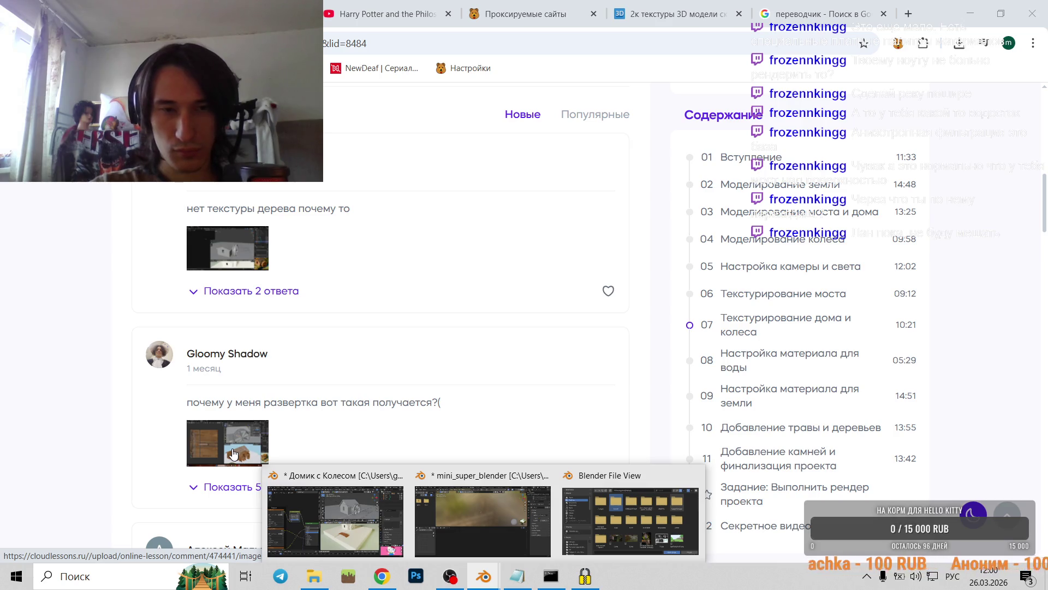
click(352, 526)
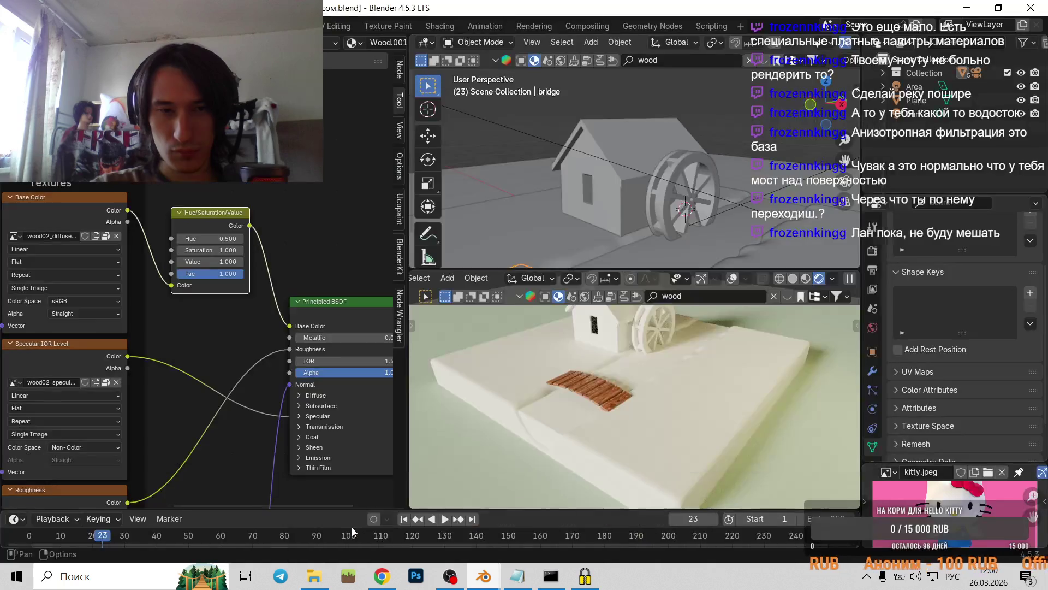
- Orbit the rendered water-wheel diorama, then bring Lesson 7's plank-bridge material video back up in Chrome
scroll(601, 367, up, 3)
scroll(602, 367, down, 5)
mouse_move(601, 367)
middle_down()
mouse_move(711, 369)
mouse_move(576, 428)
middle_up()
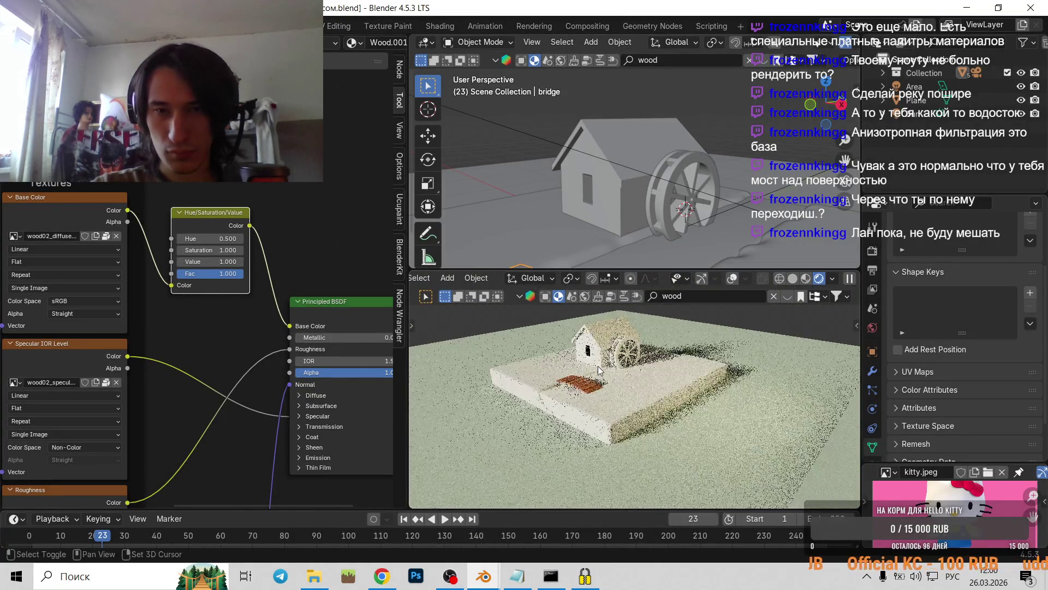
click(382, 576)
scroll(438, 339, up, 10)
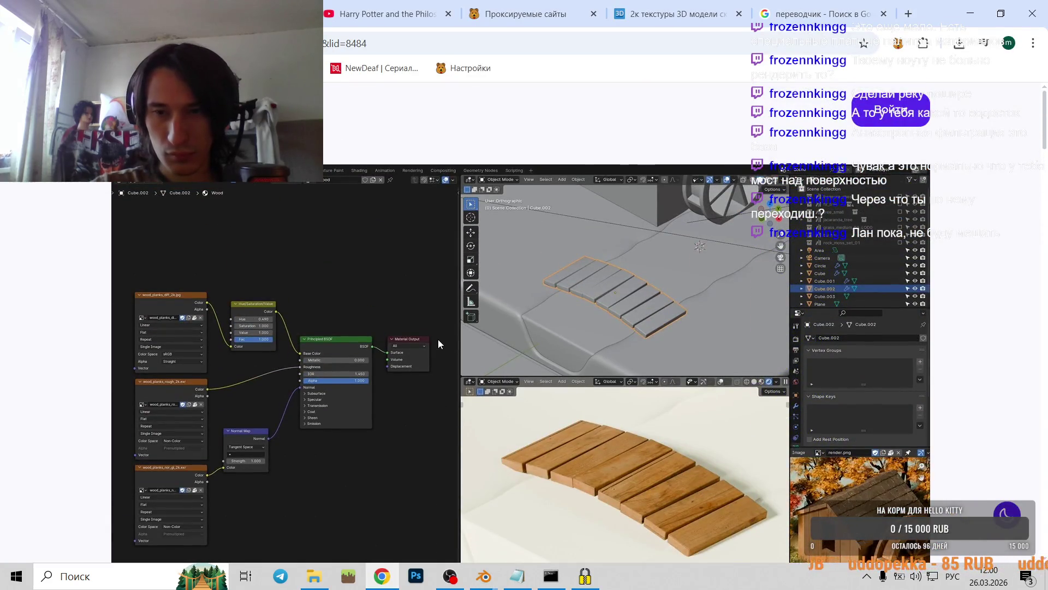
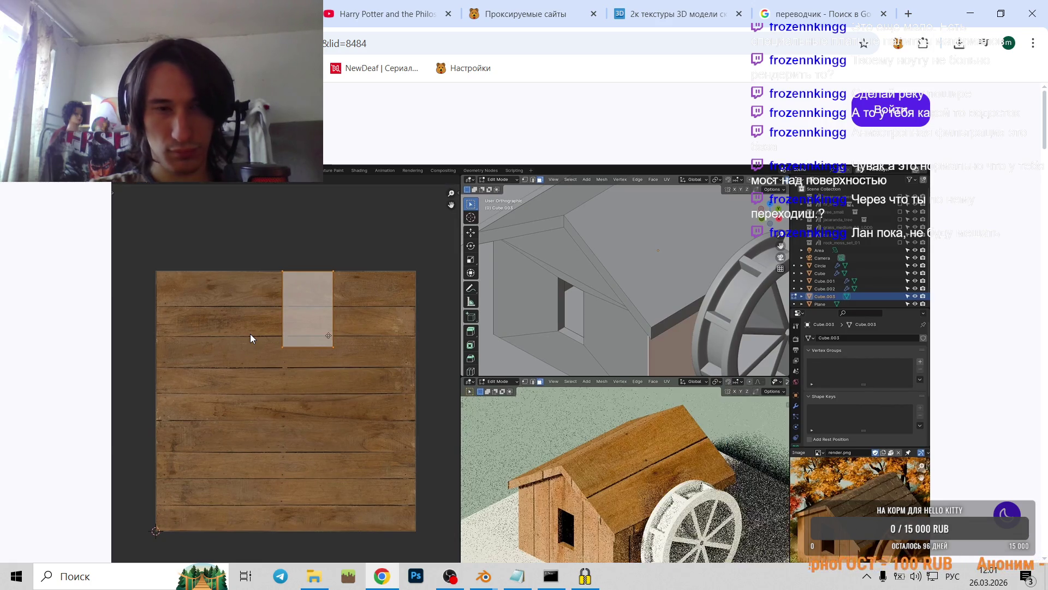
- Bring the Blender window with the water-mill scene back to the front
scroll(360, 343, down, 1)
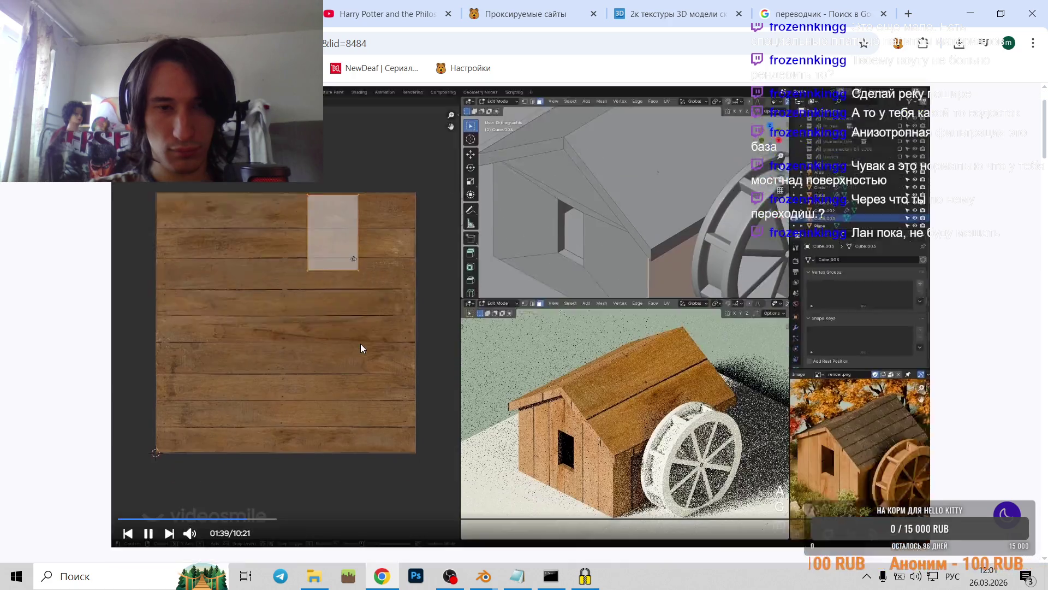
scroll(359, 345, down, 3)
scroll(359, 345, up, 1)
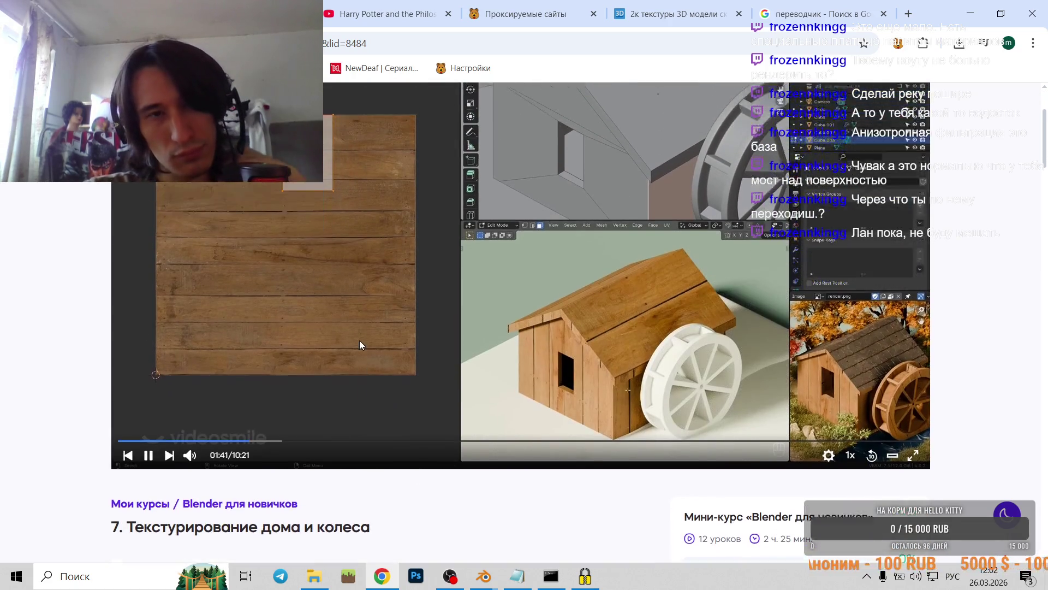
scroll(360, 340, up, 3)
scroll(359, 340, down, 3)
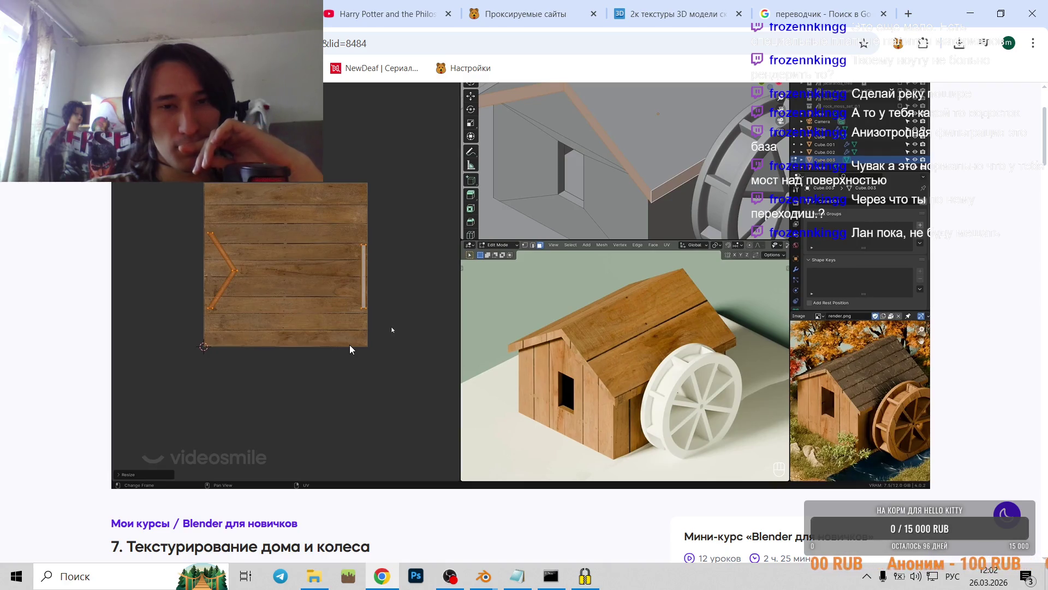
scroll(350, 345, up, 3)
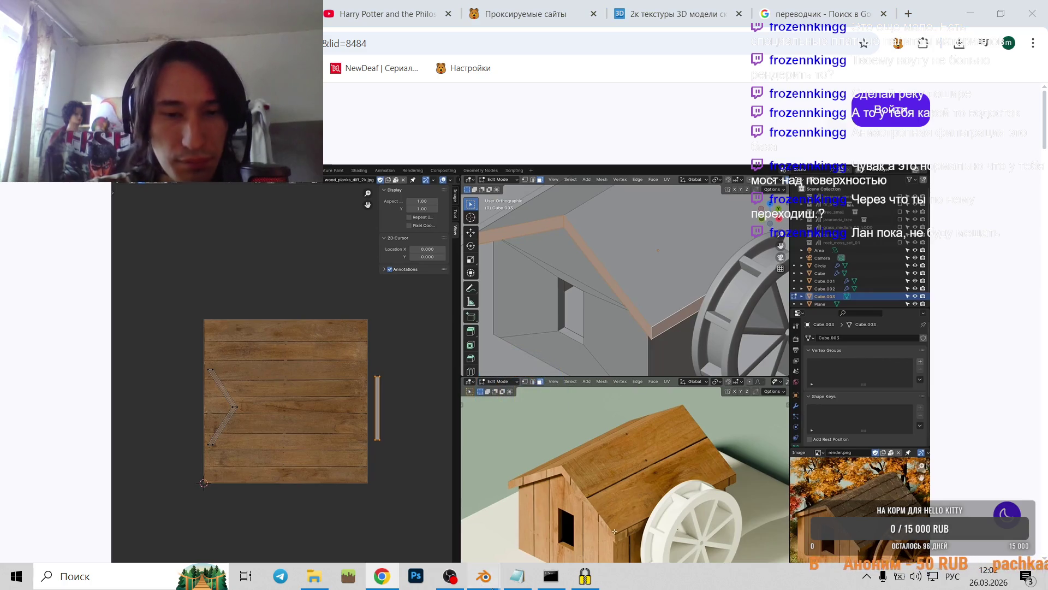
mouse_move(483, 578)
click(364, 514)
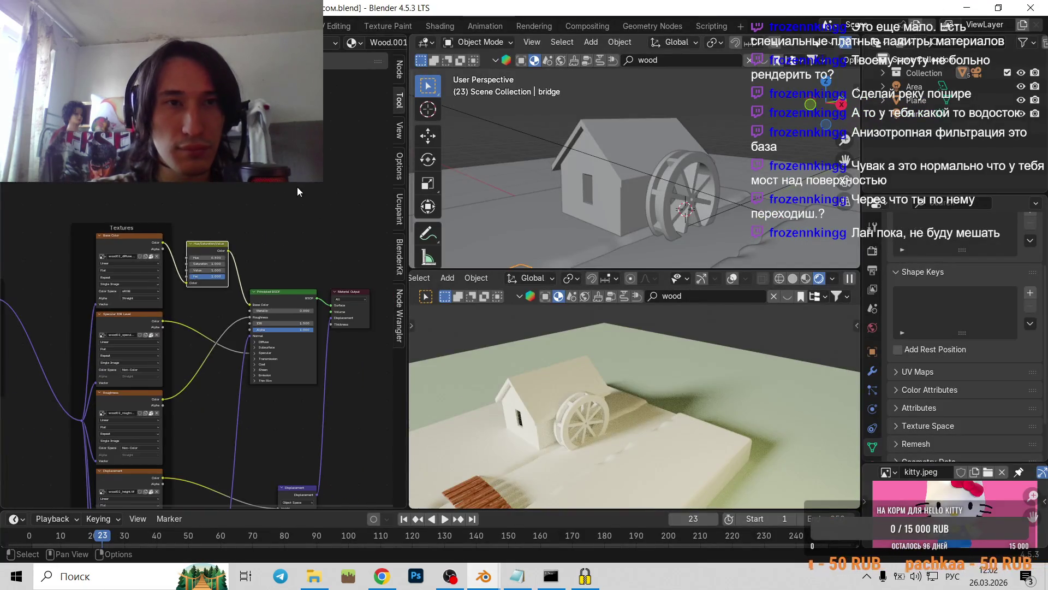
scroll(627, 181, down, 3)
- Select the house, enter Edit Mode with its whole mesh selected, and show the BlenderKit sidebar
click(523, 392)
middle_drag(523, 392, 523, 420)
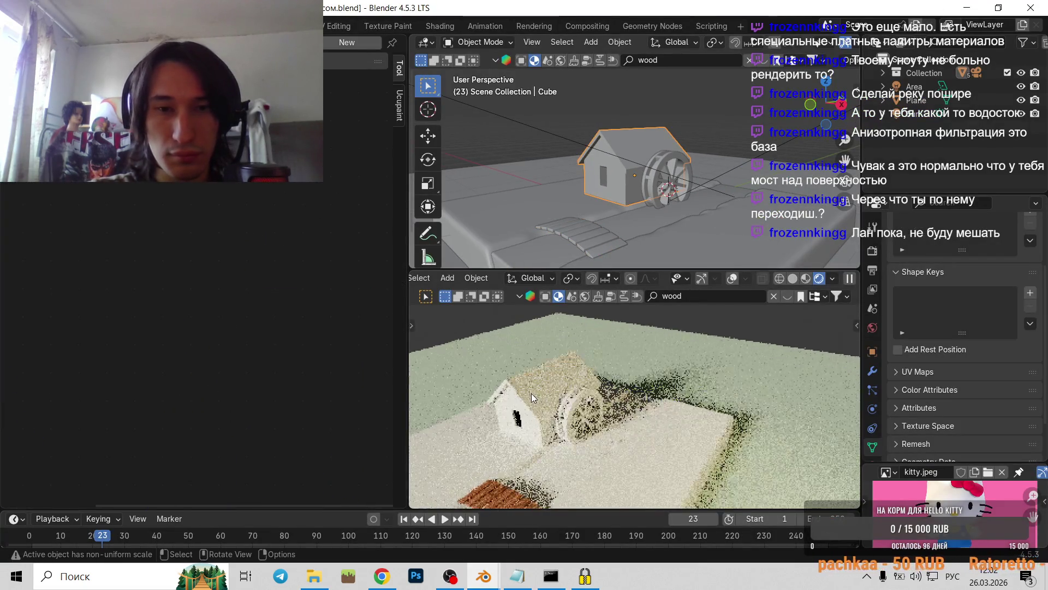
middle_drag(617, 126, 607, 213)
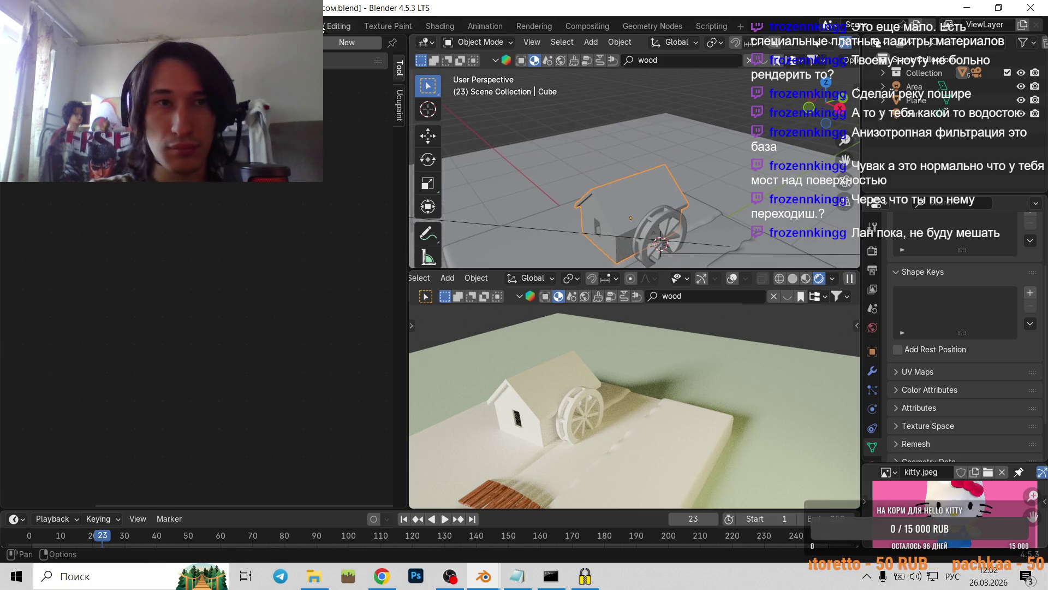
mouse_move(617, 208)
middle_down()
mouse_move(623, 224)
mouse_move(660, 152)
middle_up()
key(Tab)
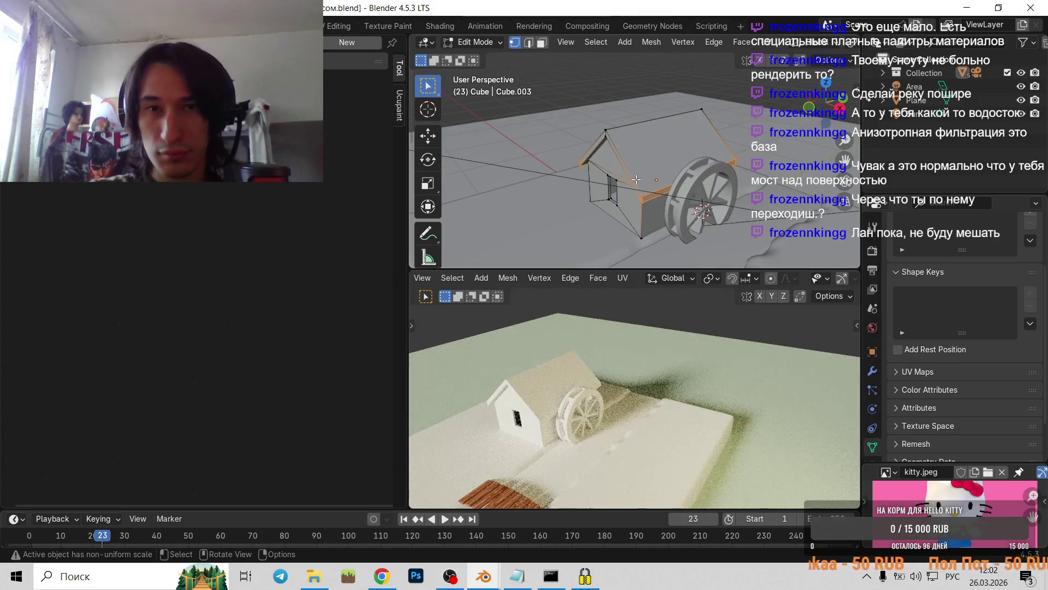
key(a)
drag(855, 90, 675, 82)
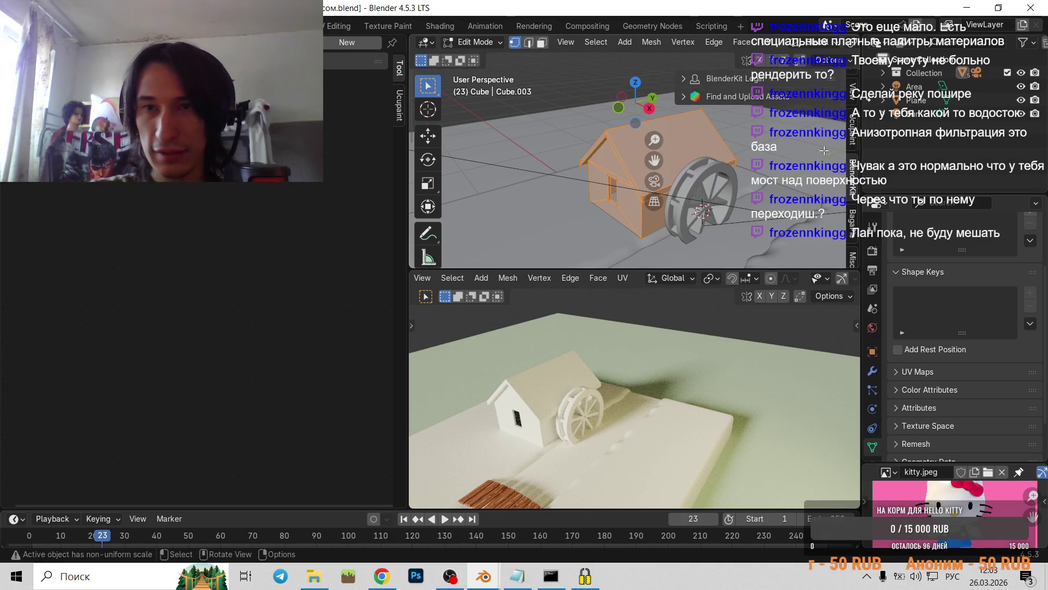
click(684, 79)
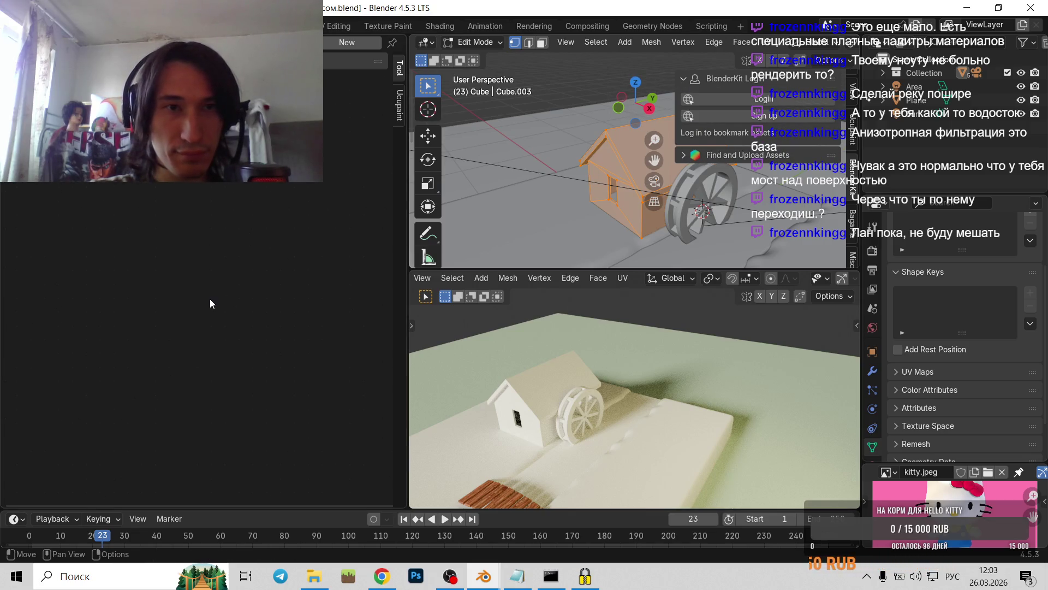
- Search existing materials for 'wood 2', cancel, and create a new material instead
click(312, 42)
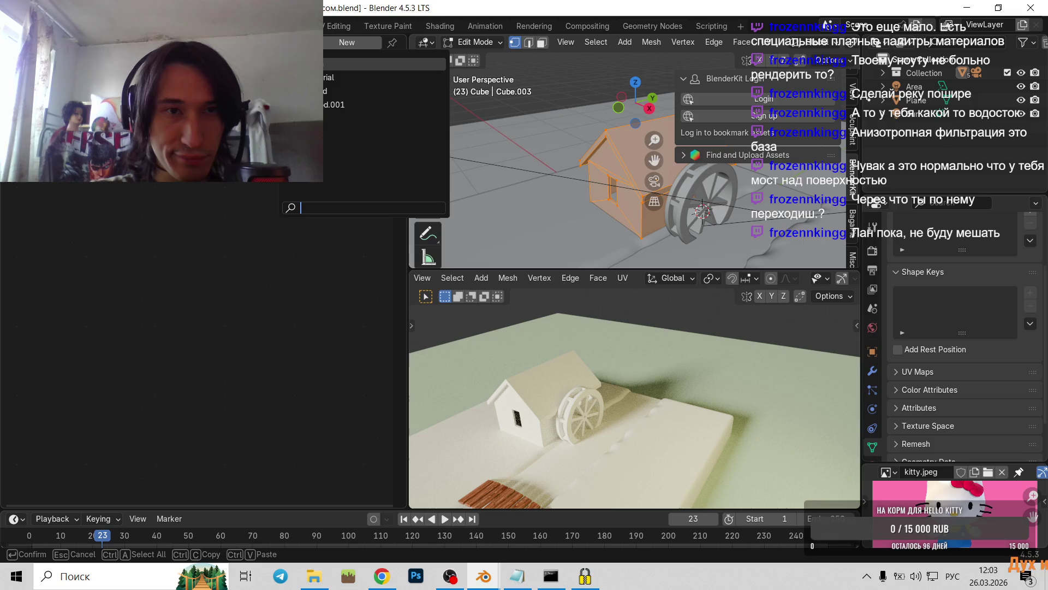
text(ц)
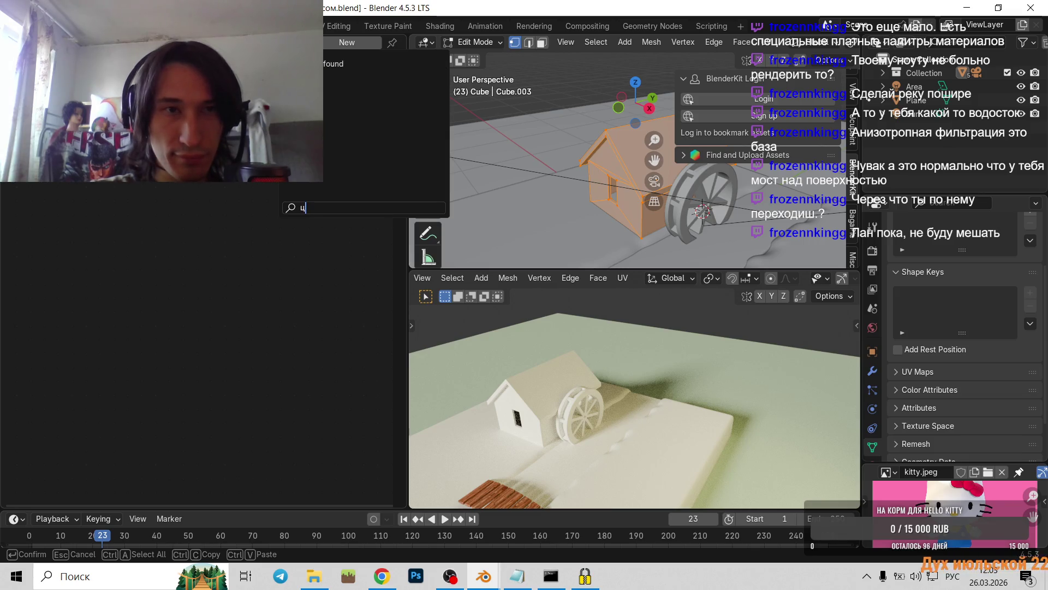
key(BackSpace)
key(alt+shift)
text(woo)
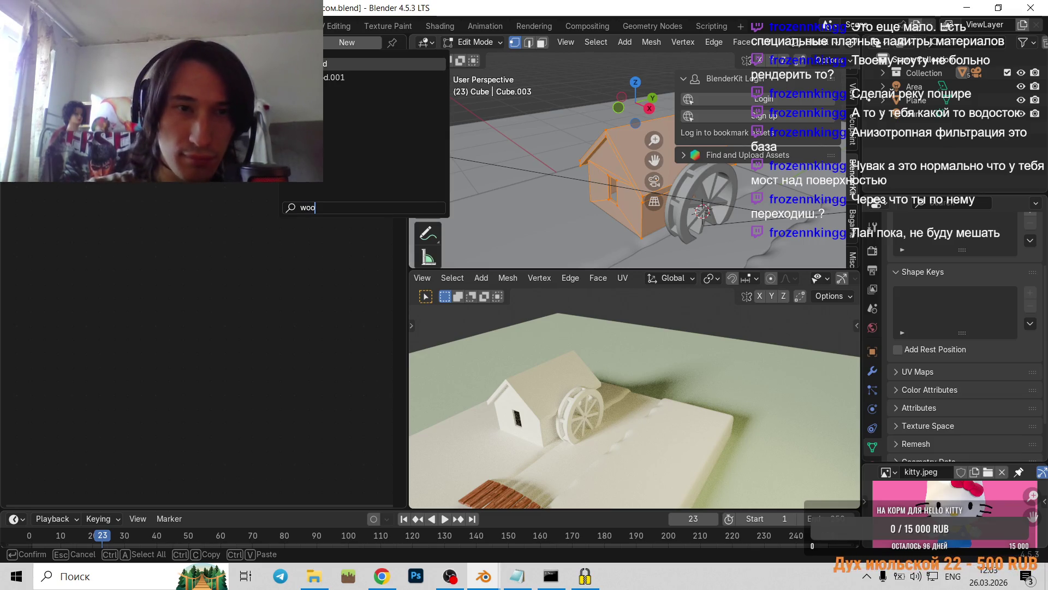
text(d 2)
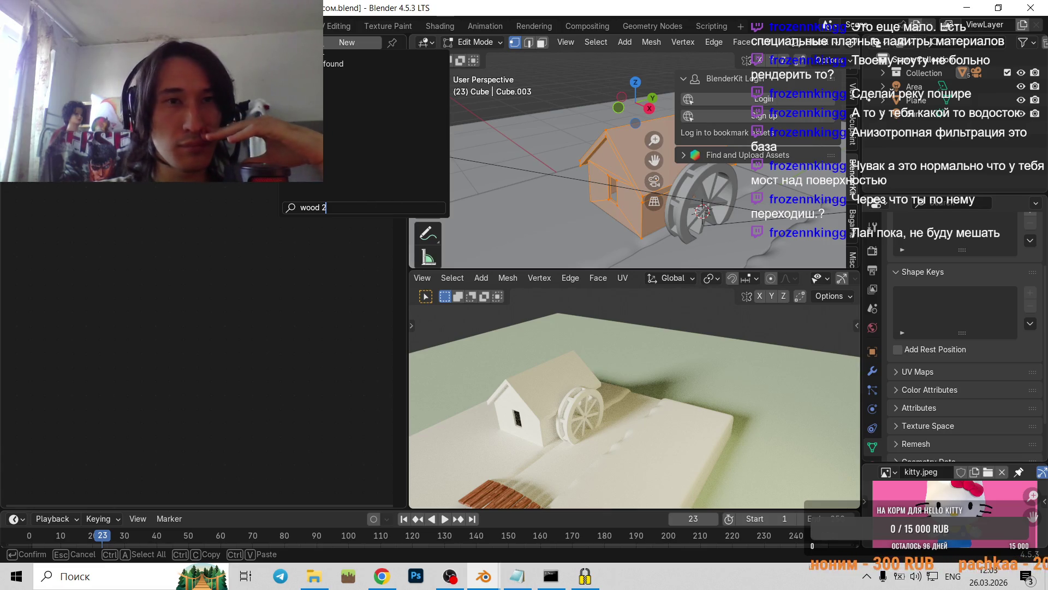
key(BackSpace)
key(BackSpace)
key(BackSpace)
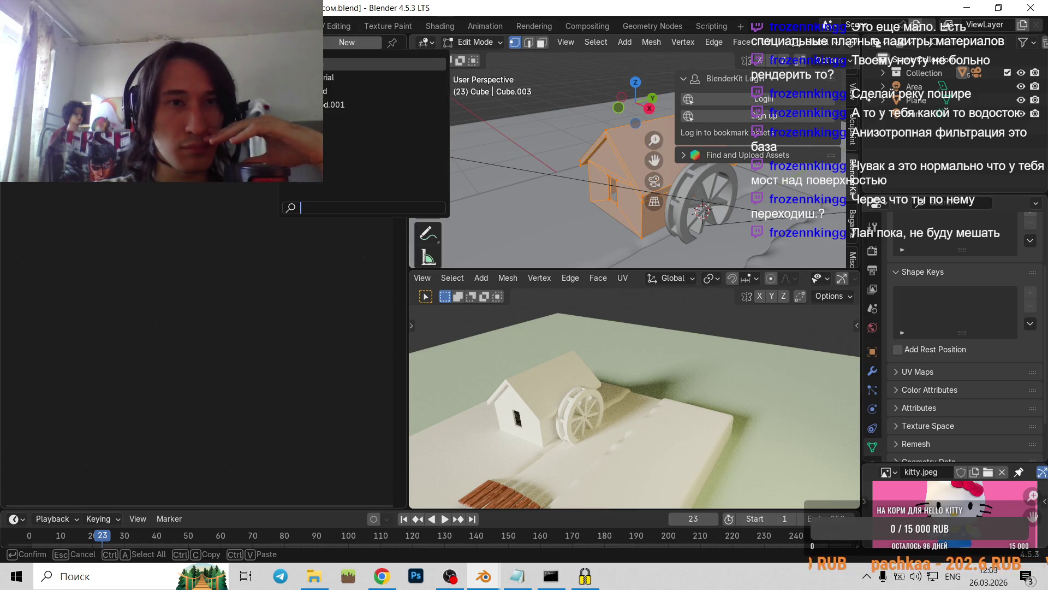
key(Escape)
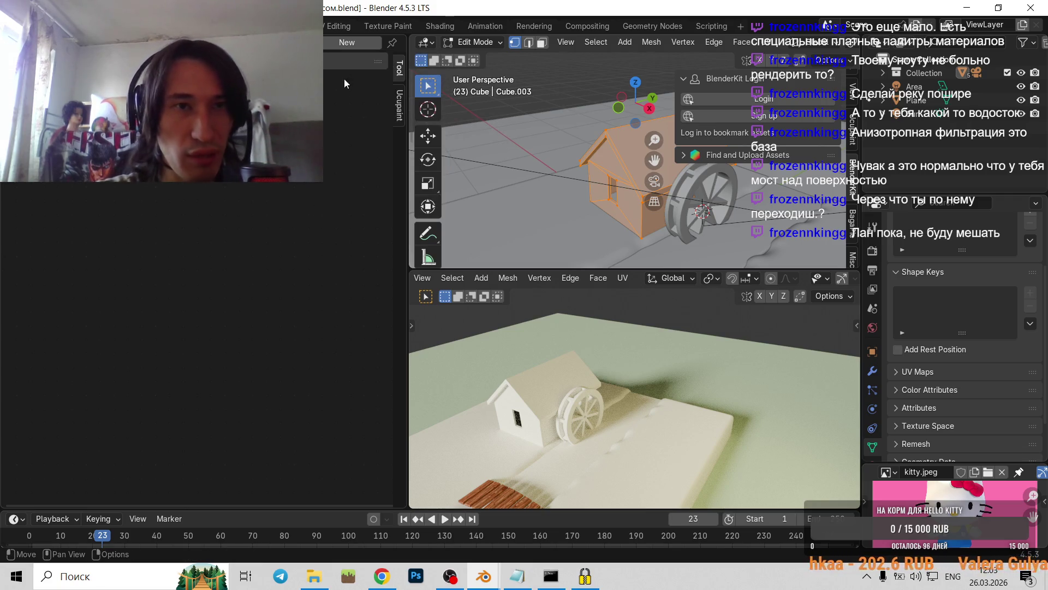
click(331, 46)
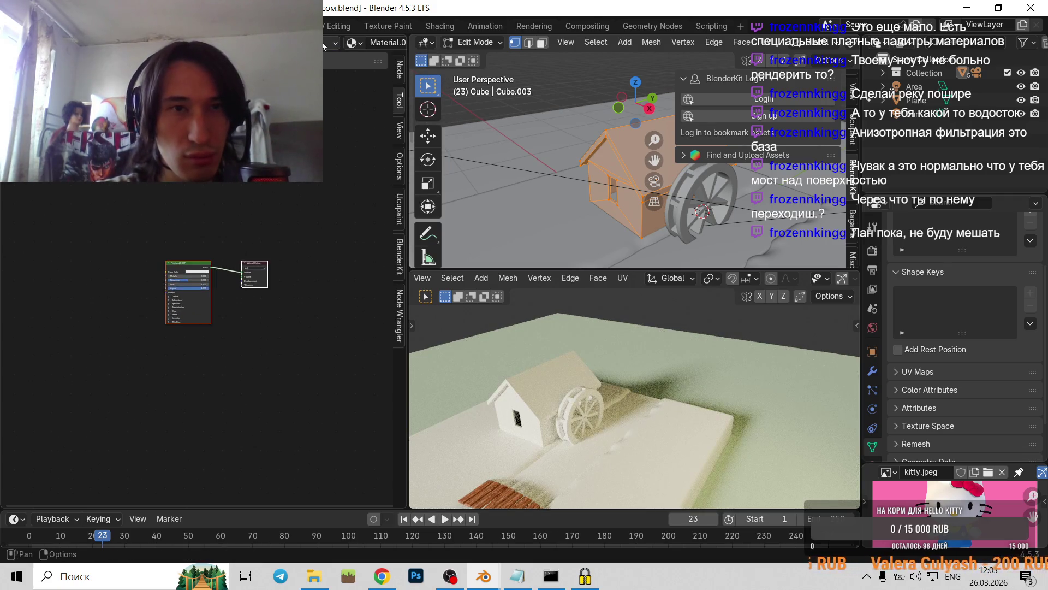
- Rename the new house material to 'wood2' and recentre the node graph
double_click(379, 42)
text(woo)
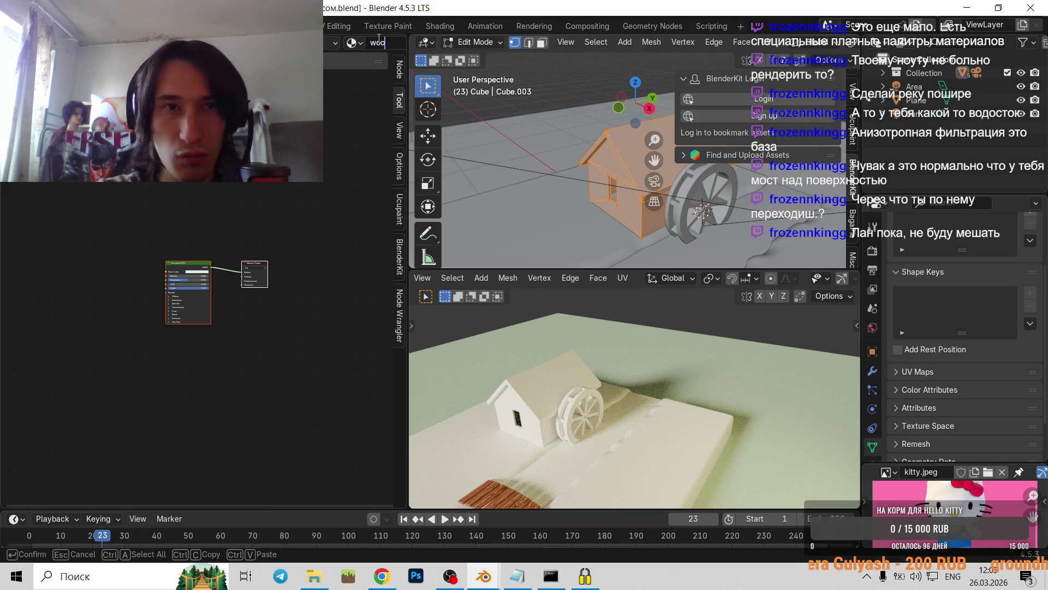
text(d2)
key(Return)
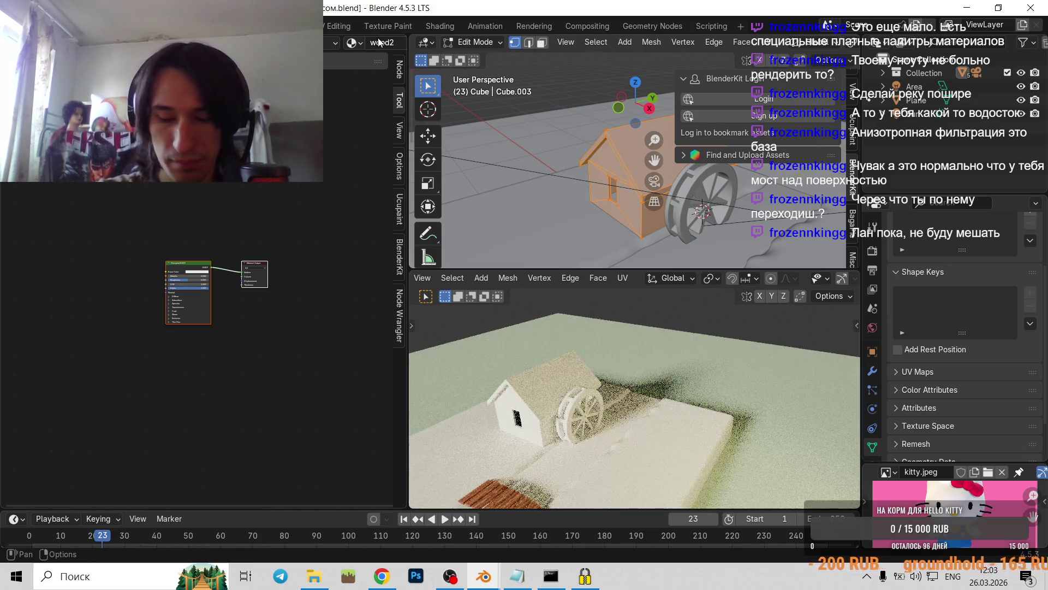
scroll(235, 218, up, 2)
scroll(234, 217, up, 2)
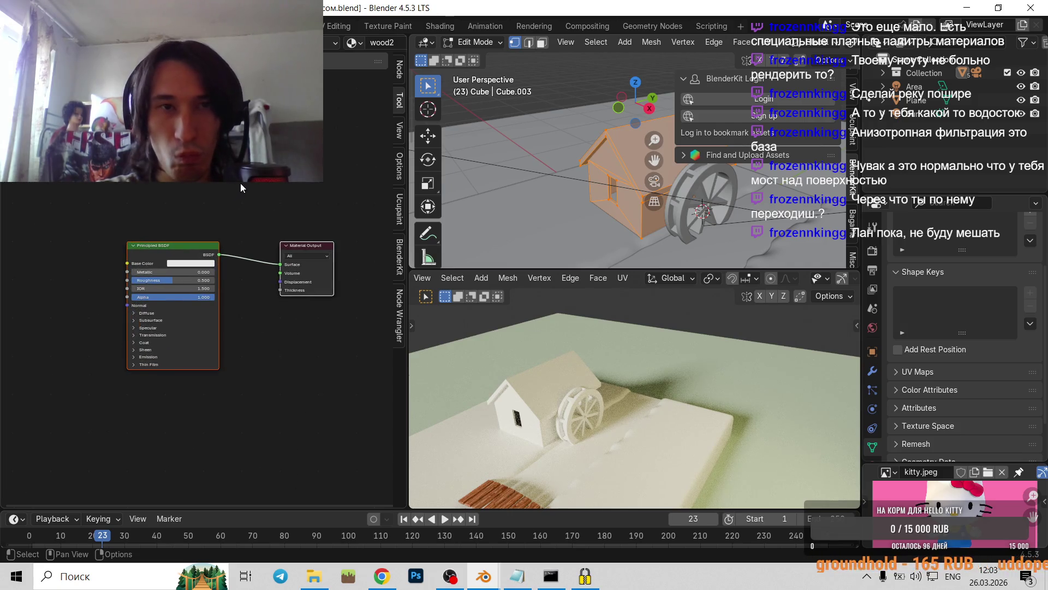
middle_drag(243, 188, 221, 219)
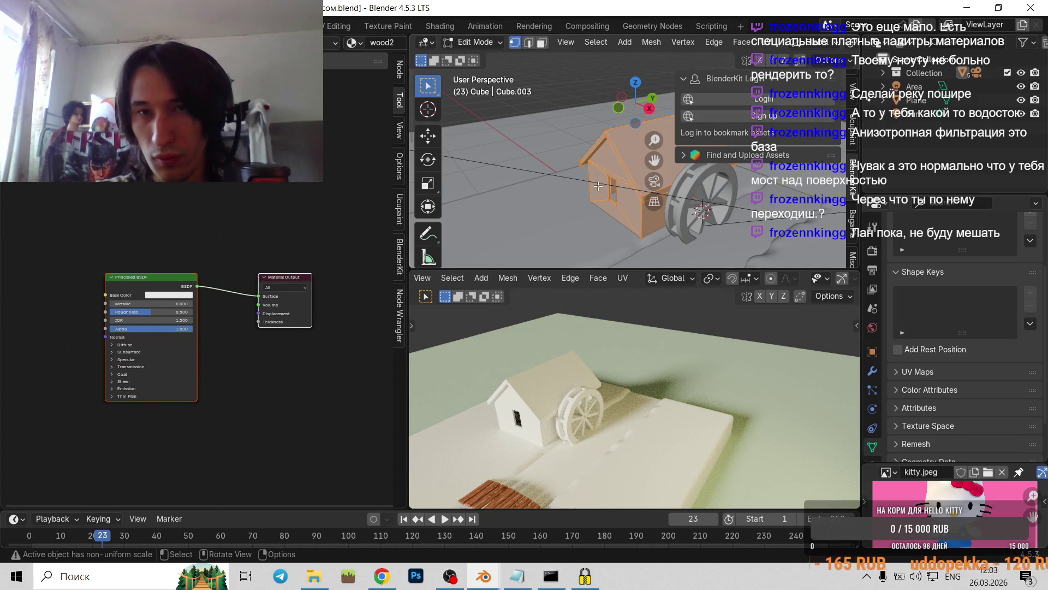
- Return the house to Object Mode and expand the BlenderKit asset search section
key(Tab)
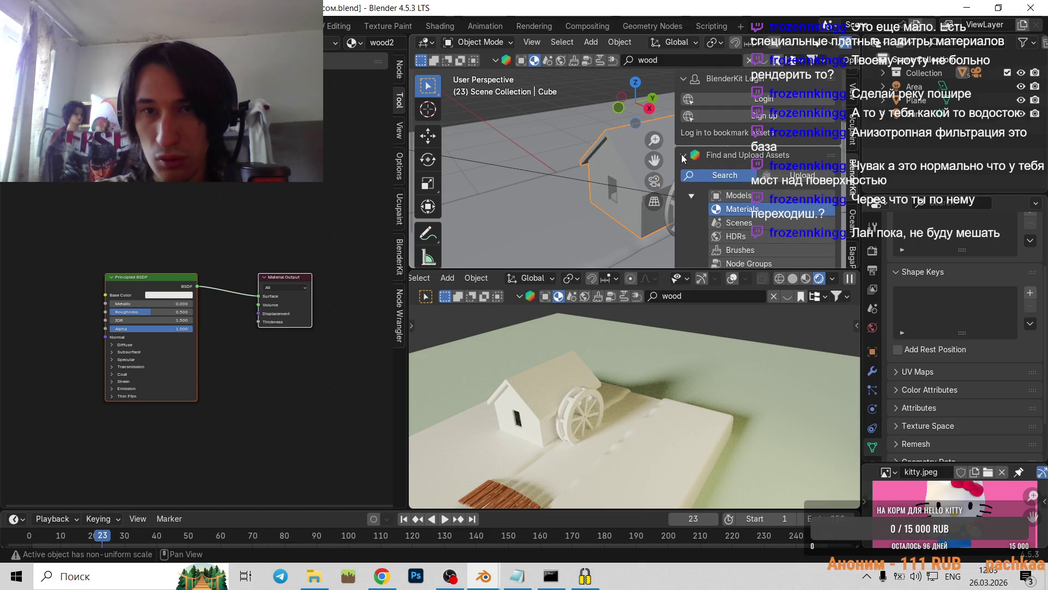
drag(692, 174, 683, 80)
scroll(660, 185, up, 3)
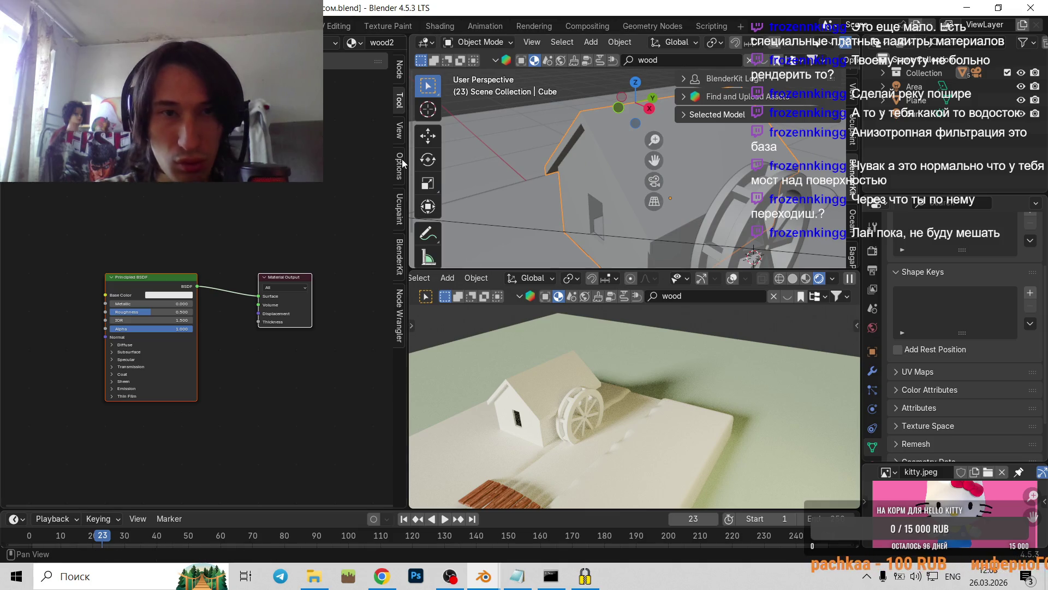
click(401, 257)
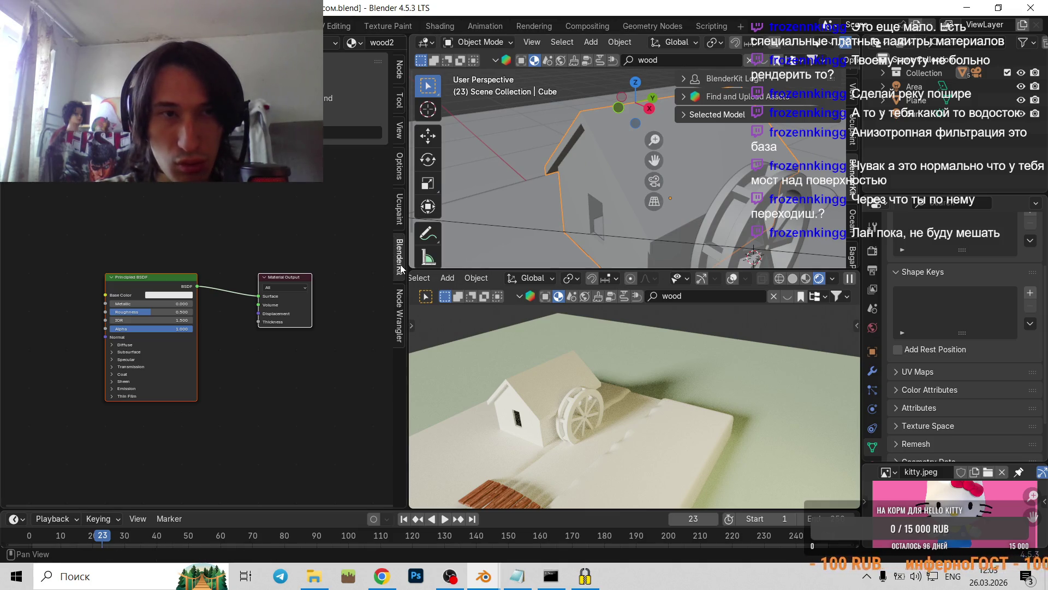
click(599, 184)
key(Tab)
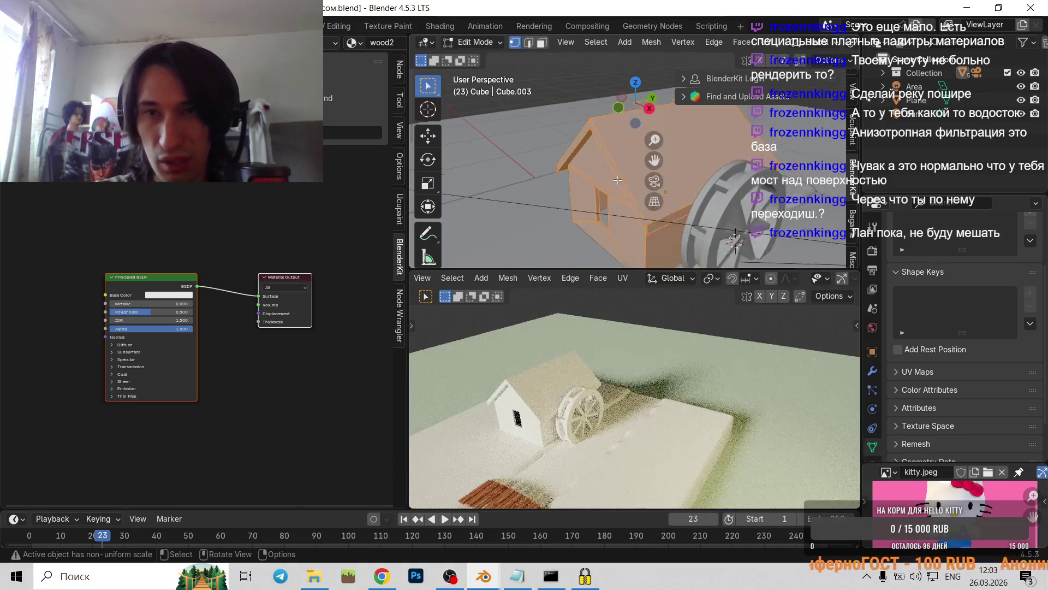
scroll(829, 158, down, 5)
key(Tab)
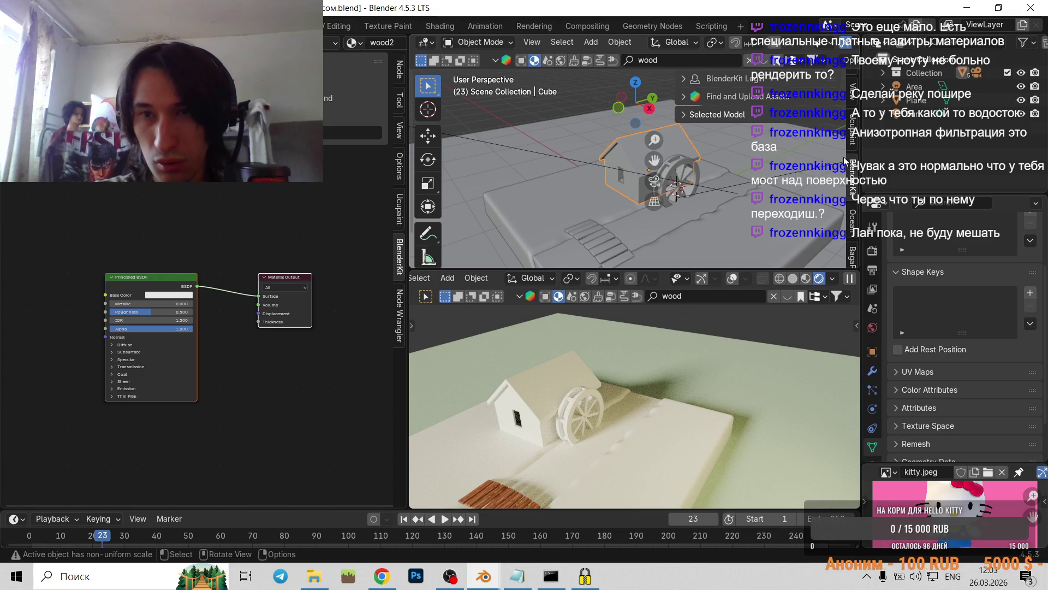
click(690, 98)
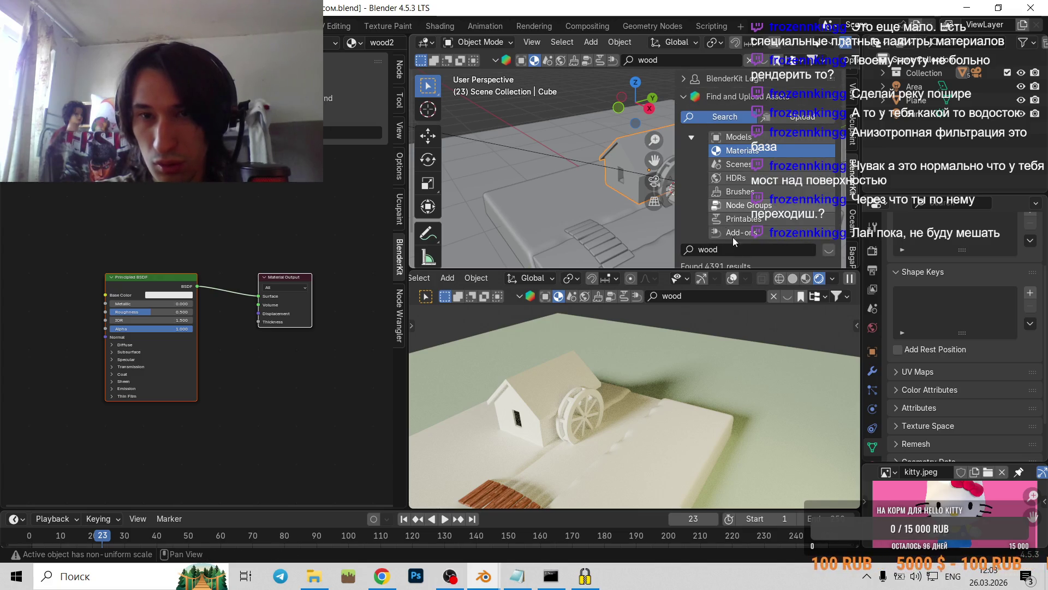
- Run the BlenderKit material search for 'wood' and preview the first results
click(738, 249)
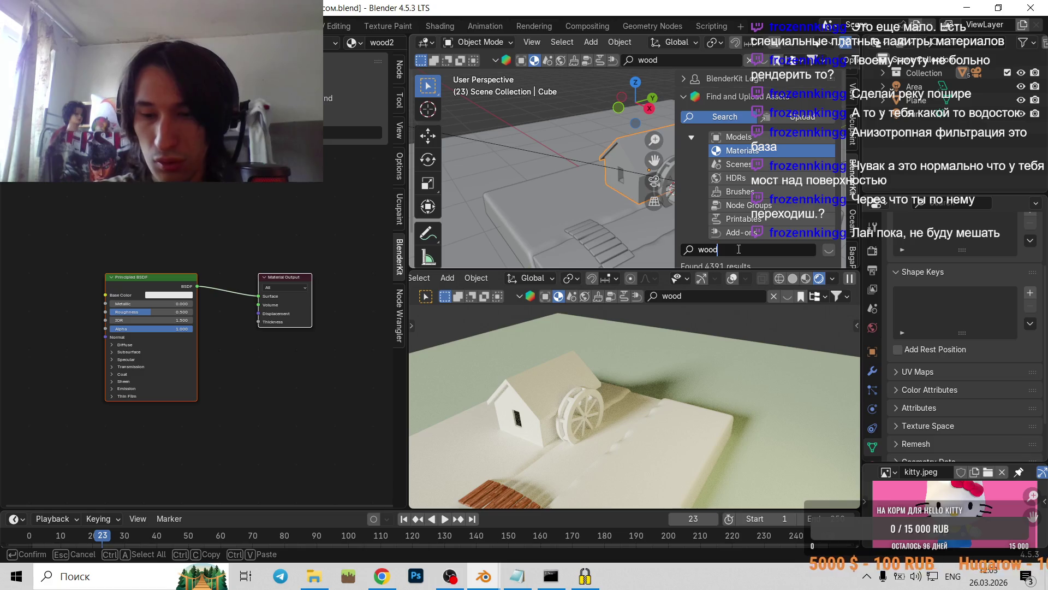
key(Return)
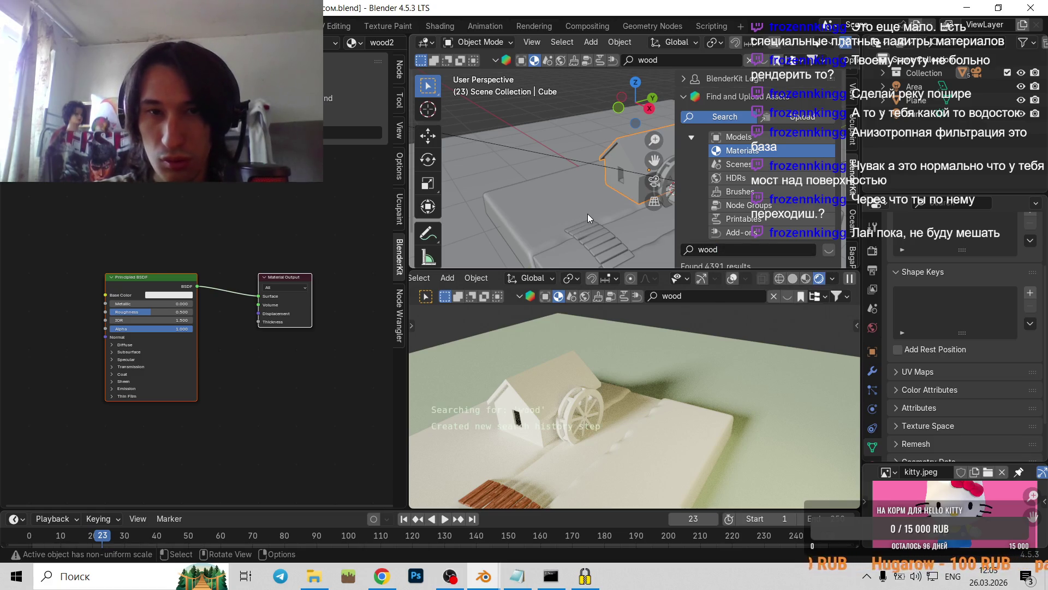
middle_drag(588, 214, 598, 197)
scroll(612, 188, up, 2)
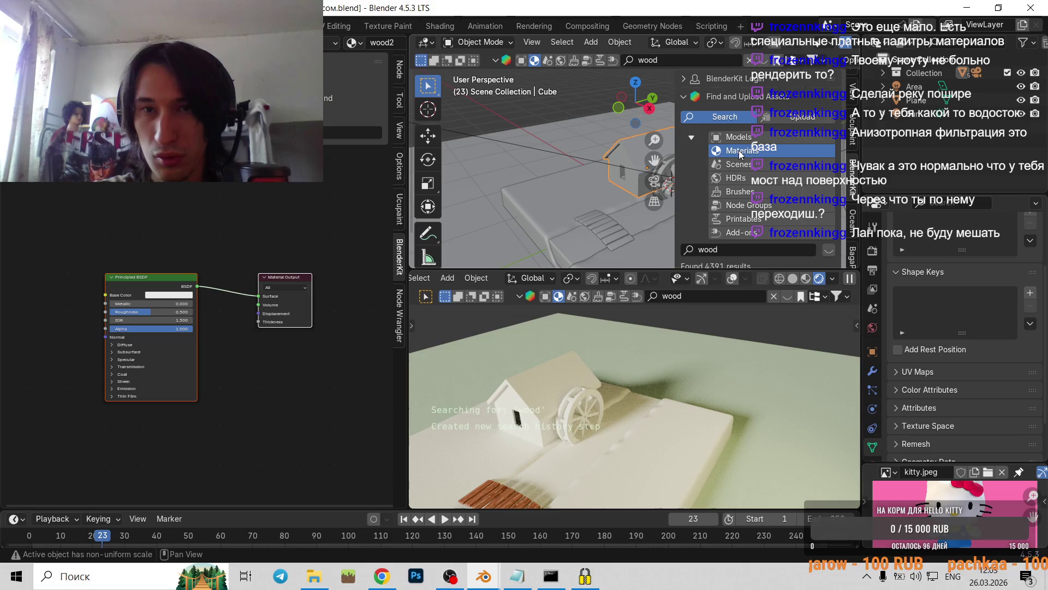
scroll(738, 150, down, 3)
mouse_move(687, 361)
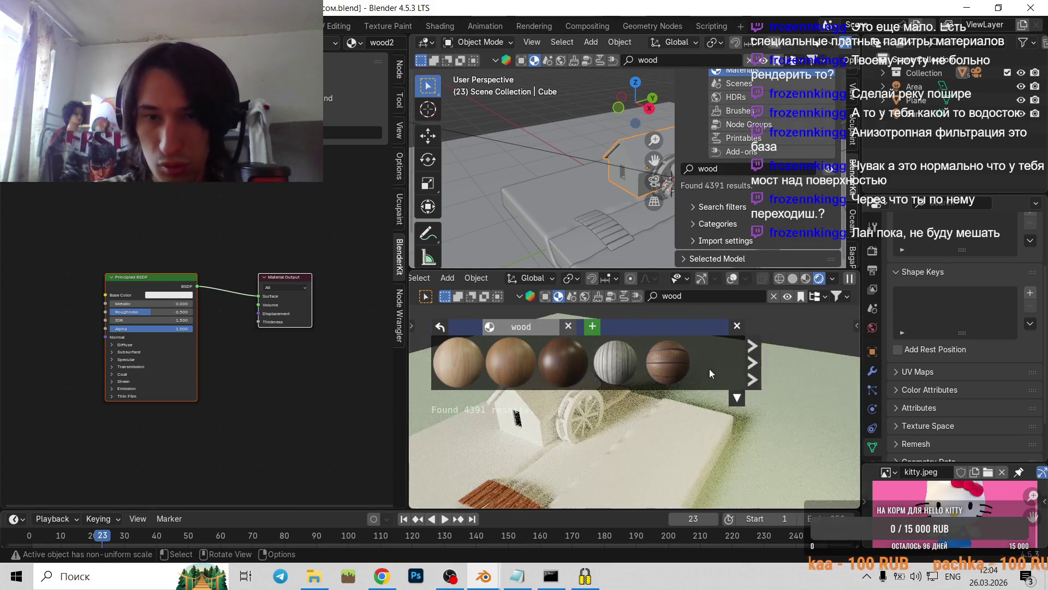
mouse_move(642, 370)
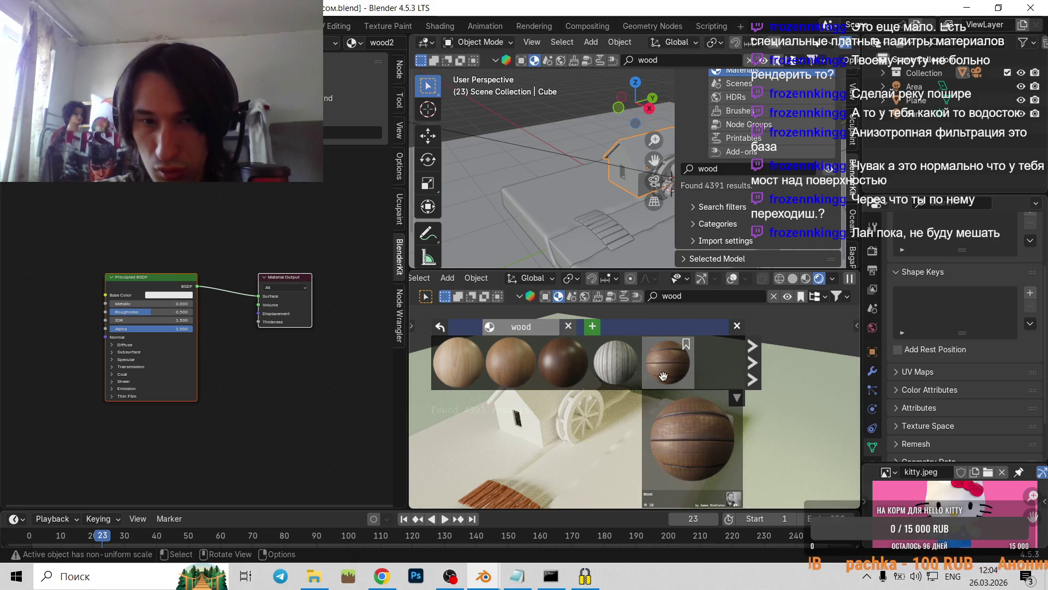
- Page through the wood material results, previewing thumbnails
scroll(663, 376, down, 2)
scroll(628, 379, down, 2)
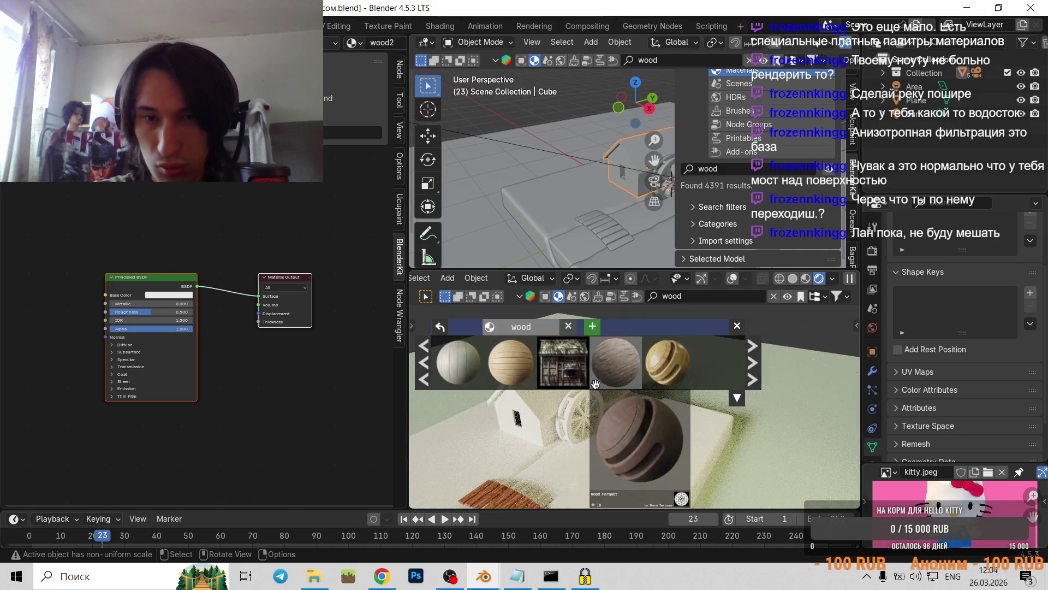
scroll(655, 372, down, 1)
scroll(695, 366, down, 1)
scroll(682, 367, down, 1)
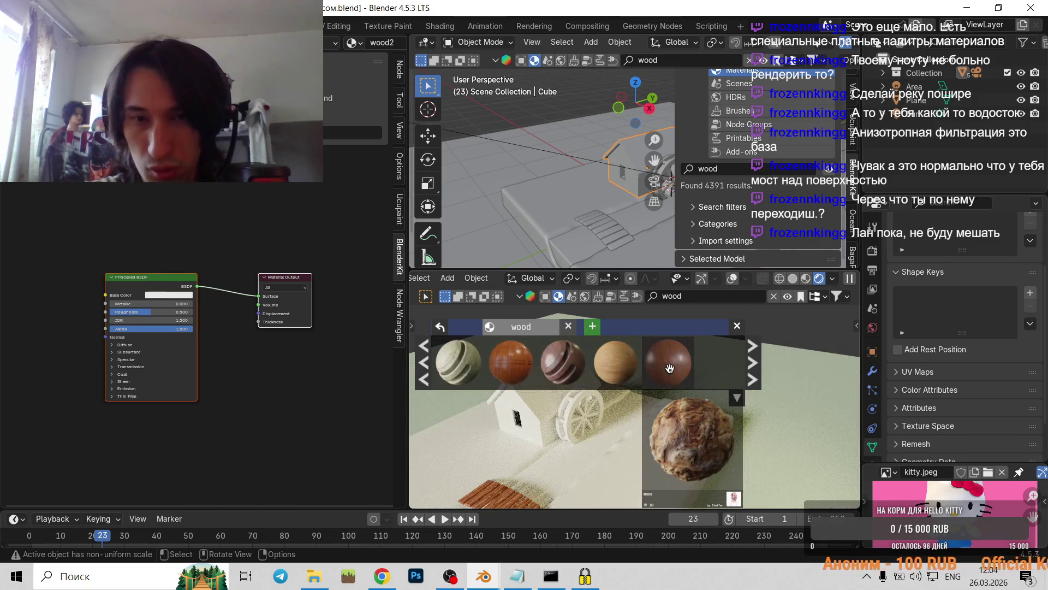
scroll(669, 367, down, 1)
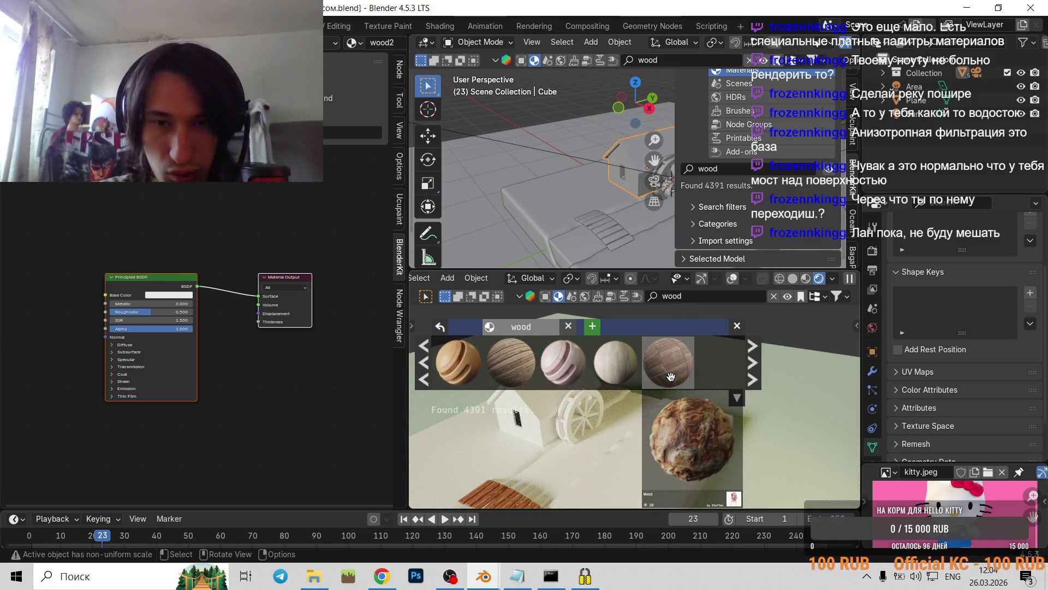
scroll(666, 369, down, 1)
scroll(669, 367, down, 1)
scroll(673, 366, down, 1)
scroll(673, 366, down, 1)
scroll(672, 368, down, 1)
scroll(673, 369, down, 1)
scroll(672, 371, down, 1)
scroll(672, 371, down, 1)
scroll(672, 372, down, 1)
scroll(672, 371, down, 1)
scroll(672, 371, down, 1)
scroll(672, 371, down, 1)
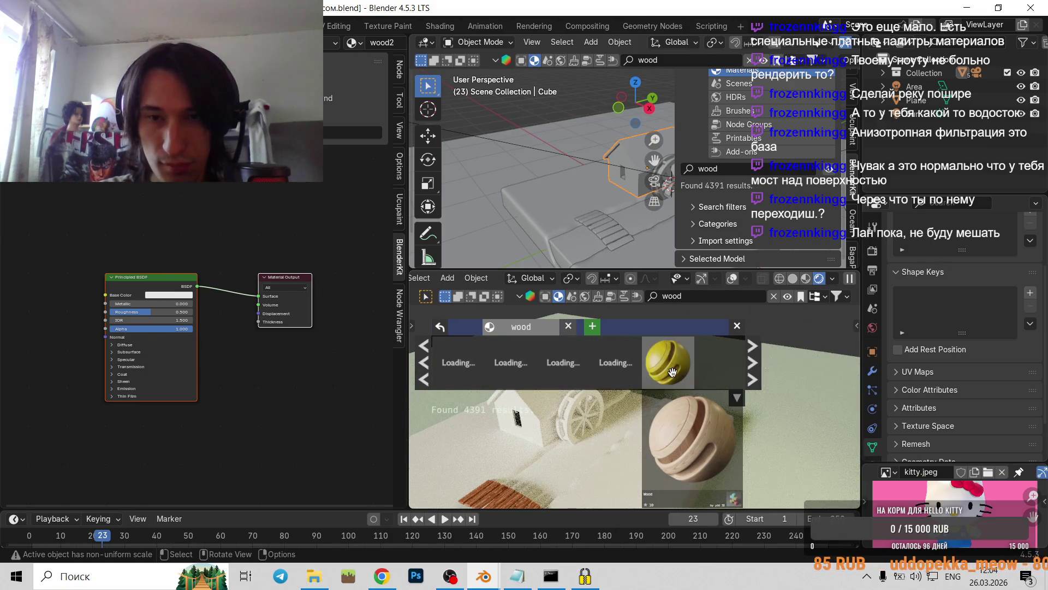
scroll(672, 371, down, 1)
scroll(672, 372, down, 1)
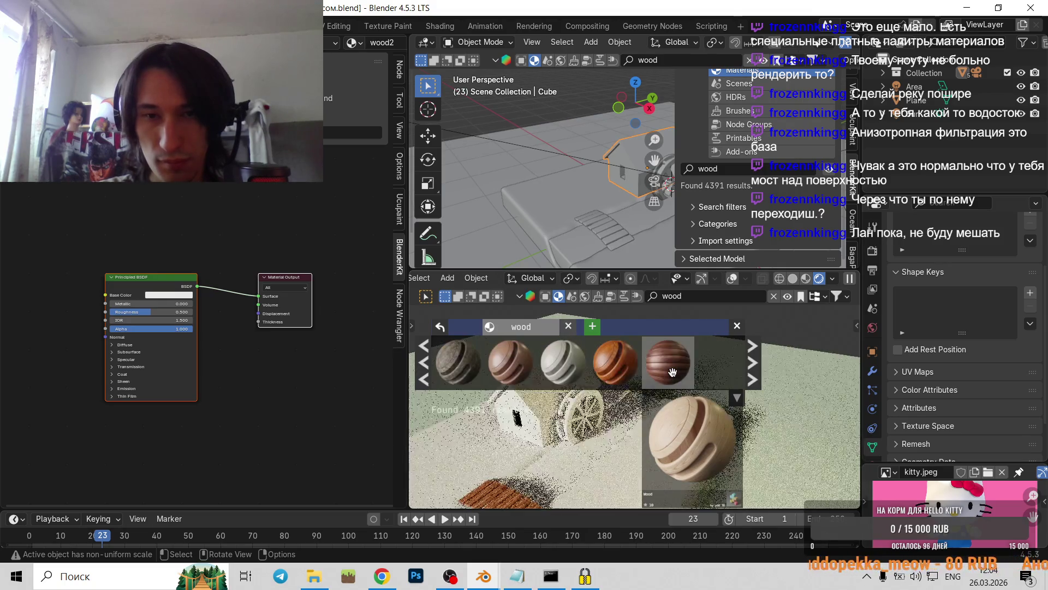
scroll(672, 371, down, 1)
scroll(672, 372, down, 1)
scroll(672, 373, down, 1)
scroll(672, 374, down, 1)
scroll(672, 374, down, 1)
scroll(672, 373, down, 1)
scroll(672, 373, down, 2)
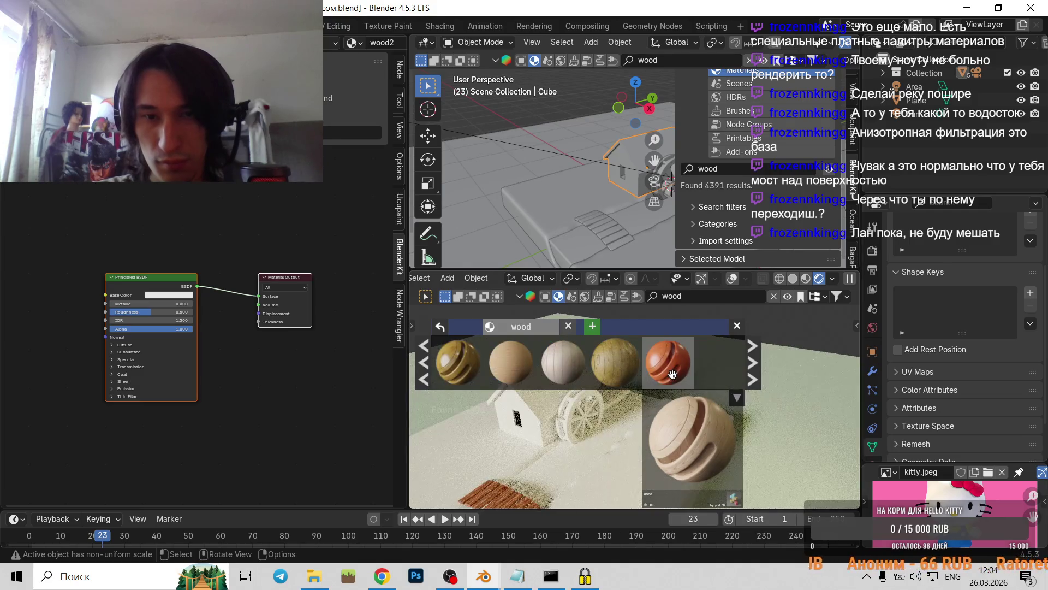
scroll(672, 373, down, 1)
scroll(666, 375, down, 1)
scroll(666, 375, down, 1)
scroll(666, 374, down, 1)
scroll(666, 375, down, 1)
scroll(666, 375, down, 1)
scroll(666, 374, down, 1)
scroll(666, 374, down, 1)
scroll(666, 374, down, 2)
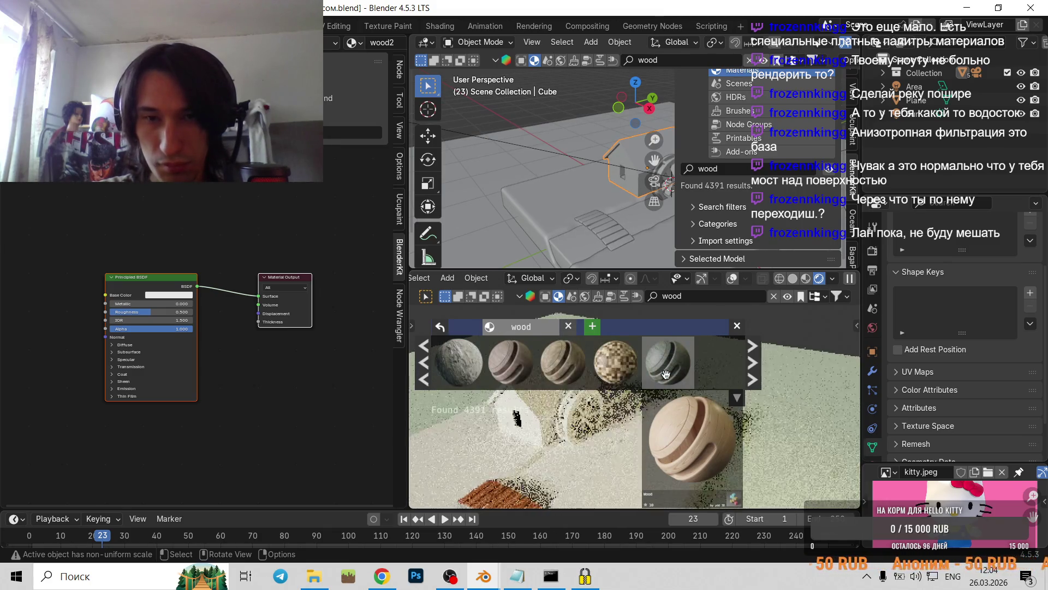
scroll(666, 375, down, 1)
scroll(666, 374, down, 1)
scroll(664, 374, down, 1)
scroll(664, 375, down, 1)
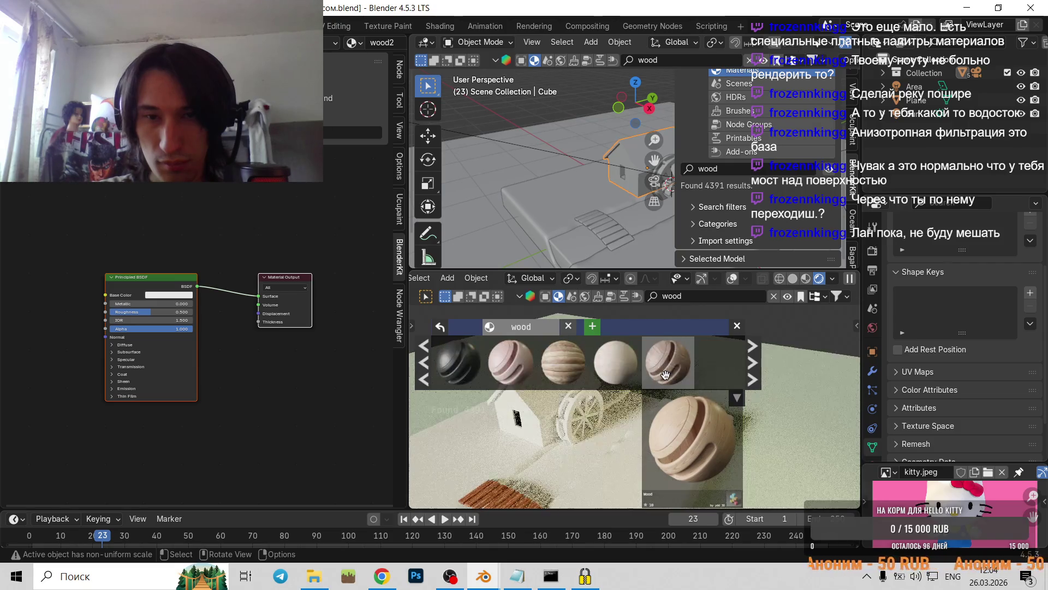
scroll(665, 374, up, 2)
mouse_move(507, 374)
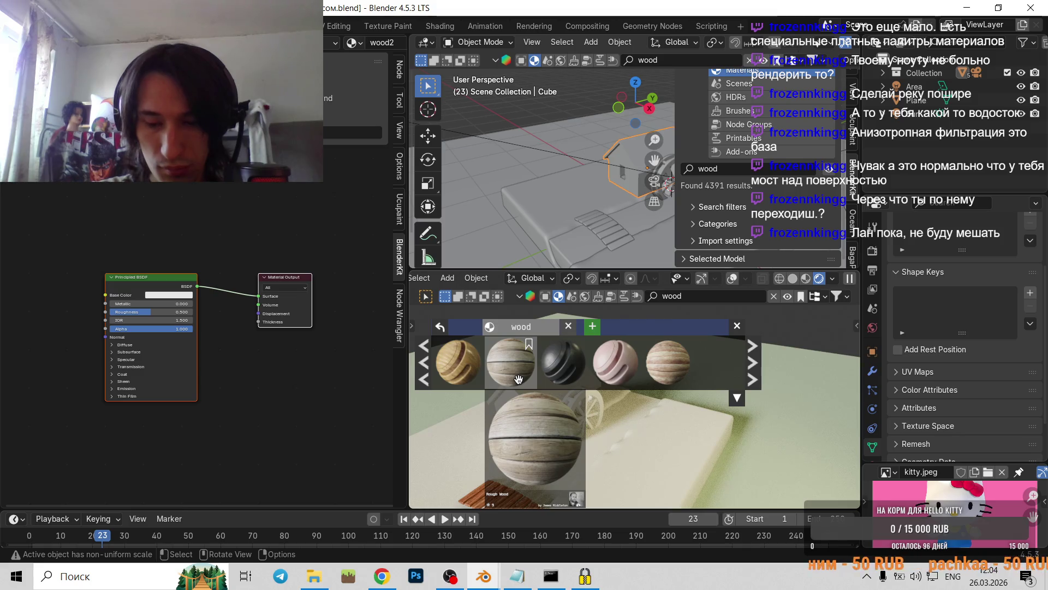
- Keep paging, then drag the chosen plain light wood material onto the mill house
scroll(568, 377, down, 1)
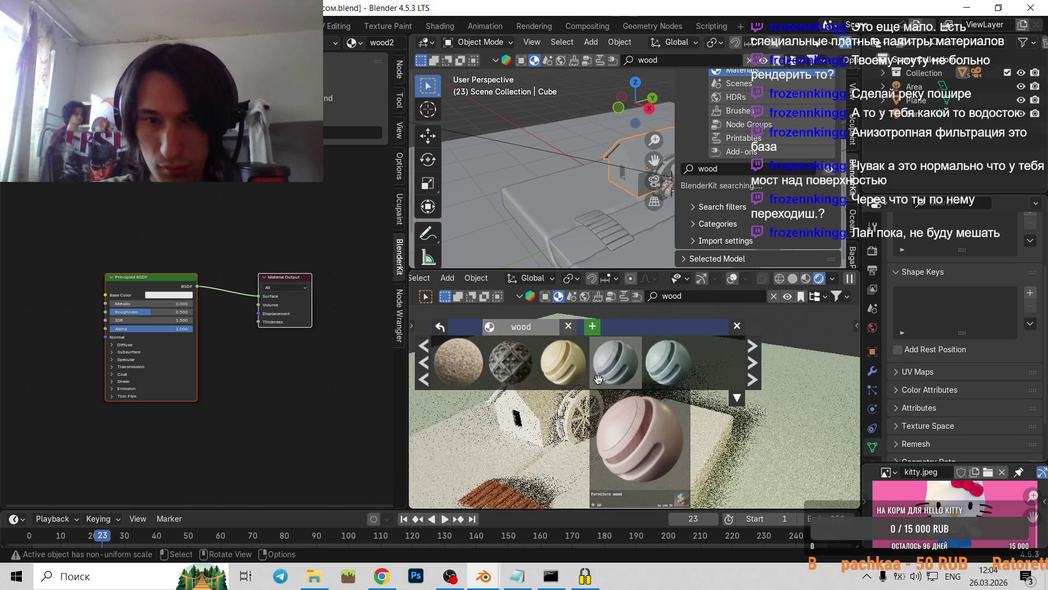
scroll(598, 379, down, 1)
scroll(598, 378, down, 2)
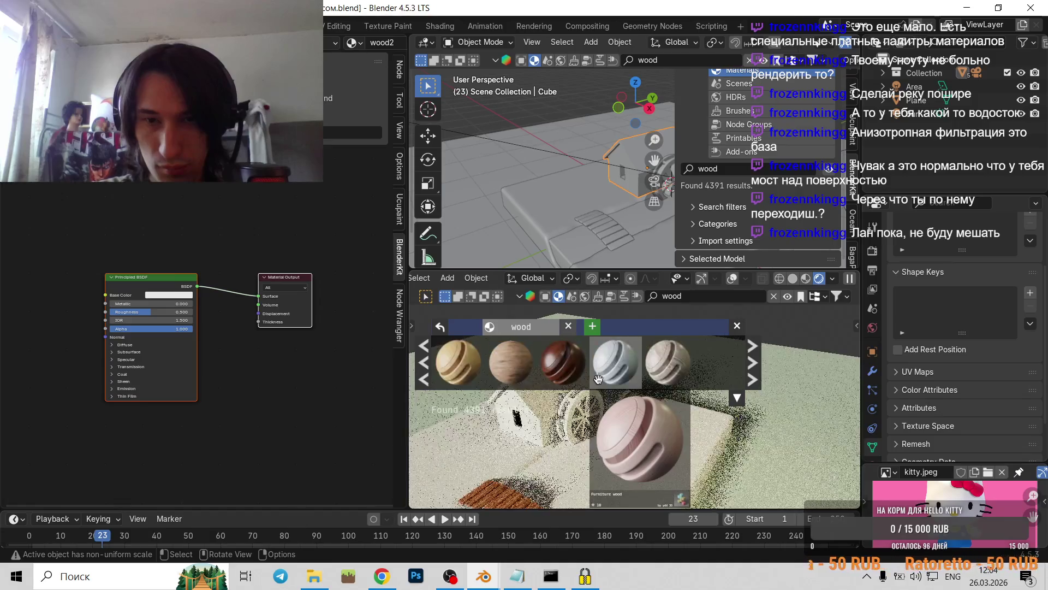
scroll(599, 378, down, 2)
scroll(598, 379, down, 1)
scroll(598, 379, down, 1)
scroll(598, 379, down, 1)
scroll(598, 379, down, 1)
scroll(598, 379, down, 1)
scroll(598, 379, down, 1)
scroll(599, 379, down, 1)
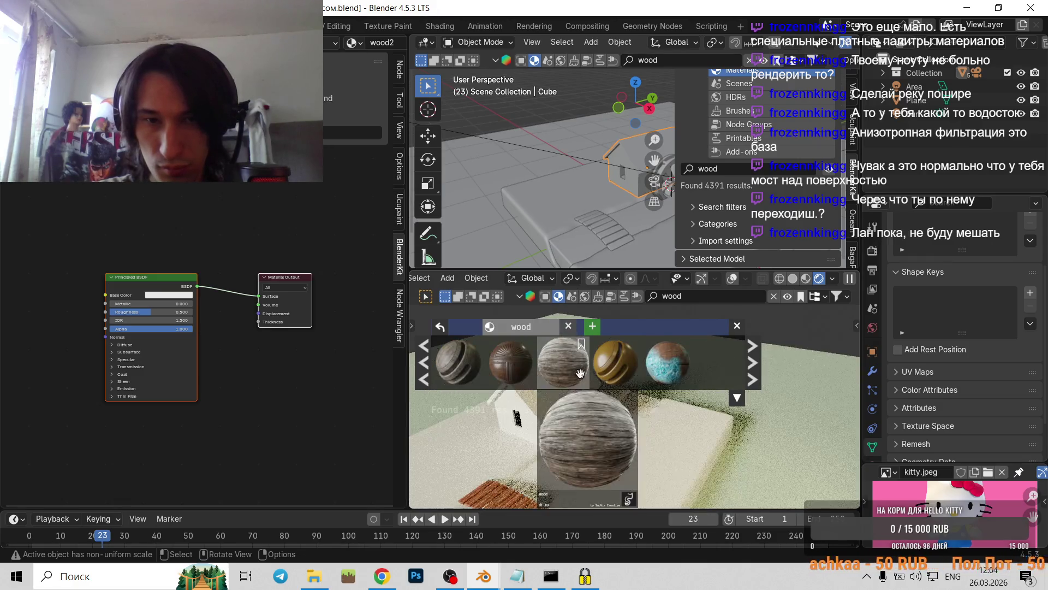
scroll(600, 374, down, 1)
scroll(646, 384, down, 1)
scroll(646, 384, down, 1)
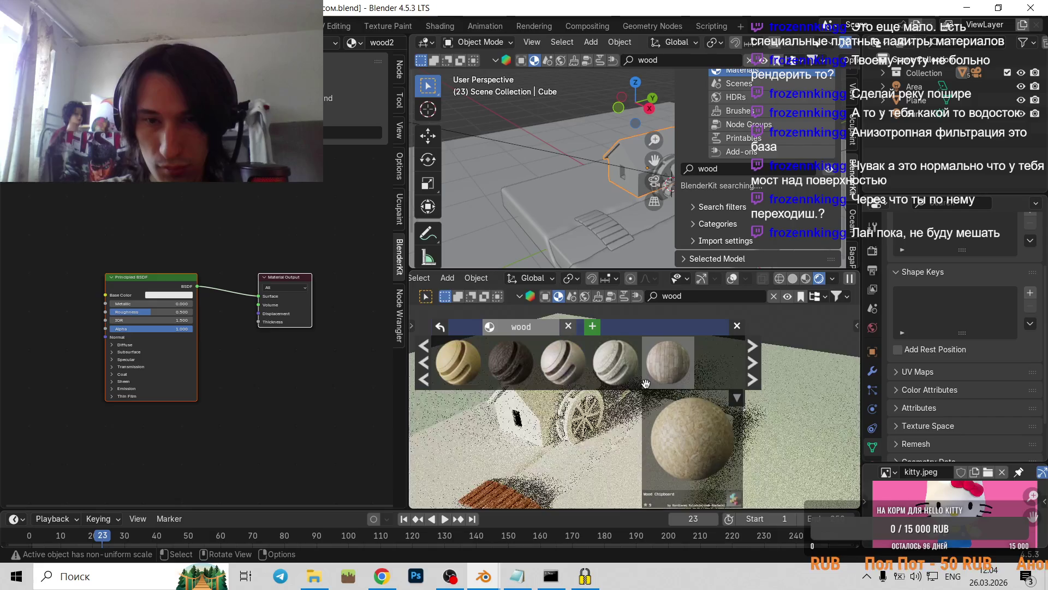
scroll(646, 384, down, 1)
scroll(646, 383, down, 1)
scroll(646, 384, down, 1)
scroll(646, 384, down, 1)
scroll(646, 384, down, 1)
scroll(646, 384, down, 1)
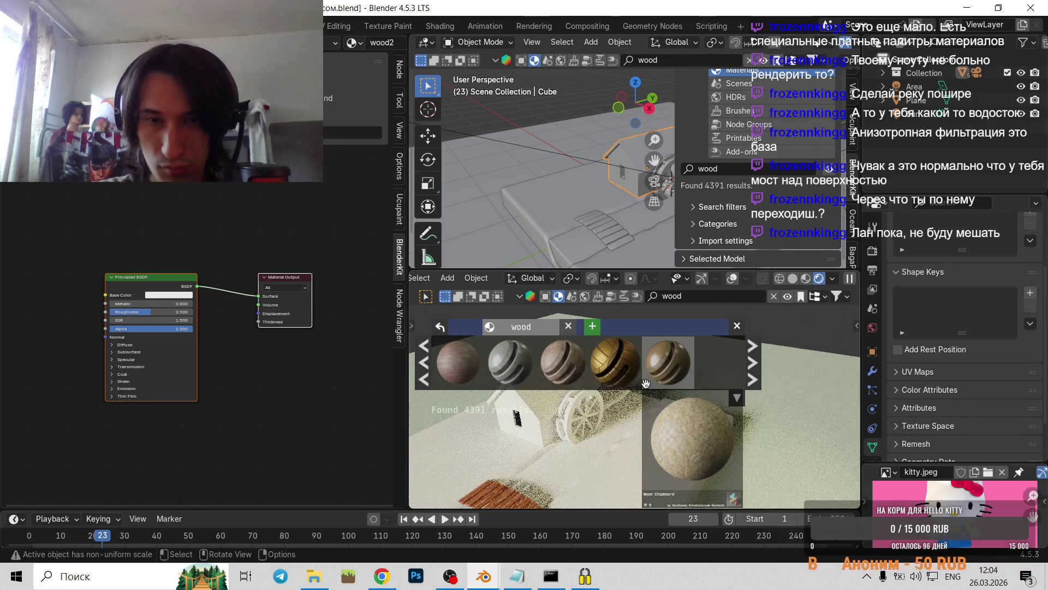
scroll(645, 383, down, 1)
scroll(644, 382, down, 2)
scroll(643, 382, down, 1)
scroll(643, 381, down, 2)
scroll(643, 382, down, 1)
scroll(643, 381, down, 1)
scroll(643, 382, down, 1)
scroll(643, 382, down, 1)
scroll(643, 381, down, 1)
scroll(642, 380, down, 1)
scroll(641, 381, down, 2)
scroll(641, 380, down, 1)
scroll(641, 380, down, 1)
scroll(641, 380, down, 2)
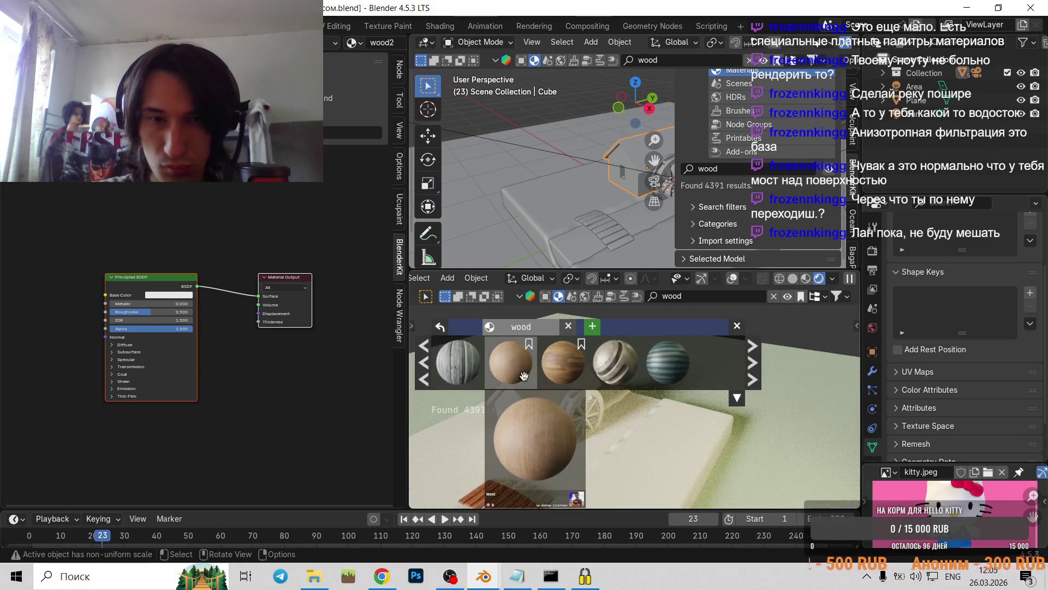
drag(458, 372, 573, 376)
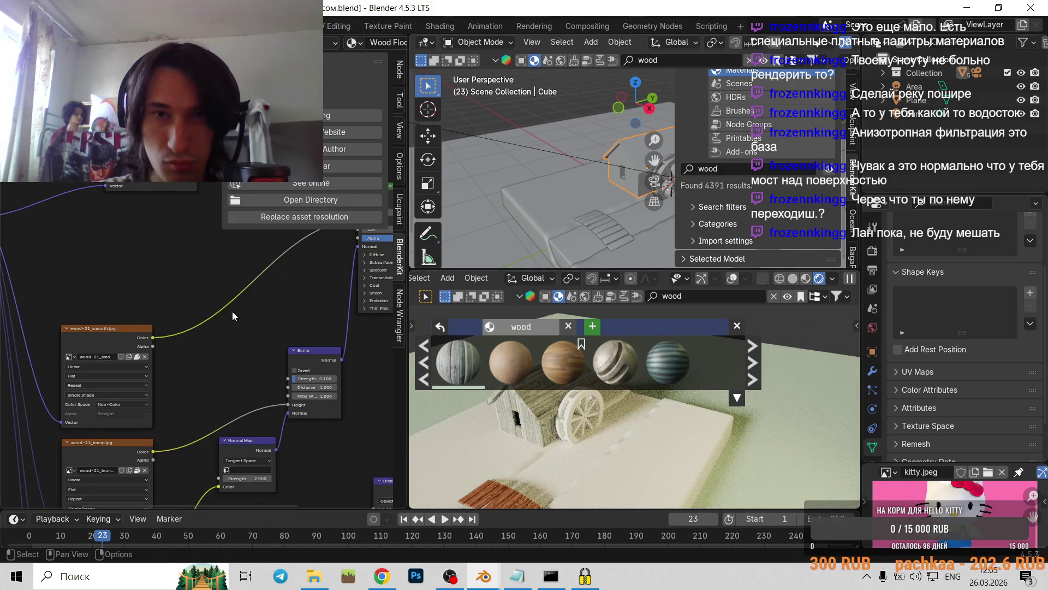
- Pan and zoom the node tree to inspect the applied Wood Floor material's nodes
scroll(181, 356, down, 5)
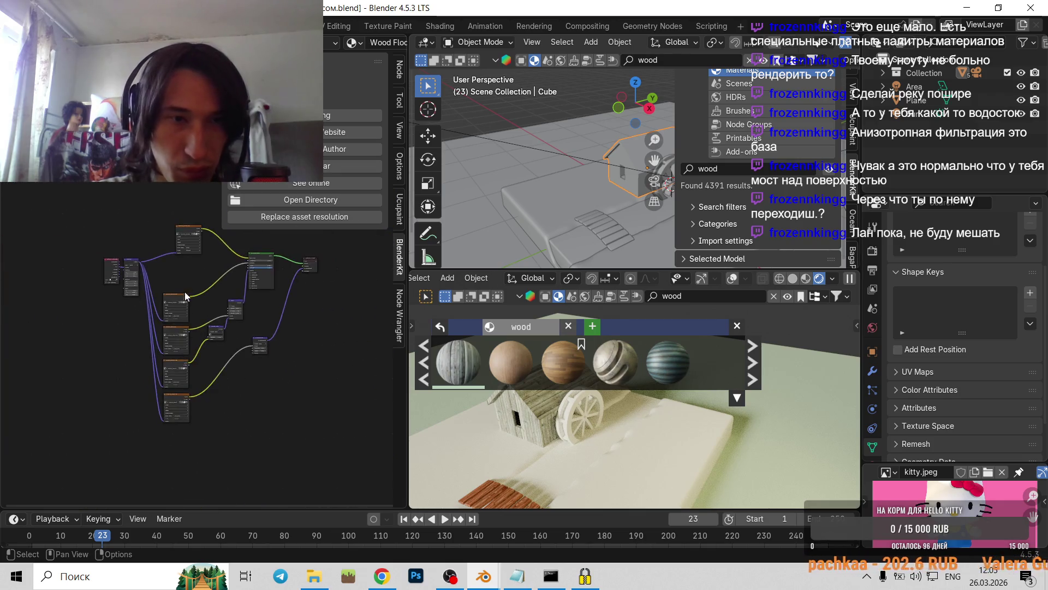
scroll(218, 292, up, 3)
middle_drag(277, 287, 278, 372)
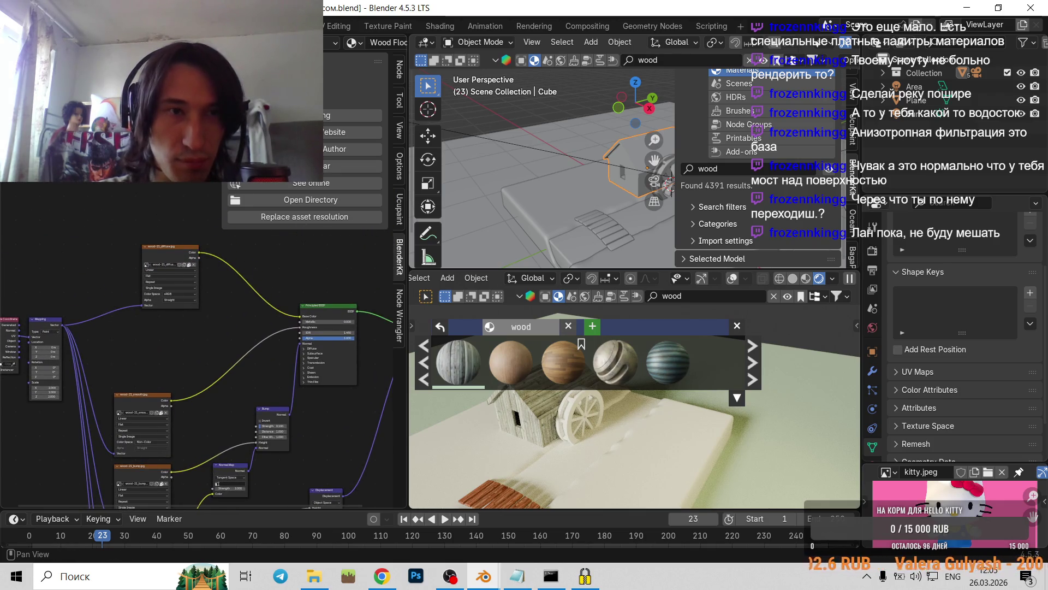
scroll(209, 313, up, 1)
scroll(195, 297, up, 3)
scroll(196, 297, up, 1)
scroll(277, 302, down, 3)
scroll(287, 306, down, 2)
scroll(288, 306, down, 1)
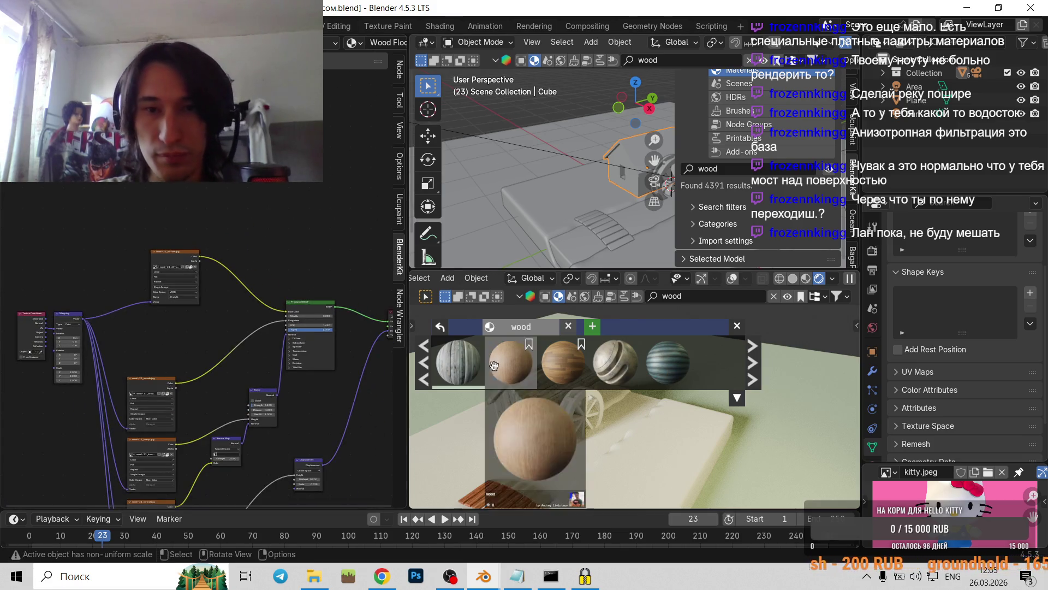
scroll(559, 453, up, 3)
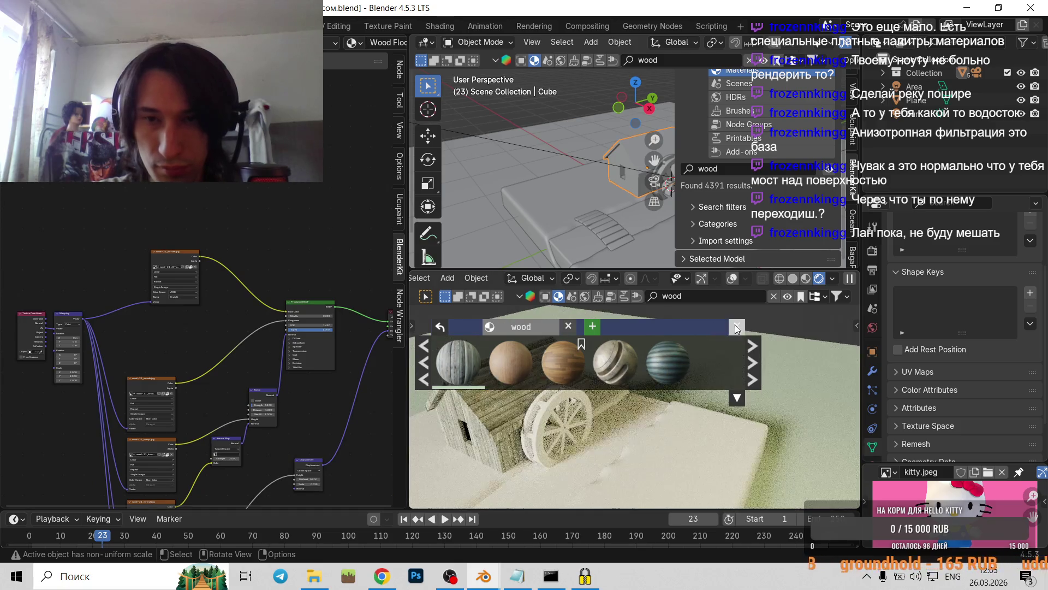
- Orbit around the mill house and wheel, and bring the Bump and Normal Map nodes into view
middle_drag(508, 388, 693, 373)
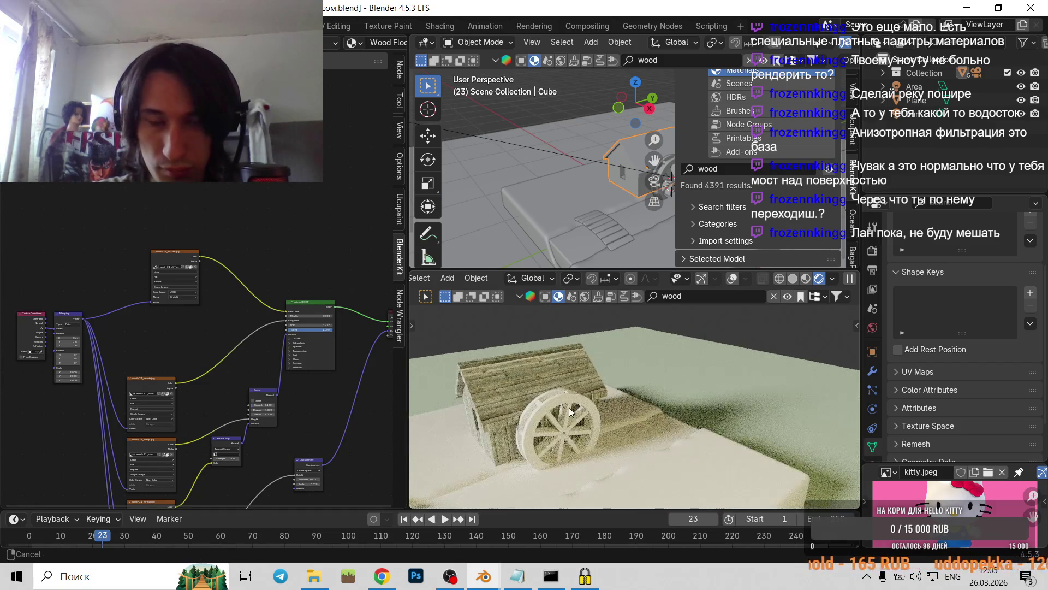
scroll(688, 372, up, 2)
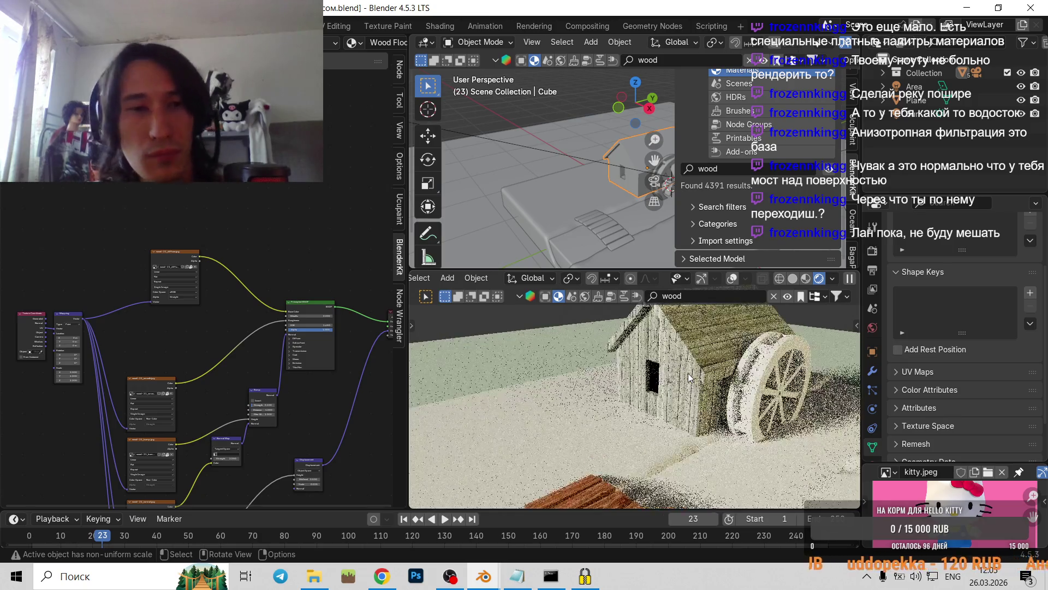
scroll(170, 384, up, 2)
scroll(170, 385, up, 1)
mouse_move(297, 421)
middle_down()
mouse_move(273, 368)
mouse_move(281, 318)
mouse_move(309, 359)
mouse_move(175, 304)
mouse_move(327, 128)
mouse_move(213, 230)
mouse_move(254, 501)
middle_up()
scroll(280, 318, down, 1)
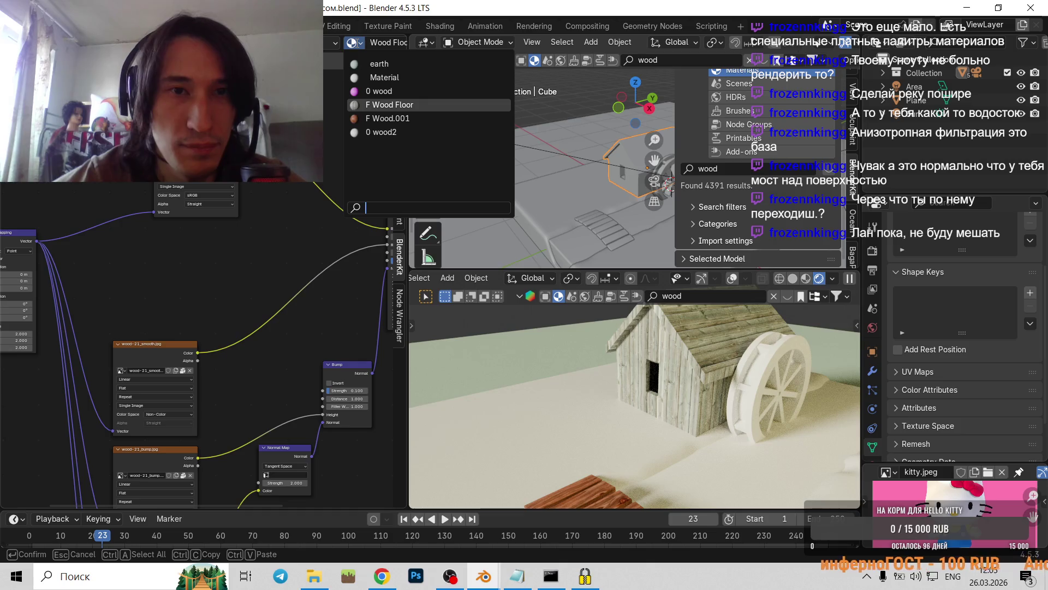
- Reassign the wood2 material to the house and switch the Outliner to Blender File view
click(377, 133)
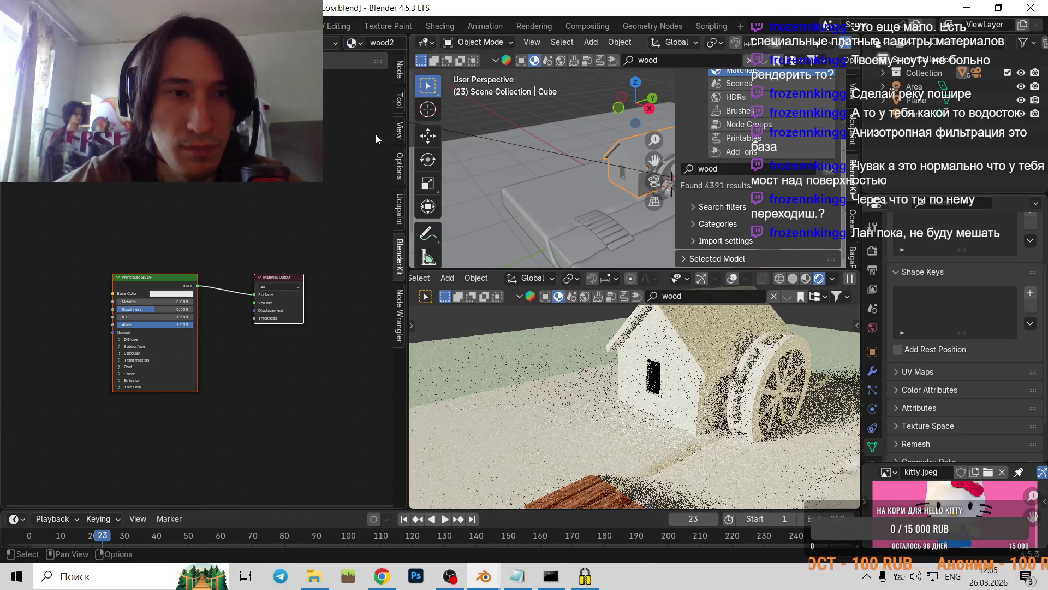
click(906, 45)
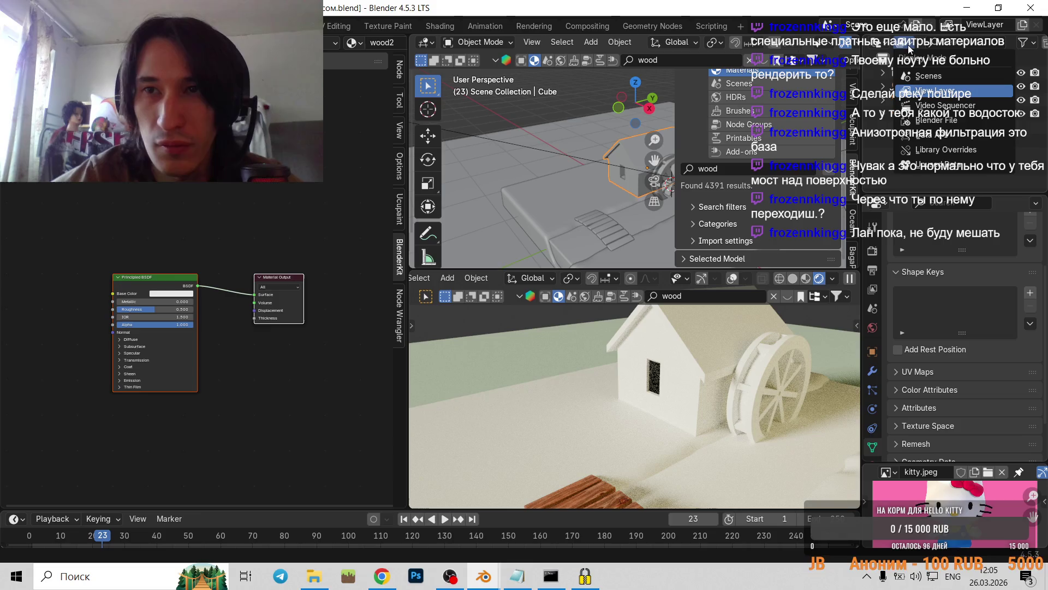
click(934, 120)
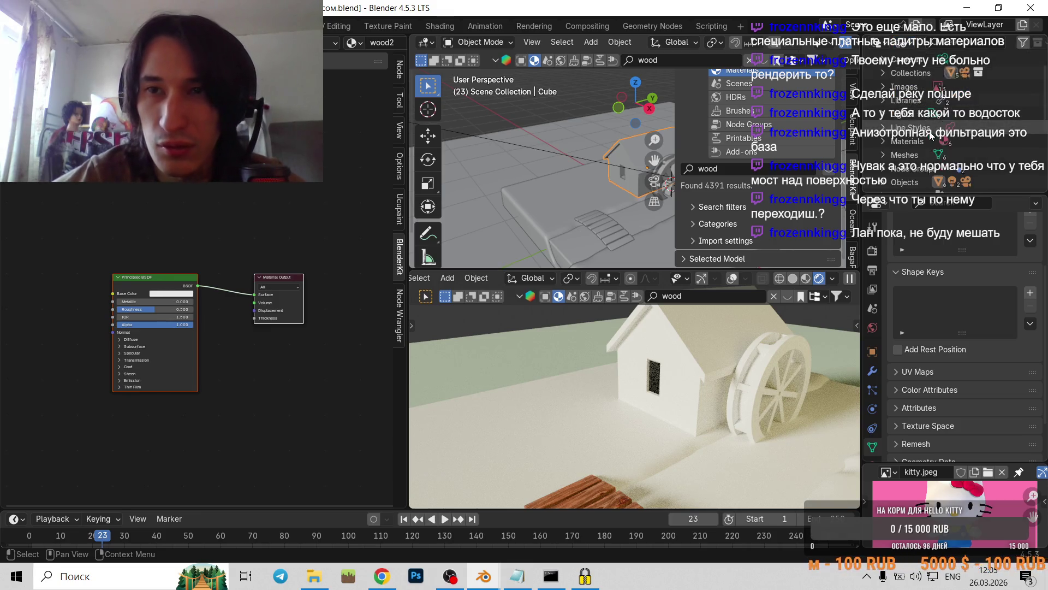
- Delete wood2 from the file's Materials list and widen the 3D views
click(882, 114)
scroll(923, 134, down, 2)
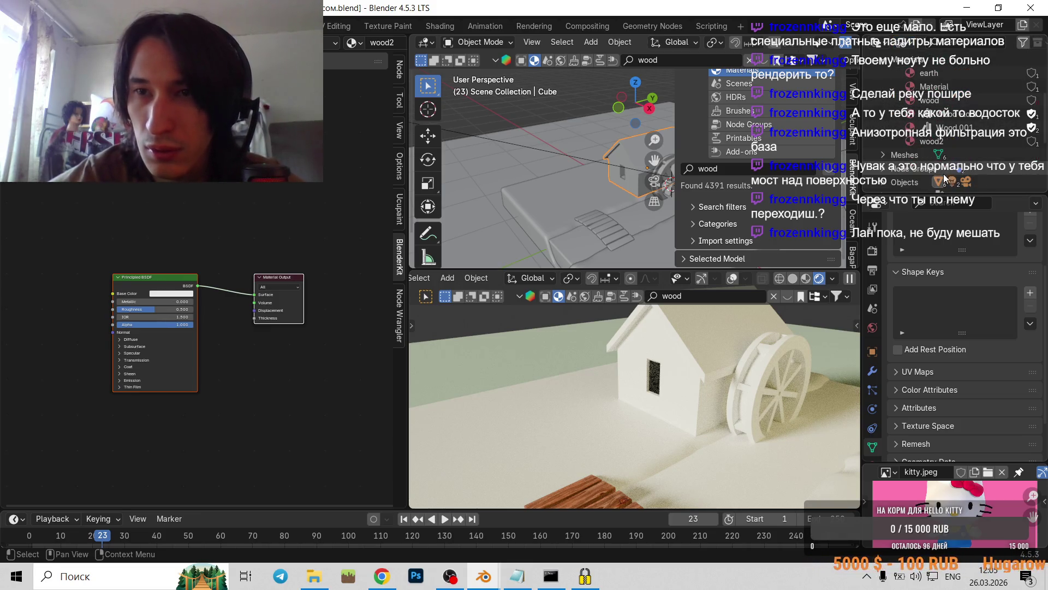
right_click(933, 142)
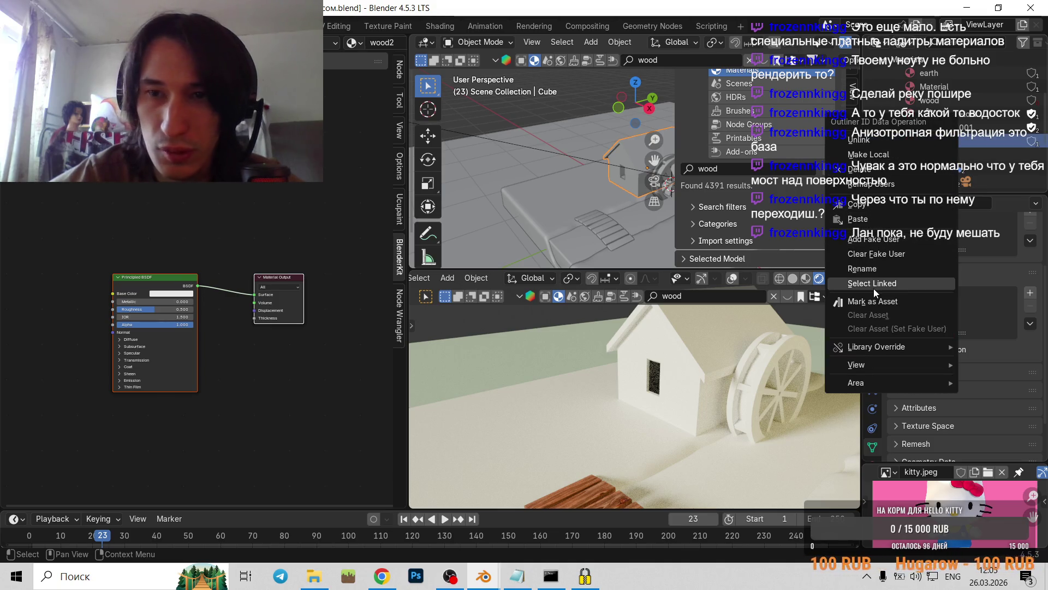
click(863, 169)
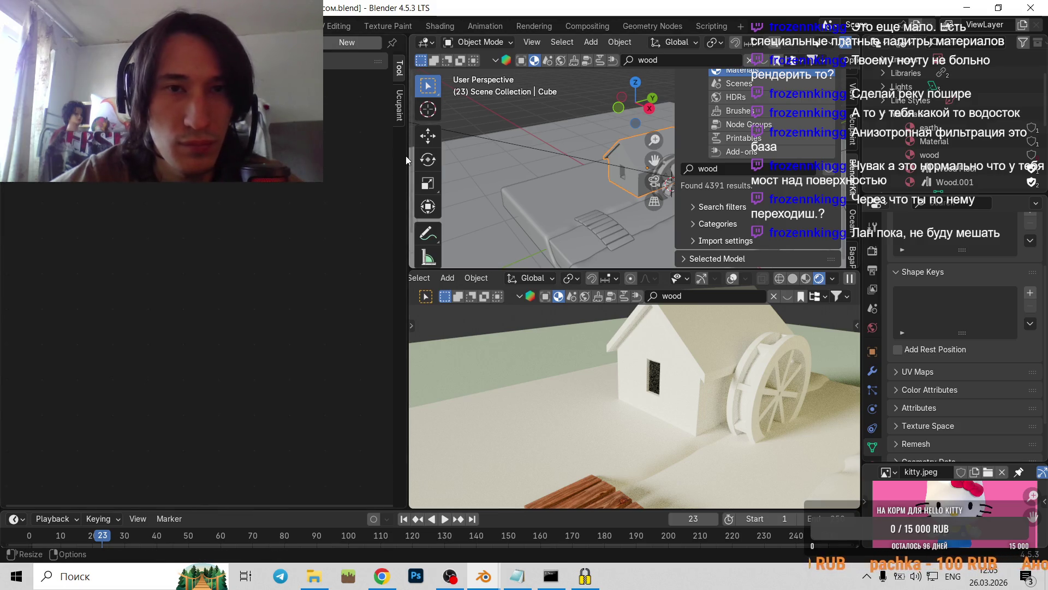
mouse_move(408, 156)
mouse_down()
mouse_move(99, 156)
mouse_move(555, 156)
mouse_up()
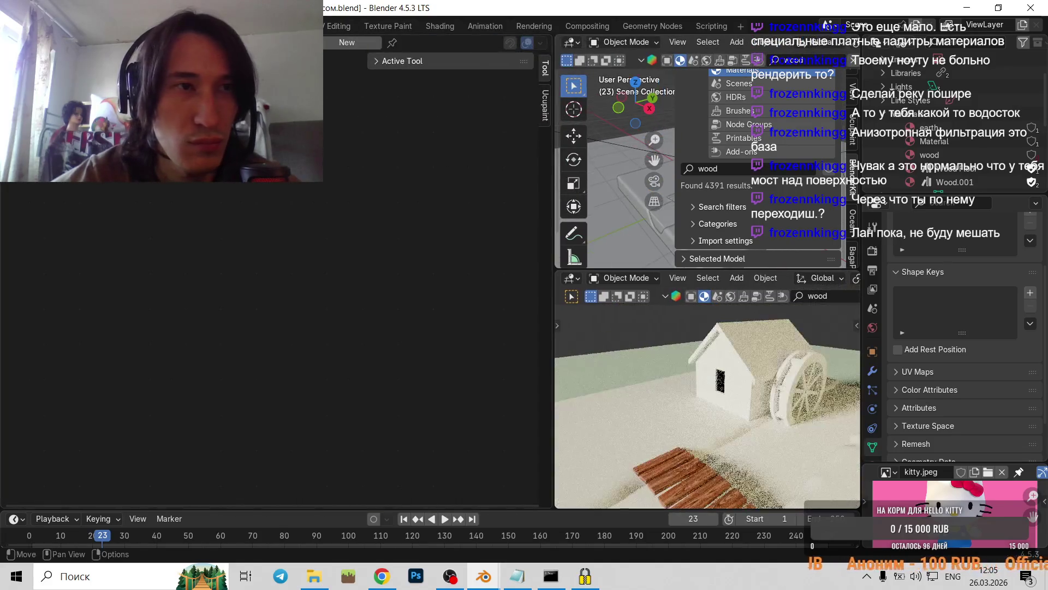
- Switch to the Shading workspace and frame the mill house, orbiting around the scene
mouse_move(2, 37)
mouse_down()
mouse_move(63, 71)
mouse_move(11, 44)
mouse_up()
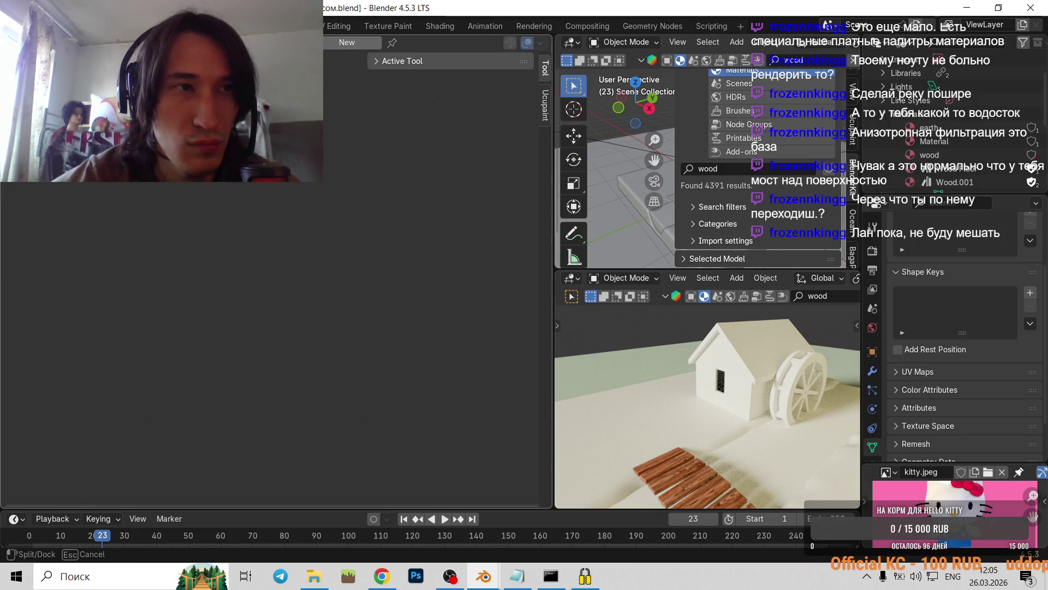
key(Escape)
right_click(382, 42)
click(440, 26)
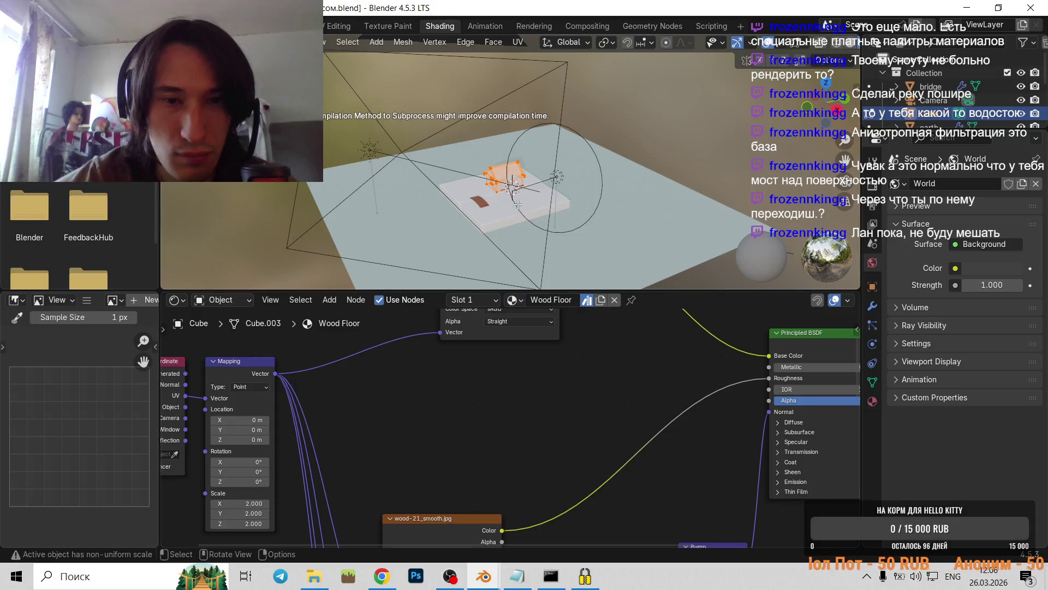
key(KP_Decimal)
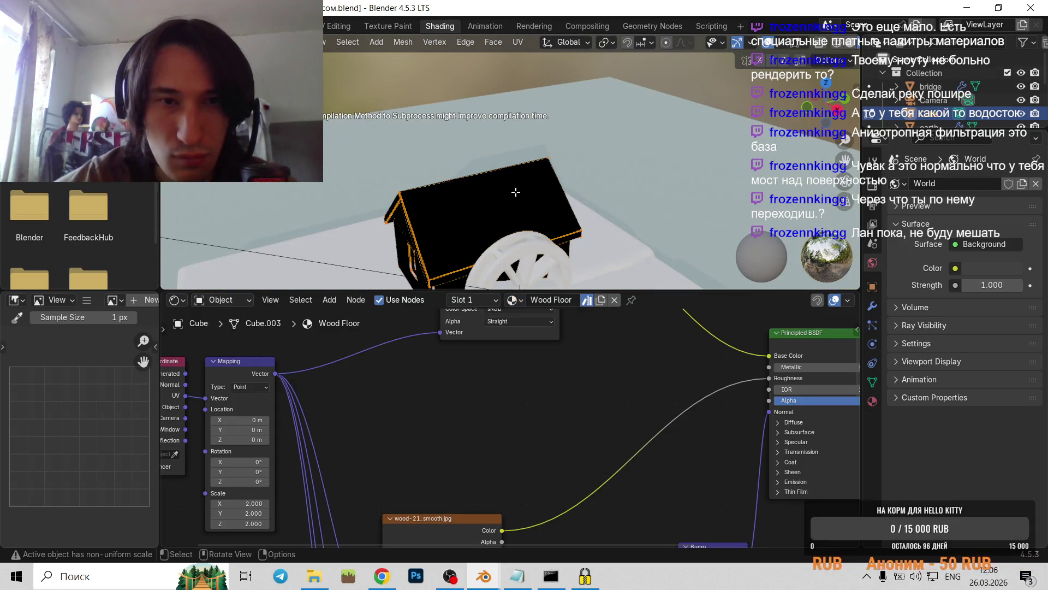
scroll(516, 192, down, 5)
mouse_move(516, 192)
middle_down()
mouse_move(518, 246)
mouse_move(489, 201)
middle_up()
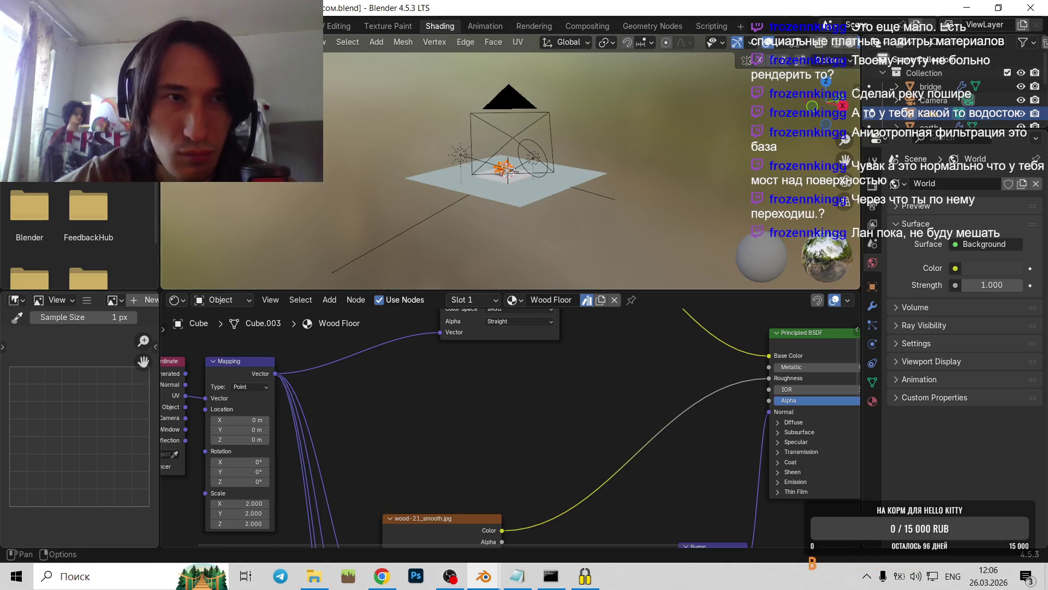
- Return to the Layout workspace and put the house back in Object Mode
key(ctrl+Page_Up)
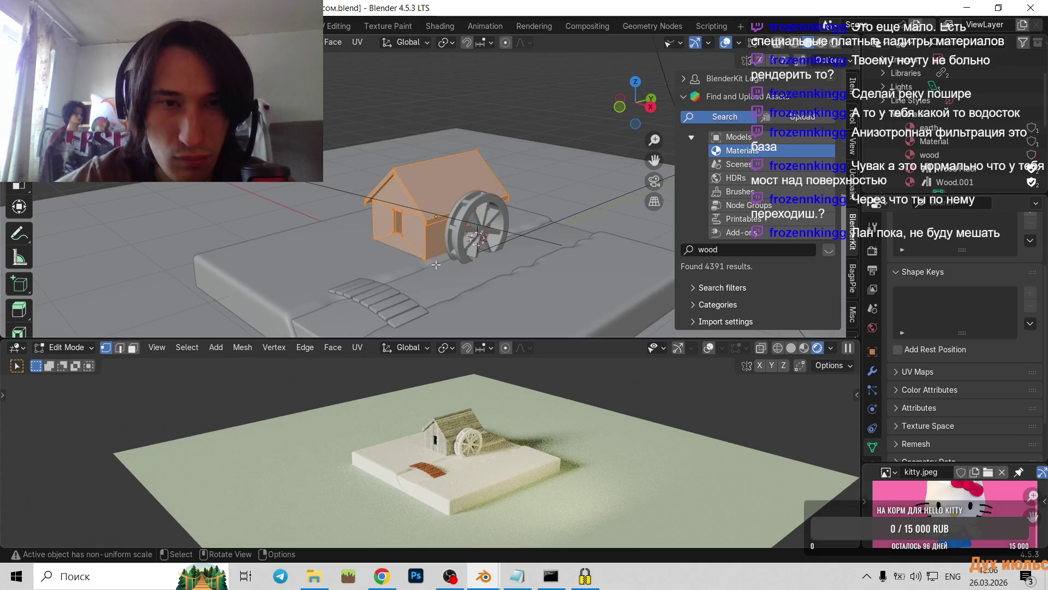
scroll(436, 264, up, 4)
key(Tab)
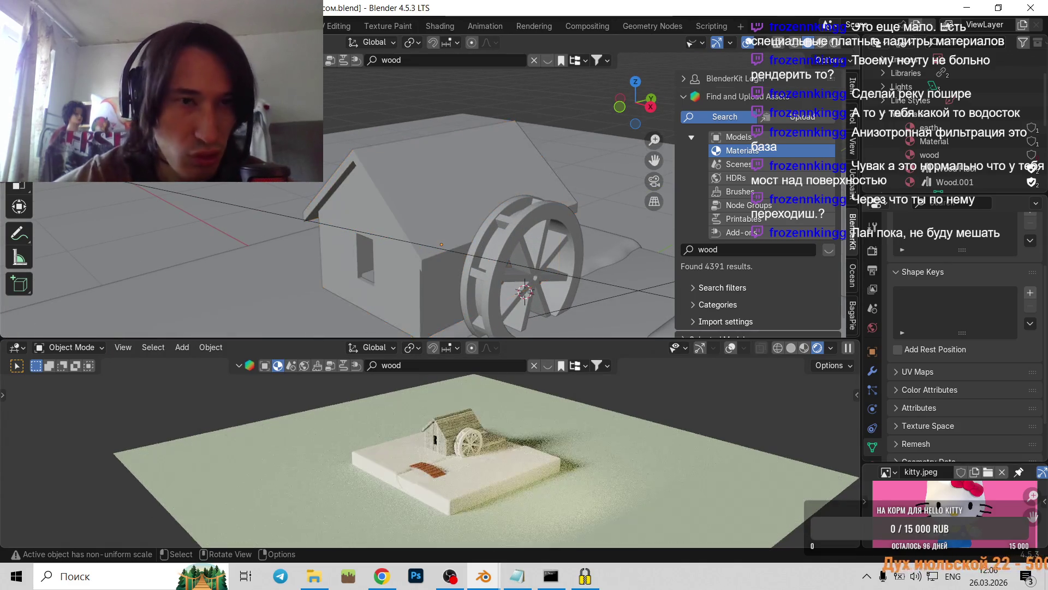
click(6, 393)
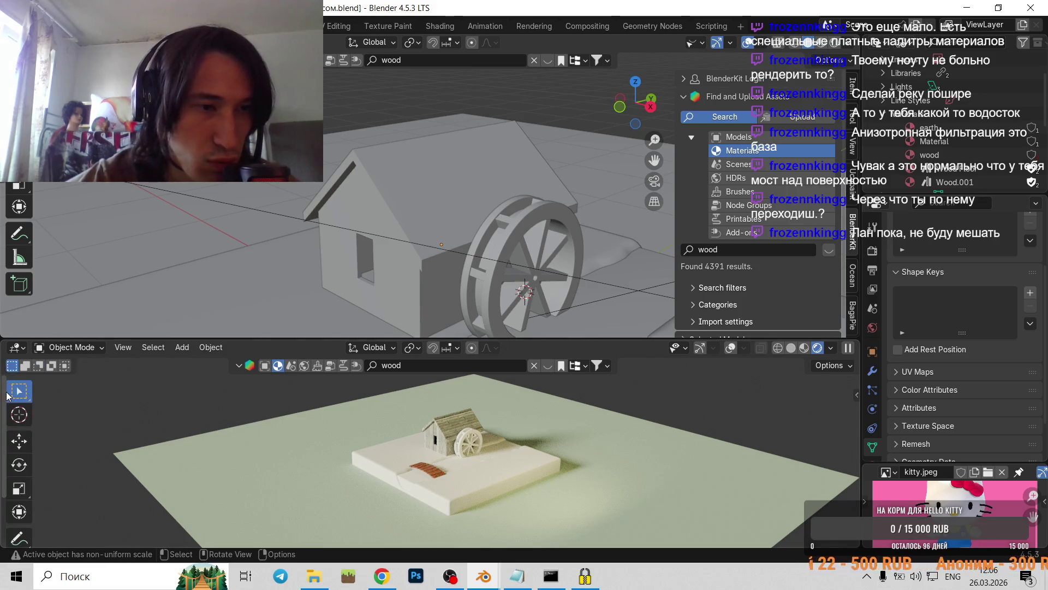
key(t)
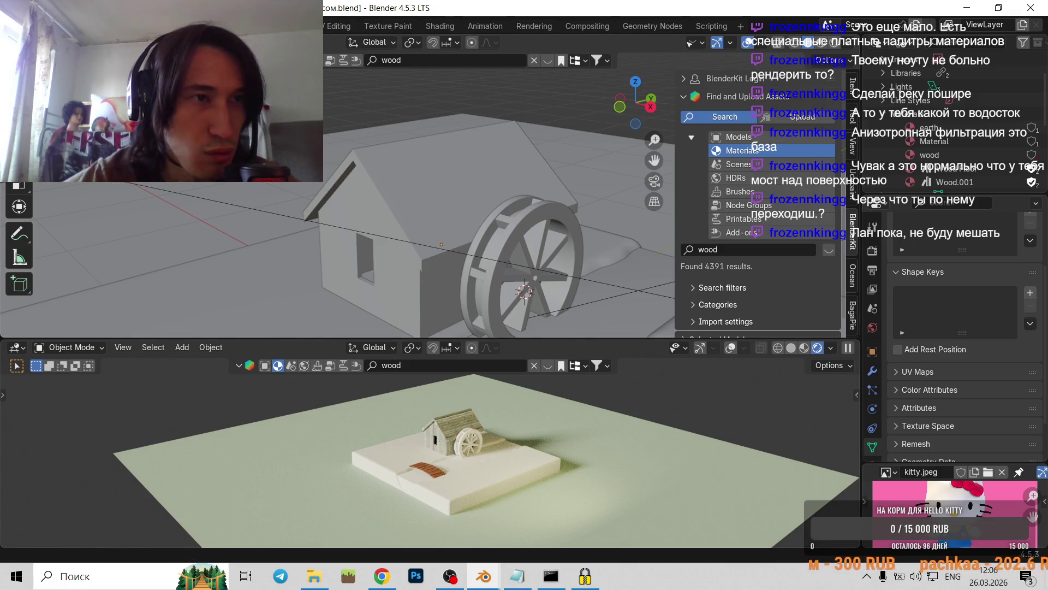
drag(3, 334, 126, 251)
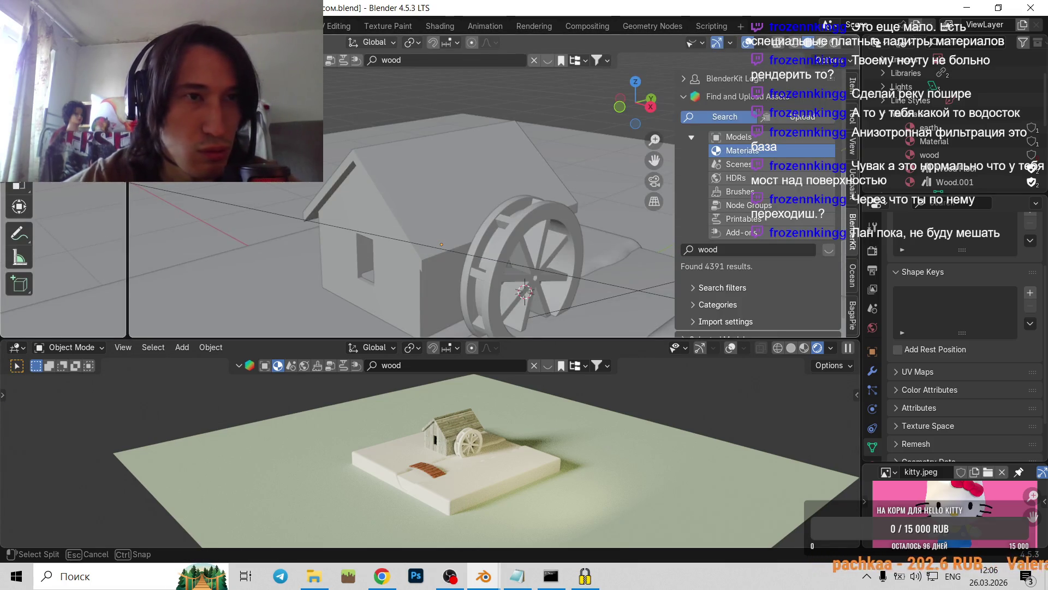
- Split off a new narrow viewport area and select the mill house
mouse_move(170, 251)
mouse_down()
mouse_move(410, 72)
mouse_move(35, 251)
mouse_move(6, 329)
mouse_move(434, 388)
mouse_up()
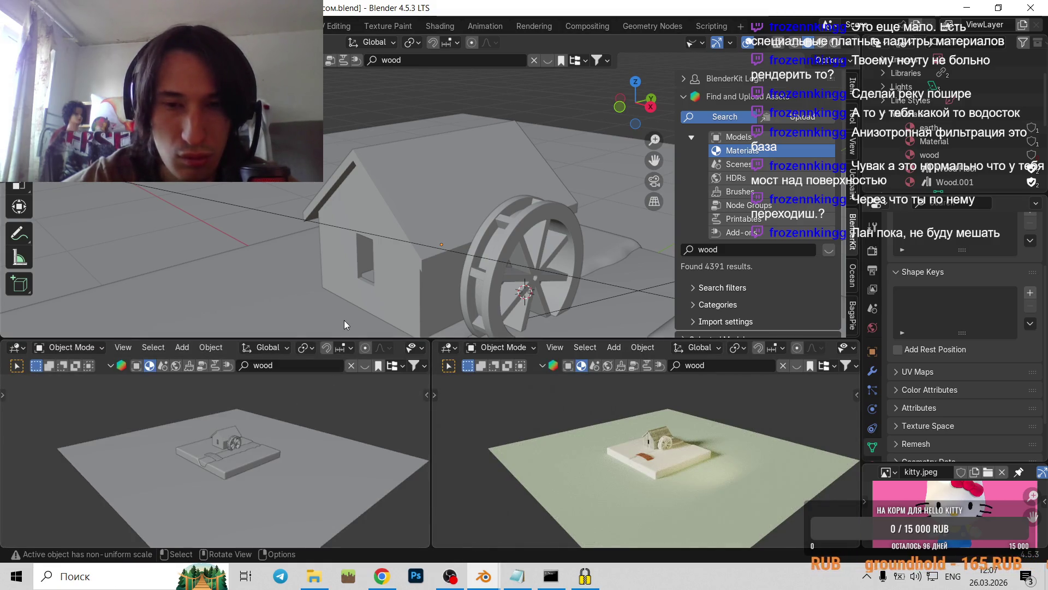
scroll(250, 435, up, 3)
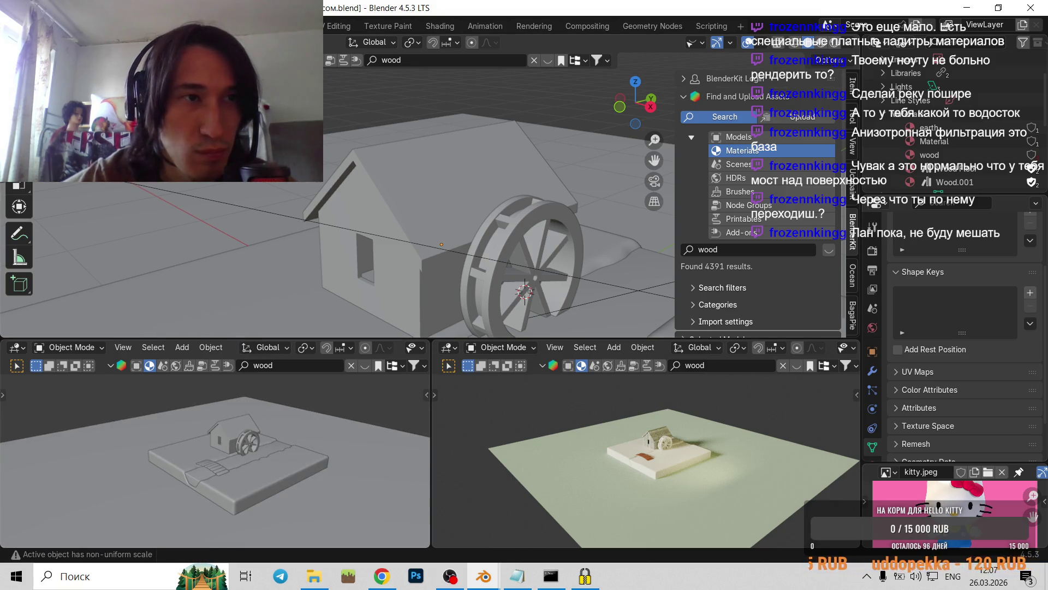
drag(2, 36, 35, 235)
scroll(371, 235, down, 3)
scroll(382, 240, down, 3)
scroll(415, 245, down, 2)
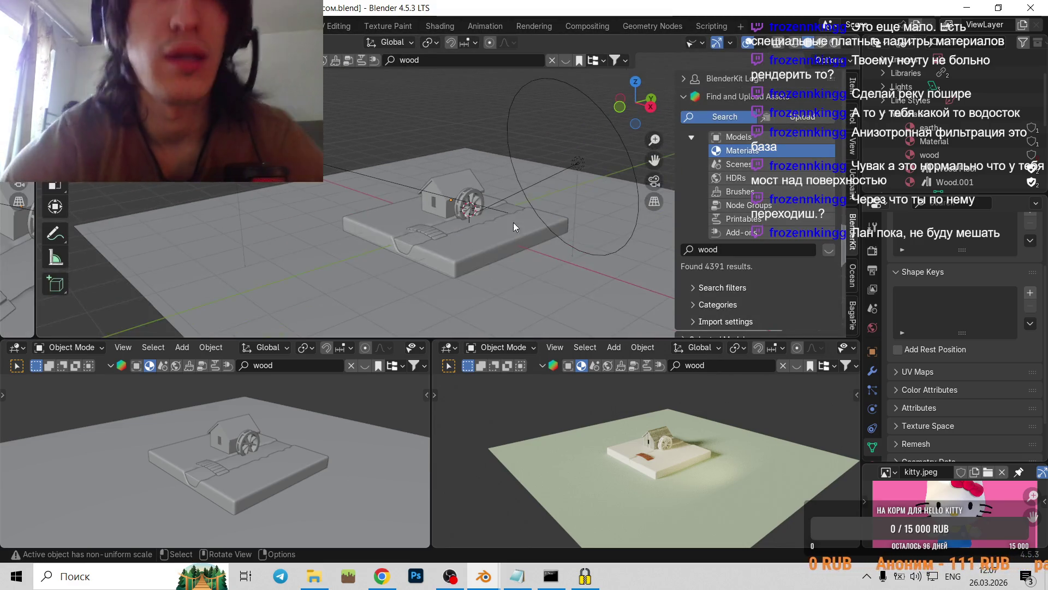
scroll(514, 222, down, 4)
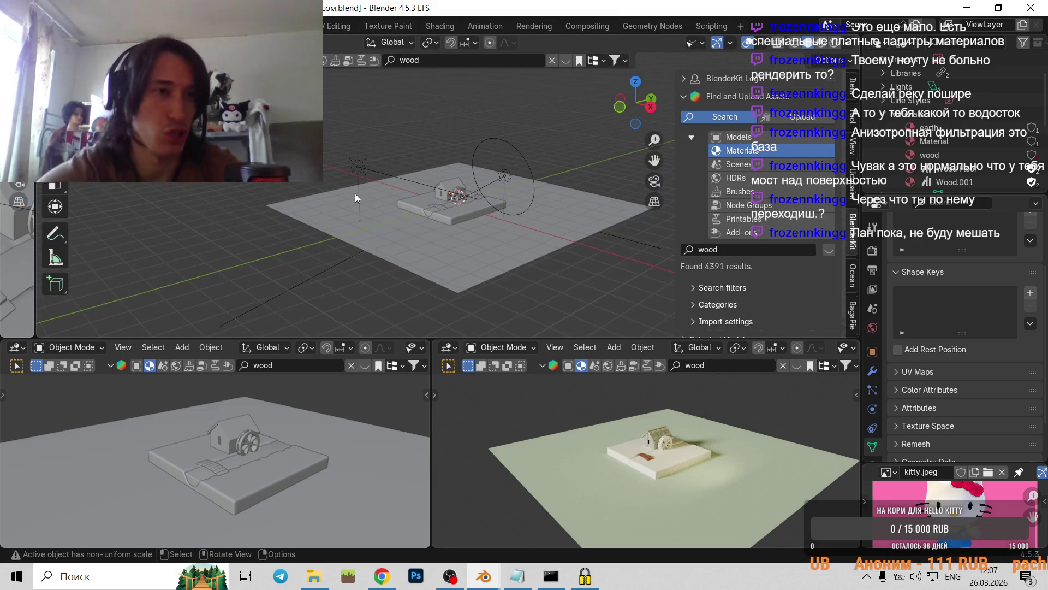
click(2, 232)
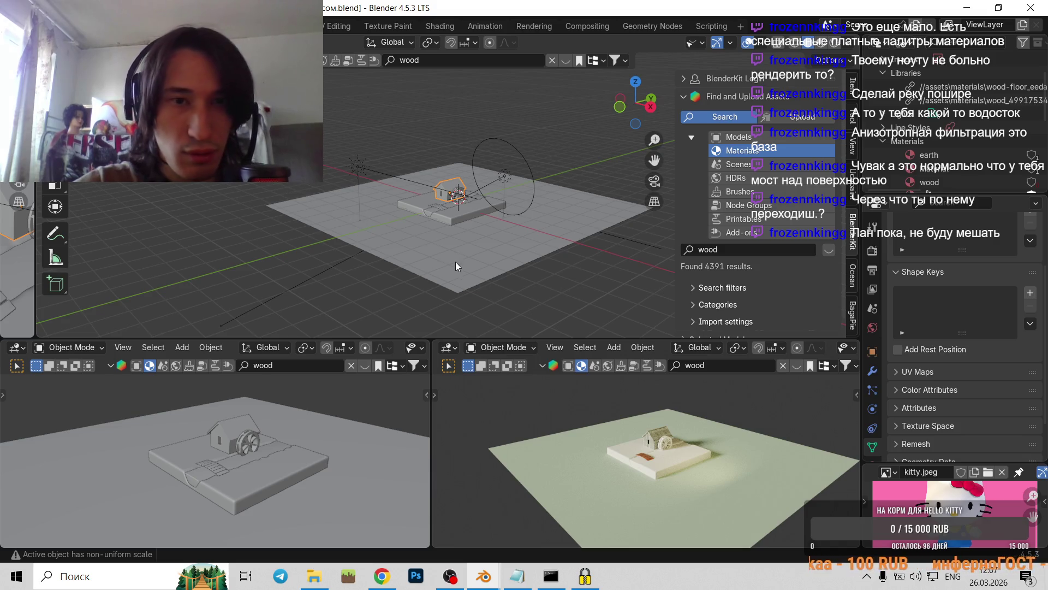
- Close the lower-left view area with Close Area
scroll(461, 262, down, 6)
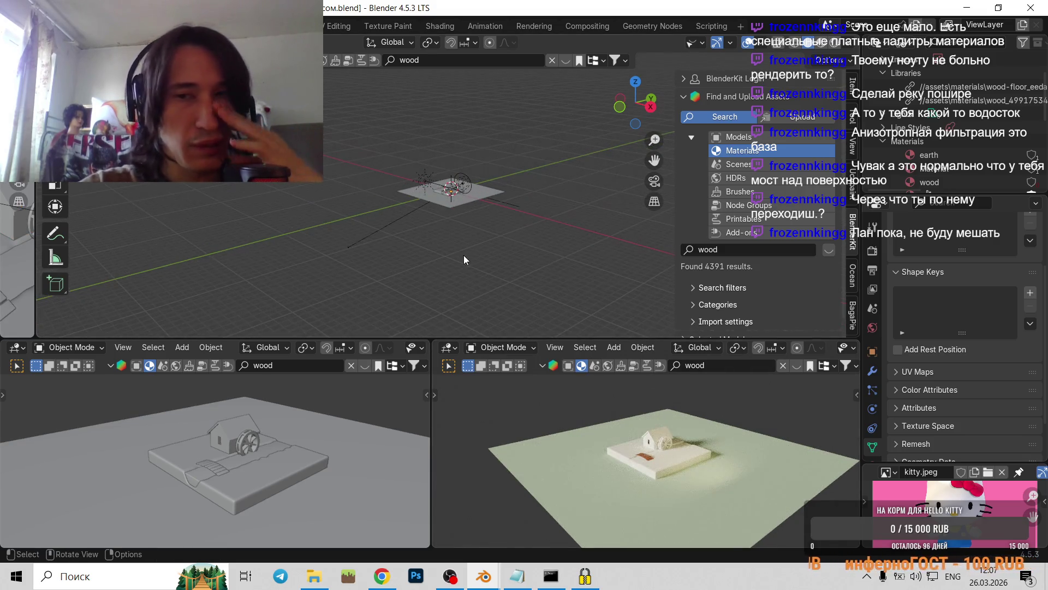
scroll(441, 249, up, 8)
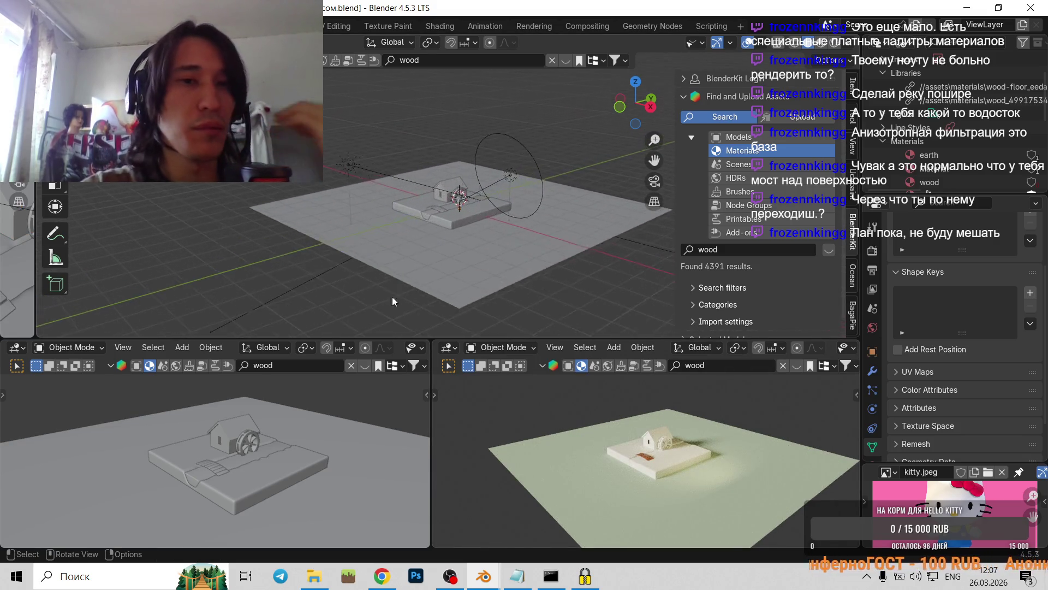
right_click(239, 350)
click(231, 353)
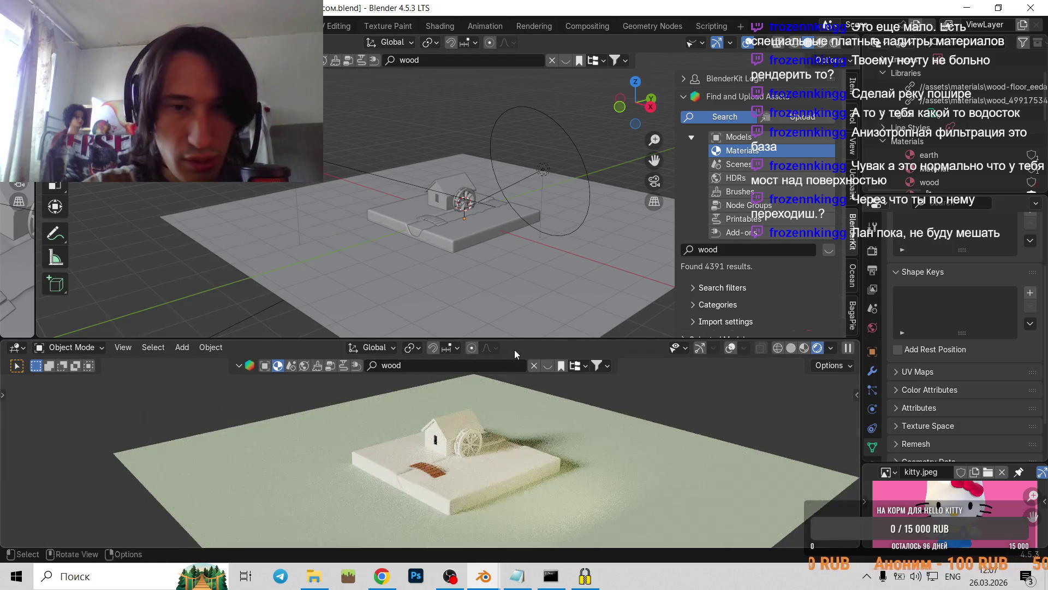
right_click(515, 349)
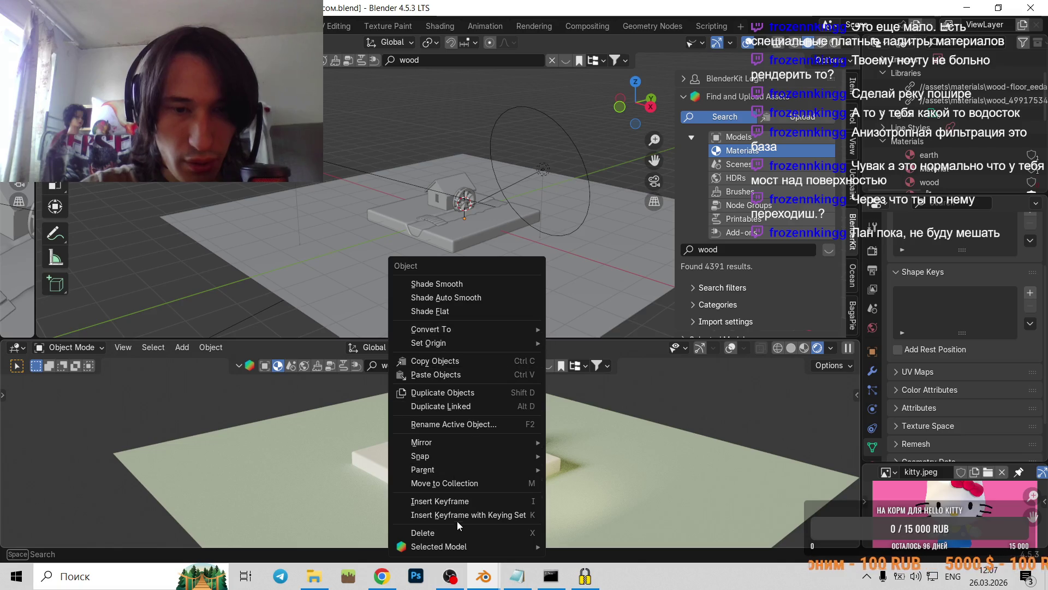
right_click(636, 348)
right_click(636, 349)
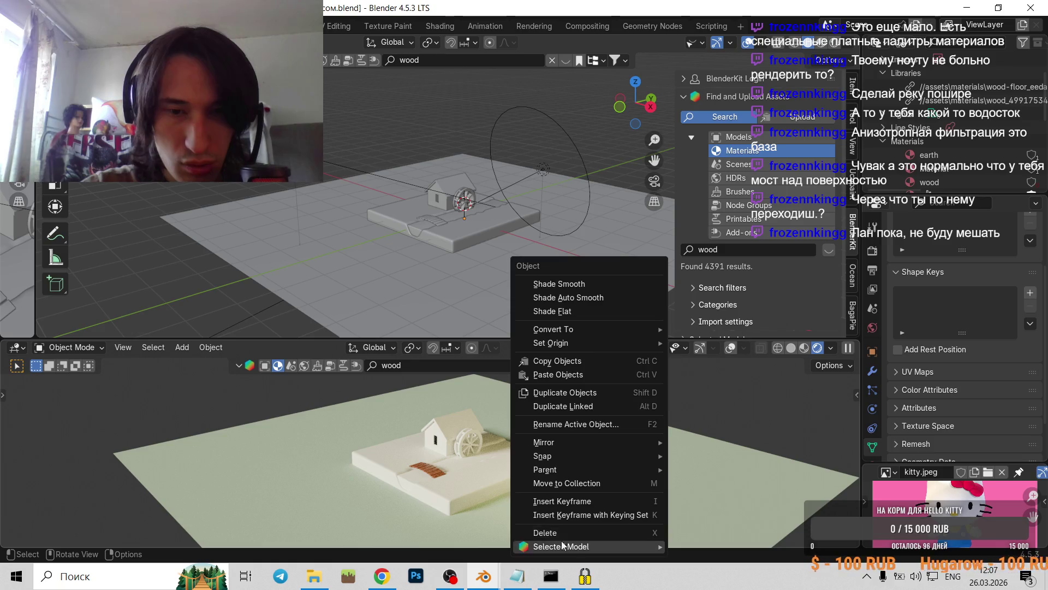
right_click(603, 354)
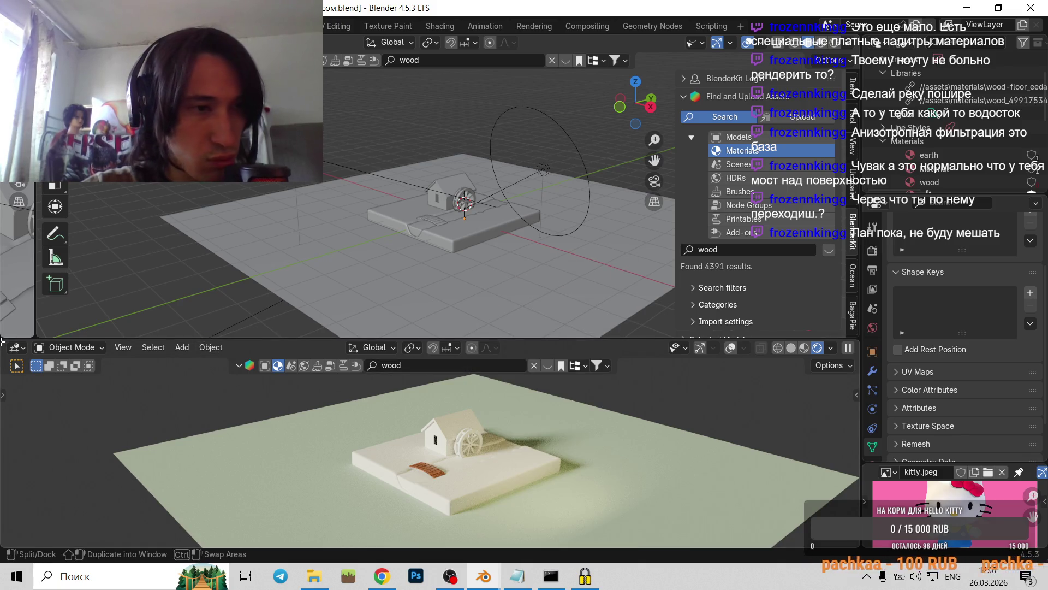
- Split the bottom view, frame the house and plank bridge in the wider rendered view, and rejoin the narrow far-left area
drag(2, 341, 651, 389)
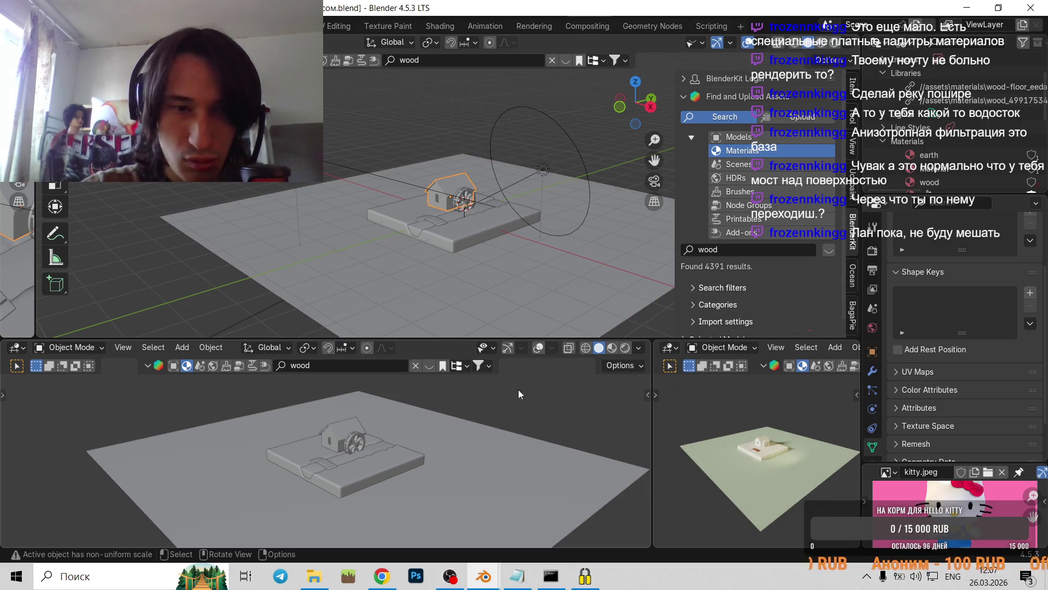
drag(650, 368, 422, 369)
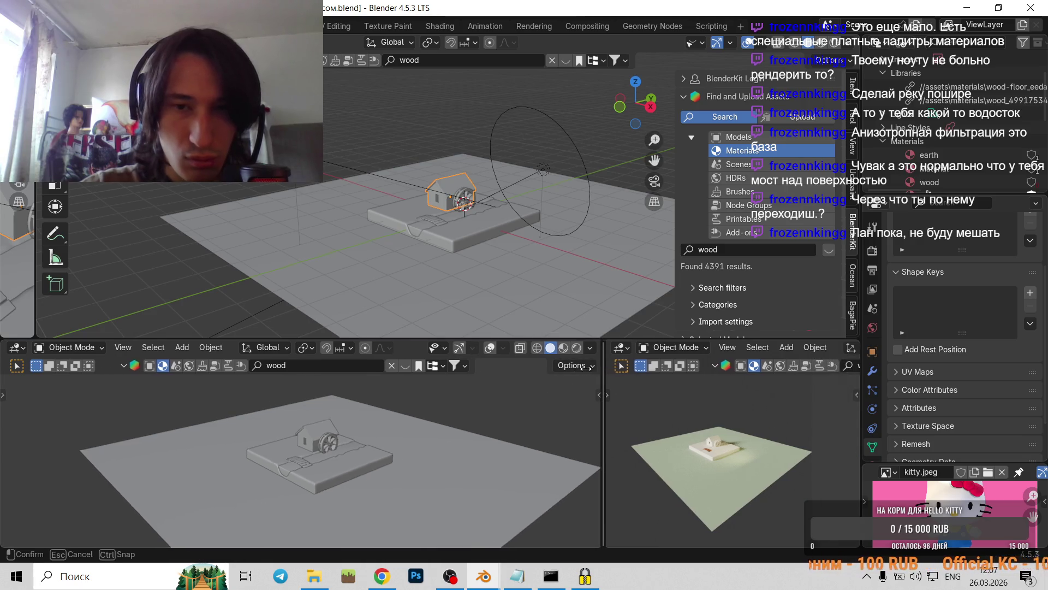
scroll(664, 470, up, 2)
scroll(669, 472, up, 2)
scroll(669, 471, up, 5)
scroll(669, 472, down, 4)
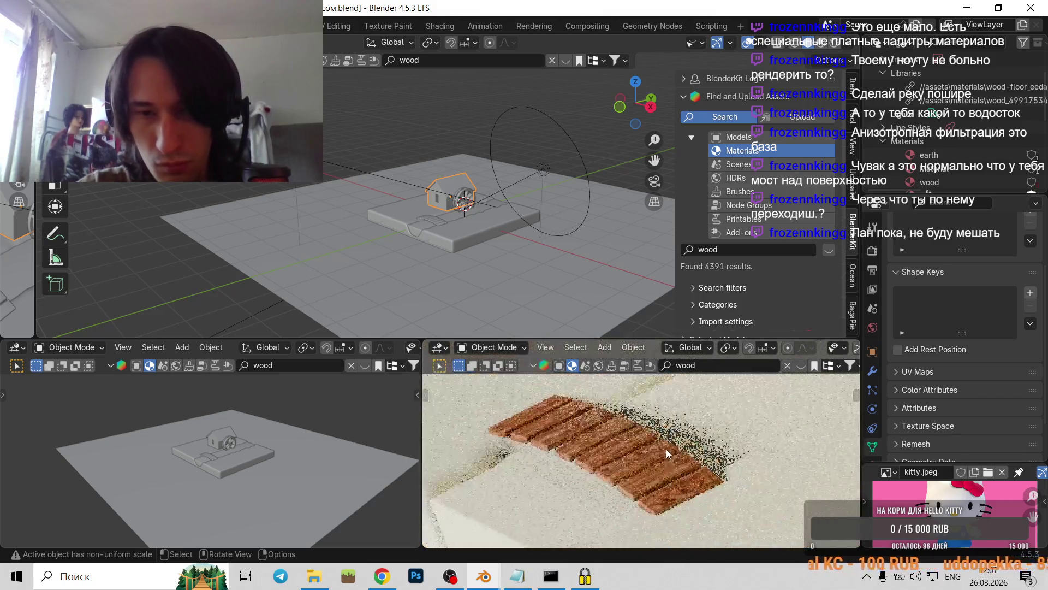
scroll(664, 424, down, 2)
scroll(633, 484, down, 2)
middle_drag(634, 484, 634, 421)
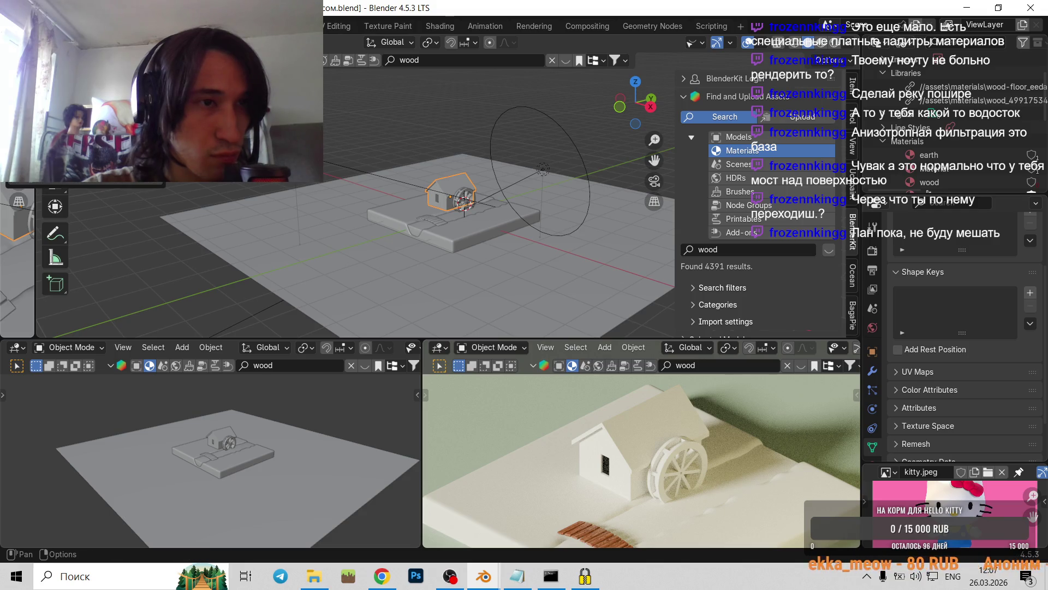
drag(46, 194, 46, 184)
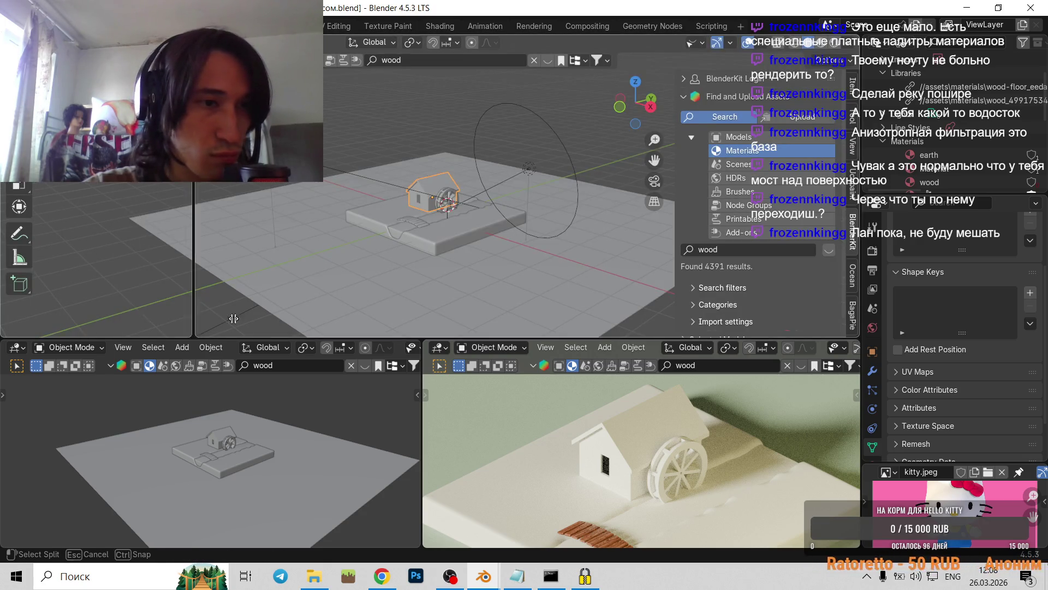
drag(1, 326, 259, 319)
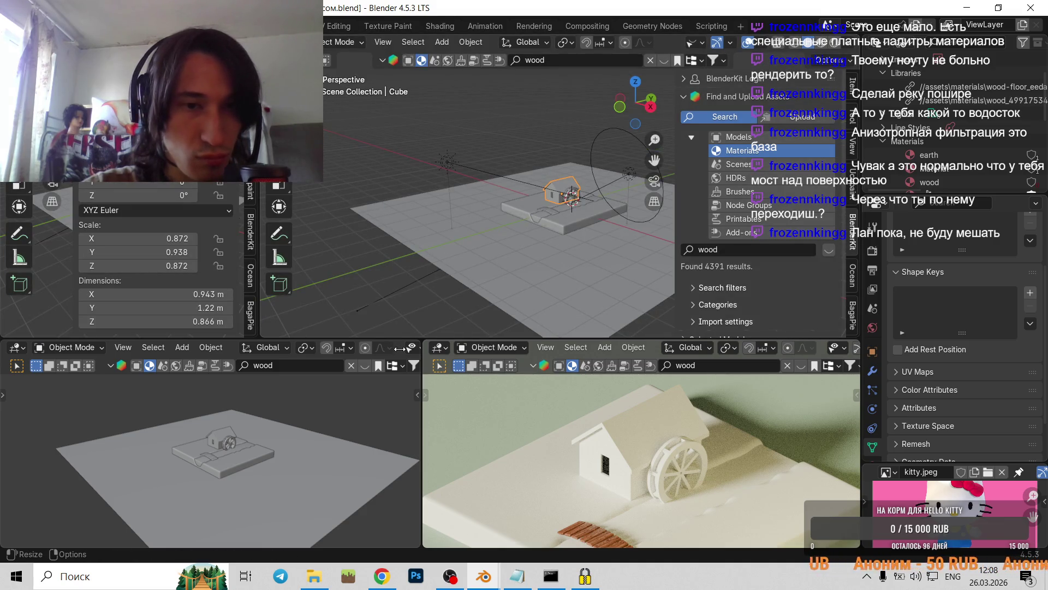
- Move an area border and close the spare bottom-left and bottom-right areas
right_click(258, 251)
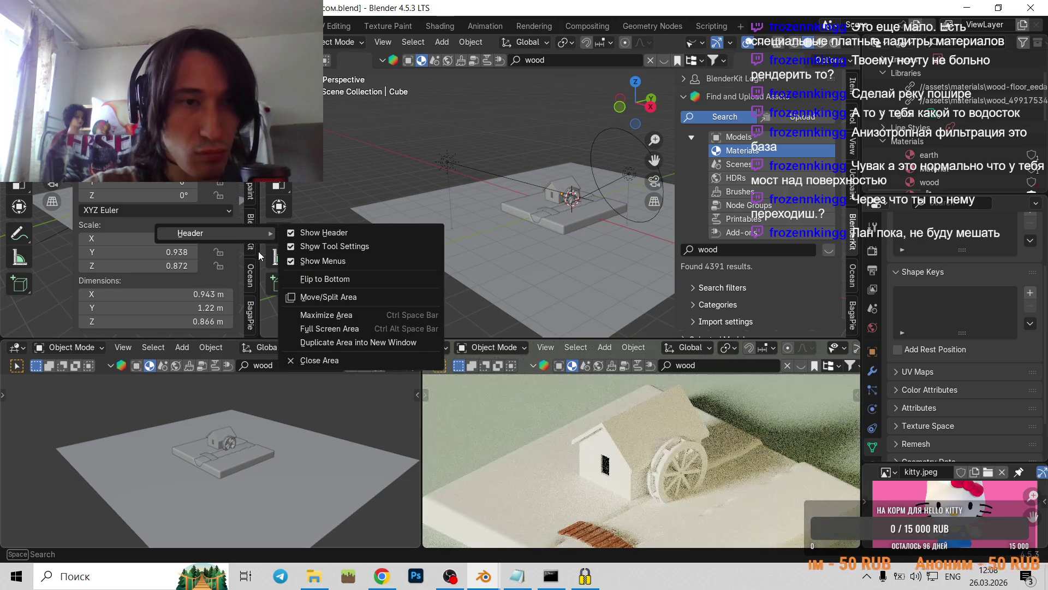
drag(258, 251, 405, 263)
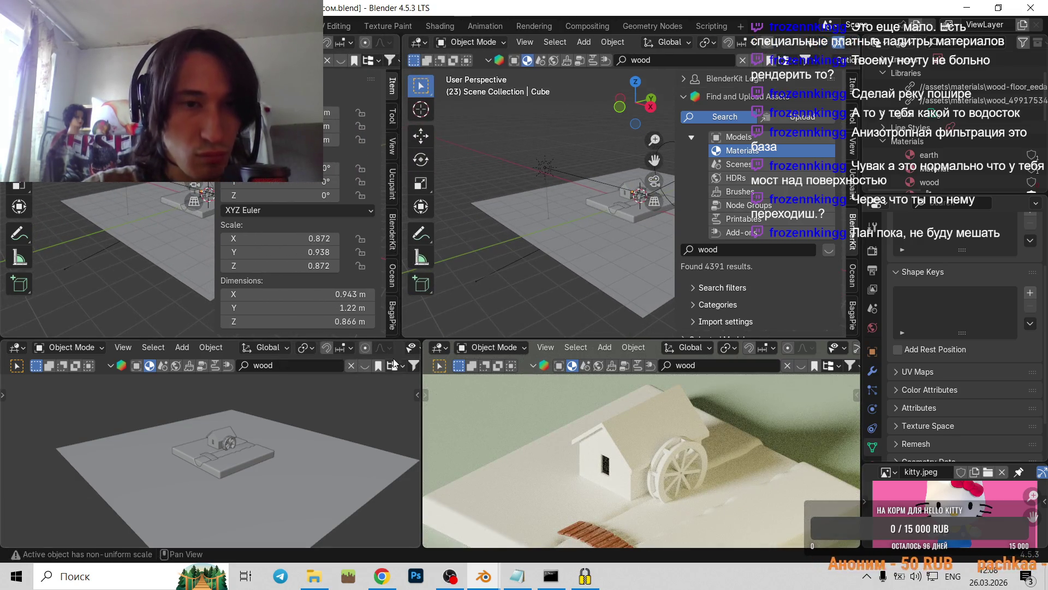
right_click(397, 347)
click(397, 347)
mouse_move(3, 343)
mouse_down()
mouse_move(2, 351)
mouse_move(603, 389)
mouse_up()
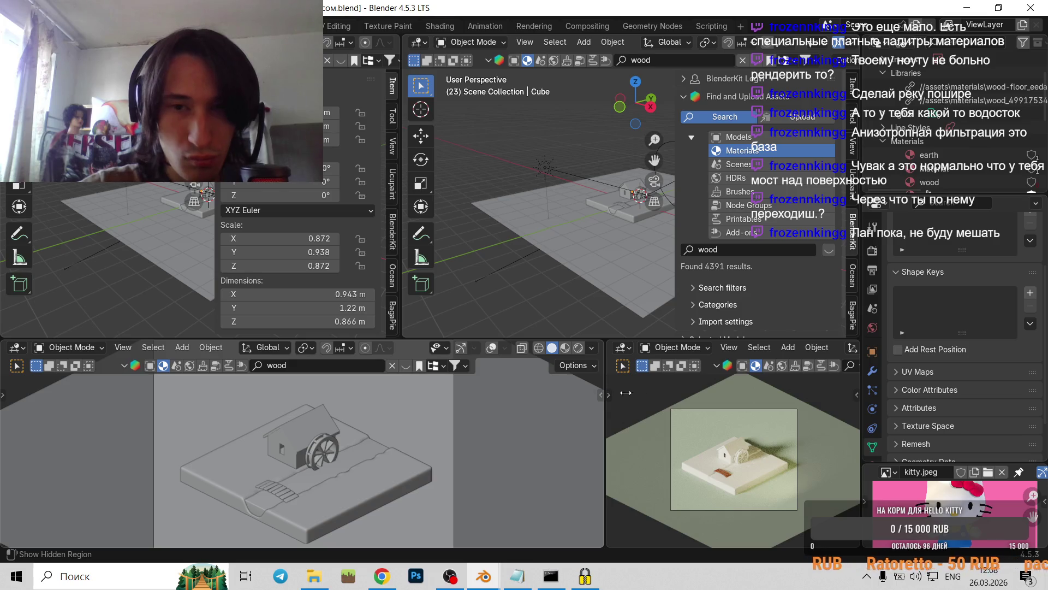
right_click(836, 349)
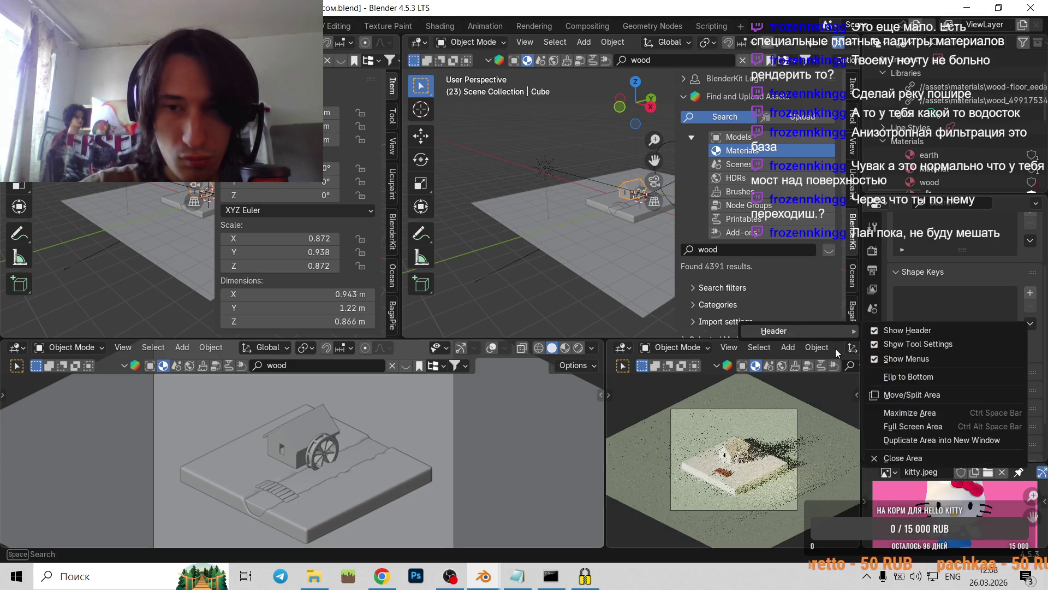
click(870, 459)
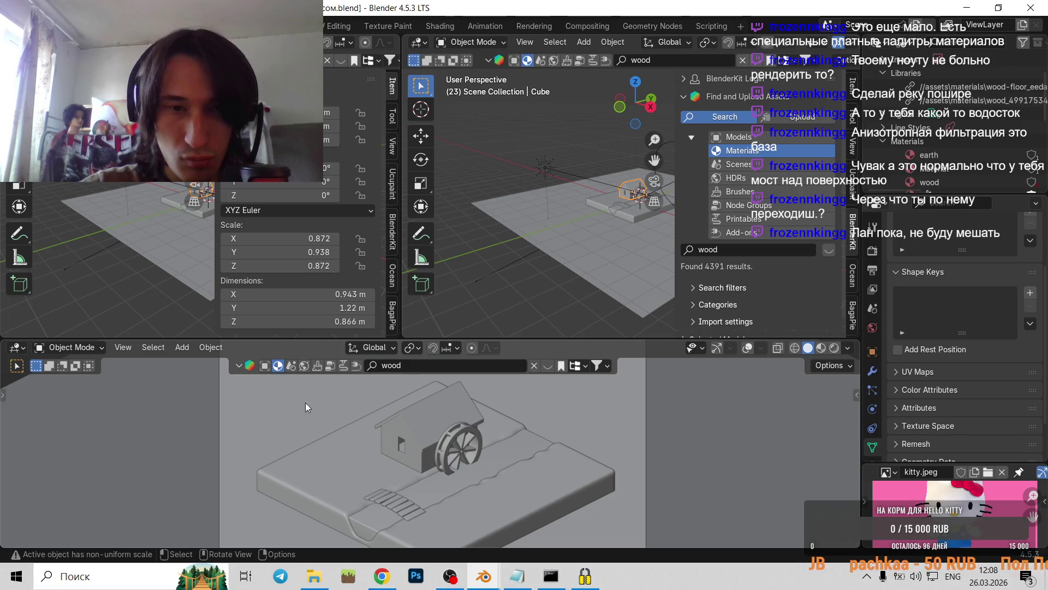
- Delete the selected house and wheel by mistake, then undo to restore them
middle_drag(509, 286, 530, 282)
right_click(673, 354)
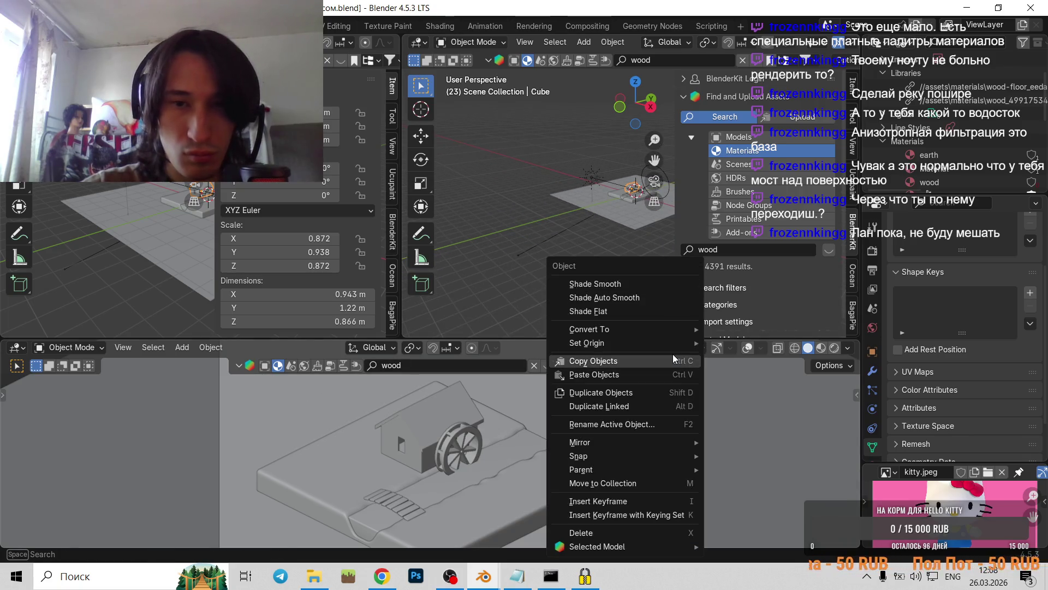
click(594, 533)
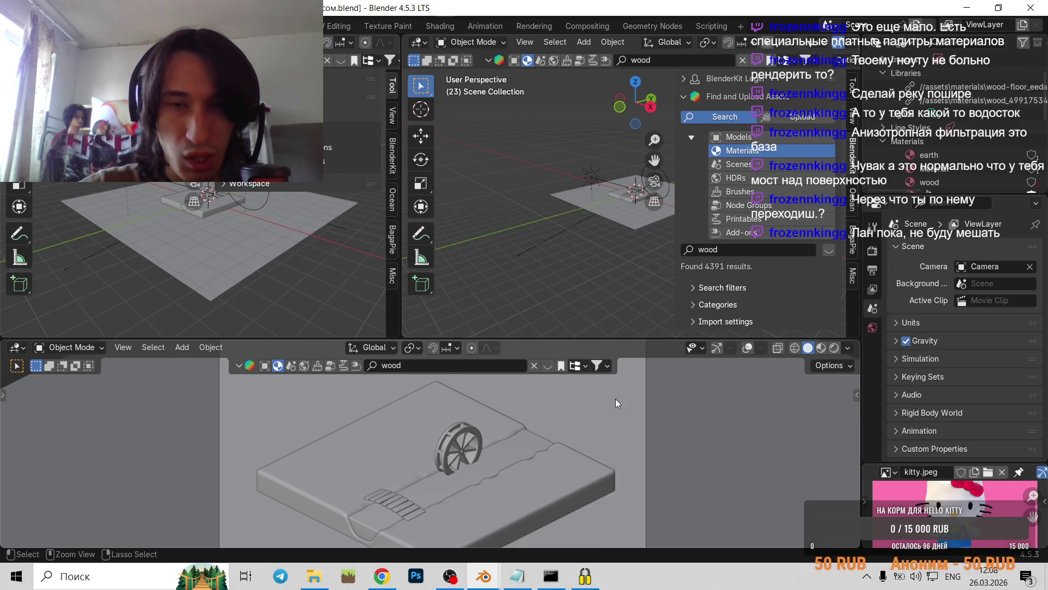
key(ctrl+z)
scroll(548, 440, down, 3)
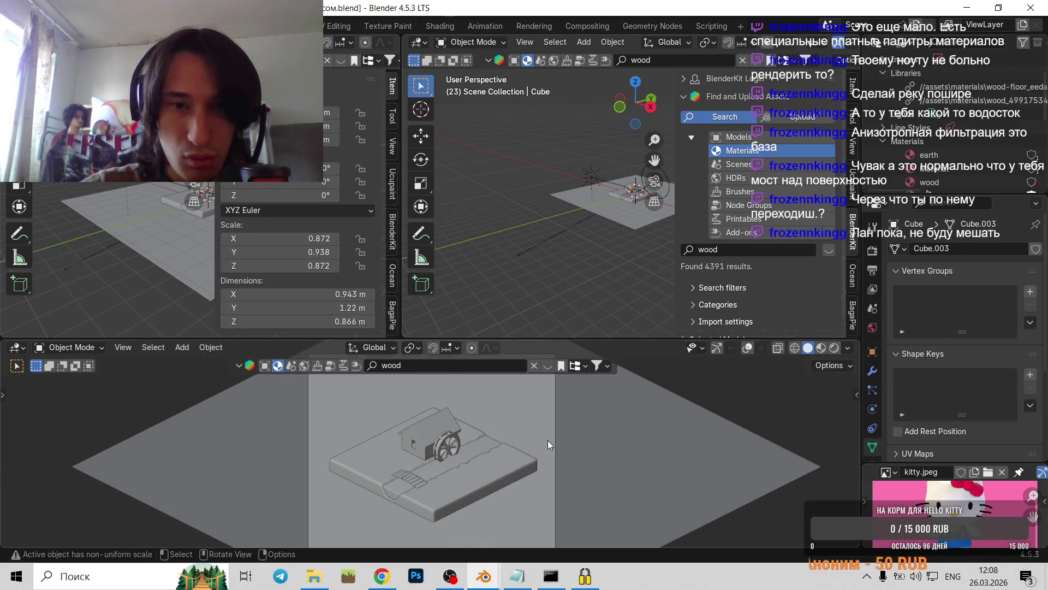
scroll(601, 264, up, 4)
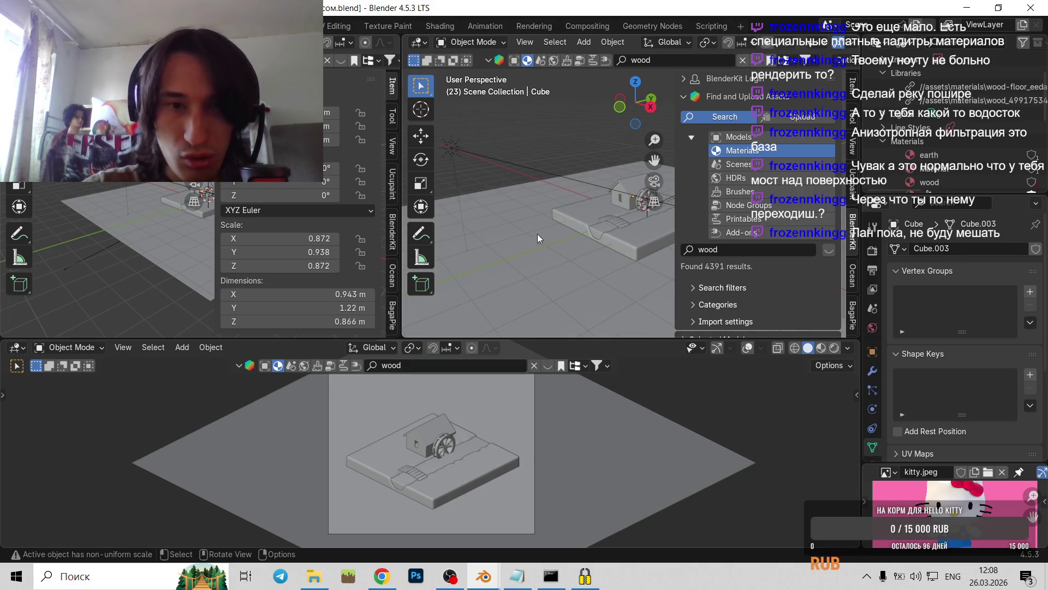
- Select the ground plane, hide the transform panel, and orbit the top-left view
click(19, 347)
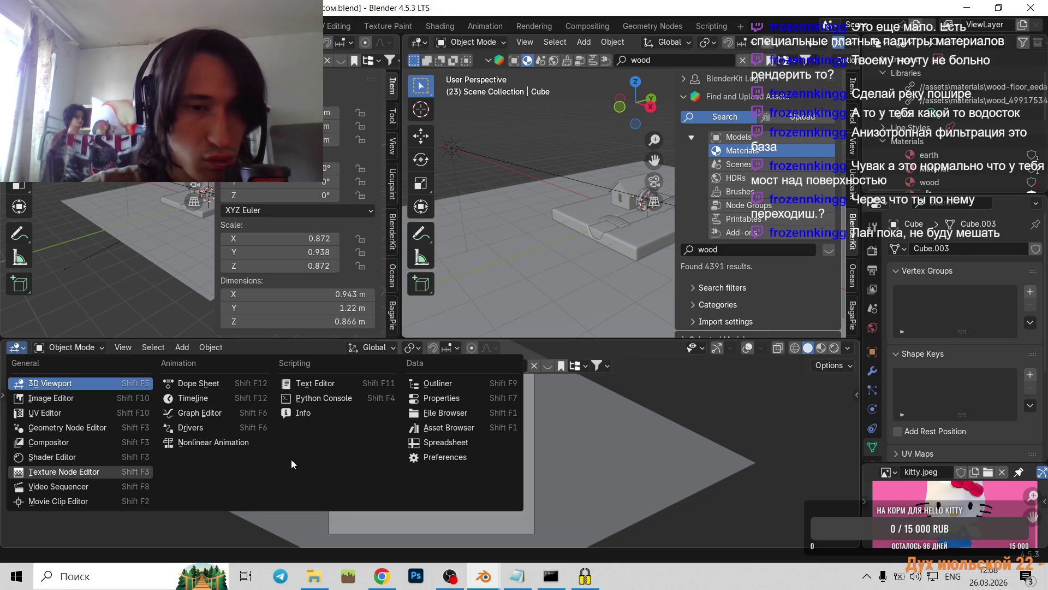
key(Escape)
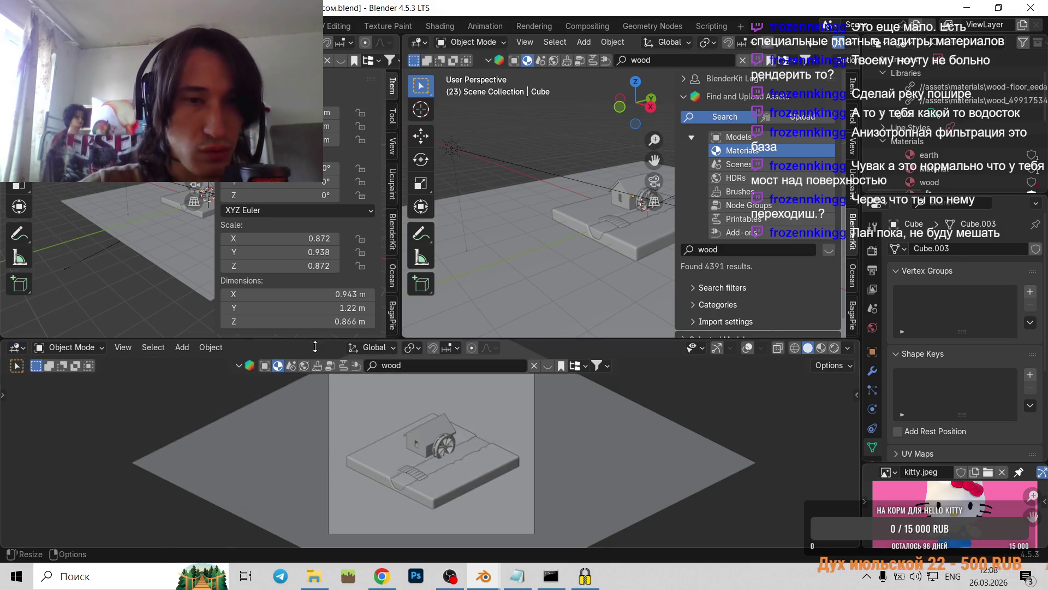
scroll(313, 428, down, 3)
click(150, 252)
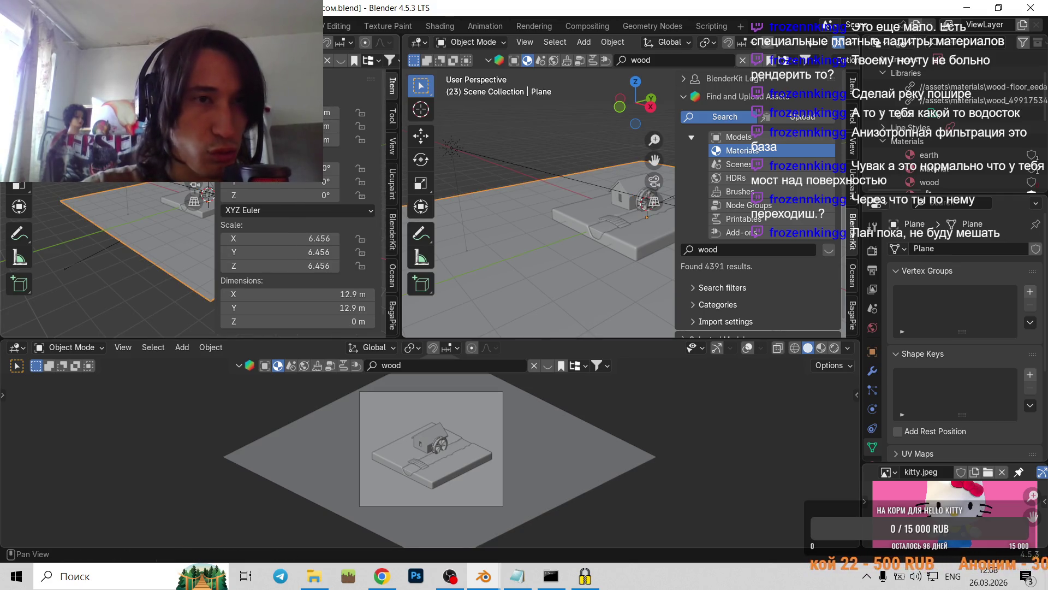
click(344, 79)
middle_drag(315, 234, 368, 228)
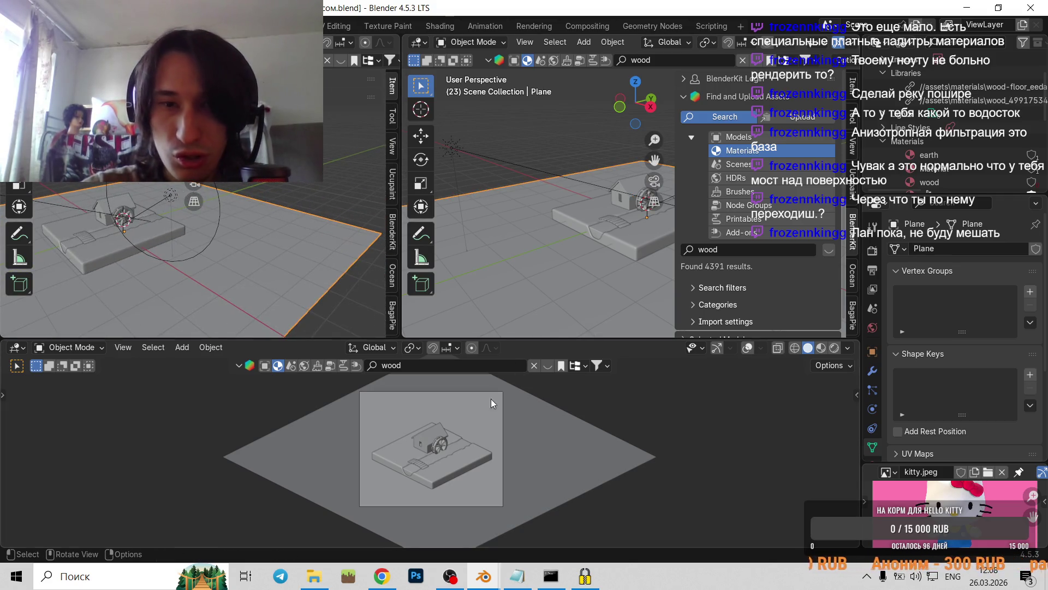
scroll(387, 444, up, 2)
- Switch the bottom viewport to Rendered shading and select the house
click(17, 347)
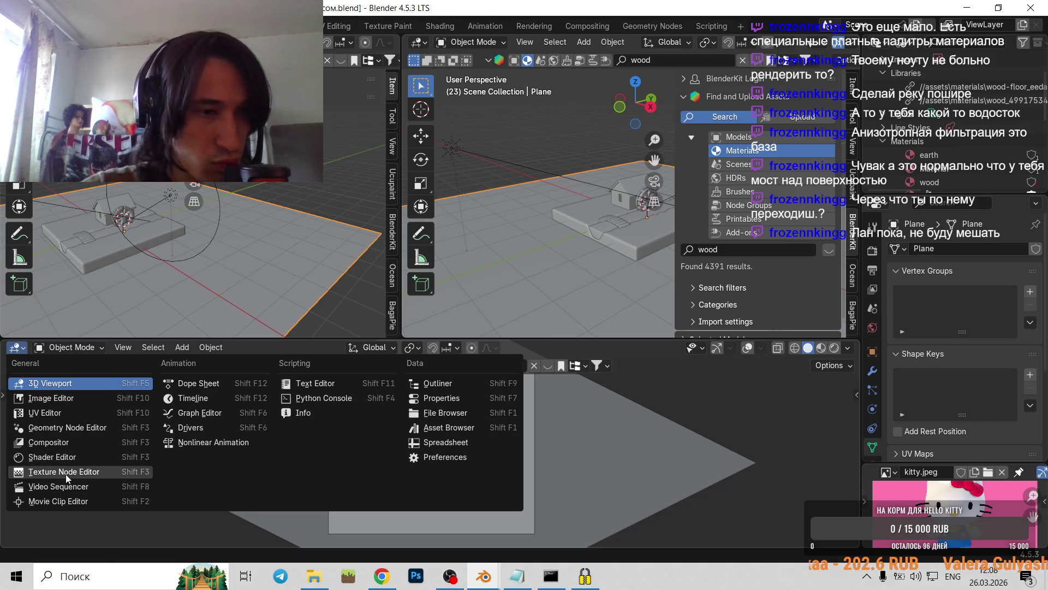
click(835, 347)
scroll(392, 474, up, 3)
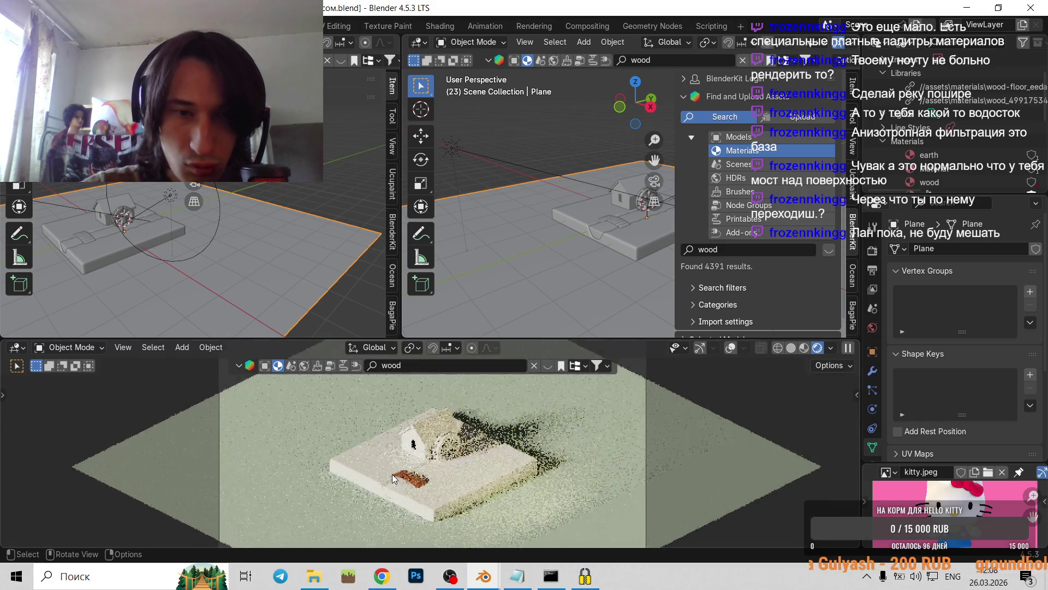
scroll(424, 479, up, 4)
click(623, 207)
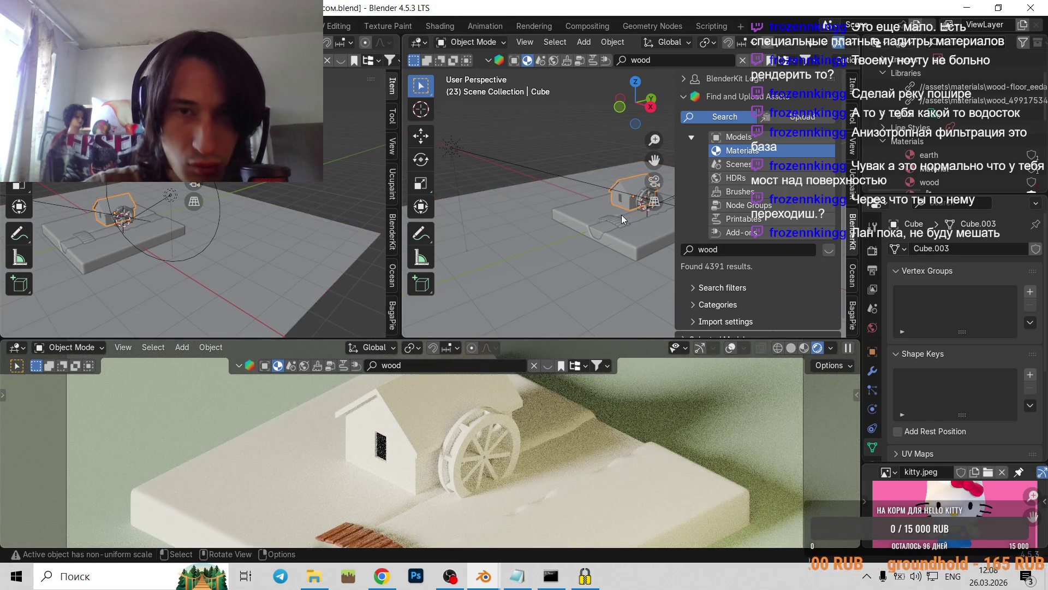
- In Edit Mode, make the top-left area a Shader Editor and assign Wood Floor to the house
key(Tab)
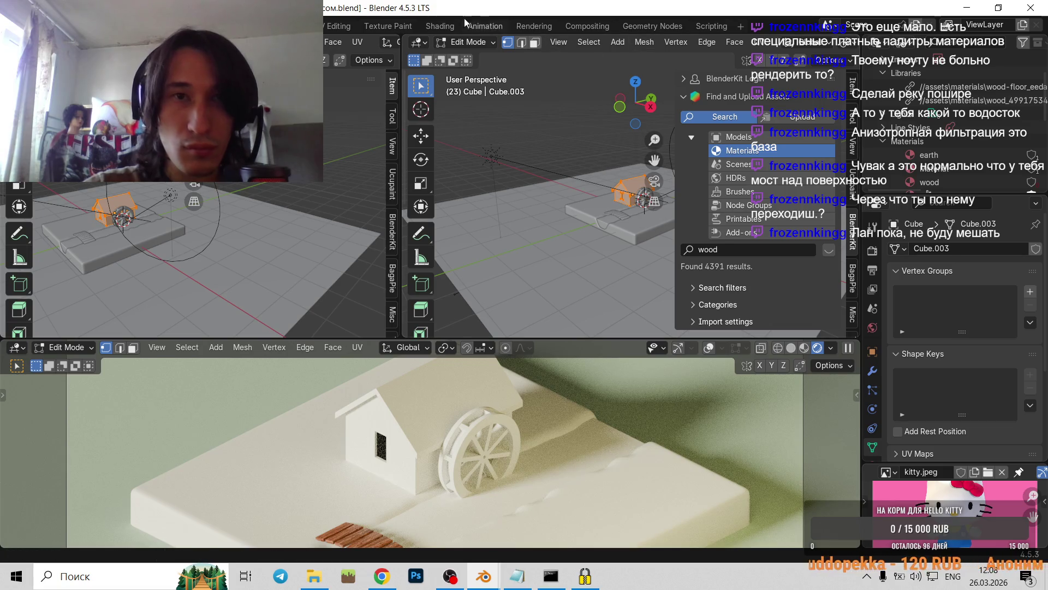
click(13, 42)
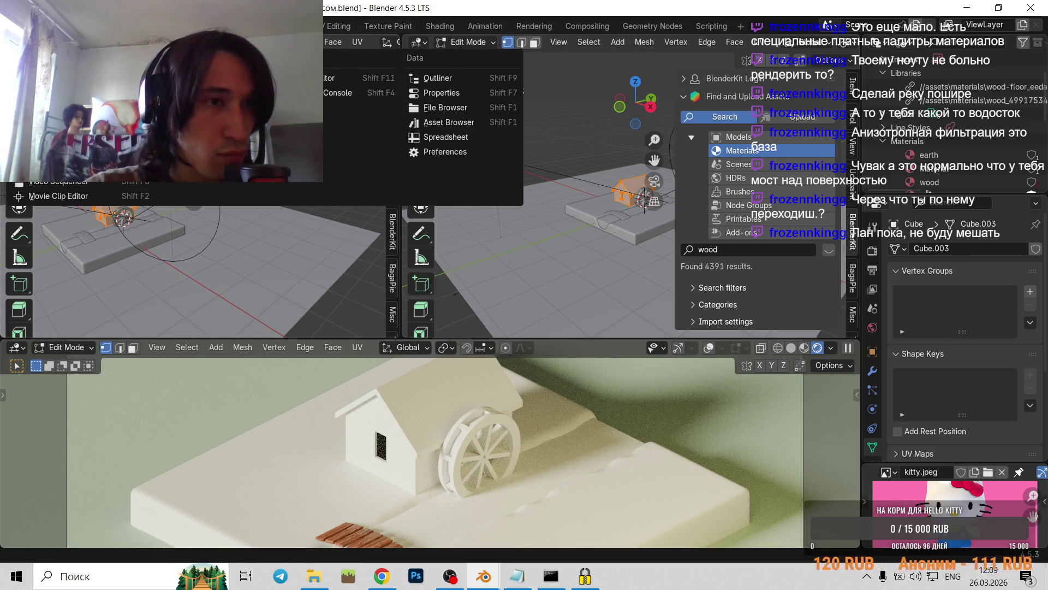
click(306, 78)
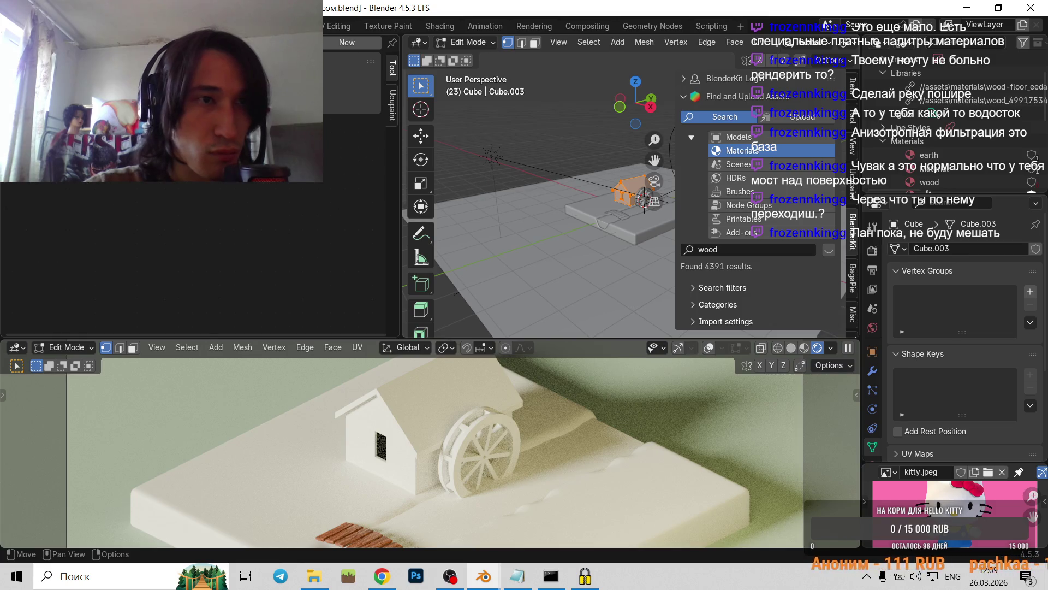
click(312, 42)
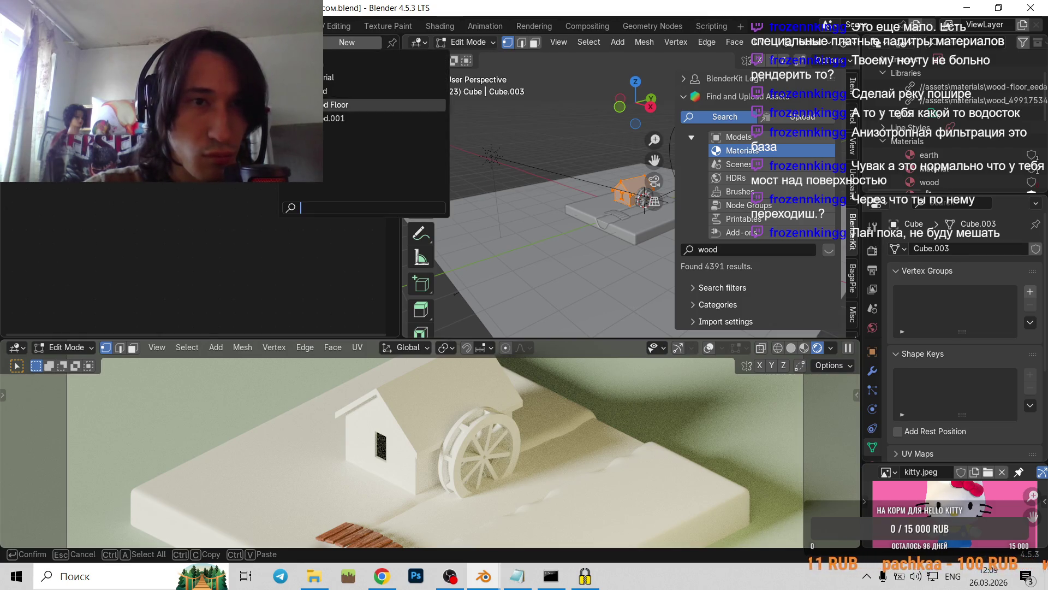
click(323, 103)
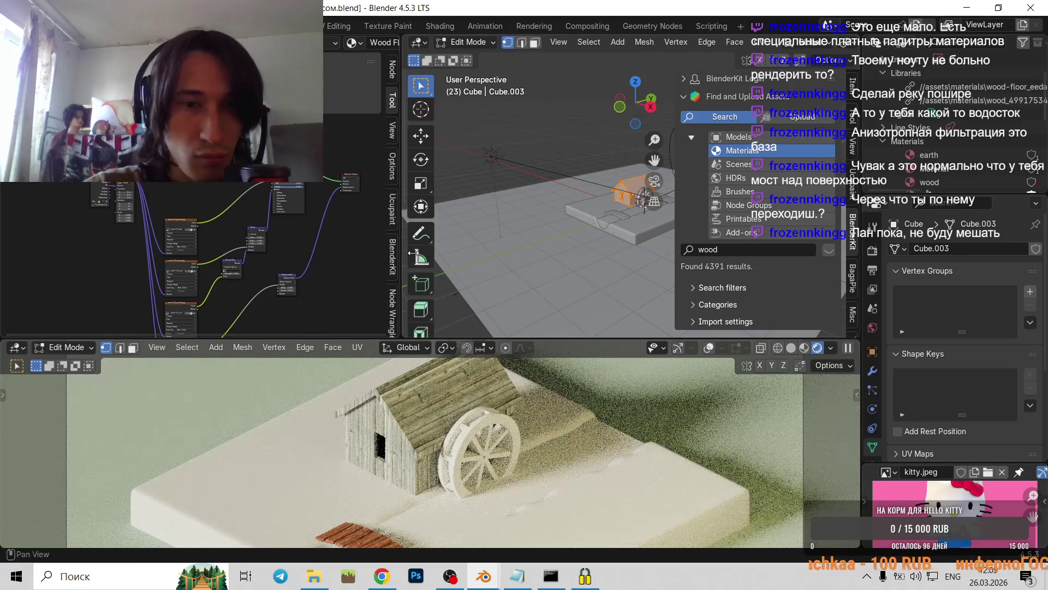
- Frame the whole scene and enlarge the rendered preview and viewports
key(Home)
key(Home)
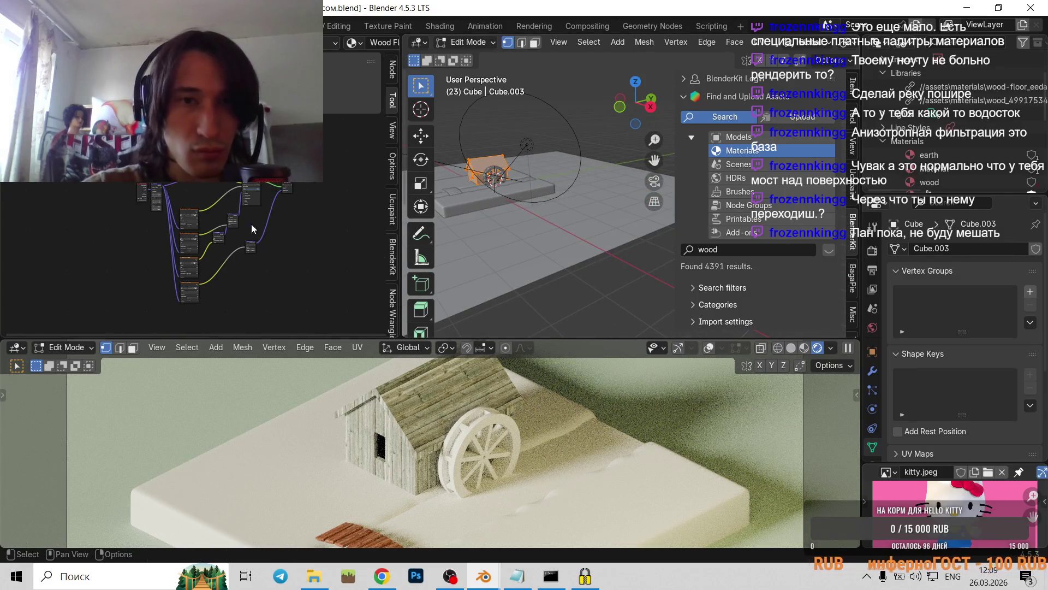
middle_drag(589, 216, 499, 197)
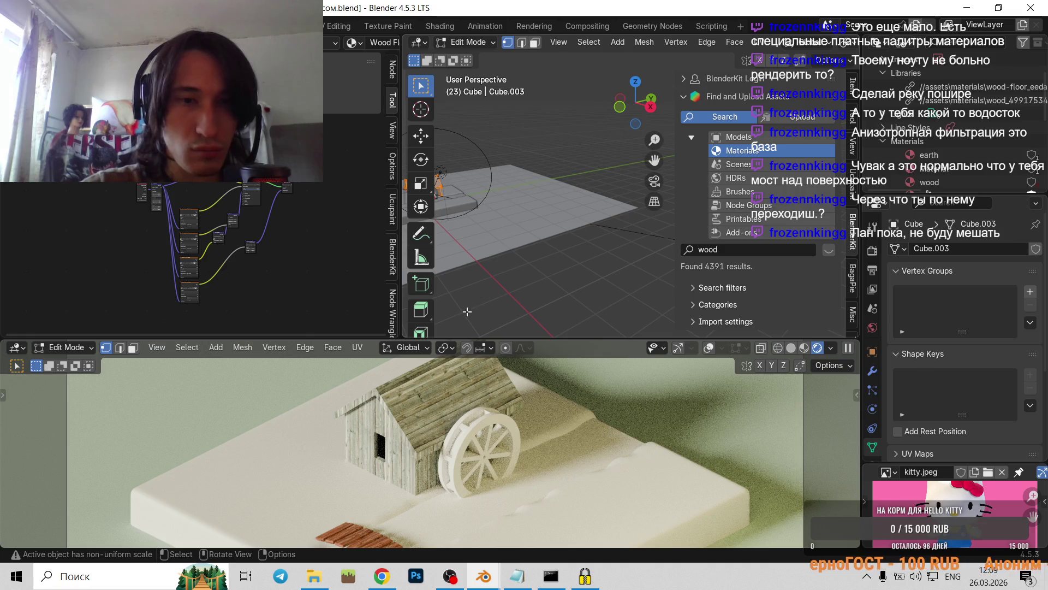
mouse_move(475, 339)
mouse_down()
mouse_move(583, 434)
mouse_move(584, 261)
mouse_up()
mouse_move(860, 358)
mouse_down()
mouse_move(847, 356)
mouse_move(901, 356)
mouse_up()
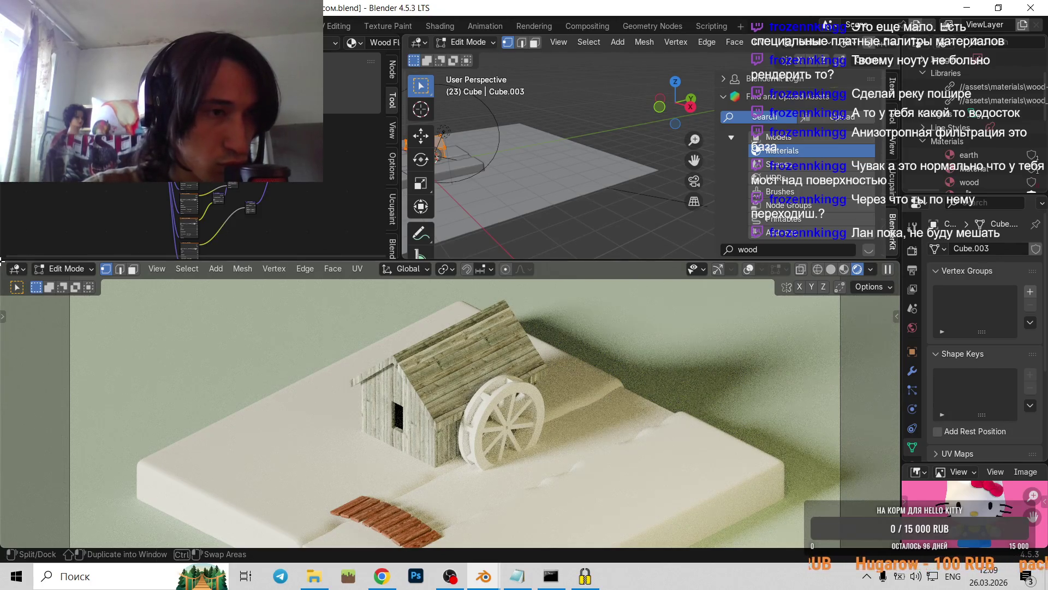
- Shrink and then close the bottom rendered preview area
mouse_move(7, 261)
mouse_down()
mouse_move(209, 269)
mouse_move(34, 266)
mouse_move(20, 585)
mouse_up()
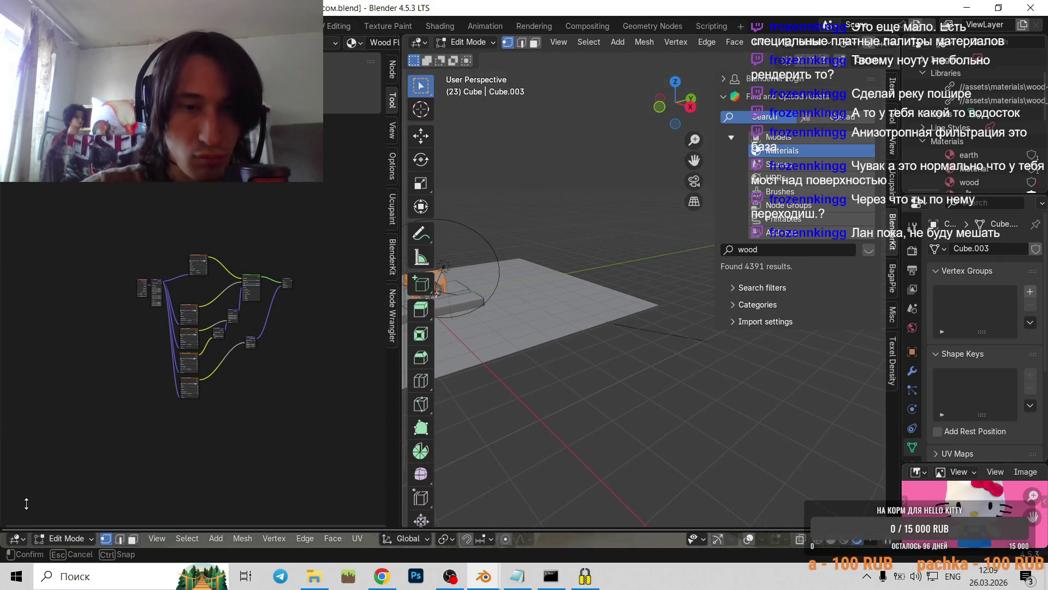
drag(26, 504, 26, 473)
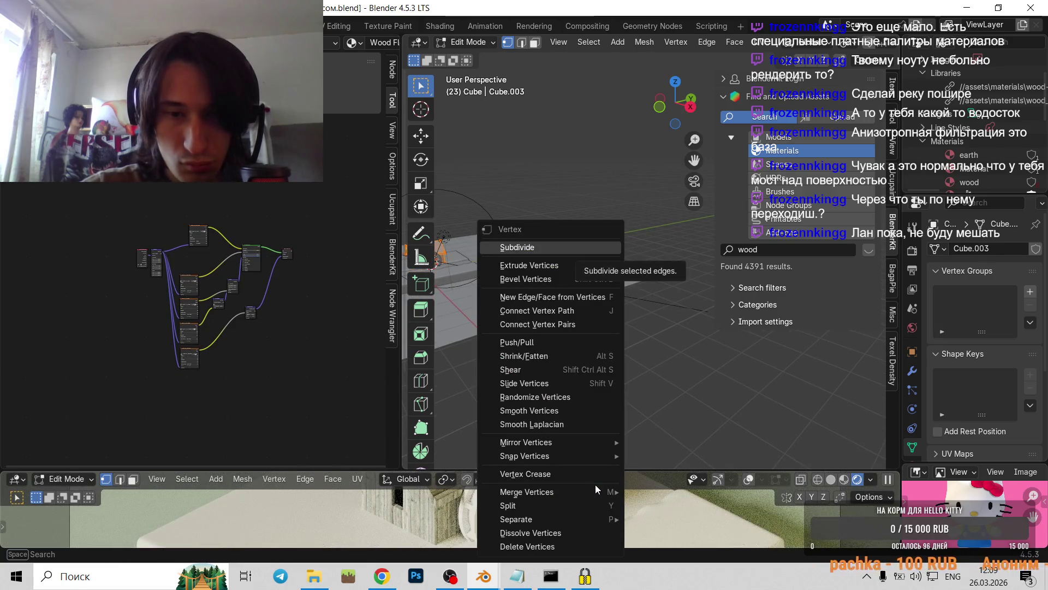
click(530, 532)
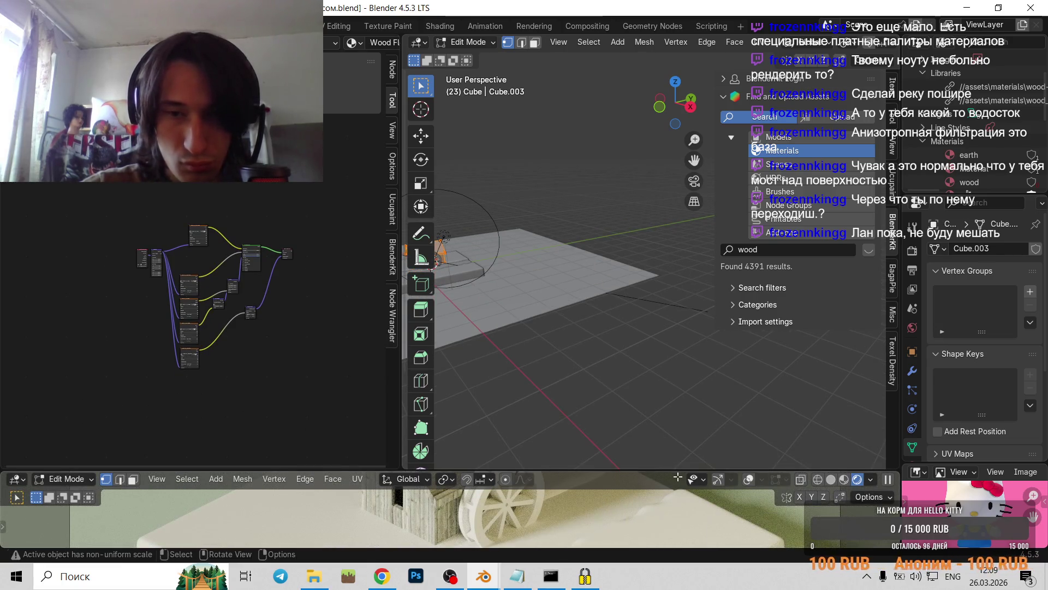
right_click(677, 476)
right_click(660, 471)
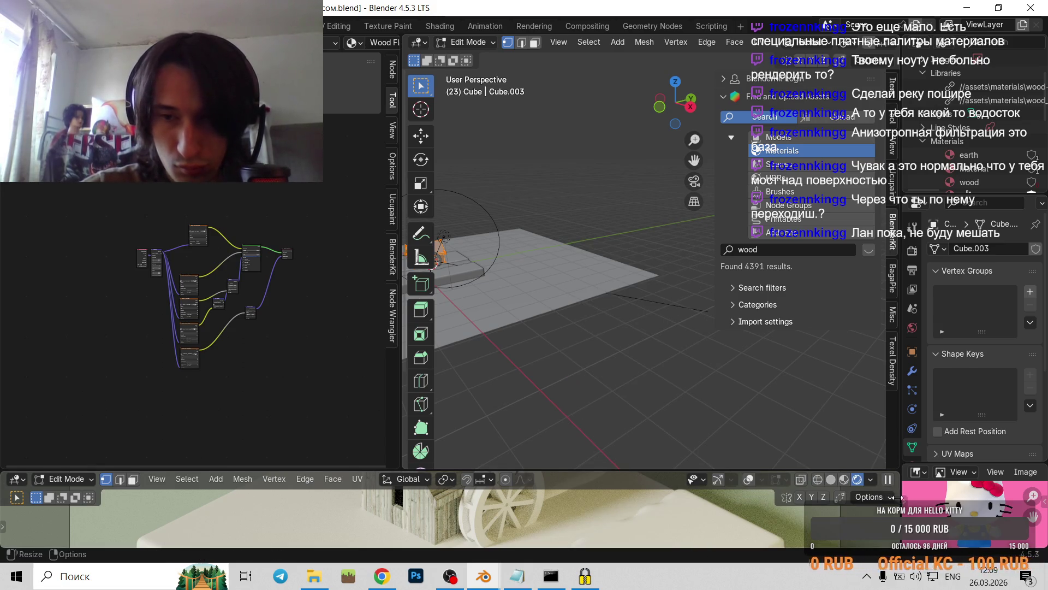
right_click(173, 486)
click(173, 486)
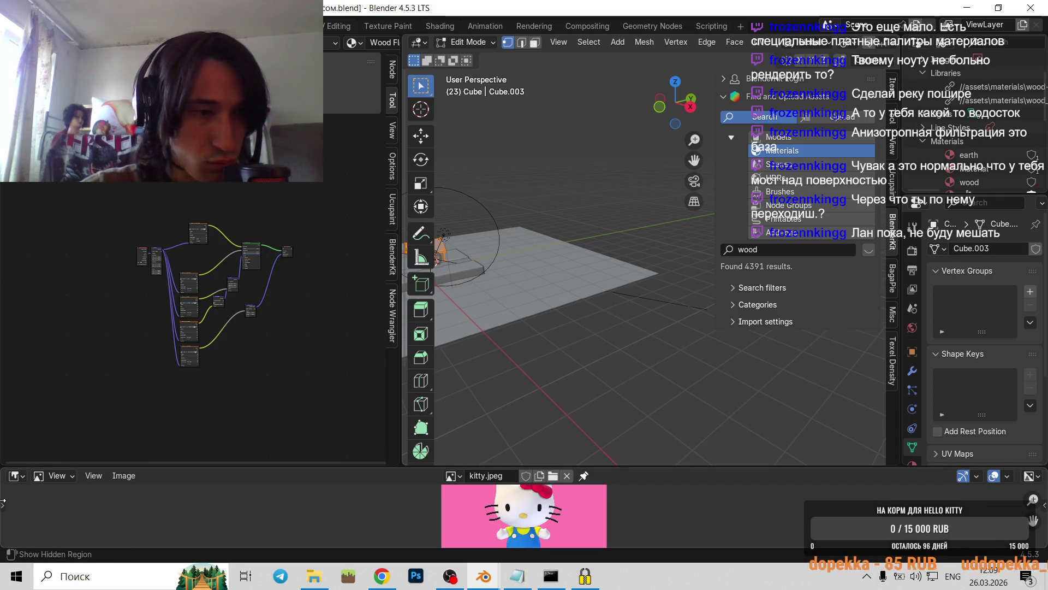
- Close the image panel and frame the house and wheel in the wider 3D viewport
drag(3, 502, 216, 501)
right_click(313, 478)
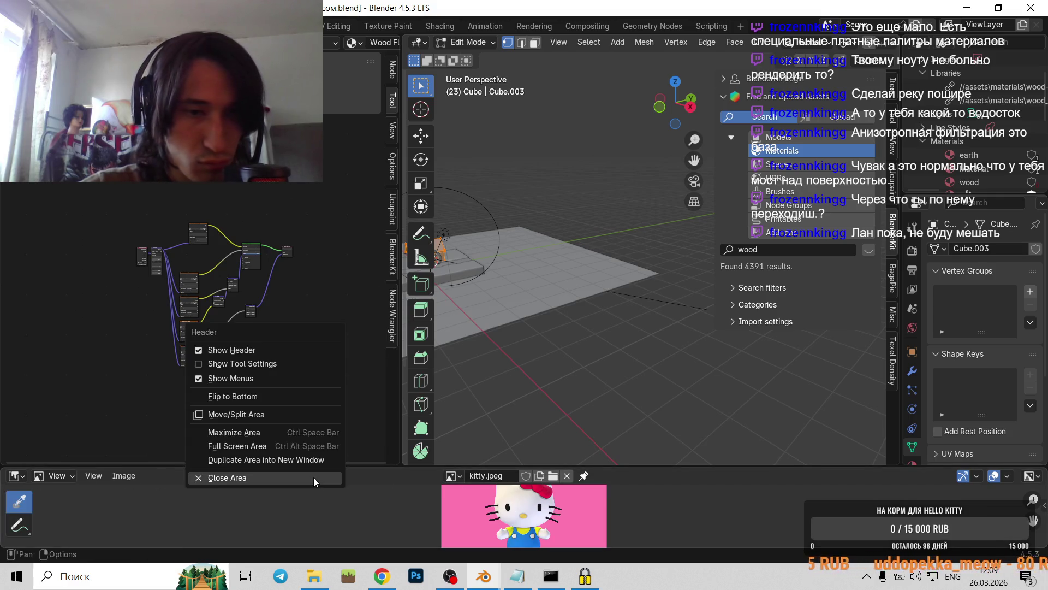
click(304, 476)
drag(402, 327, 377, 282)
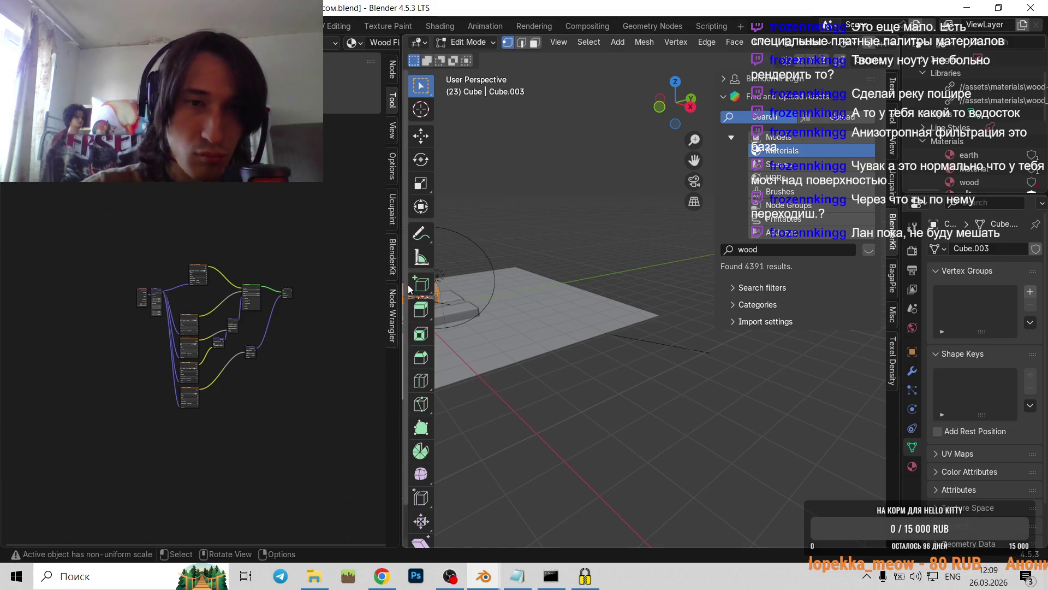
key(KP_Decimal)
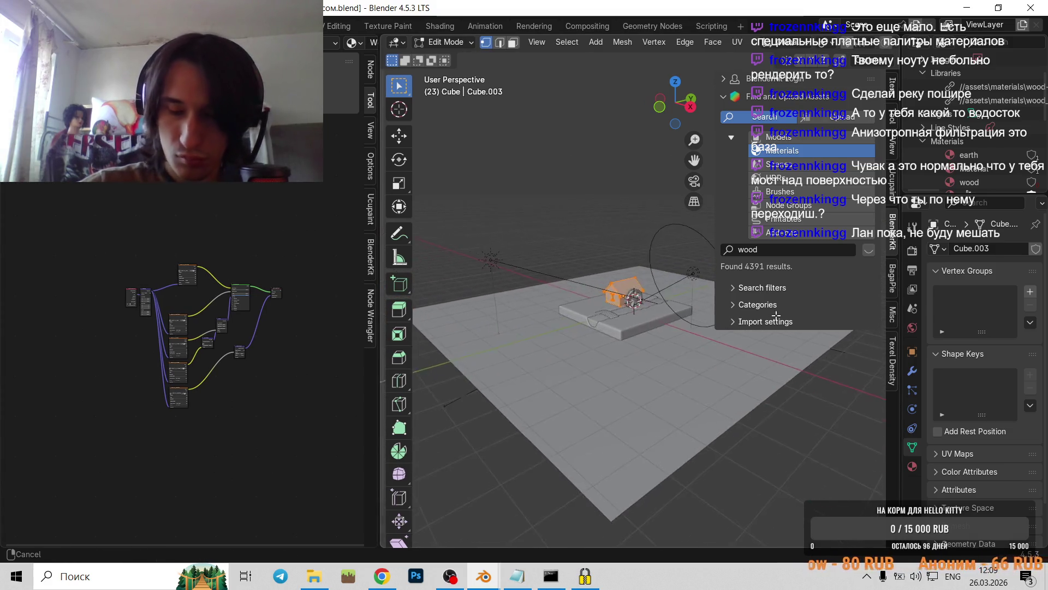
scroll(629, 289, up, 3)
scroll(548, 261, down, 3)
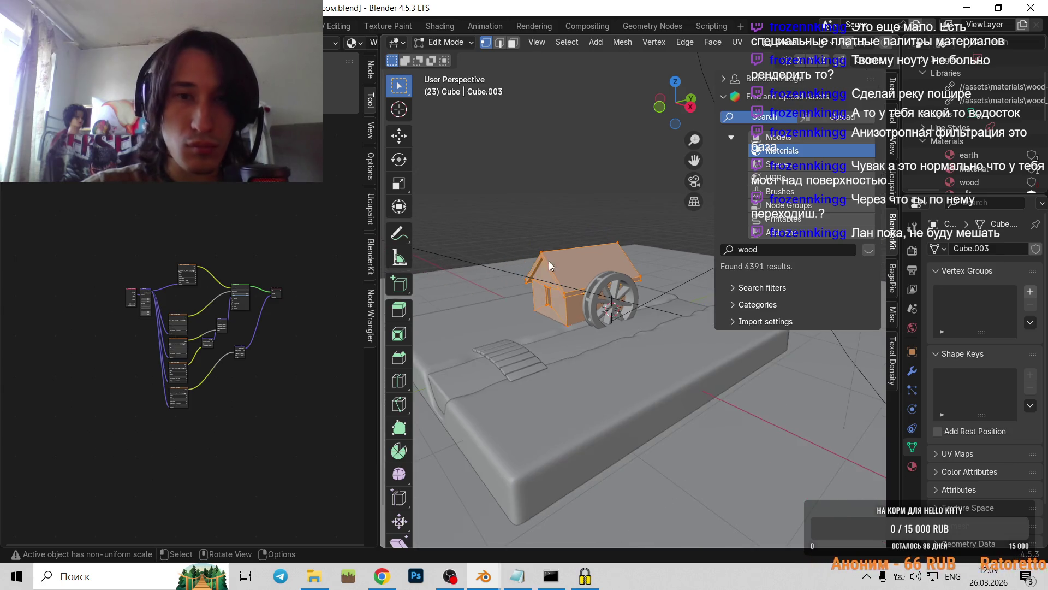
- Return to Object Mode and split the 3D viewport into two stacked views
key(Tab)
drag(380, 286, 465, 290)
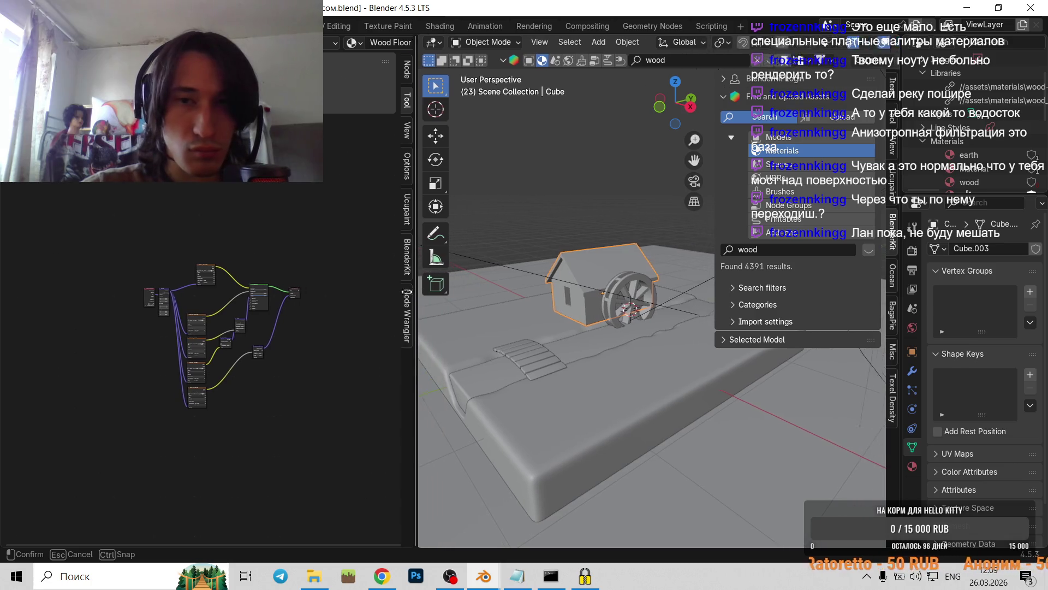
drag(465, 290, 365, 290)
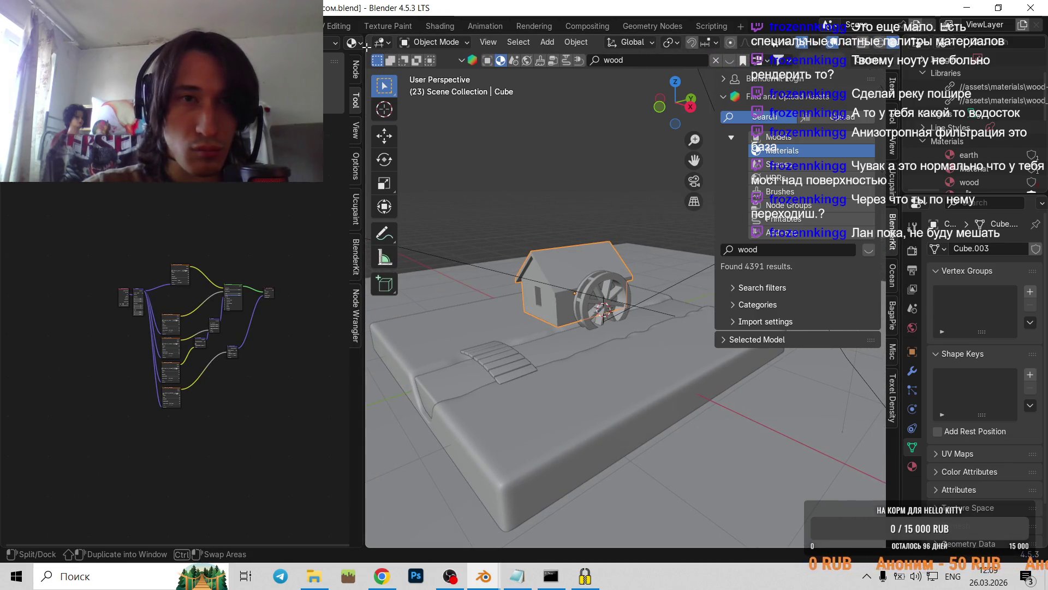
drag(364, 45, 430, 346)
click(429, 346)
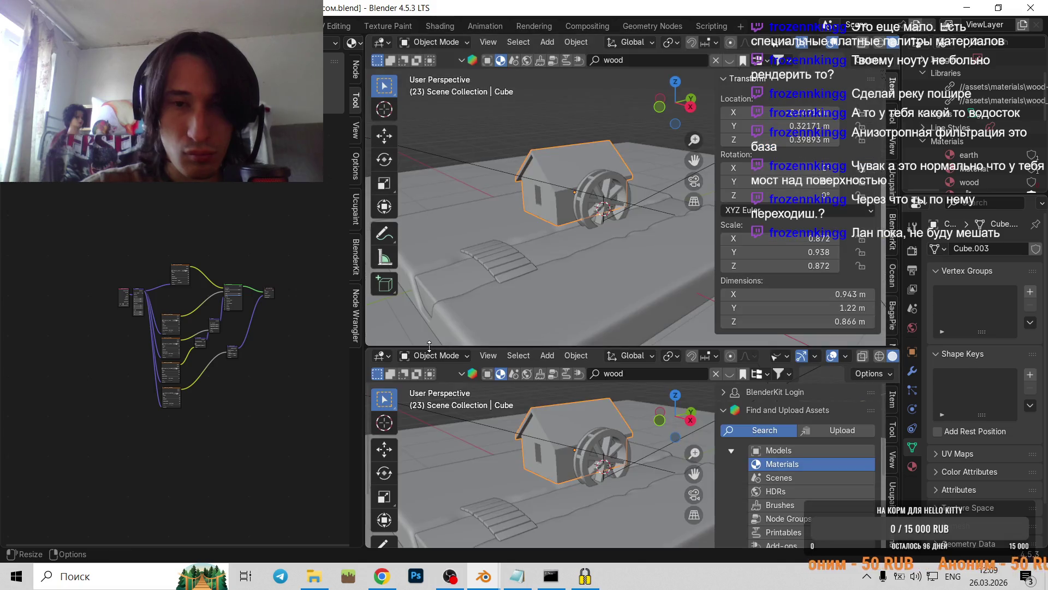
- Set the lower viewport to Rendered shading, look through the camera (Numpad 0), and zoom in
click(382, 355)
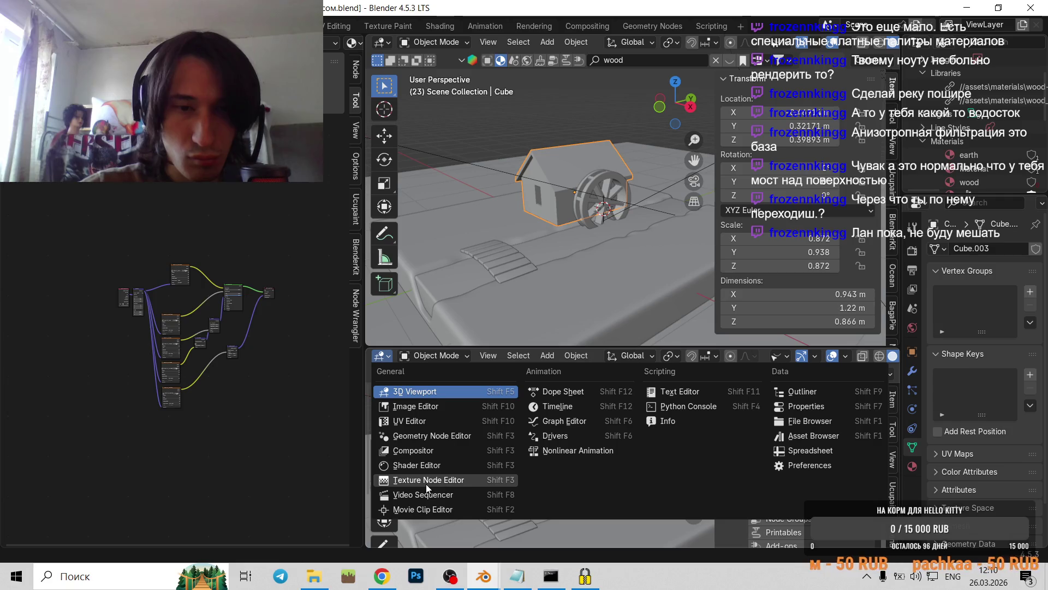
scroll(857, 358, down, 2)
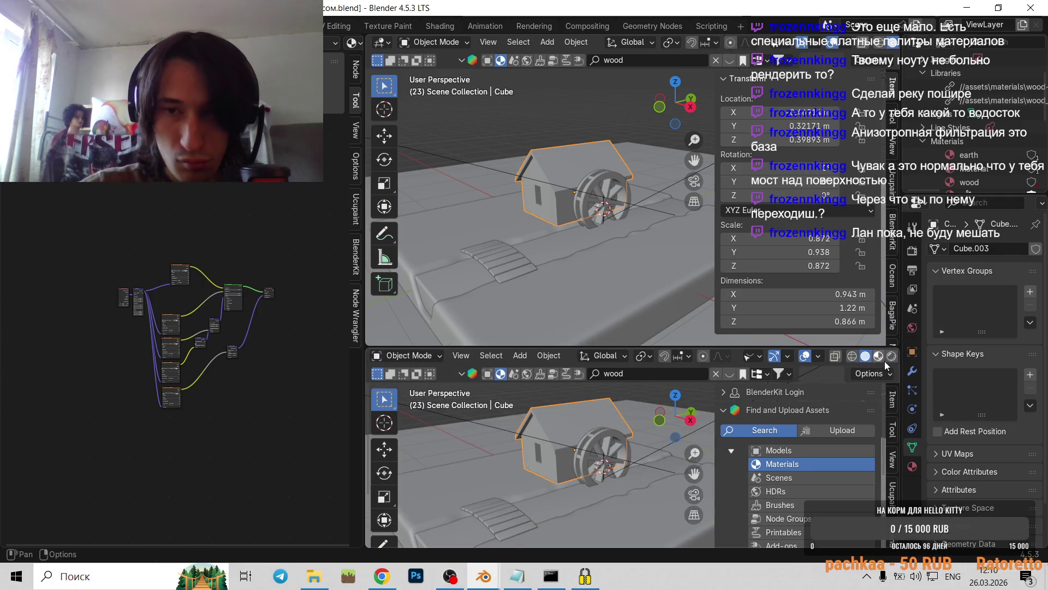
click(863, 356)
click(874, 356)
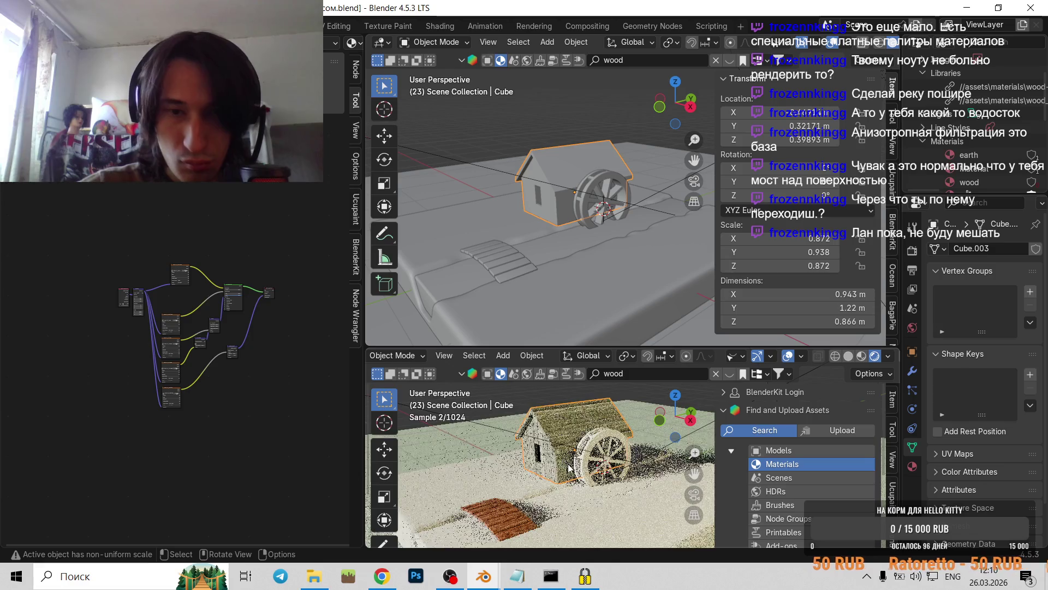
mouse_move(569, 484)
middle_down()
mouse_move(546, 416)
mouse_move(553, 463)
mouse_move(630, 474)
middle_up()
key(KP_0)
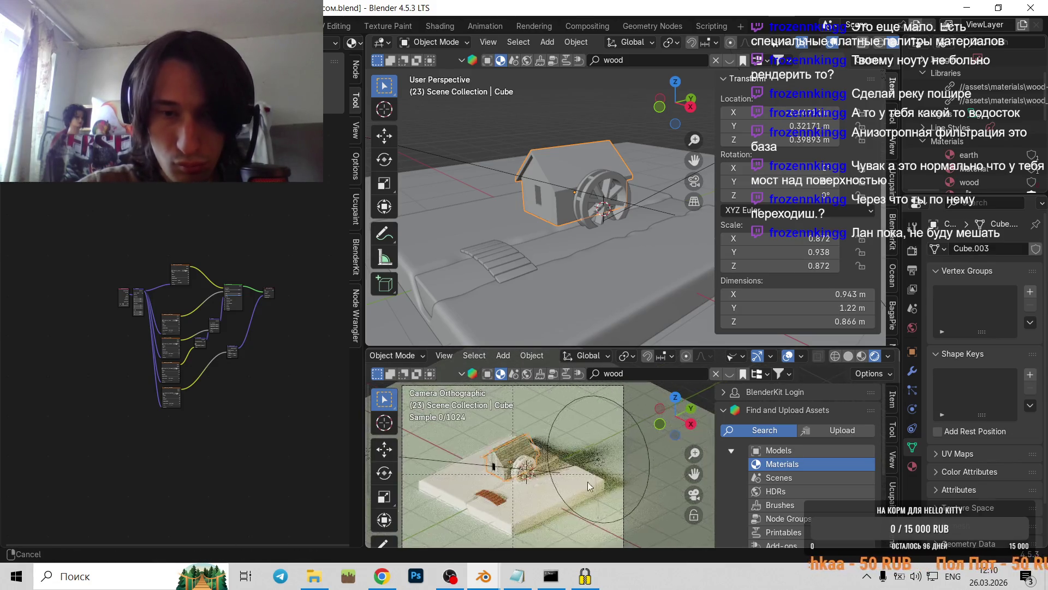
scroll(631, 474, up, 2)
scroll(631, 474, up, 3)
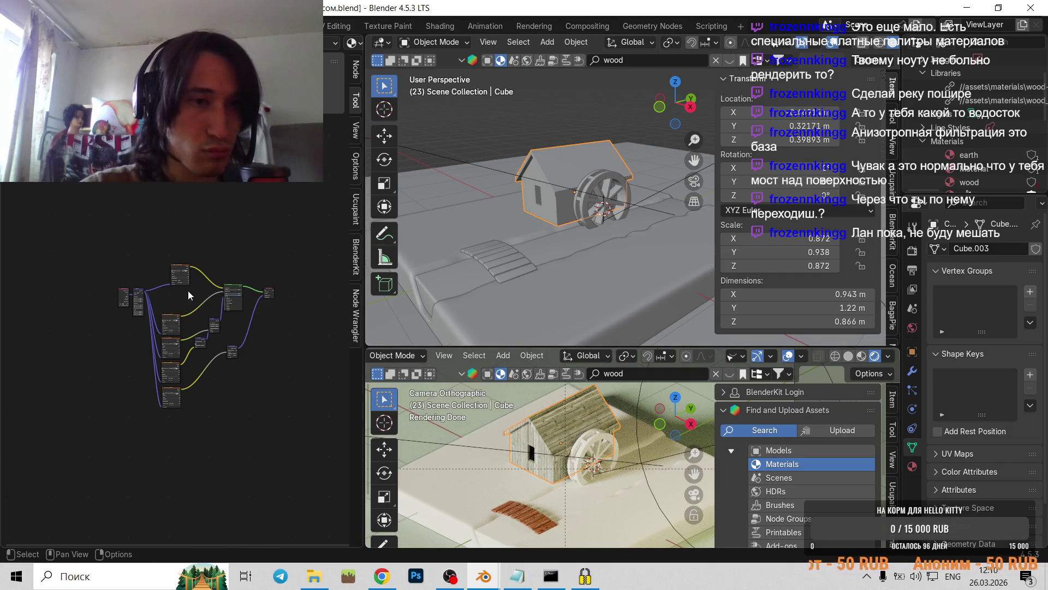
scroll(176, 360, up, 2)
scroll(175, 360, up, 3)
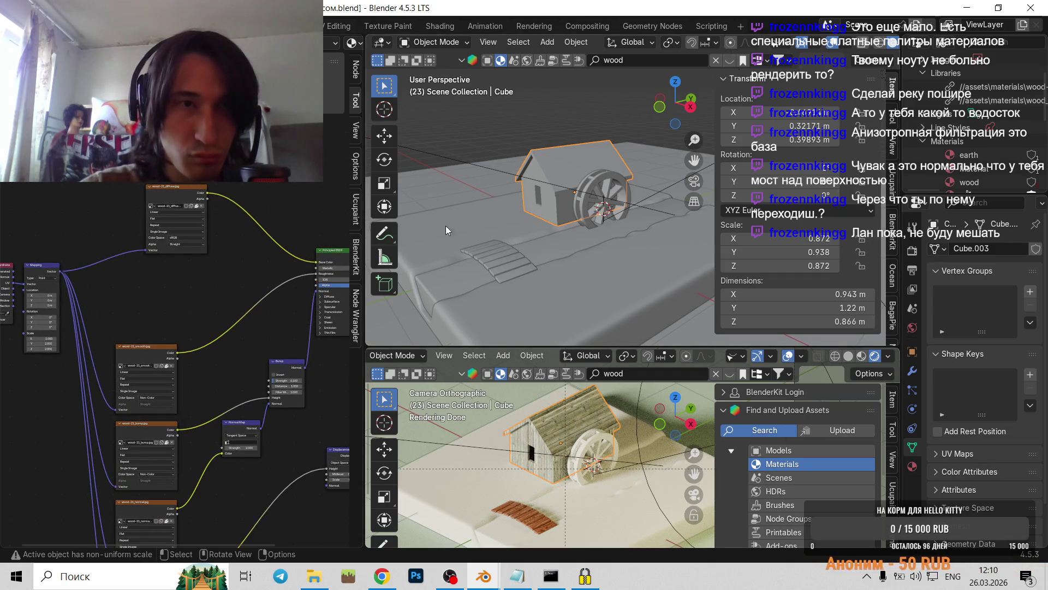
- Open the UV Editing workspace and leave Edit Mode for Object Mode
click(324, 31)
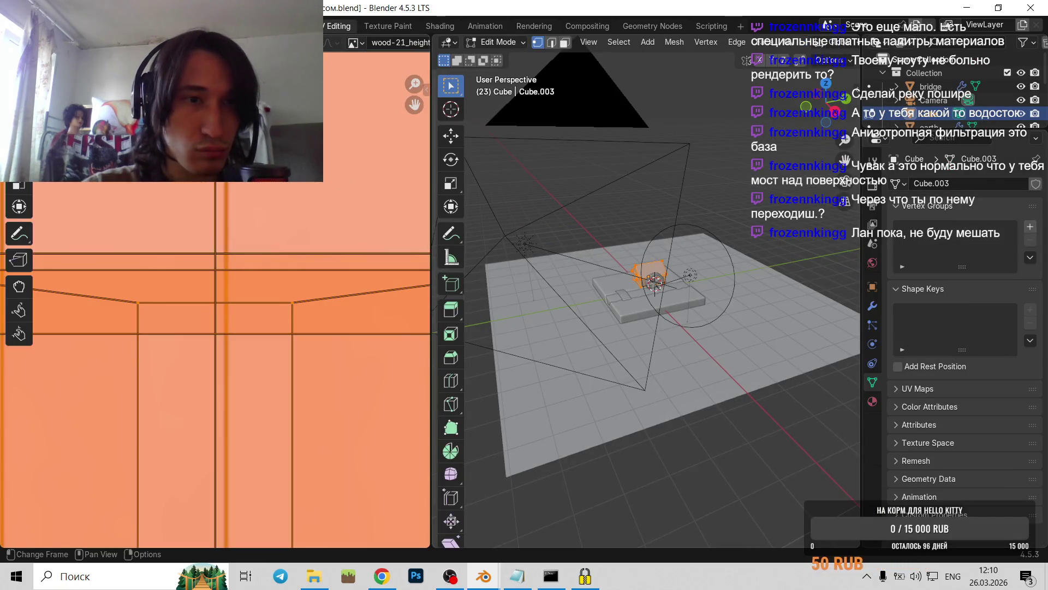
scroll(218, 300, down, 6)
scroll(218, 300, up, 2)
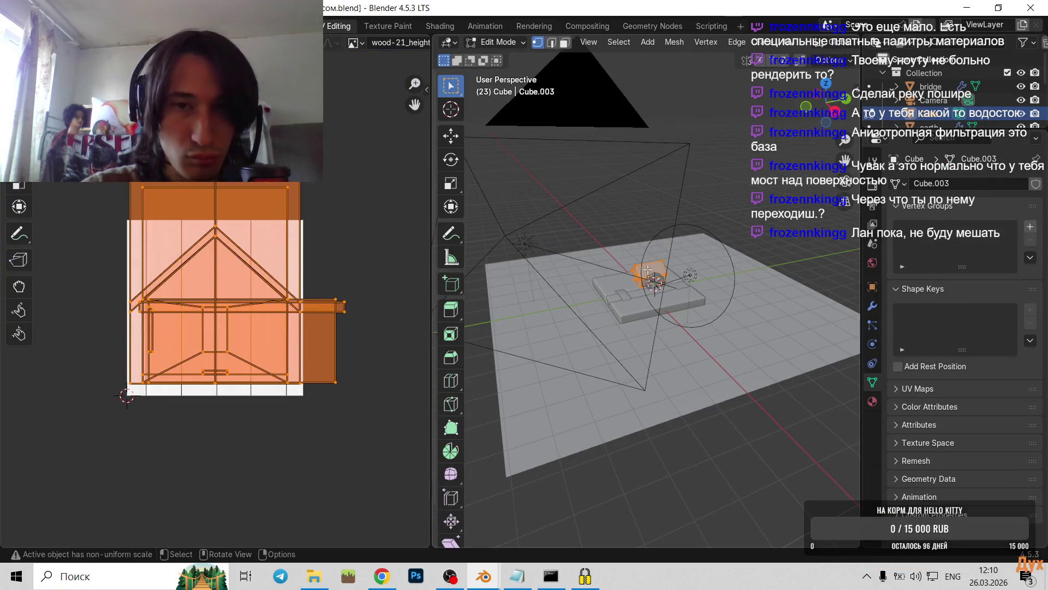
key(ctrl+v)
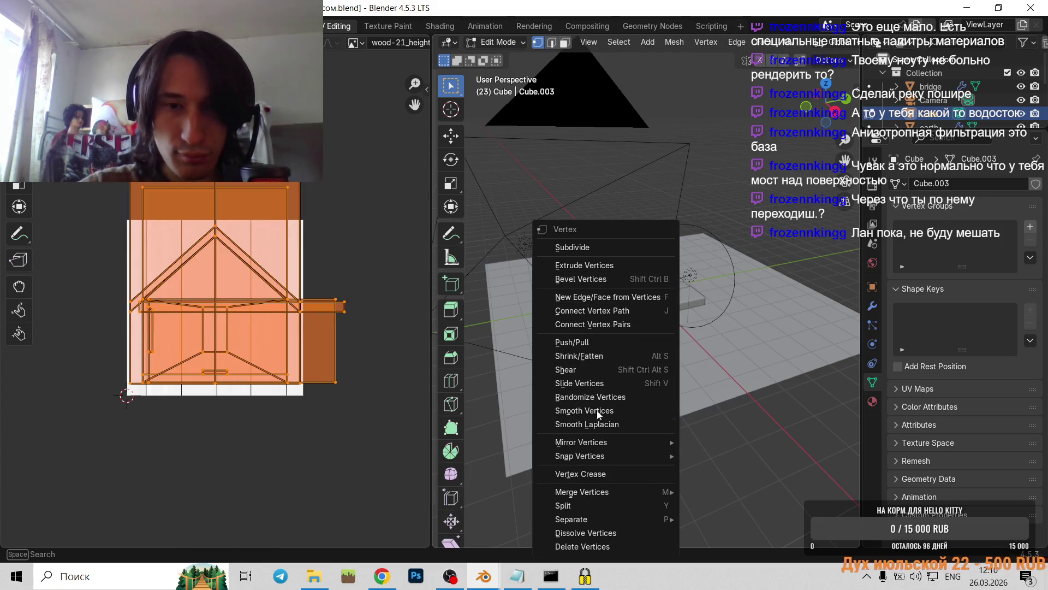
key(Escape)
key(Tab)
- Select and frame all objects, then return to the previous layout workspace
key(a)
right_click(659, 267)
key(Escape)
key(KP_Decimal)
click(518, 145)
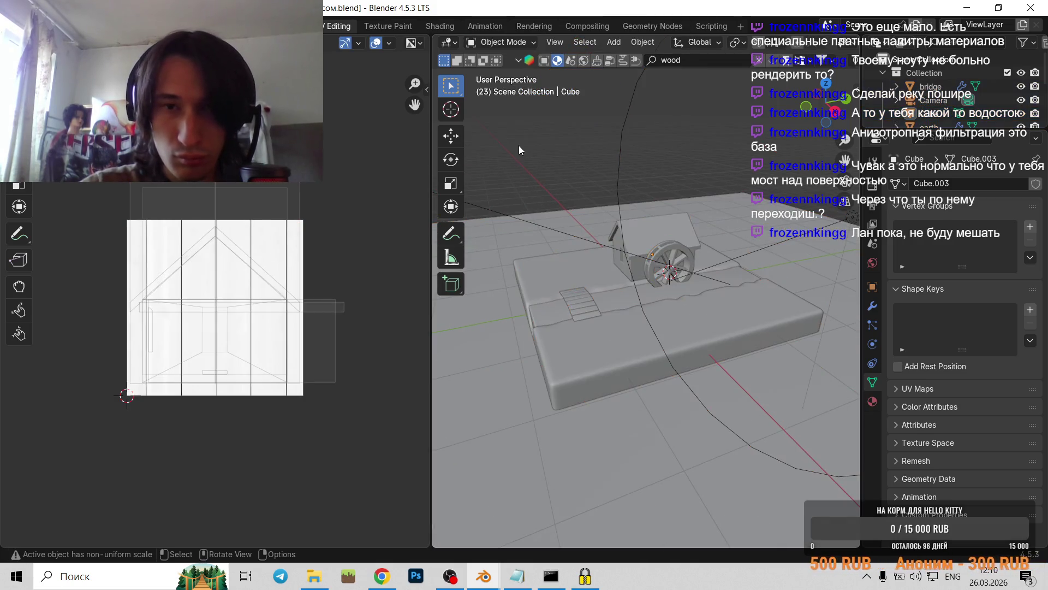
scroll(686, 218, down, 5)
scroll(685, 259, down, 6)
scroll(680, 296, up, 1)
scroll(680, 296, up, 3)
scroll(670, 296, up, 1)
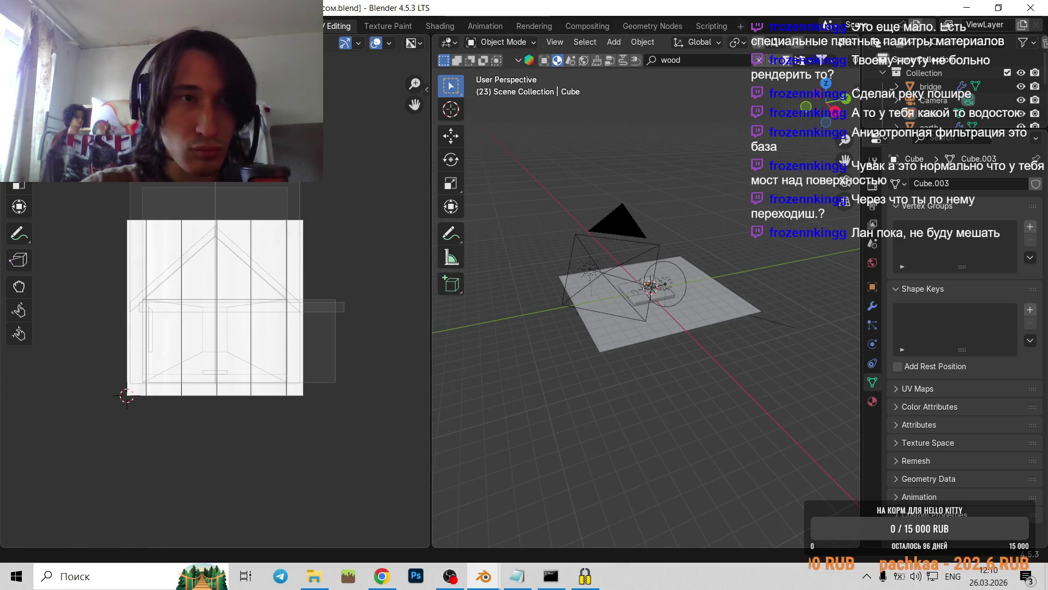
key(ctrl+Page_Up)
scroll(551, 217, down, 3)
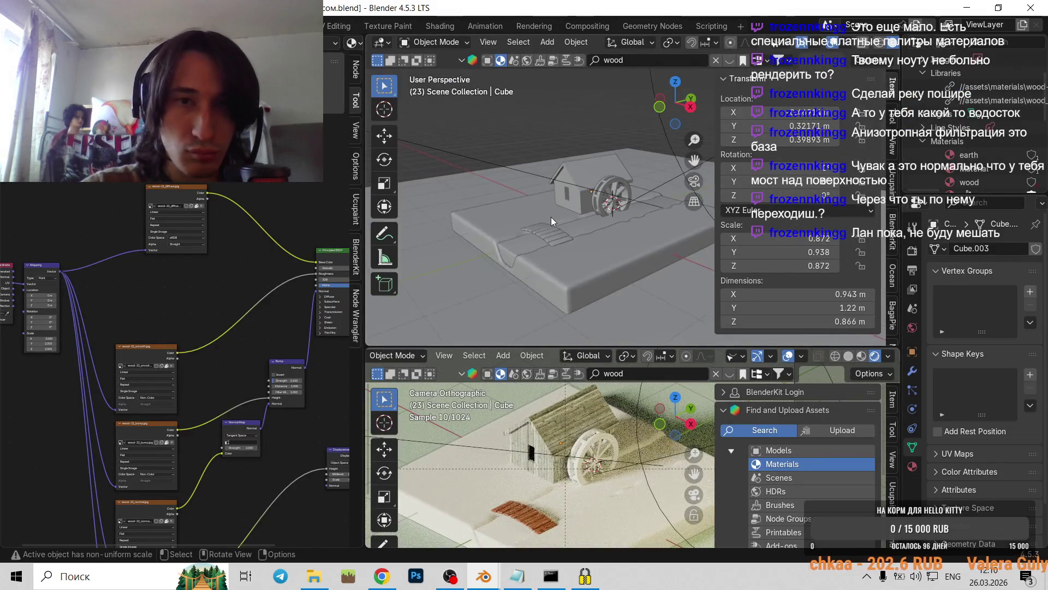
scroll(551, 218, down, 2)
- Unwrap the house mesh with Smart UV Project and turn the node area into a UV Editor
click(596, 181)
key(Tab)
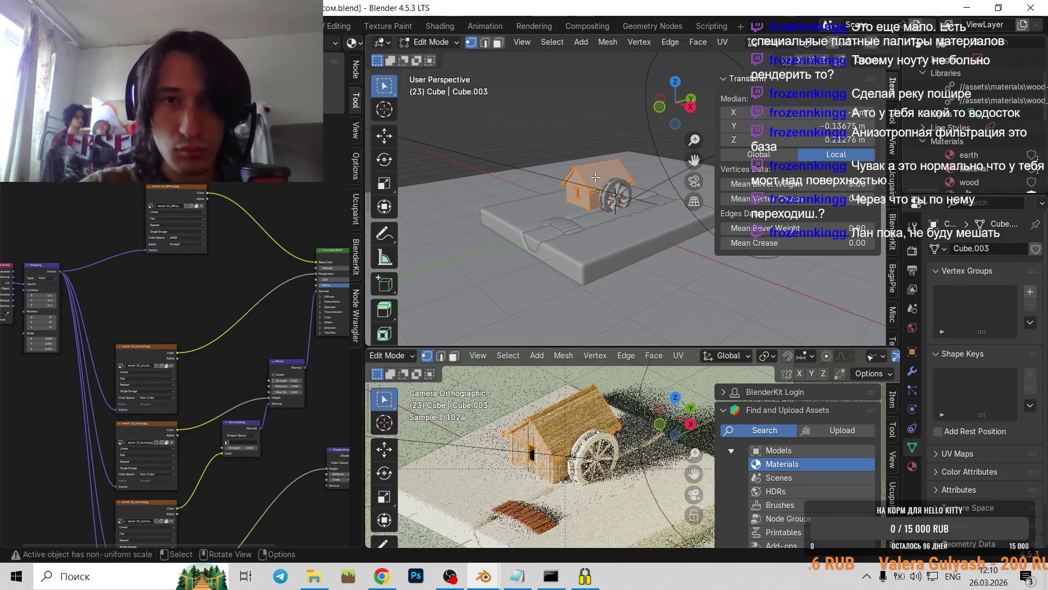
key(u)
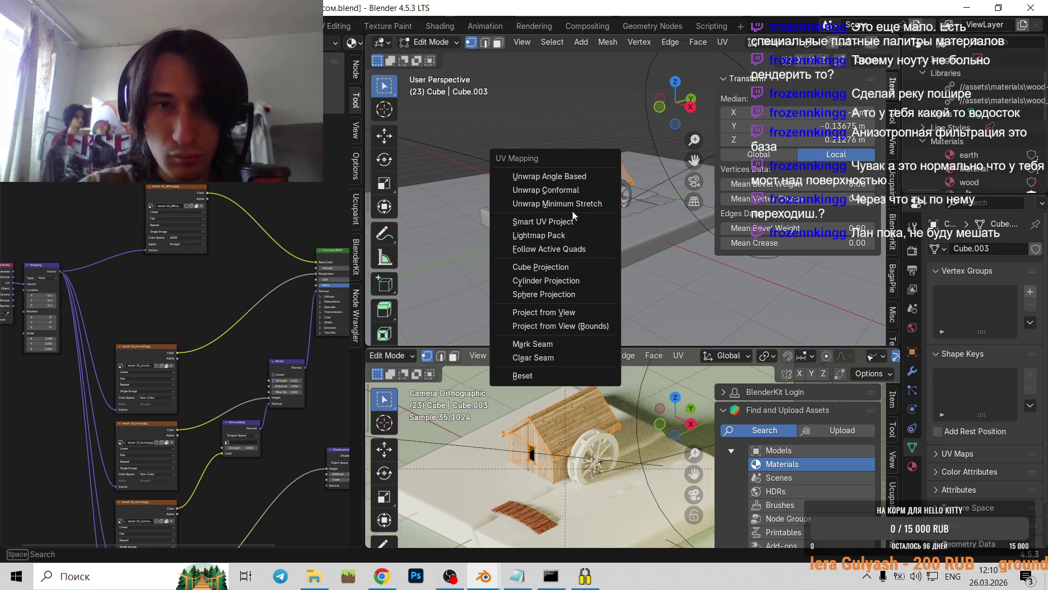
click(575, 221)
click(558, 345)
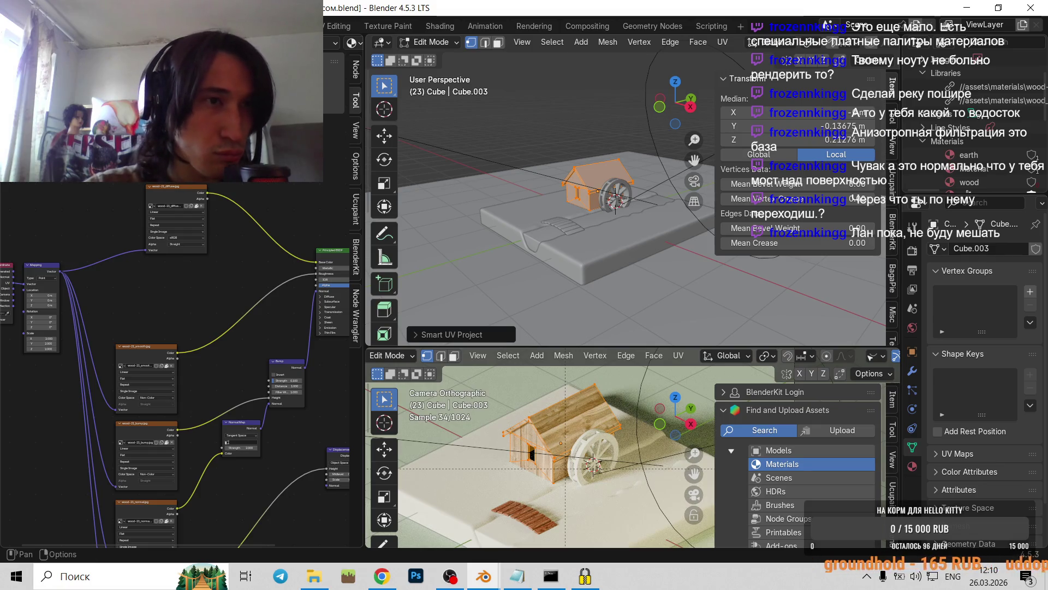
click(12, 43)
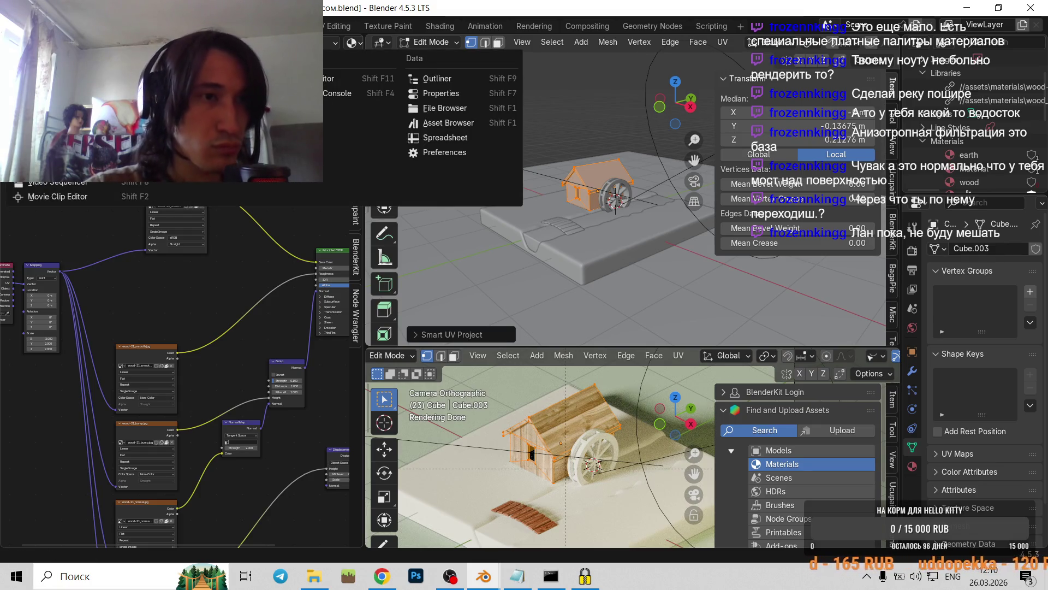
click(54, 108)
- Show the dark wood-21 plank texture behind the house's UV islands in the UV Editor
scroll(182, 300, down, 6)
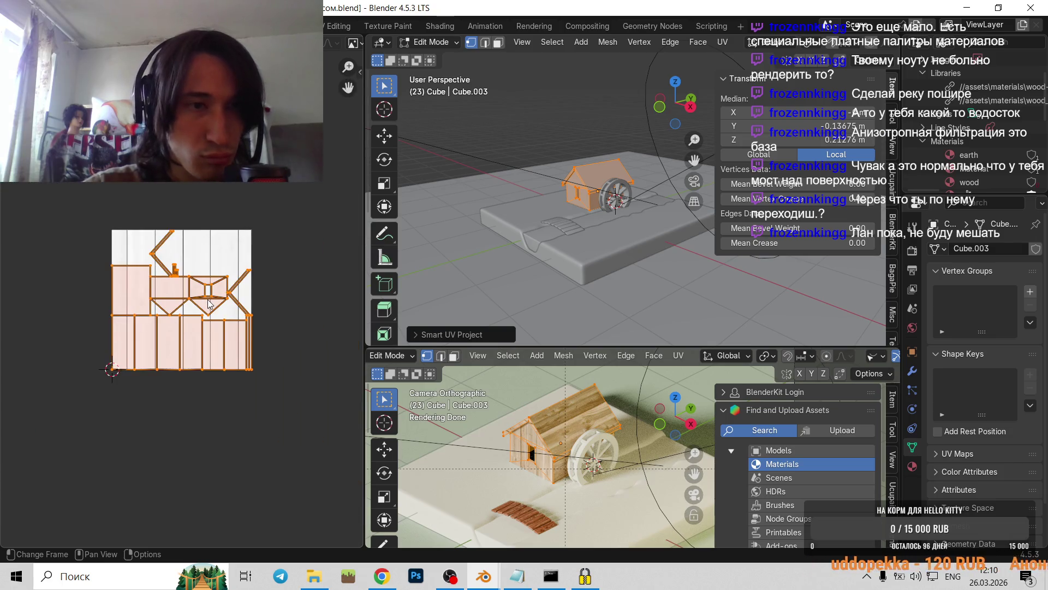
scroll(182, 300, up, 2)
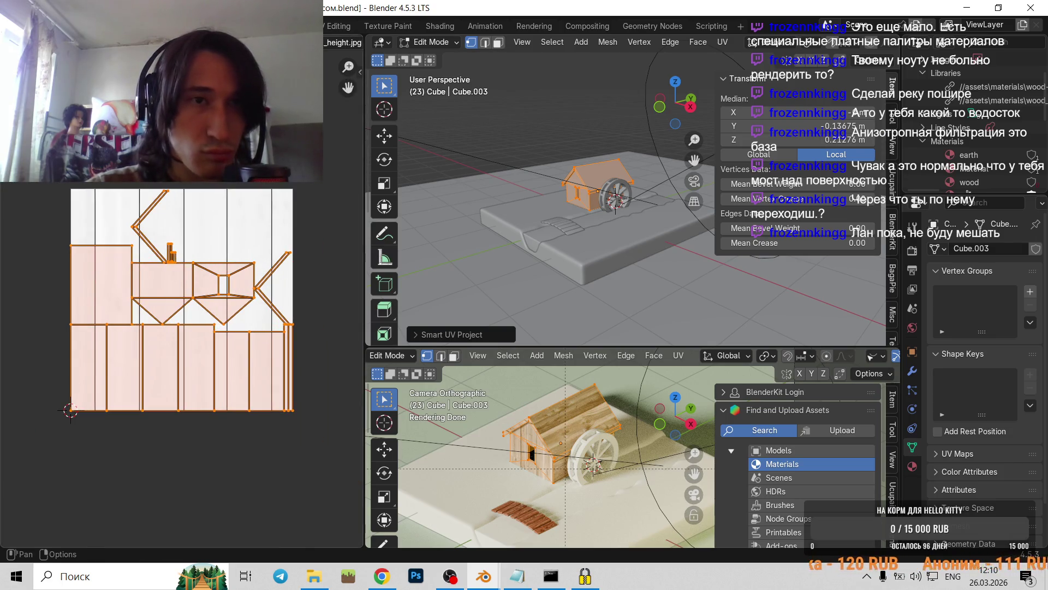
click(229, 42)
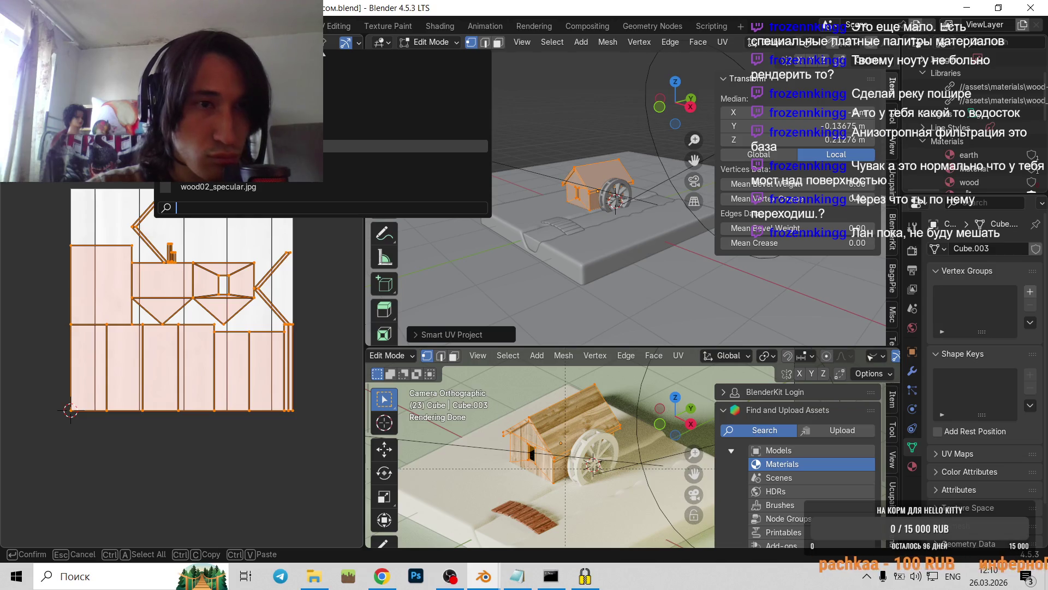
key(Return)
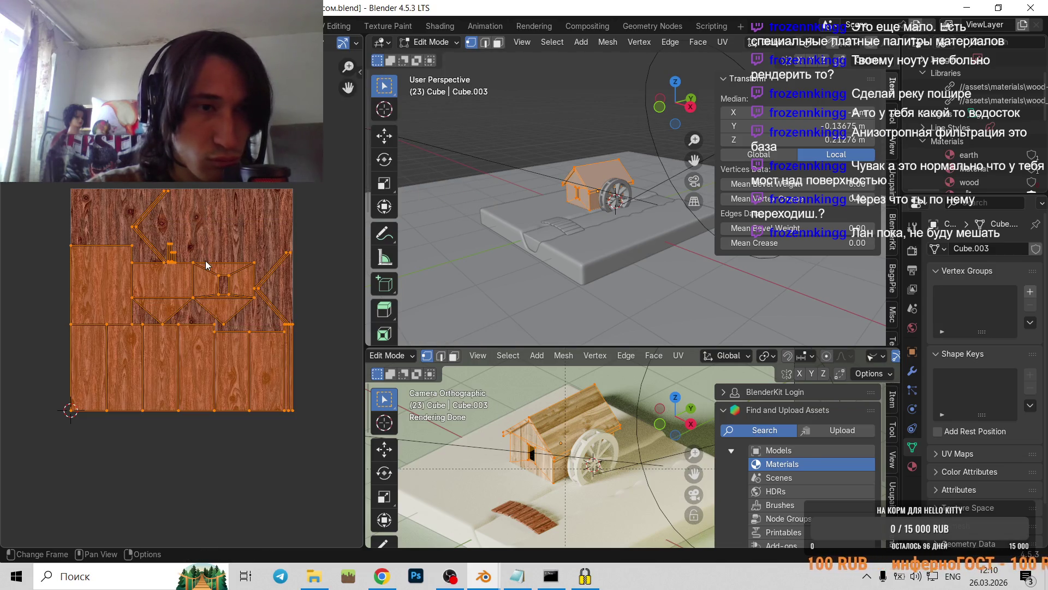
click(323, 53)
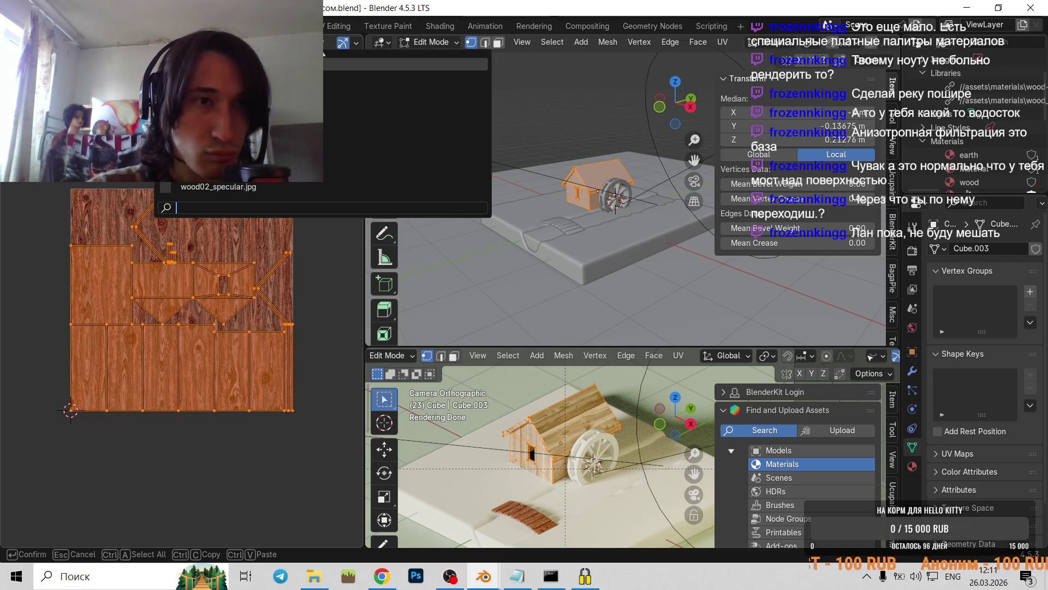
key(Return)
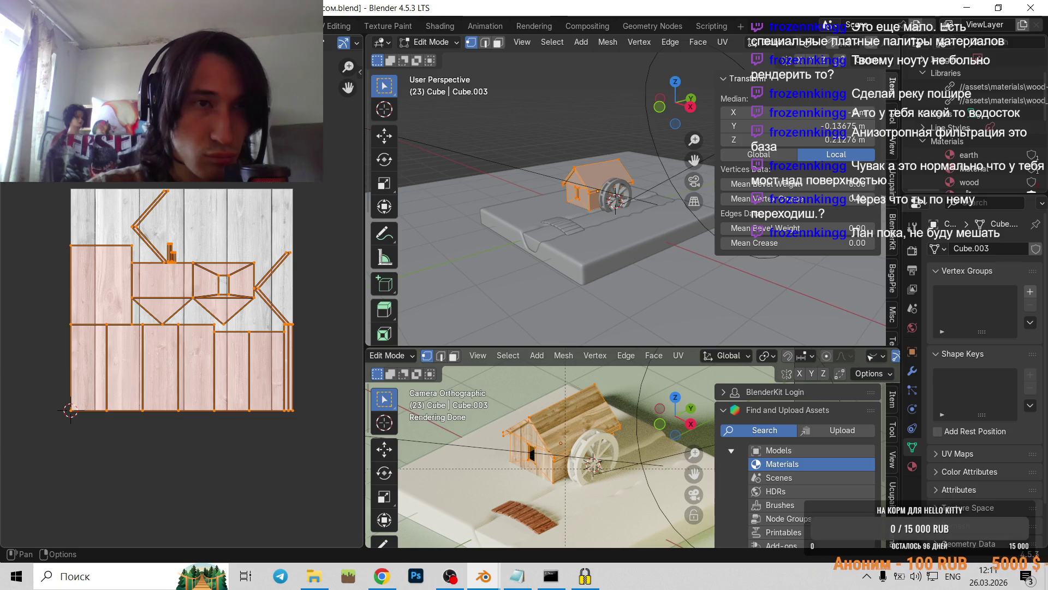
click(323, 53)
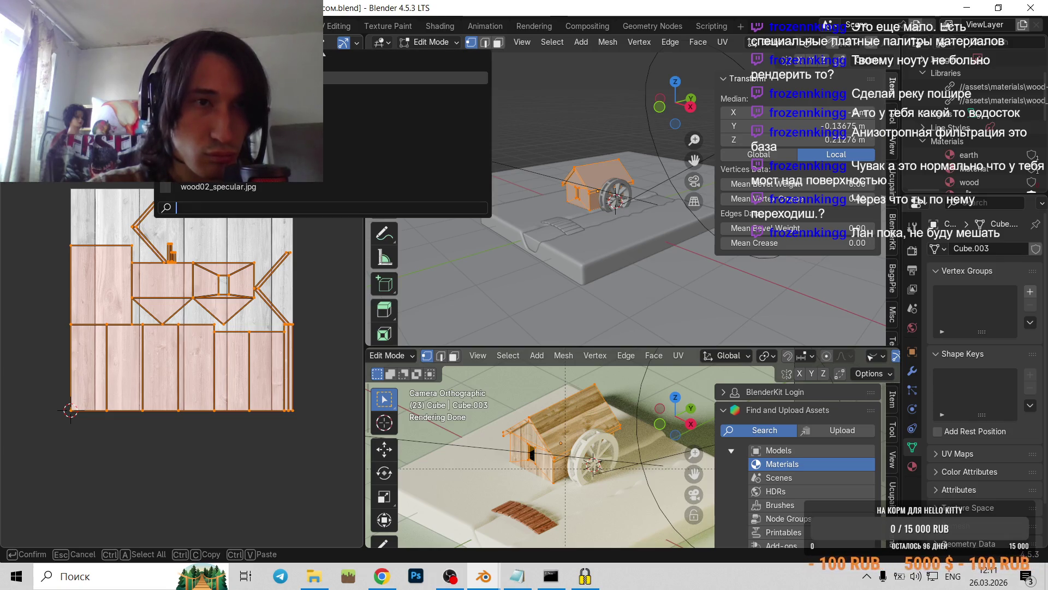
key(Return)
- Switch to face select mode and select one face of the house
scroll(202, 307, up, 2)
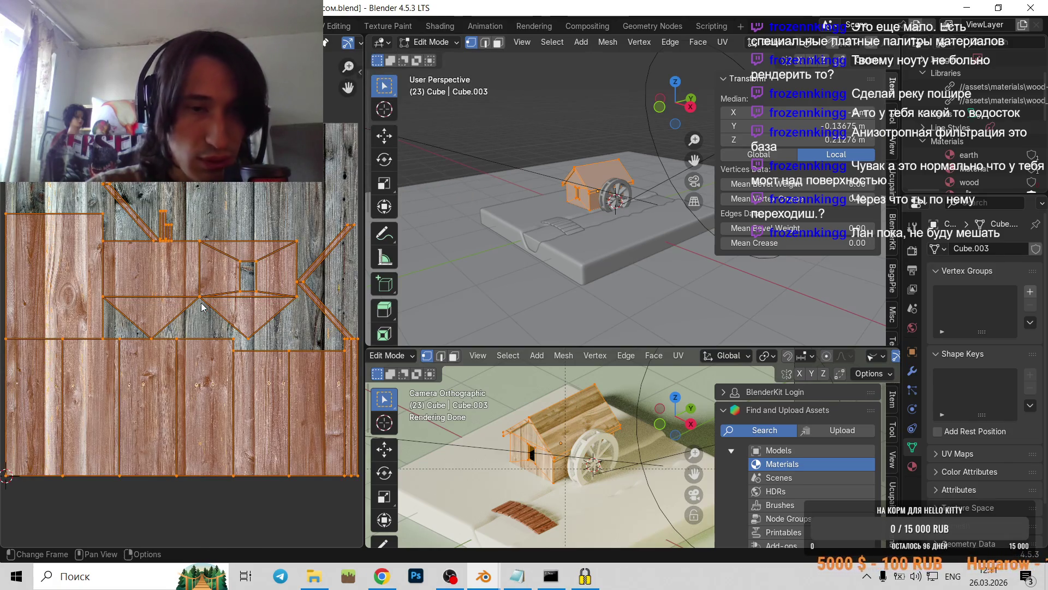
scroll(665, 425, up, 4)
shift+middle_drag(666, 424, 594, 468)
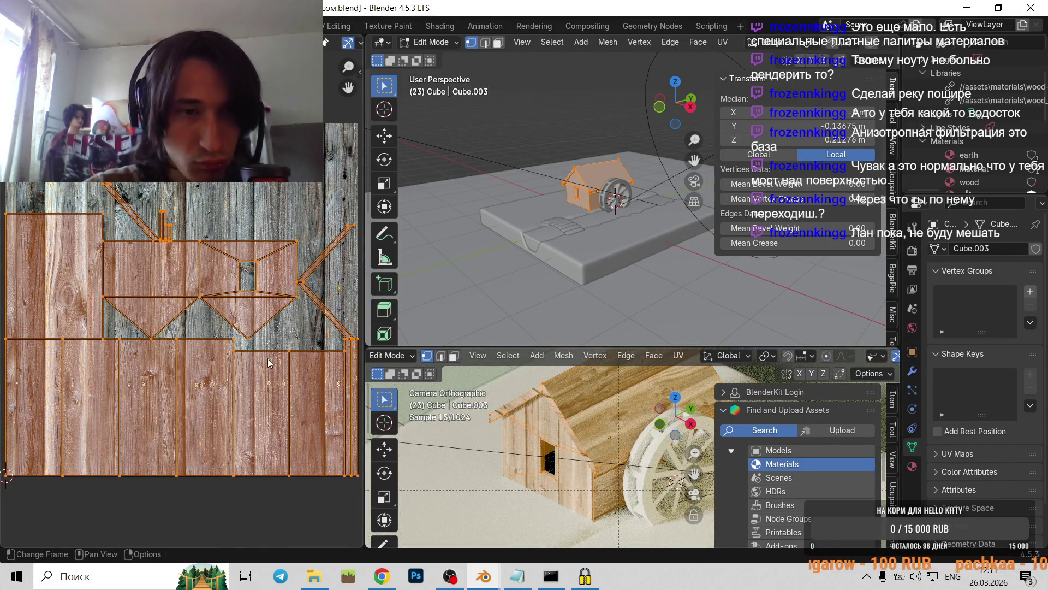
scroll(590, 195, up, 4)
key(3)
click(616, 225)
- Add the door wall, the face above the door and the front gable to the selection, then start and cancel a move
shift+click(590, 221)
scroll(580, 221, up, 3)
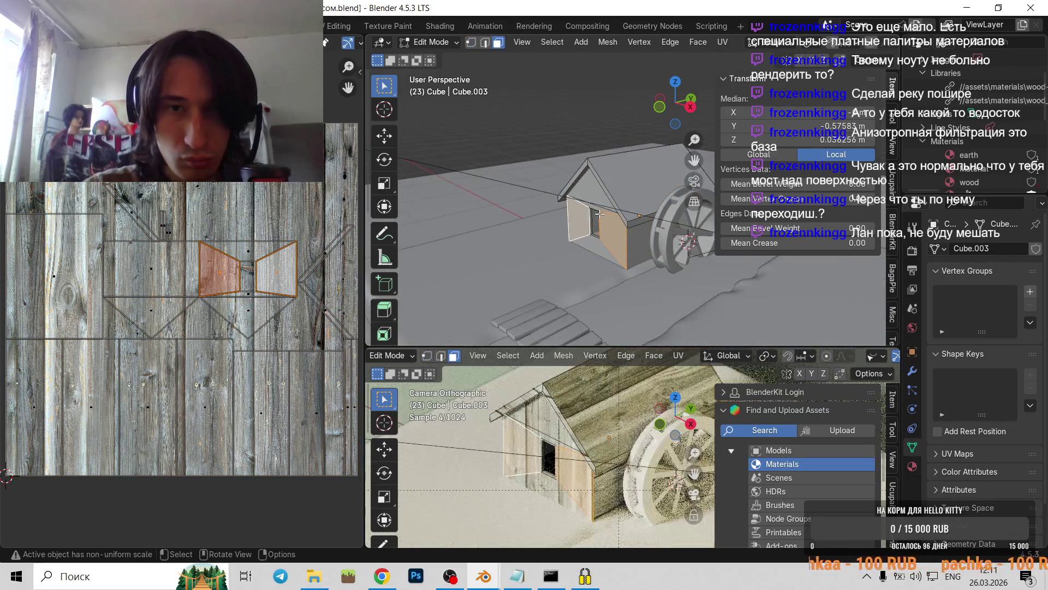
shift+click(557, 226)
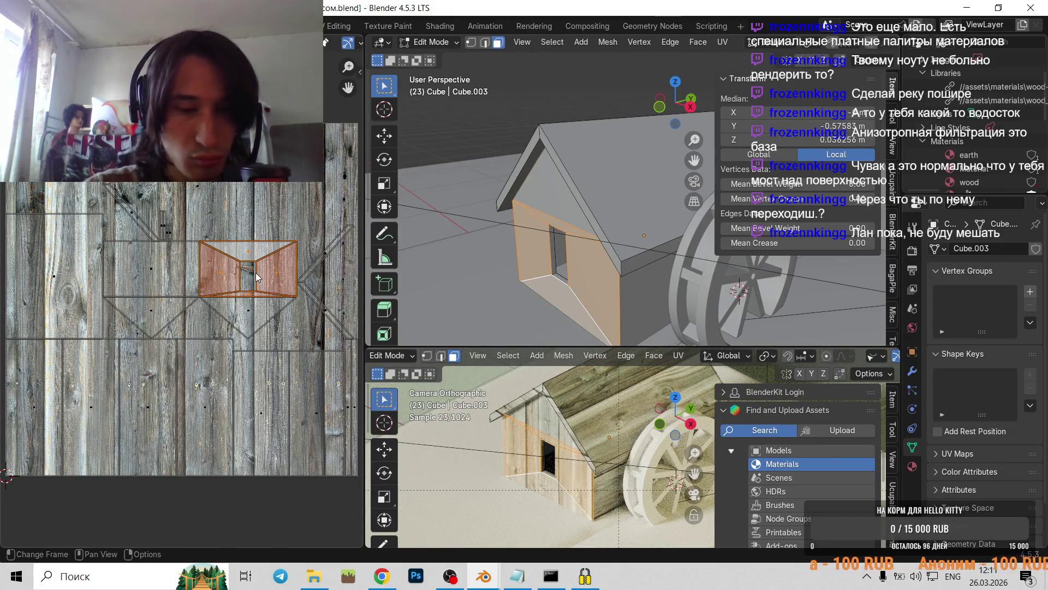
drag(255, 273, 257, 273)
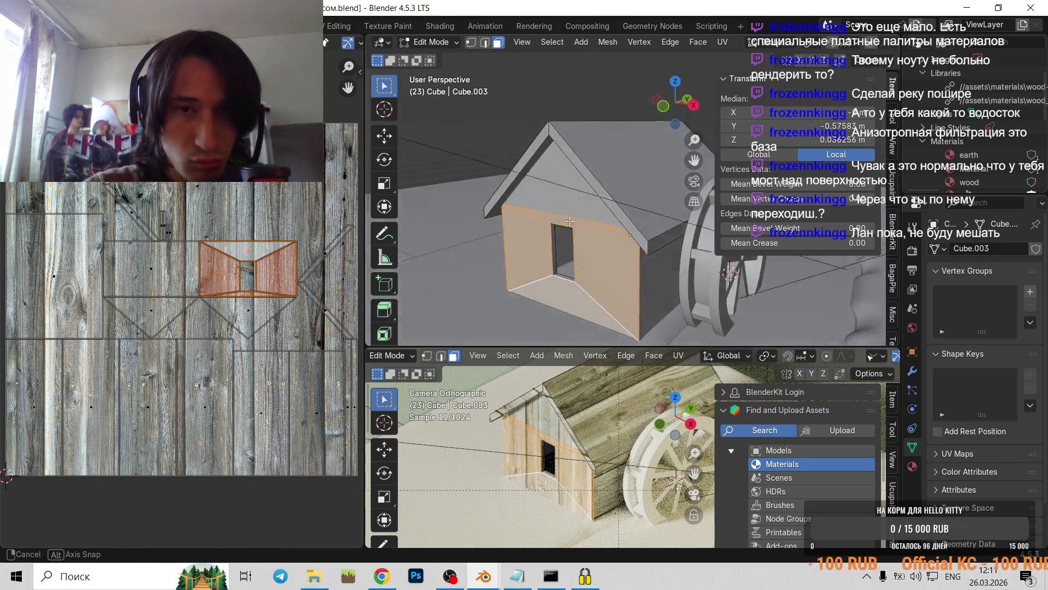
middle_drag(411, 242, 328, 273)
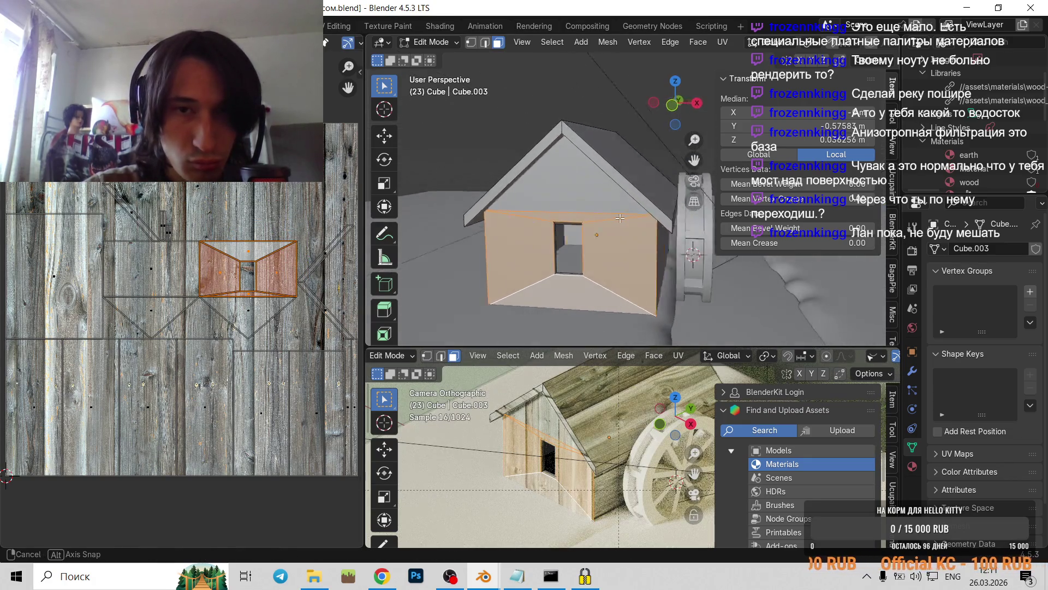
shift+click(238, 314)
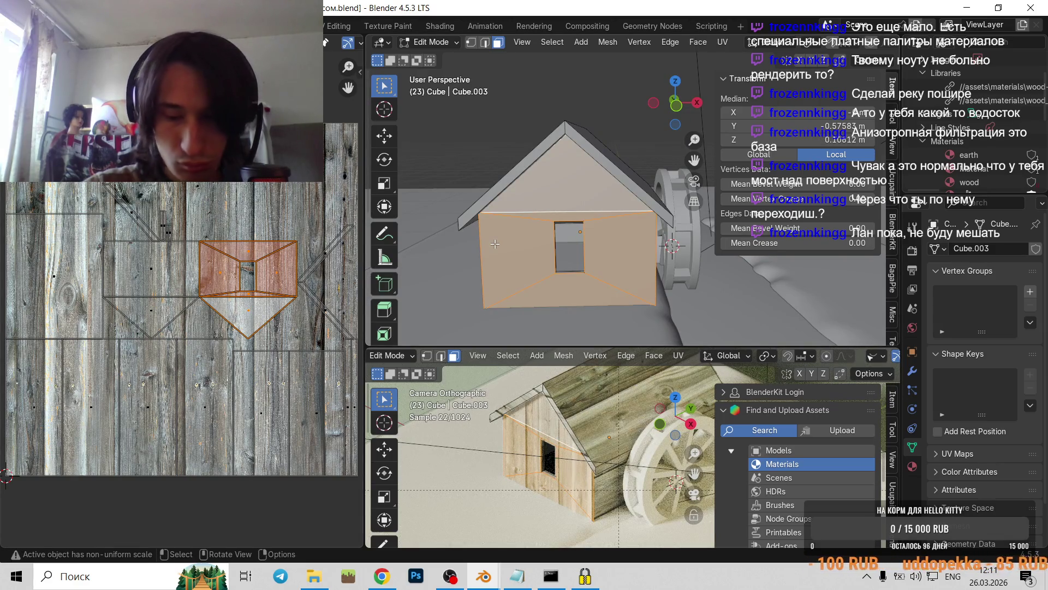
key(g)
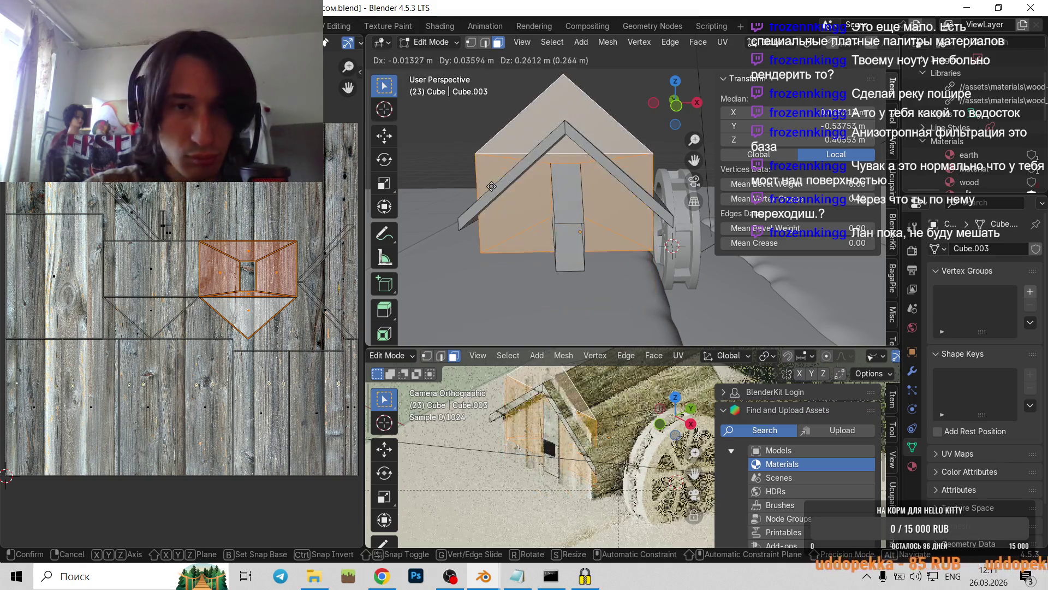
key(Escape)
scroll(178, 299, up, 1)
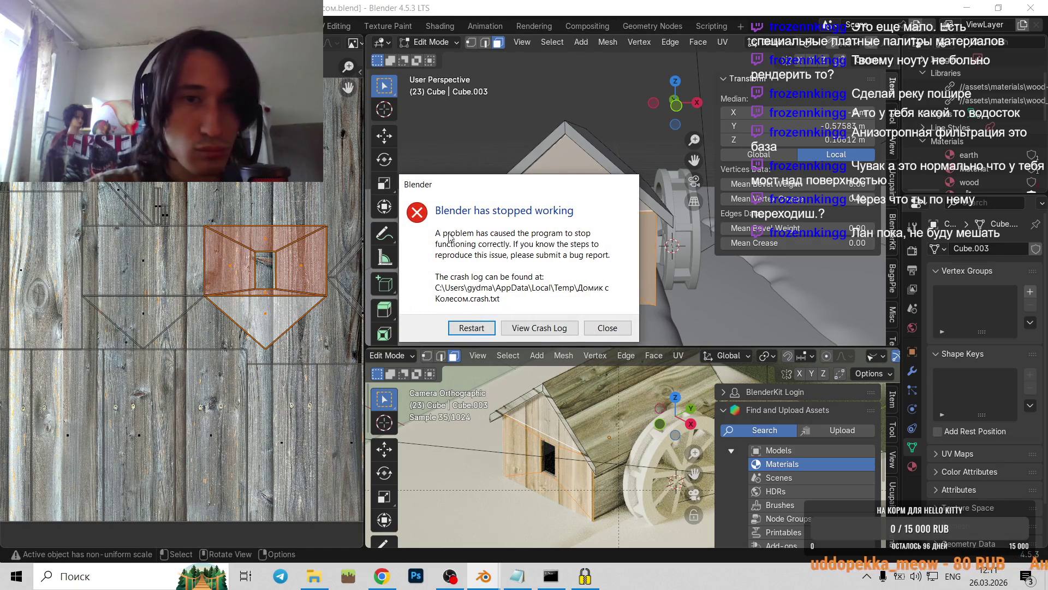
- Restart Blender from the 'stopped working' crash dialog
click(491, 332)
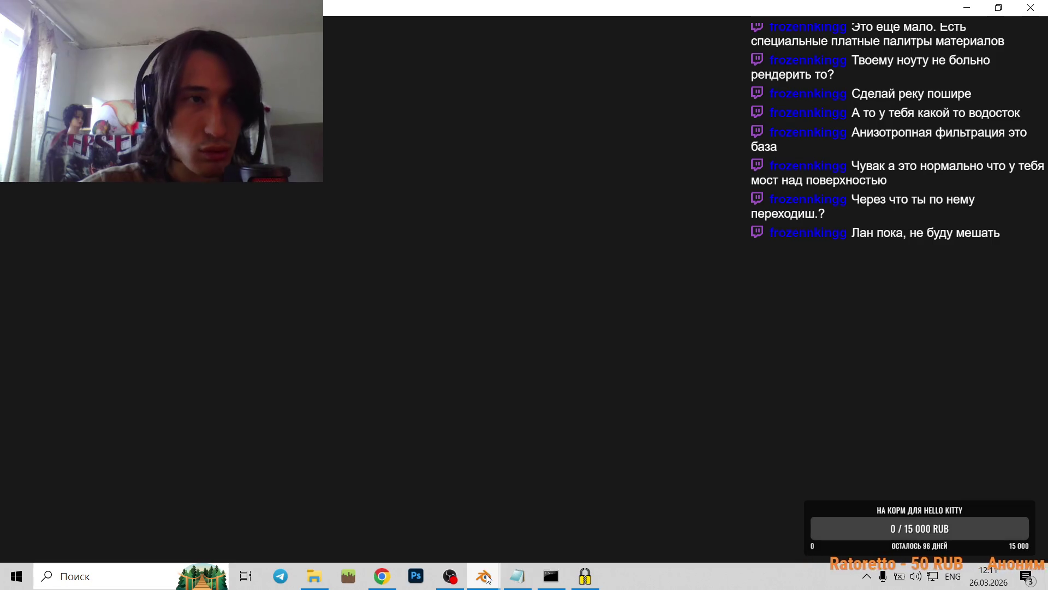
mouse_move(487, 578)
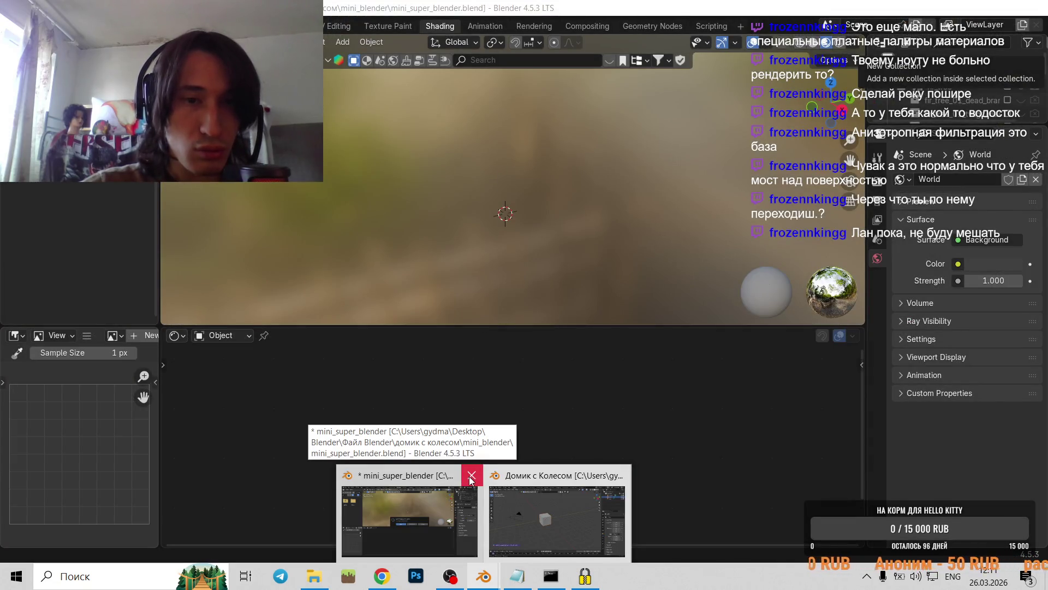
- Close the mini_super_blender window without saving its changes
click(487, 498)
scroll(462, 355, down, 6)
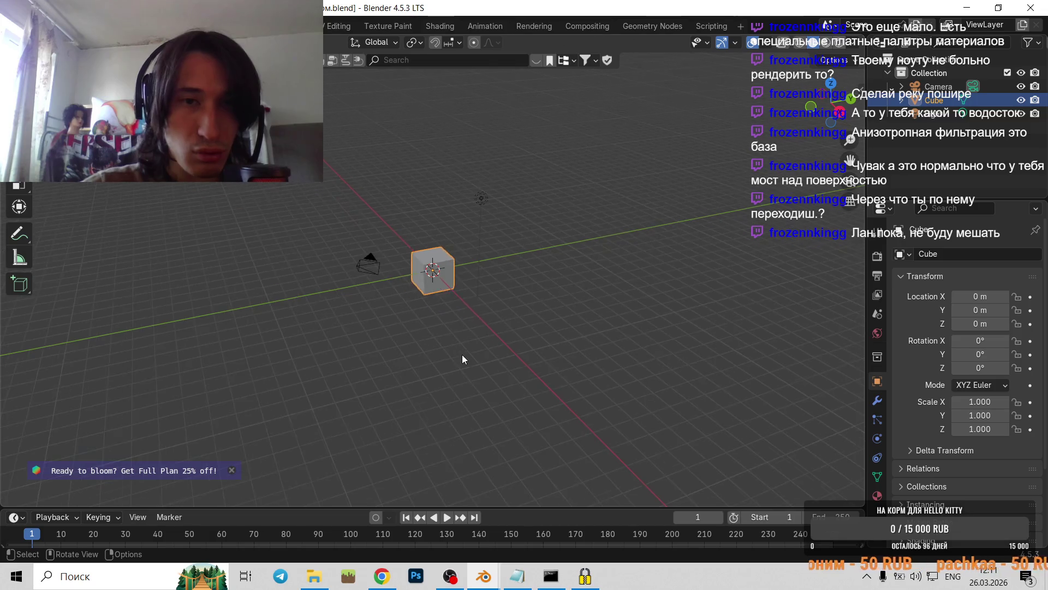
mouse_move(409, 403)
mouse_down()
mouse_move(588, 298)
mouse_move(450, 352)
mouse_up()
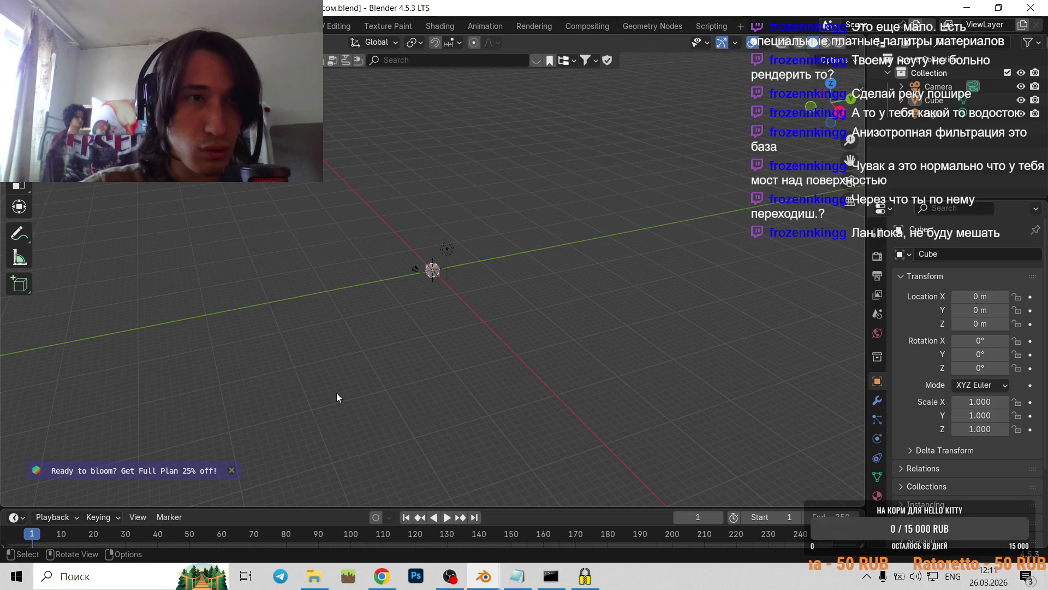
scroll(336, 392, up, 10)
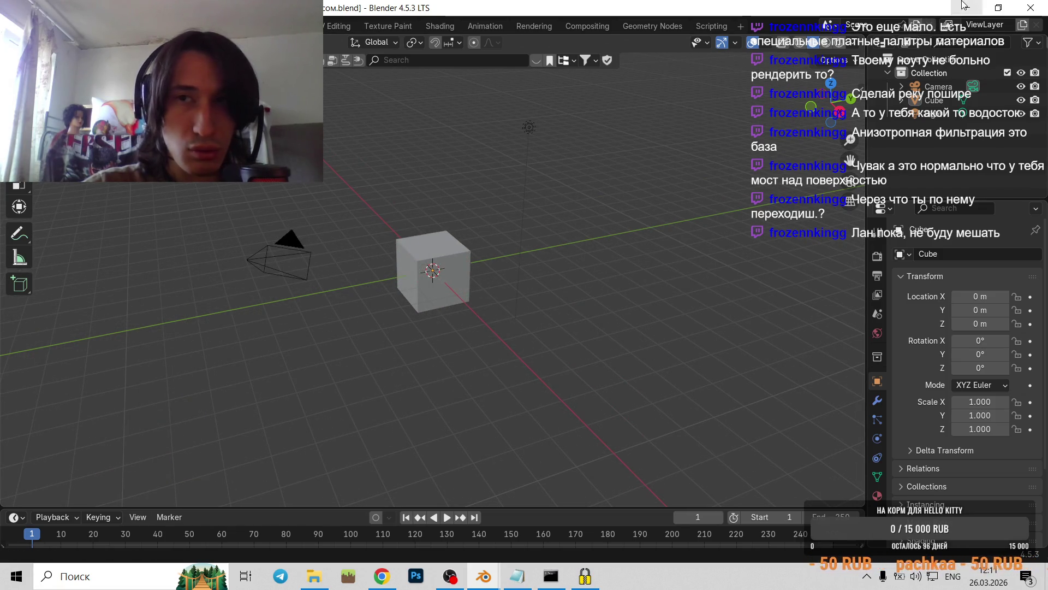
click(959, 9)
click(959, 17)
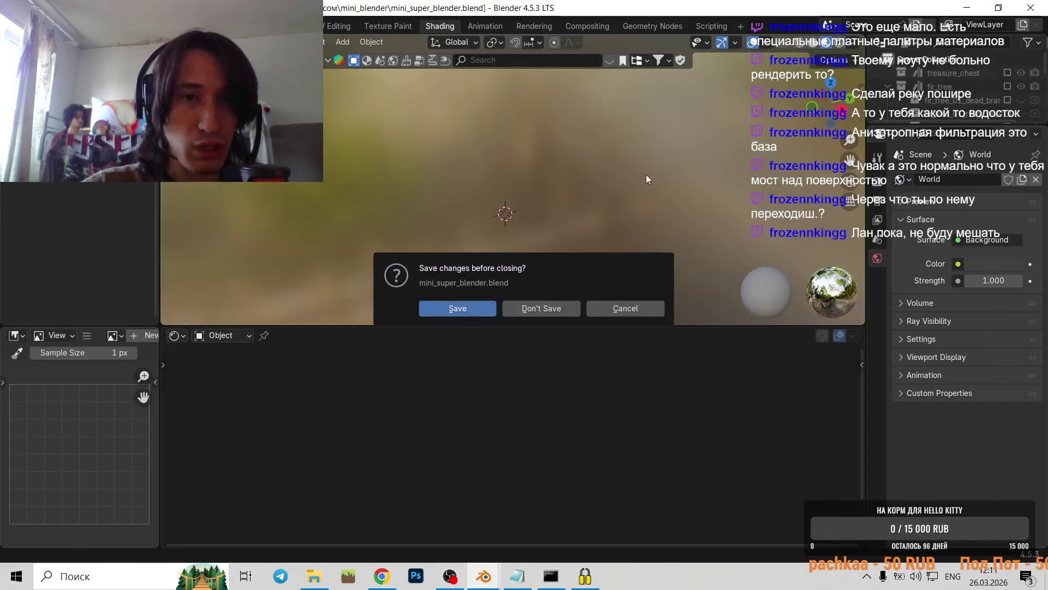
click(510, 309)
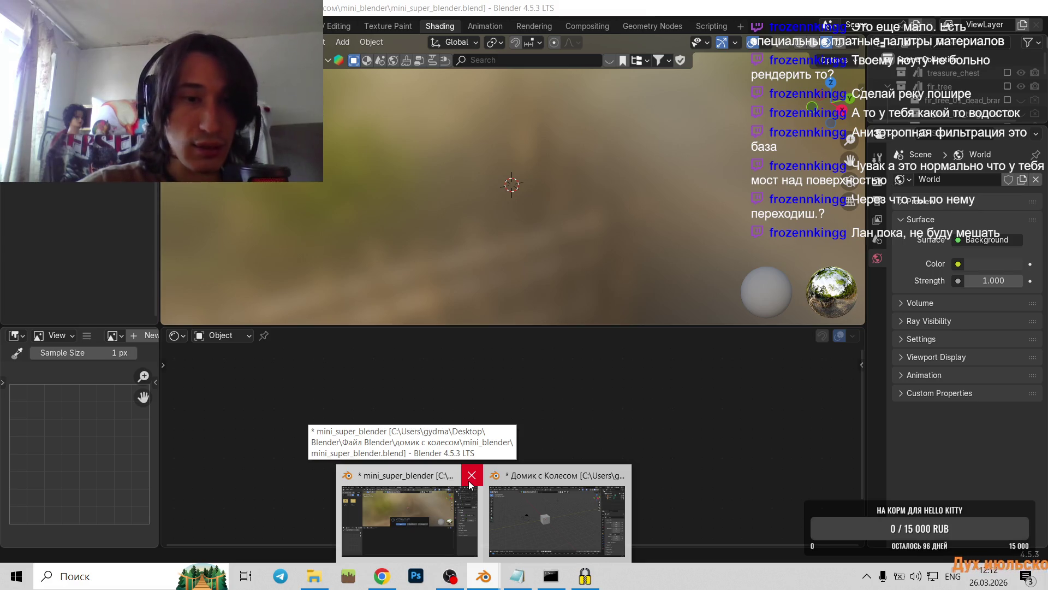
click(472, 475)
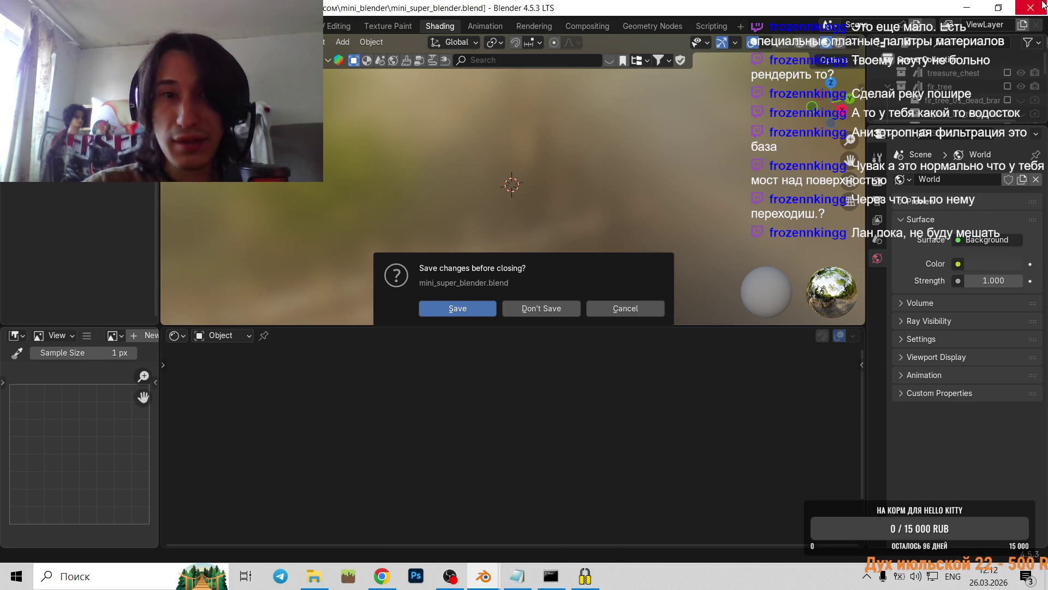
click(545, 309)
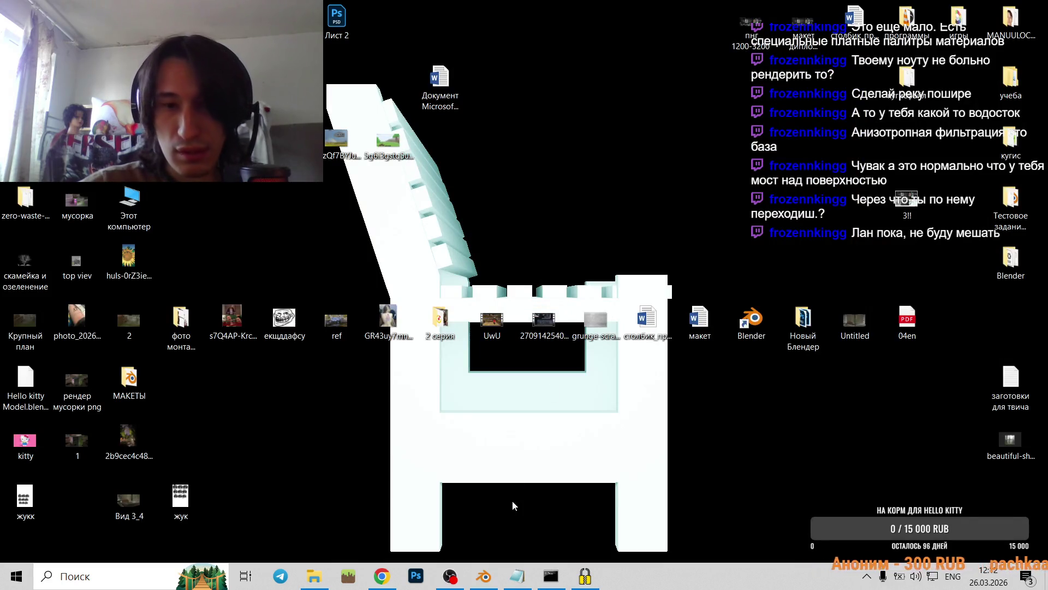
- Close the remaining default-cube Blender window, answering its save prompt
click(484, 582)
scroll(426, 293, down, 6)
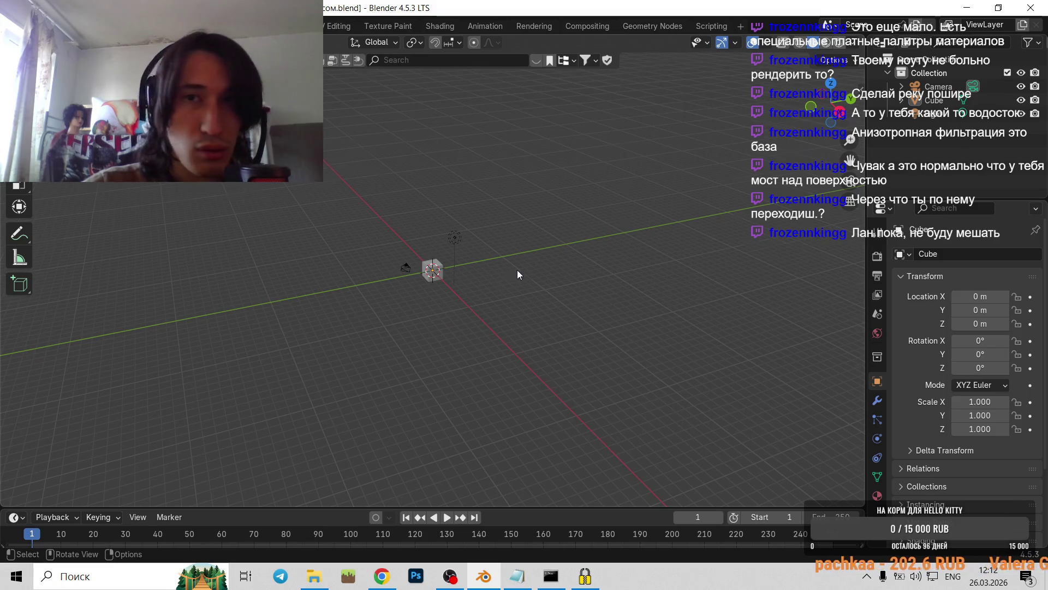
scroll(546, 262, up, 3)
scroll(606, 229, up, 3)
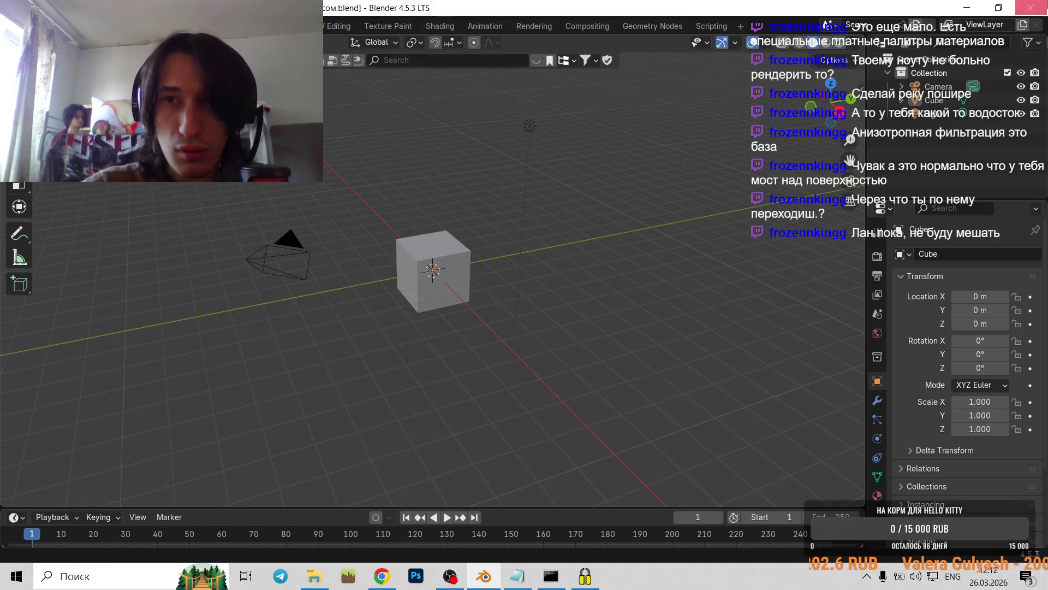
click(1030, 8)
key(Return)
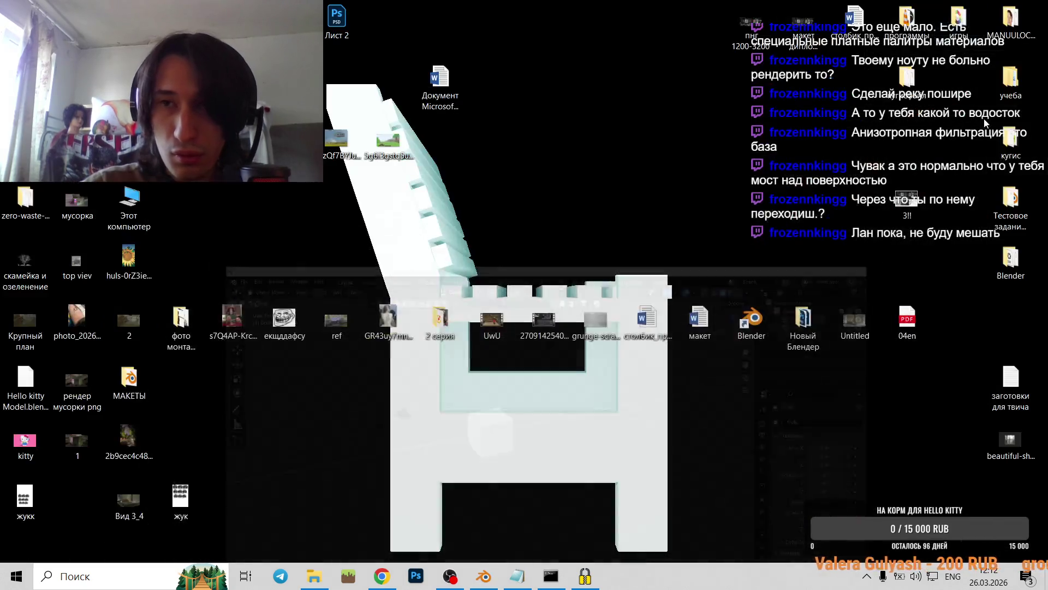
- Open the 286 KB Домик с Колесом.blend from Desktop > Blender > Файл Blender and its project subfolder
double_click(1005, 264)
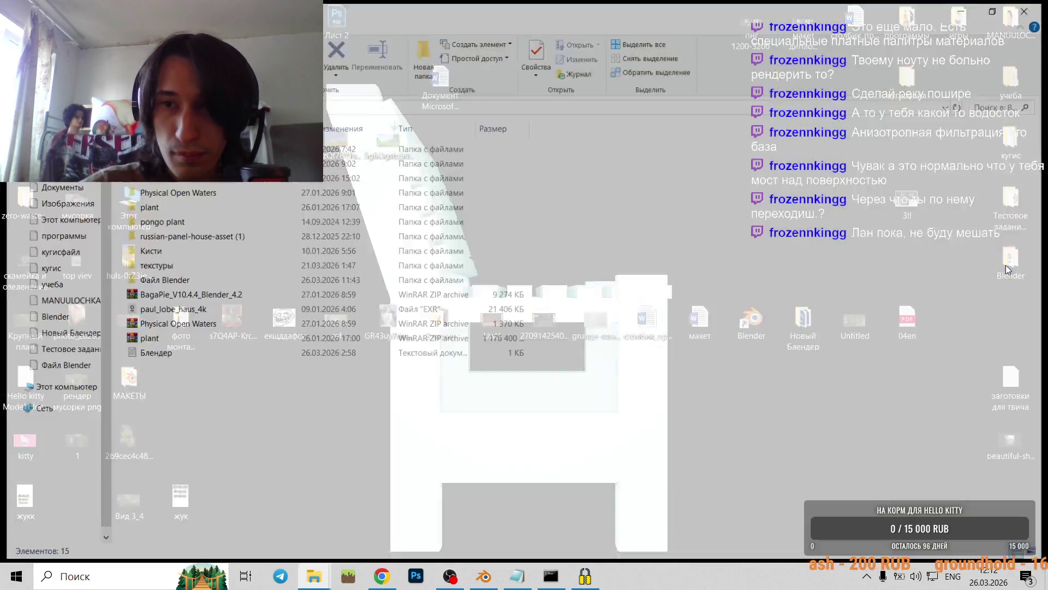
click(140, 277)
double_click(140, 277)
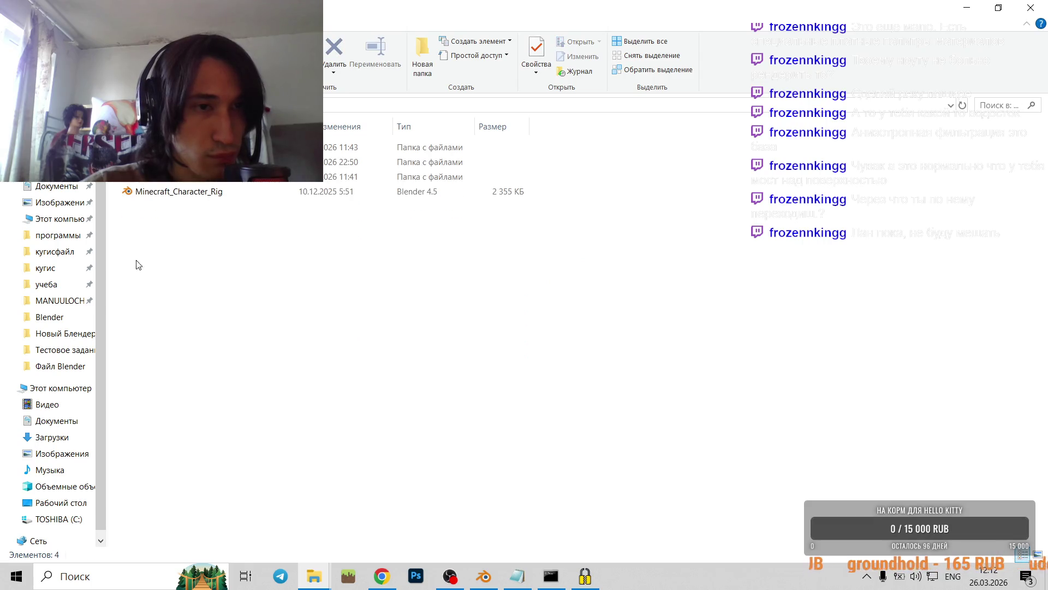
double_click(137, 184)
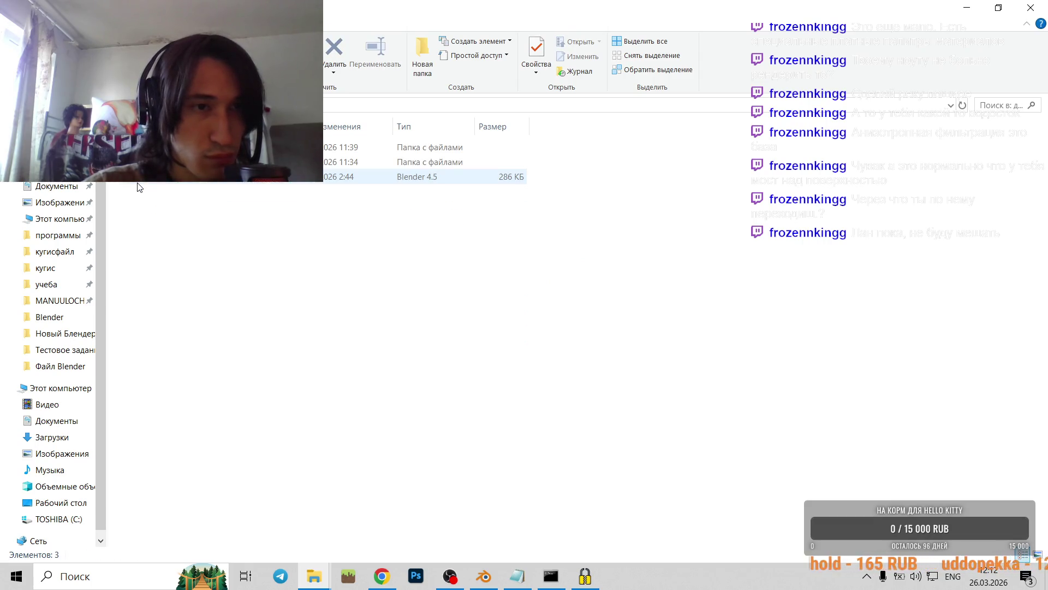
click(137, 184)
double_click(137, 183)
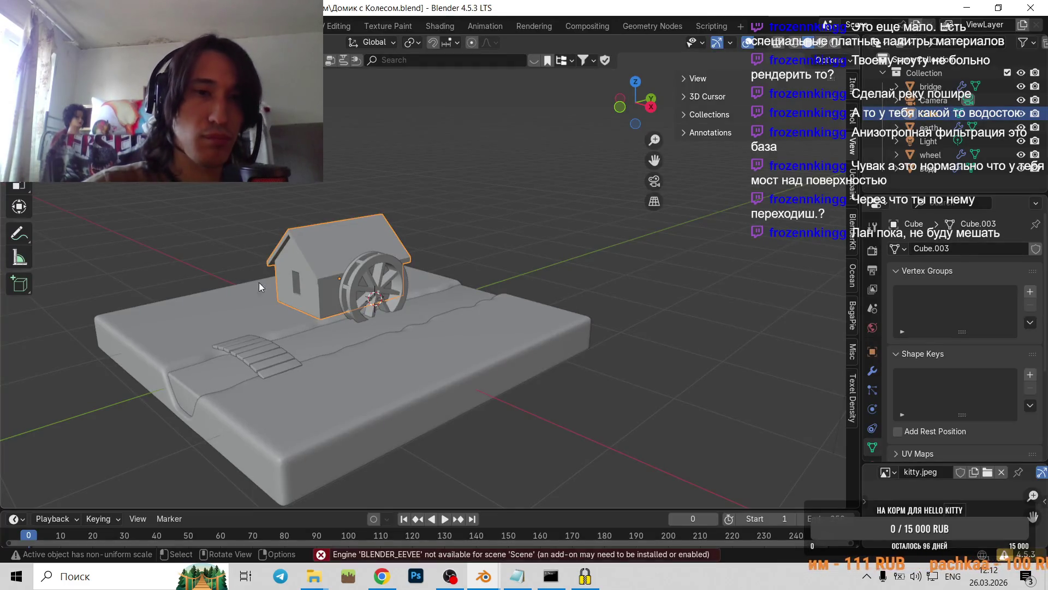
- Select the earth and bridge objects, toggle all objects through Edit Mode, then deselect everything
scroll(425, 289, down, 1)
click(310, 350)
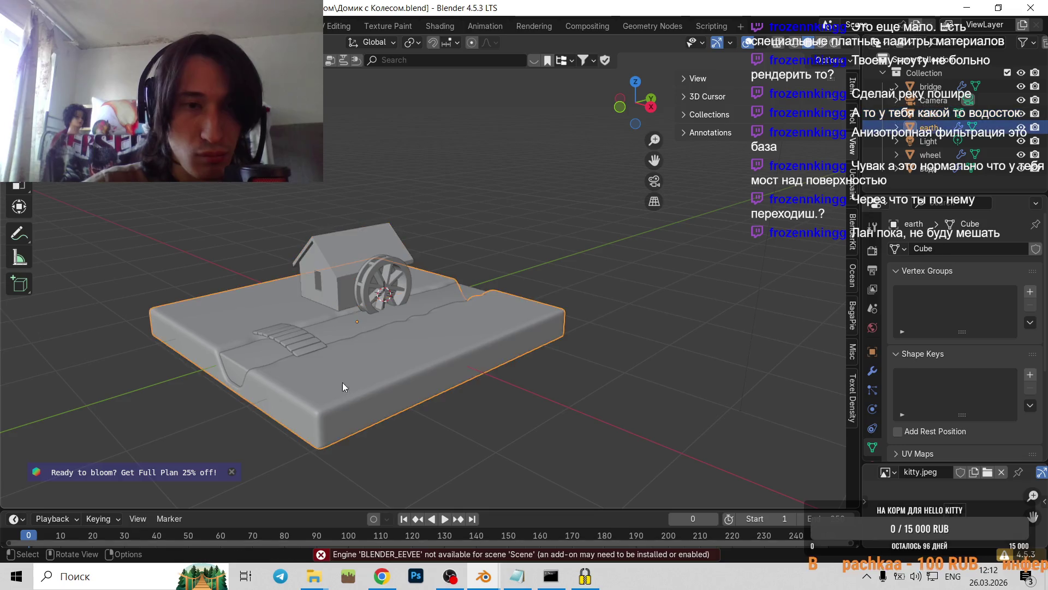
click(299, 347)
key(a)
key(Tab)
scroll(555, 241, down, 3)
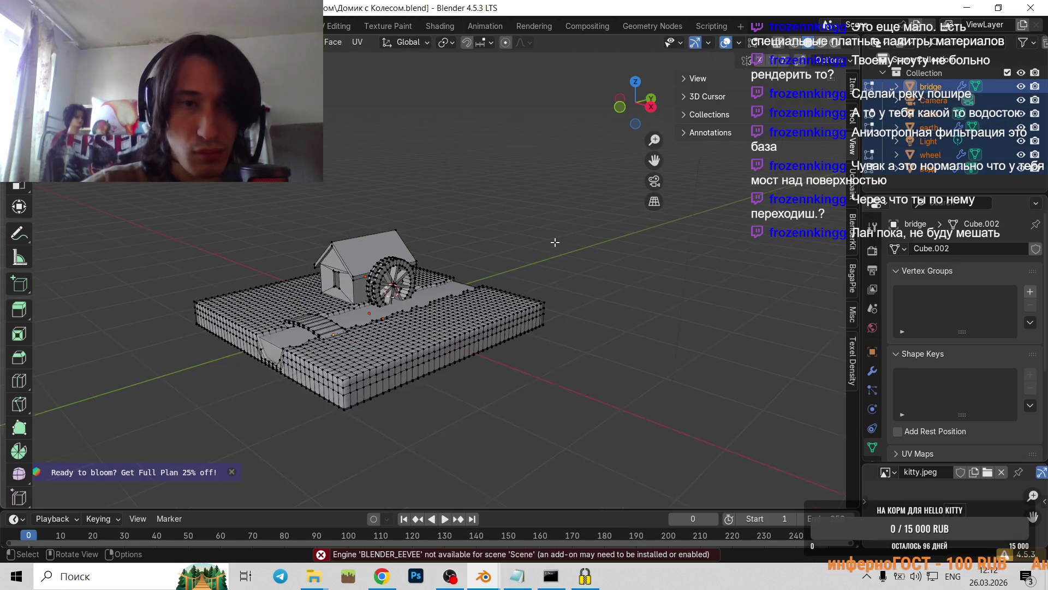
key(Tab)
key(alt+a)
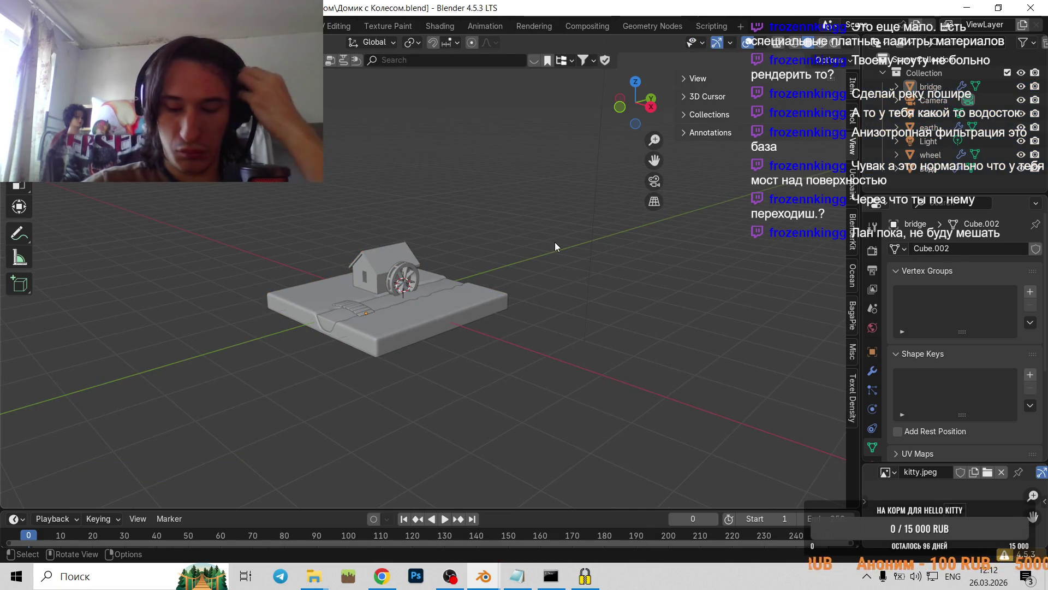
- Close the extra default-cube Blender window with Don't Save and return to the water-mill window
click(976, 6)
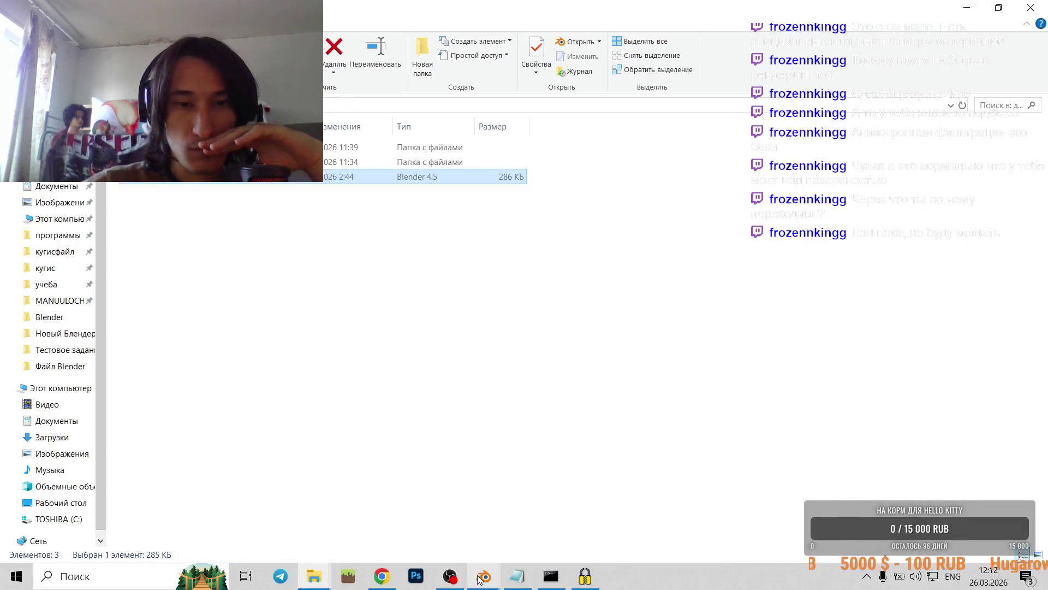
mouse_move(479, 580)
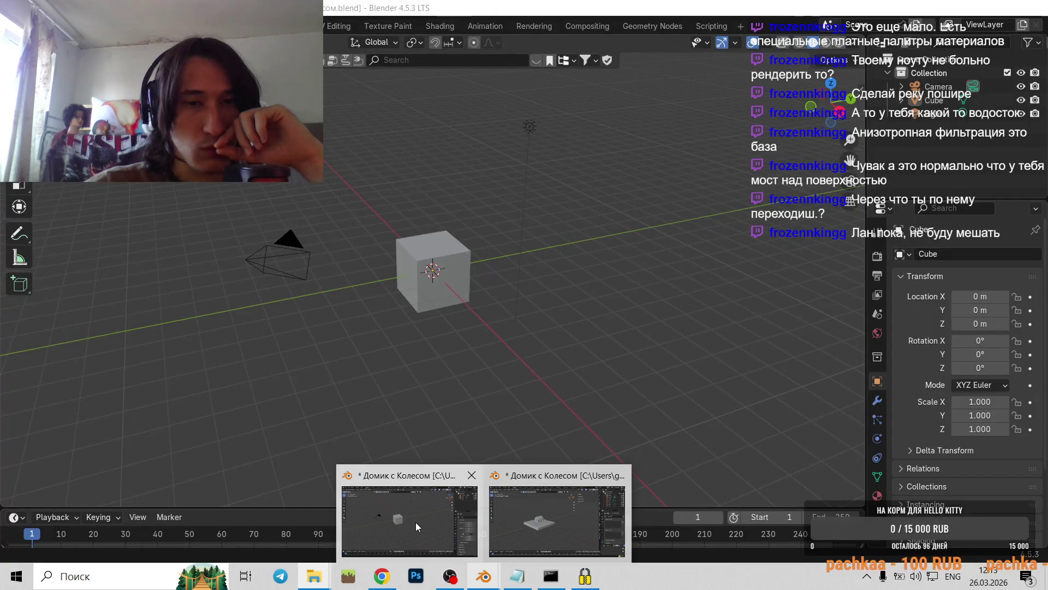
click(415, 522)
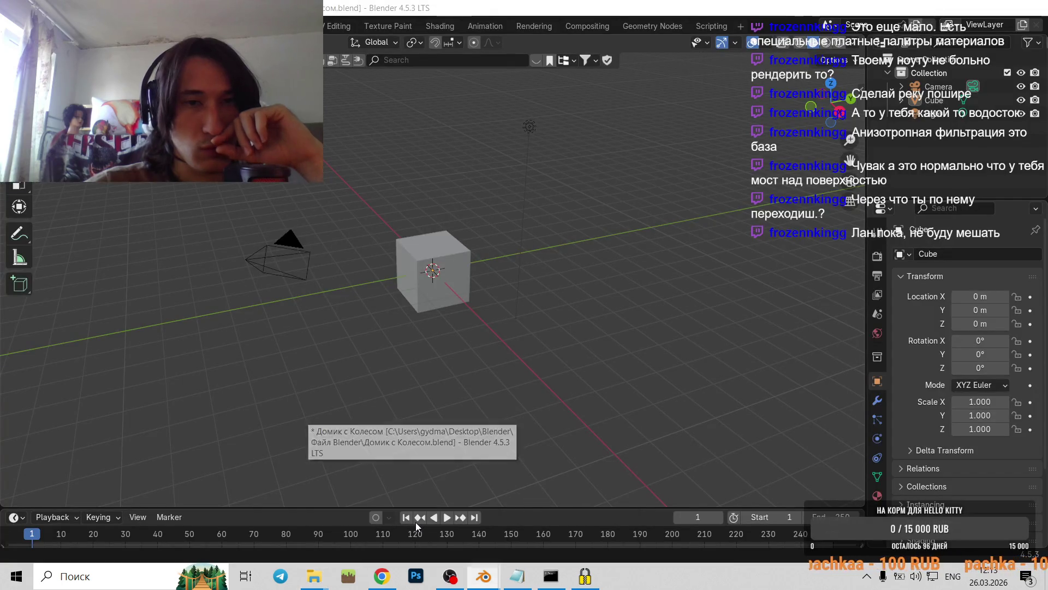
click(1032, 7)
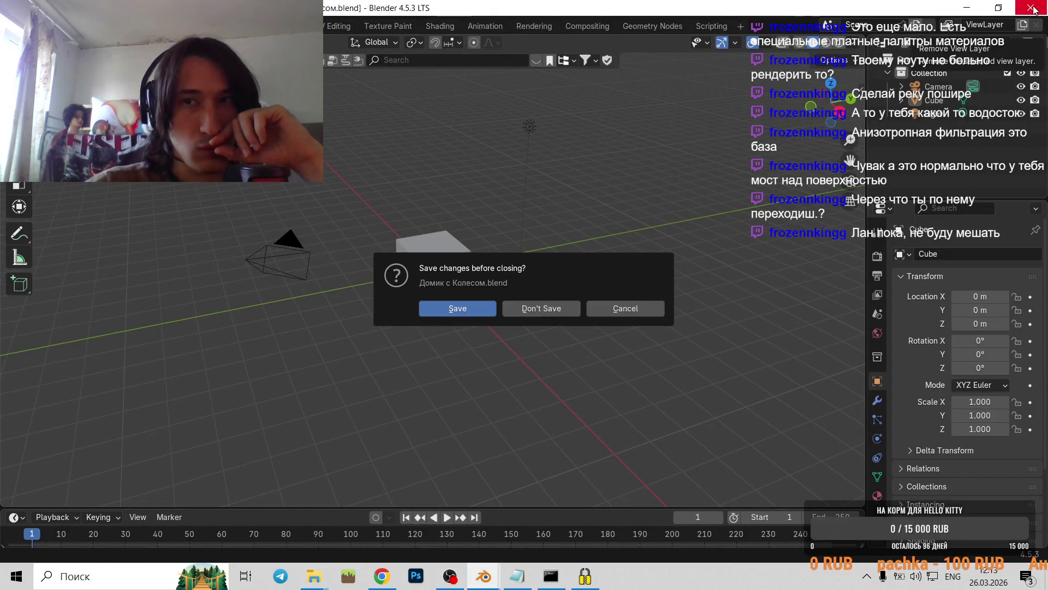
click(549, 308)
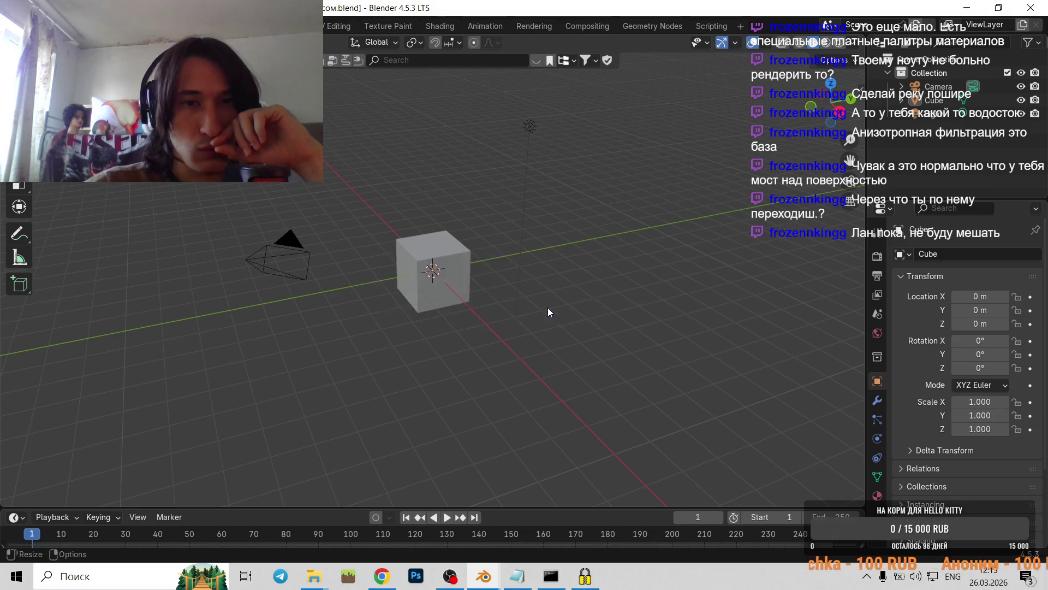
click(486, 573)
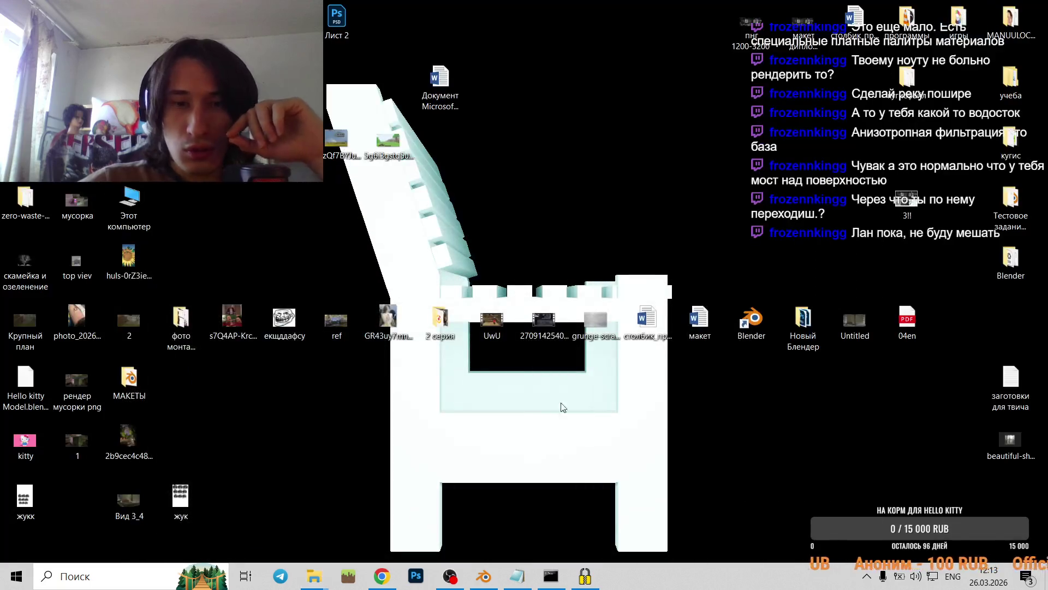
scroll(426, 284, up, 3)
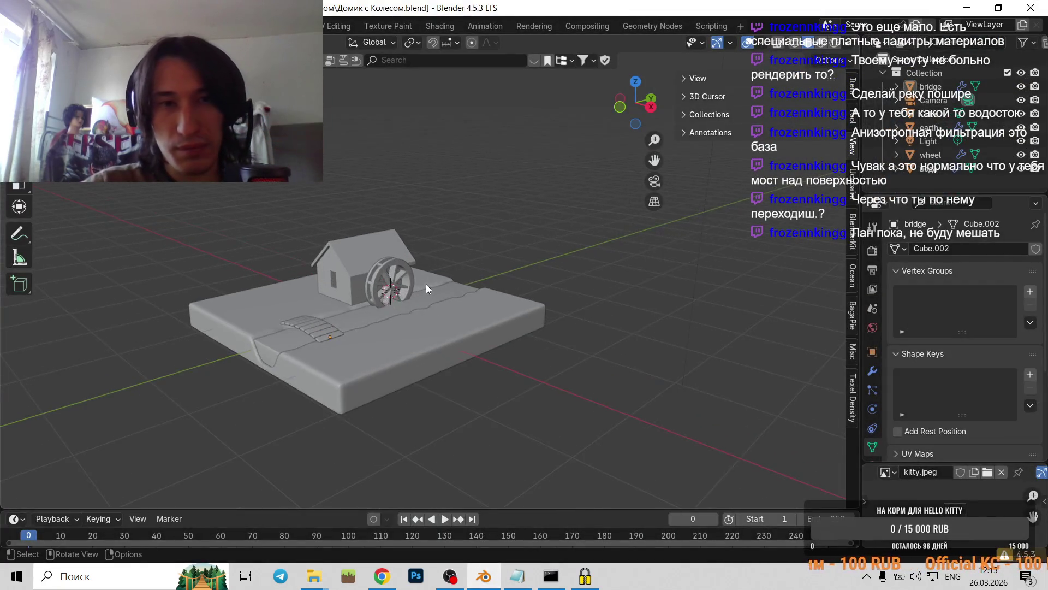
- Orbit the water-mill scene, toggle the house through Edit Mode and select the bridge planks
scroll(420, 276, up, 3)
mouse_move(415, 269)
shift+middle_down()
mouse_move(503, 258)
mouse_move(444, 247)
shift+middle_up()
key(Tab)
key(Tab)
click(467, 250)
key(Tab)
key(Tab)
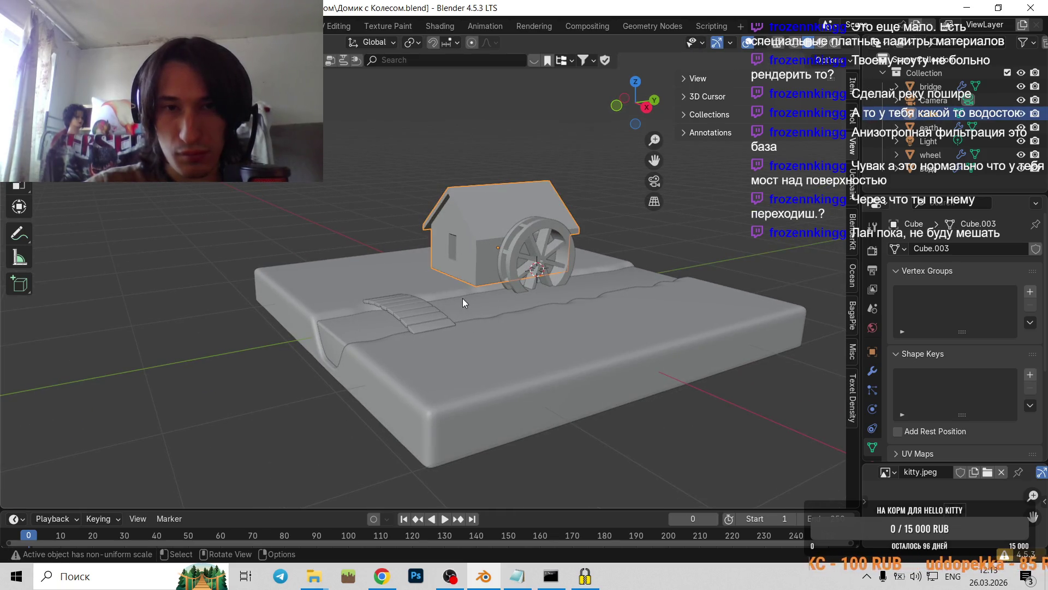
middle_drag(463, 298, 487, 356)
middle_drag(538, 313, 460, 317)
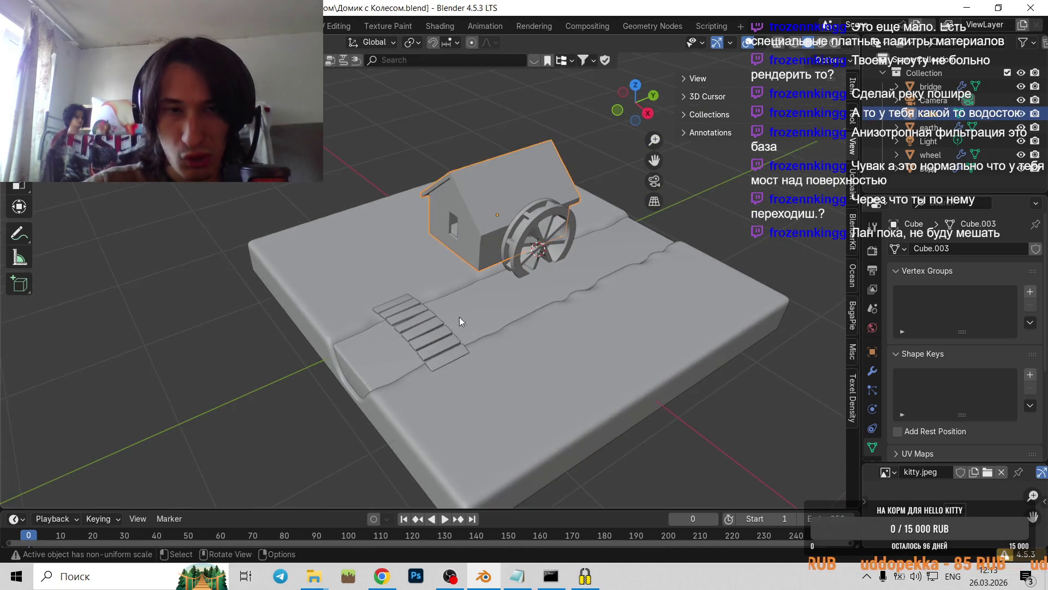
click(428, 340)
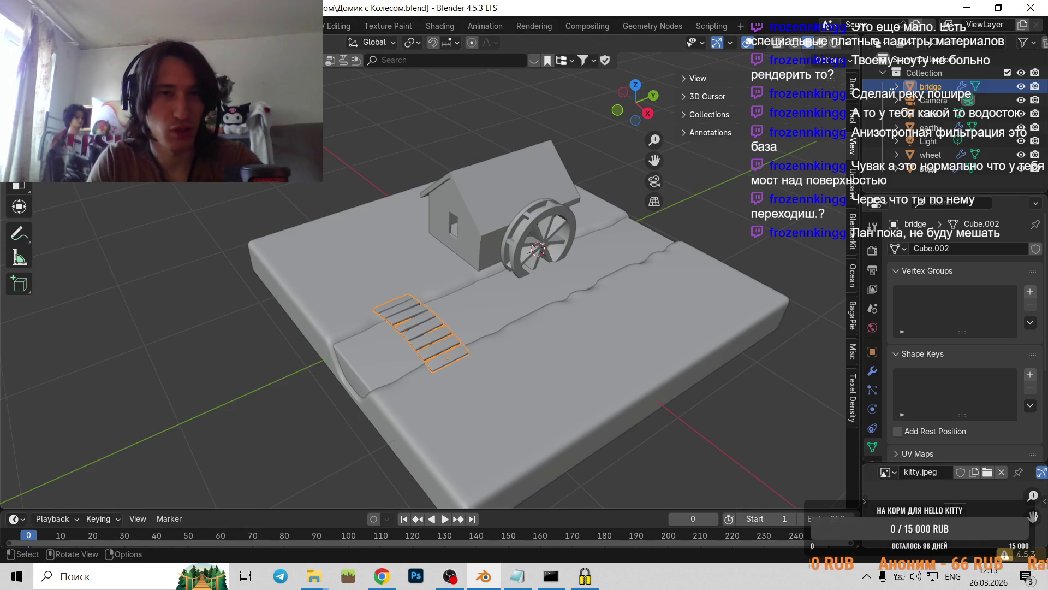
scroll(427, 284, up, 1)
mouse_move(427, 289)
middle_down()
mouse_move(460, 267)
mouse_move(457, 299)
middle_up()
scroll(470, 287, down, 3)
scroll(424, 223, up, 1)
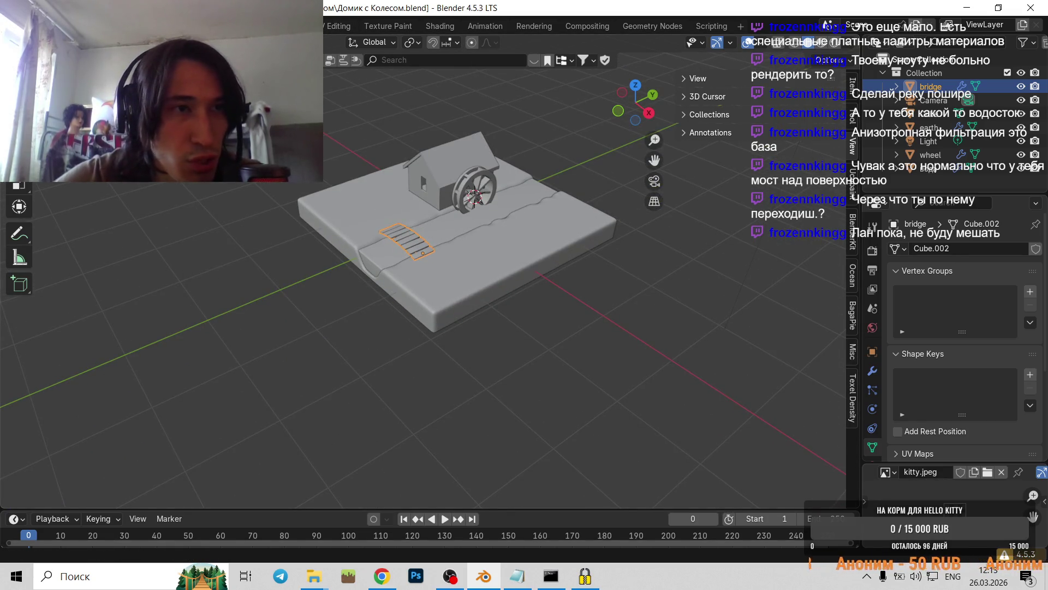
- Cancel an accidental area split, put the bridge into Edit Mode, then close Blender without saving
drag(4, 38, 249, 103)
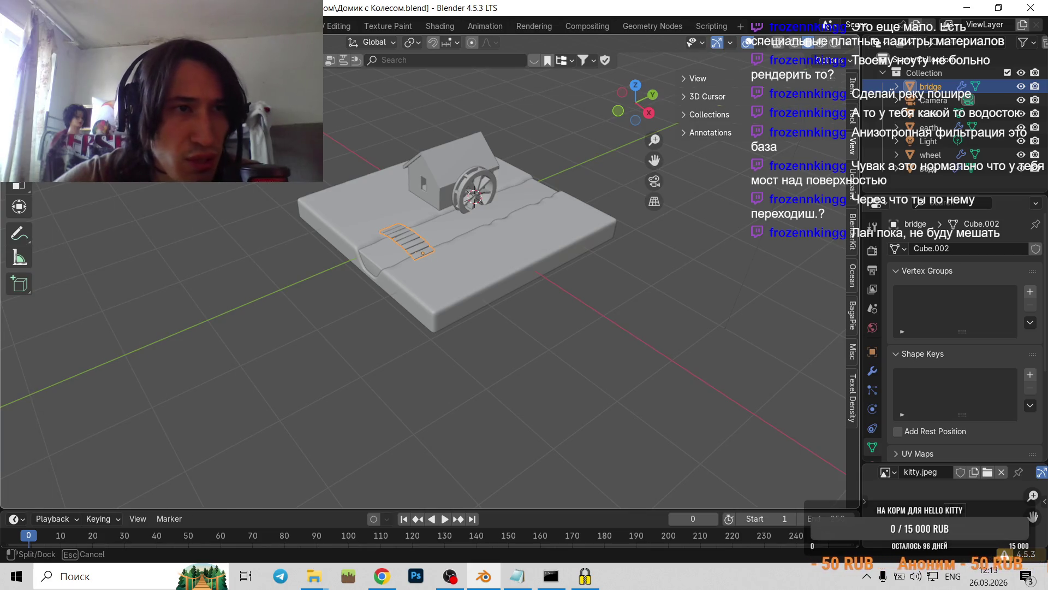
key(Escape)
click(273, 270)
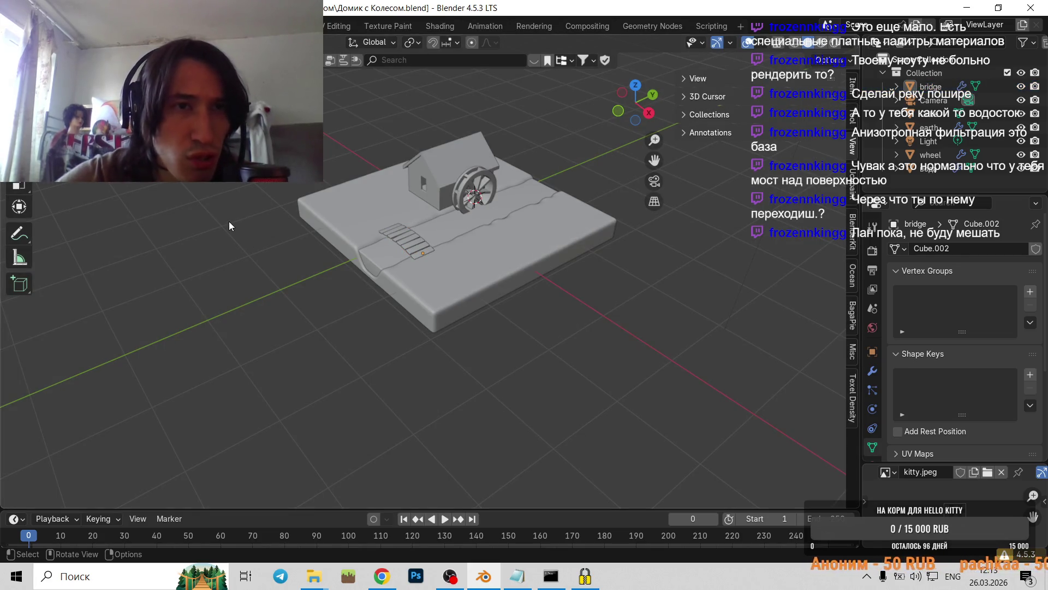
key(ctrl+z)
key(ctrl+z)
key(ctrl+shift+z)
key(Tab)
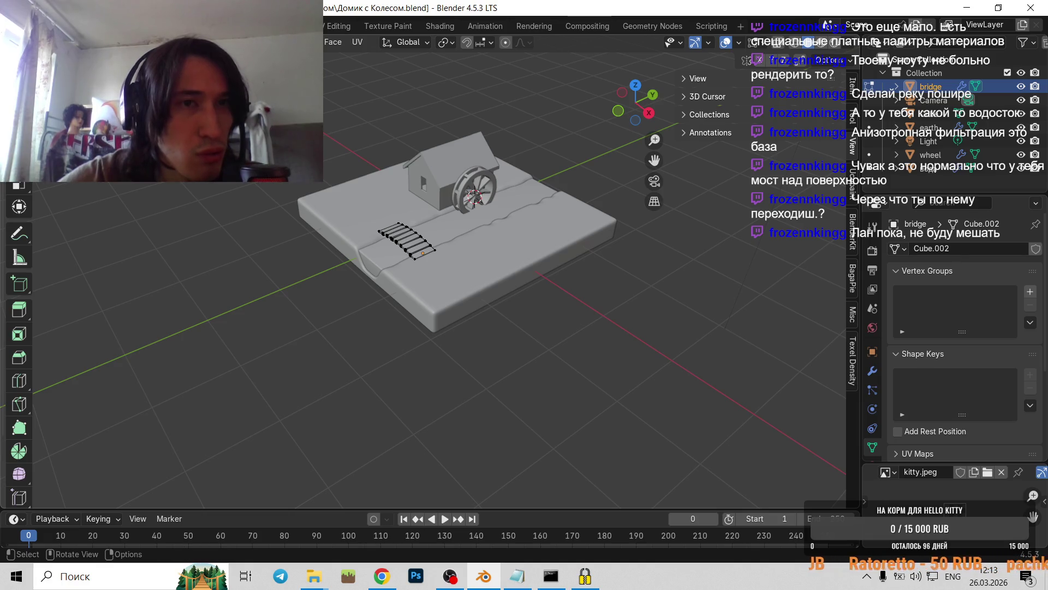
click(1030, 8)
click(552, 306)
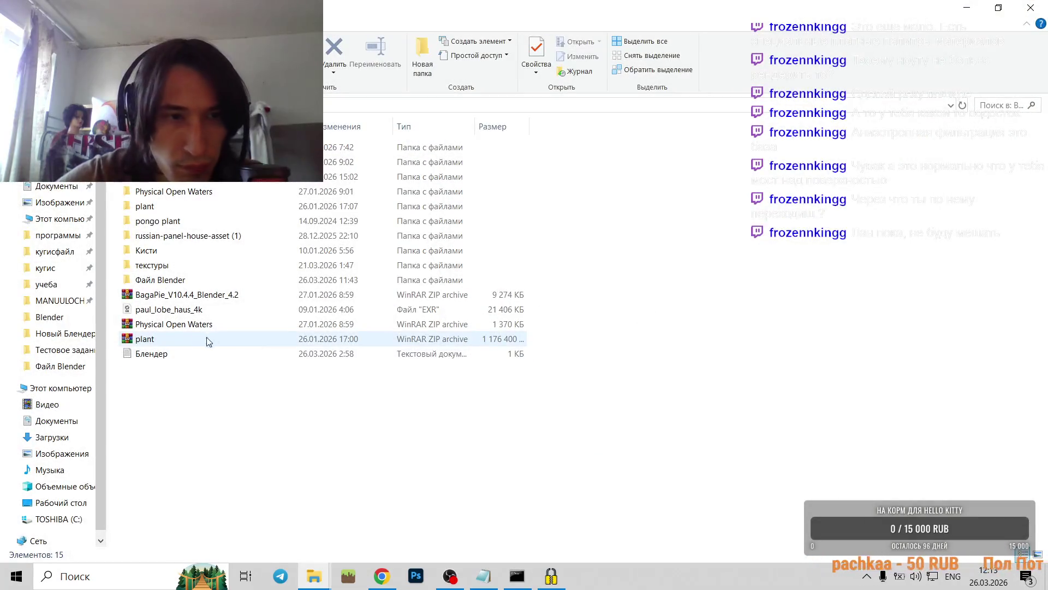
- Reopen Домик с Колесом.blend from the Файл Blender project folder in File Explorer
double_click(181, 287)
double_click(215, 180)
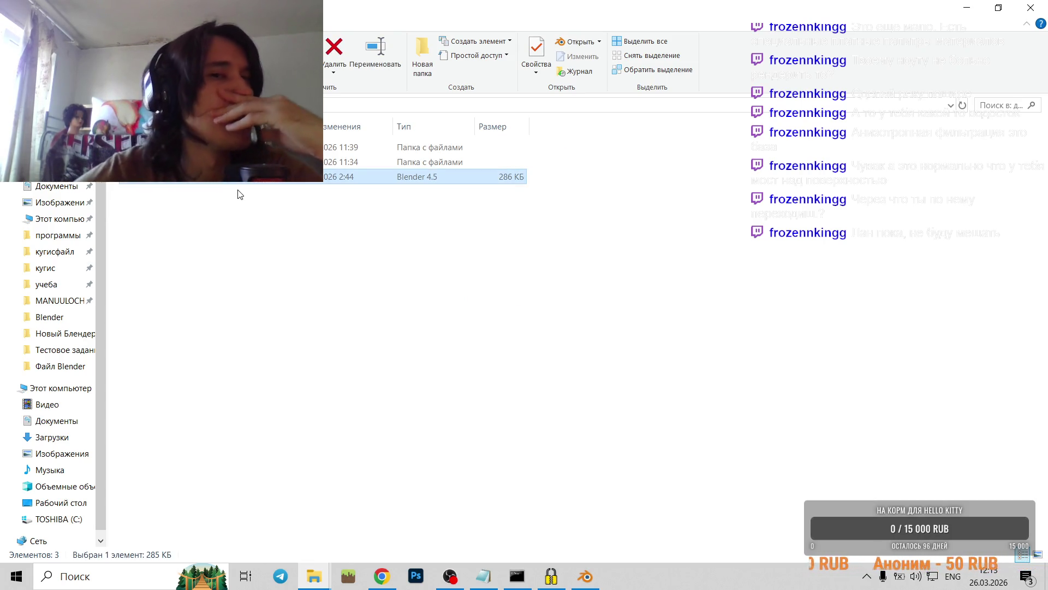
double_click(285, 180)
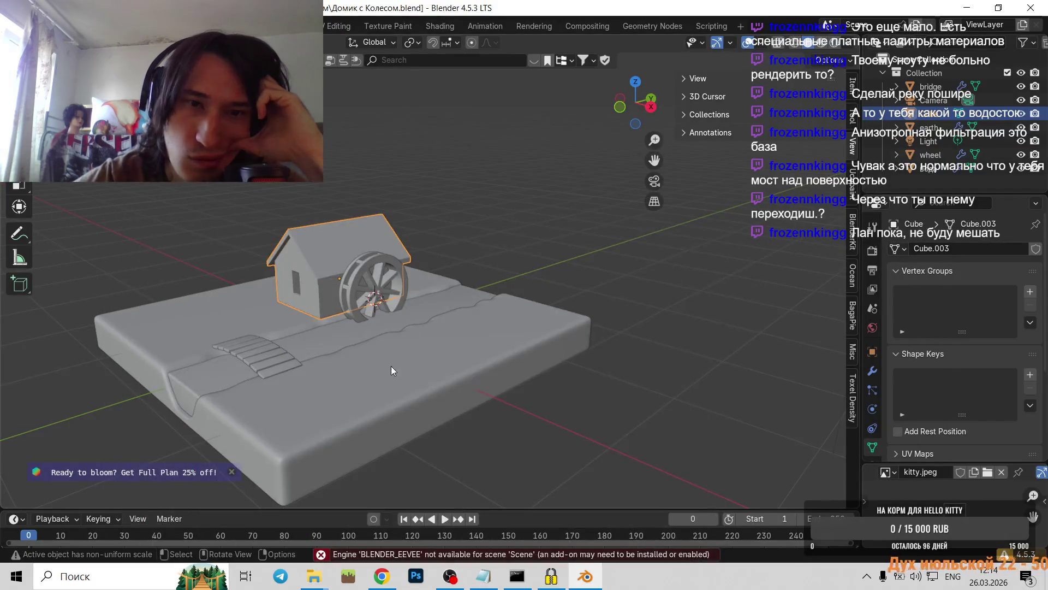
- Orbit around the house and wheel, select the plank bridge and switch it into Edit Mode
scroll(344, 377, up, 2)
mouse_move(337, 381)
middle_down()
mouse_move(314, 403)
mouse_move(336, 349)
mouse_move(388, 355)
middle_up()
click(355, 354)
click(394, 372)
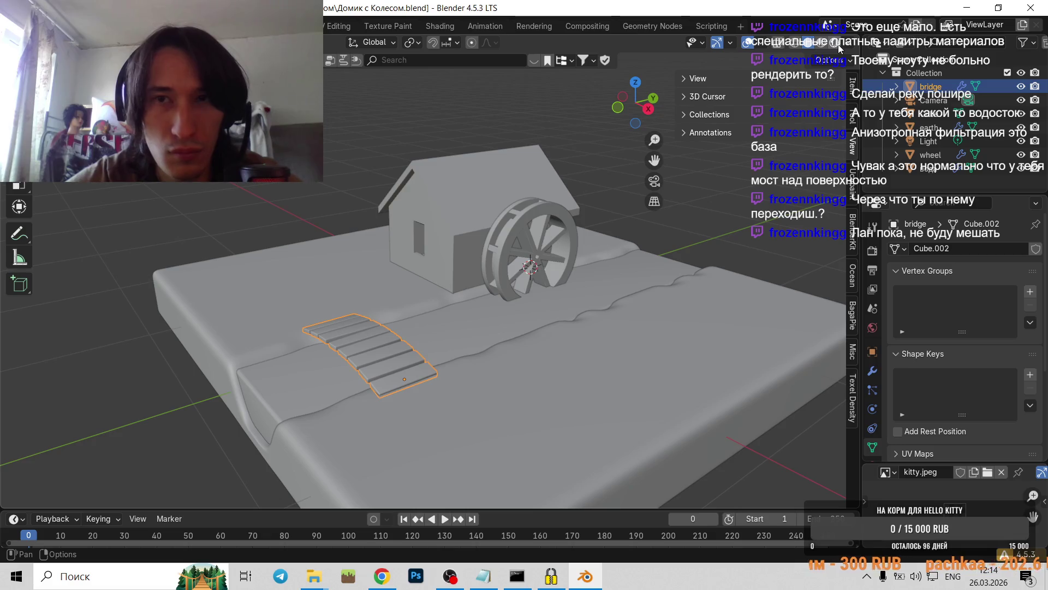
scroll(361, 339, up, 3)
scroll(365, 369, up, 2)
middle_drag(368, 369, 402, 323)
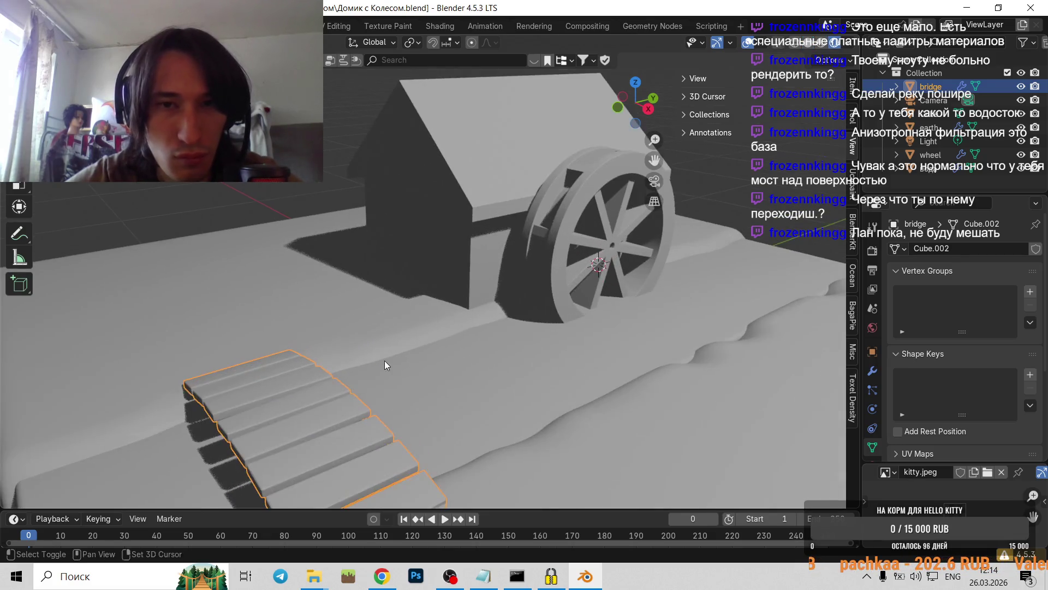
scroll(402, 323, down, 5)
scroll(477, 312, down, 3)
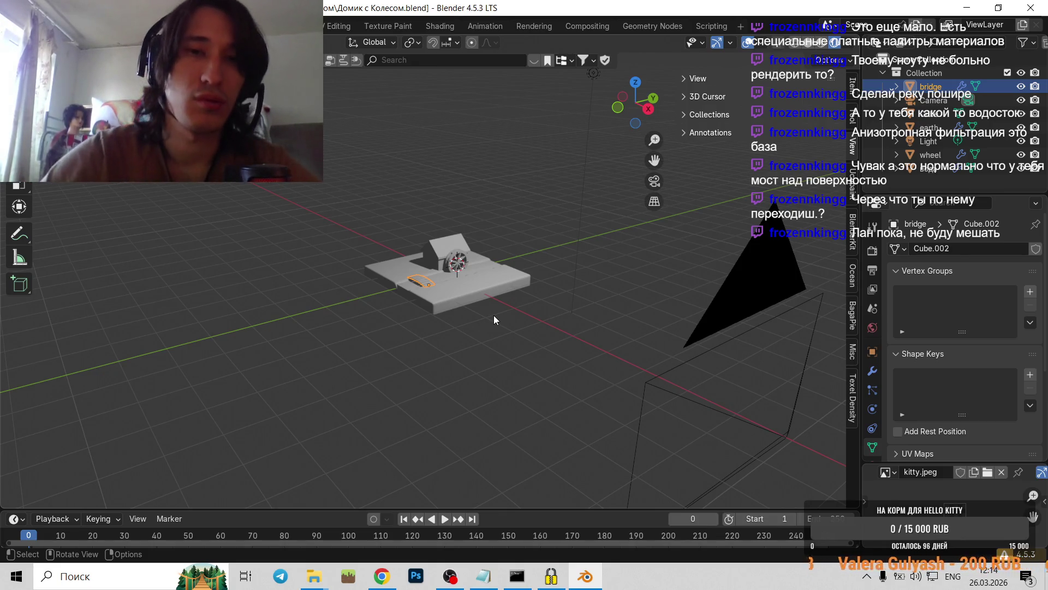
scroll(464, 321, up, 5)
scroll(426, 328, up, 5)
scroll(426, 324, down, 2)
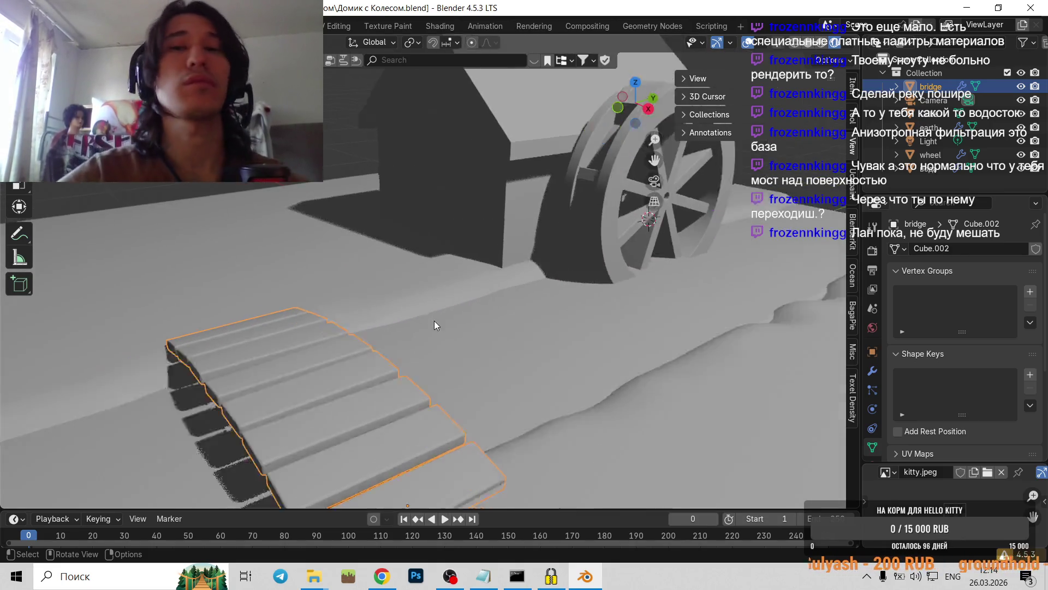
scroll(428, 323, down, 5)
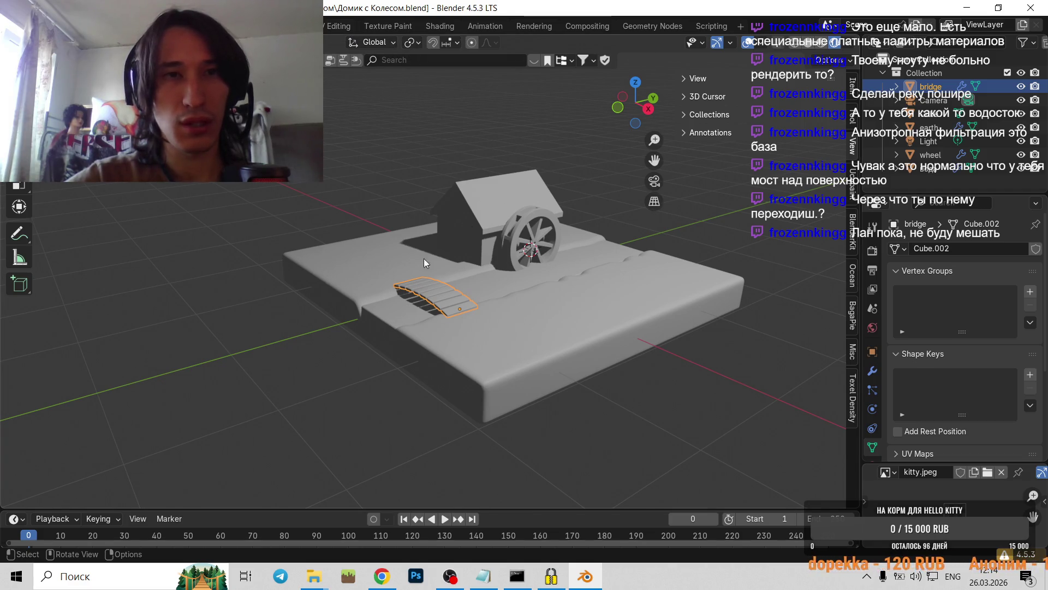
key(Tab)
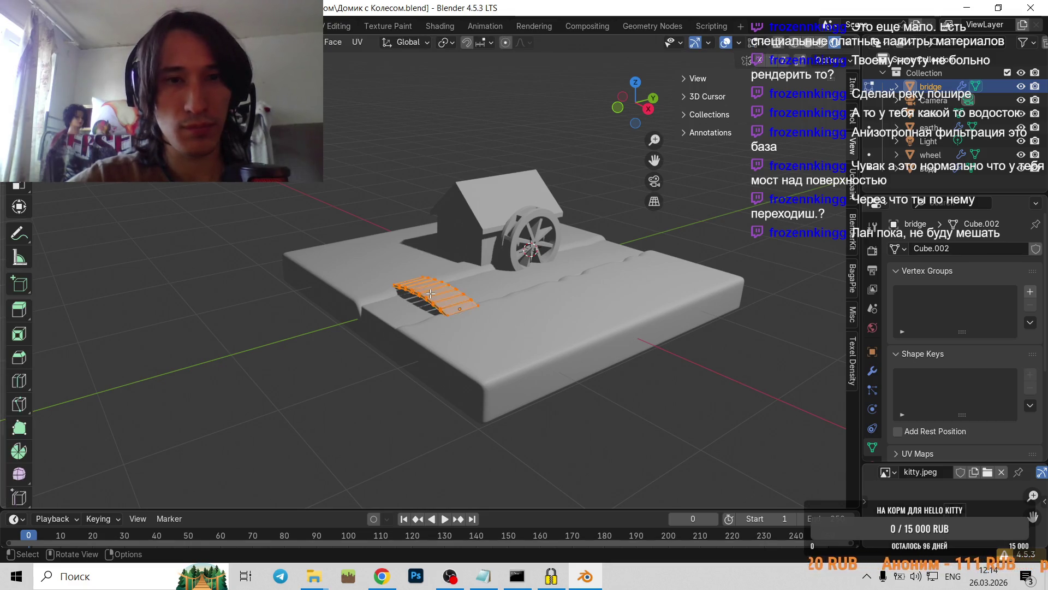
- In the UV Editing workspace, unwrap the bridge mesh with Smart UV Project
click(351, 28)
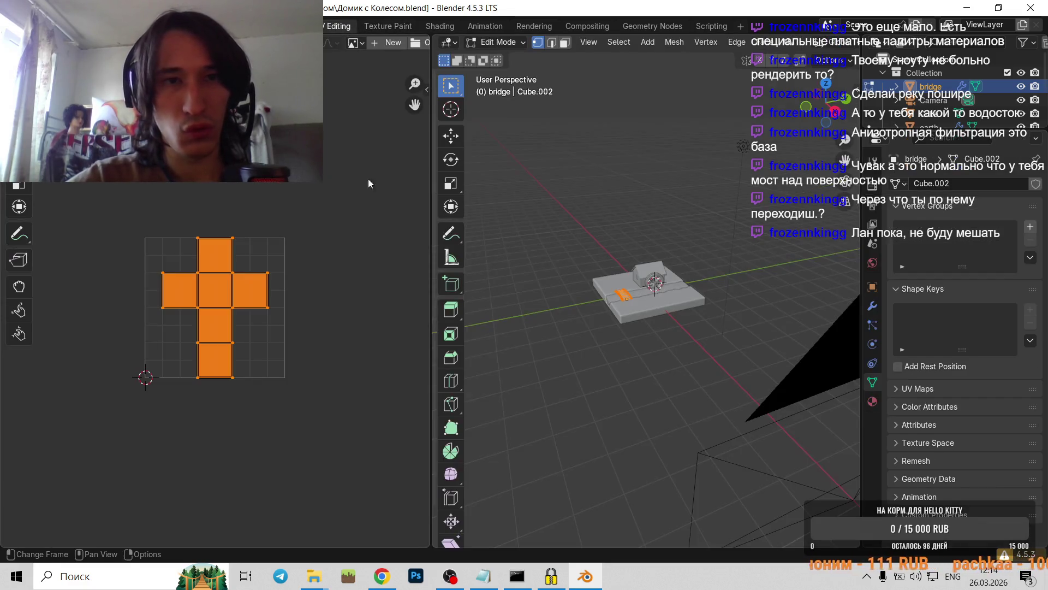
right_click(624, 297)
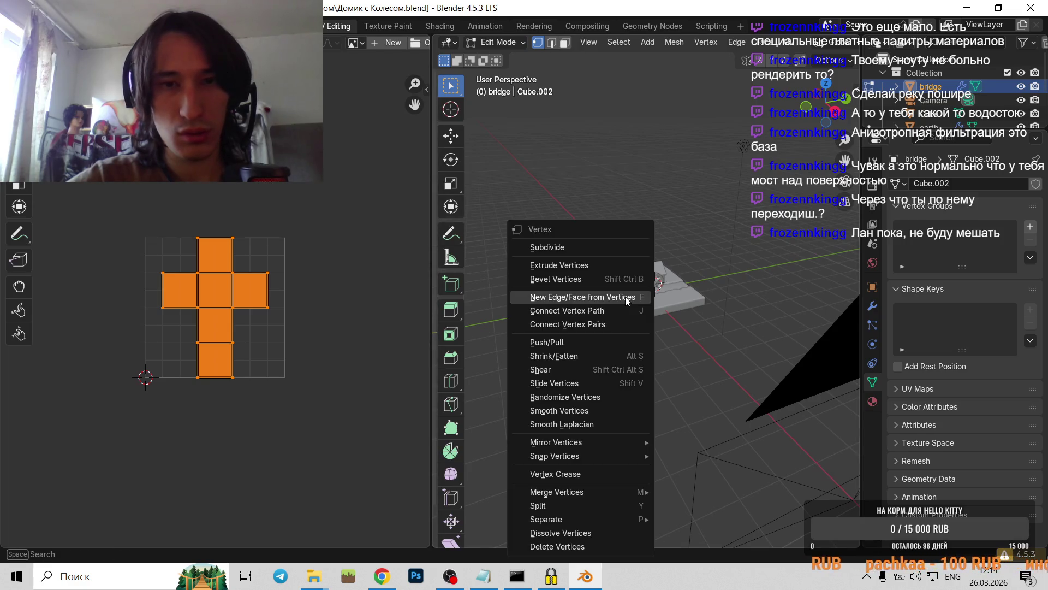
click(625, 297)
key(u)
click(613, 335)
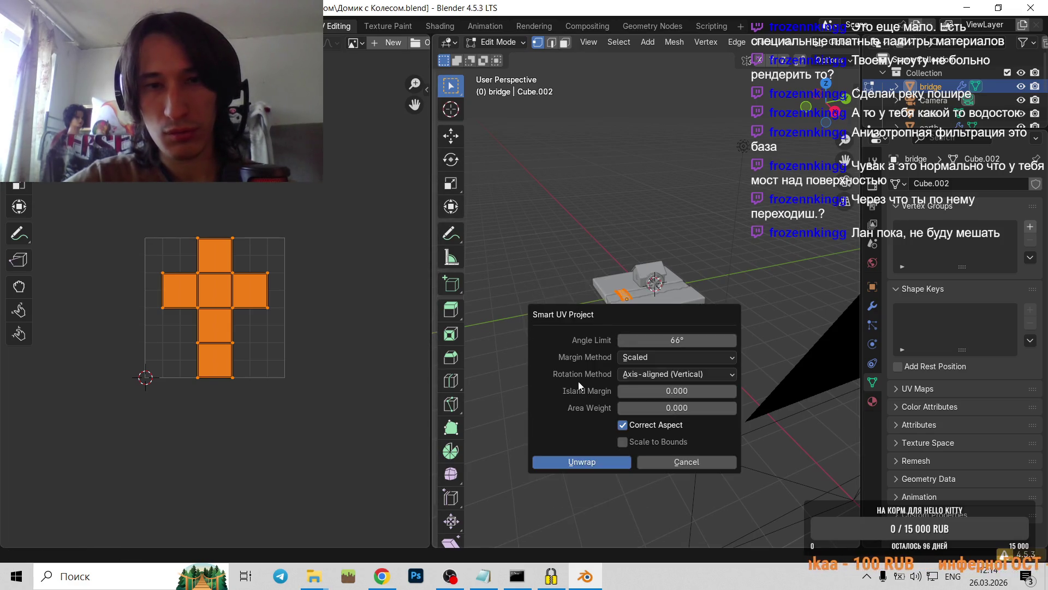
click(608, 463)
scroll(322, 168, up, 4)
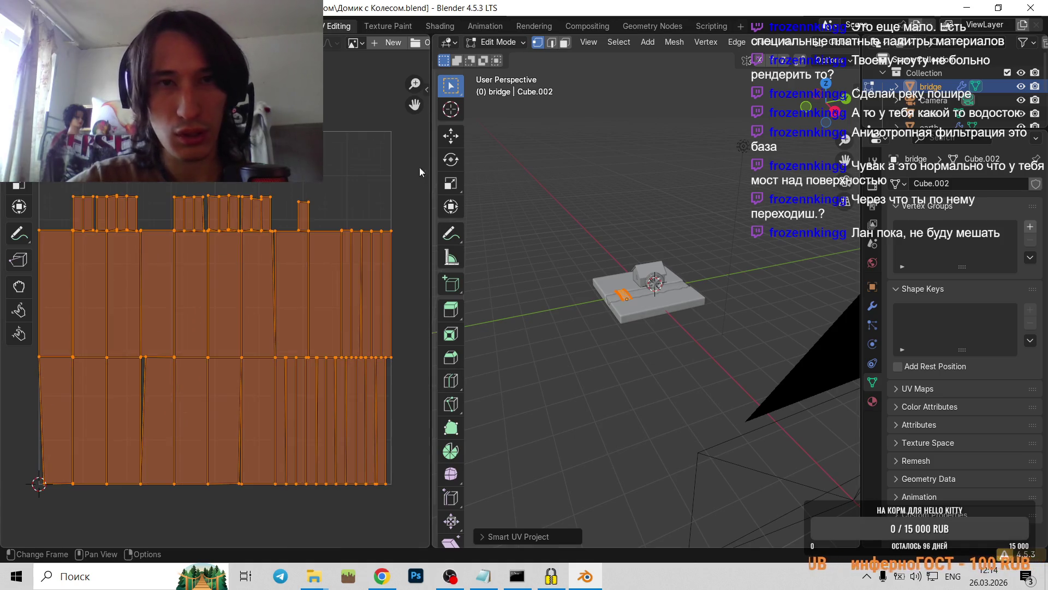
- Deselect the UVs, return the bridge to Object Mode and show the BlenderKit side panel
click(753, 228)
key(Tab)
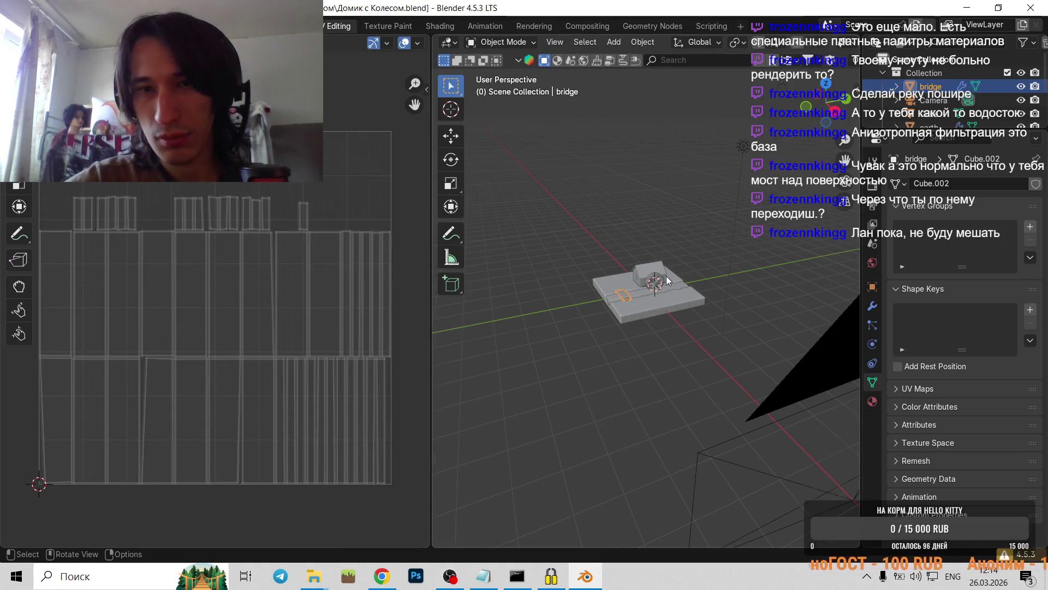
scroll(578, 308, up, 2)
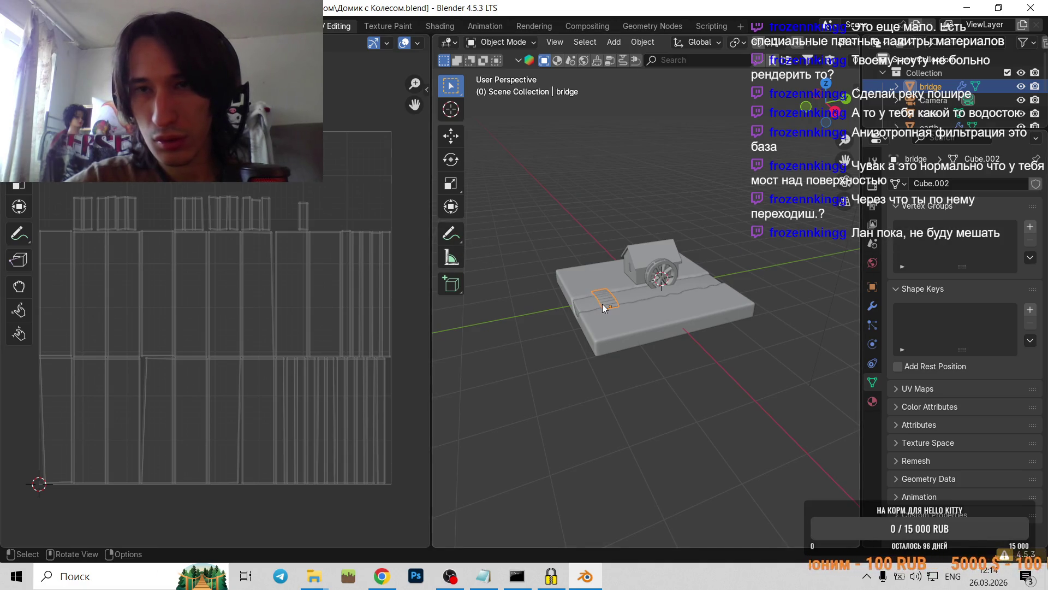
click(856, 87)
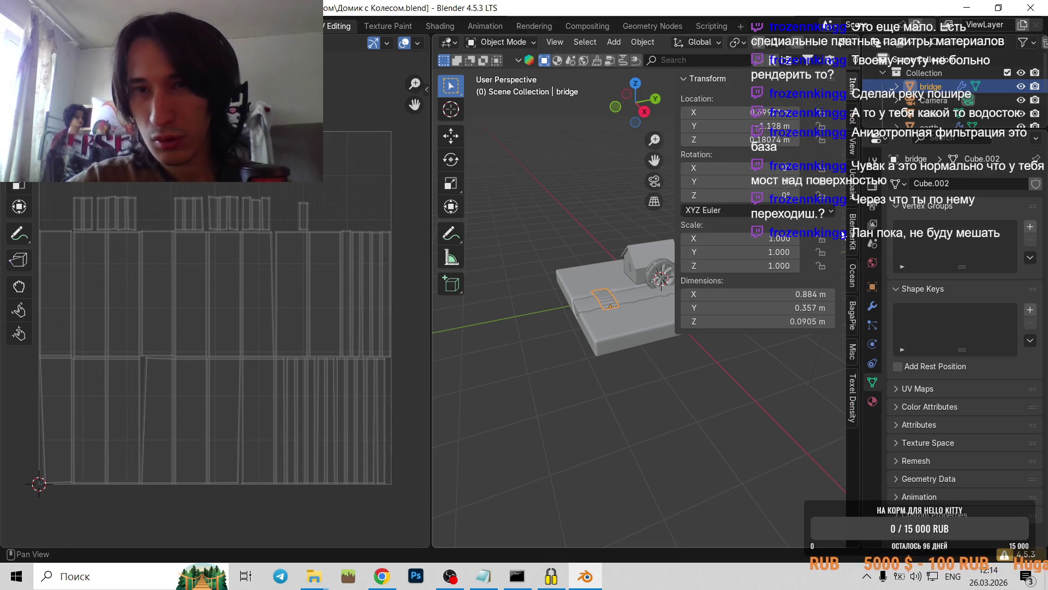
click(854, 240)
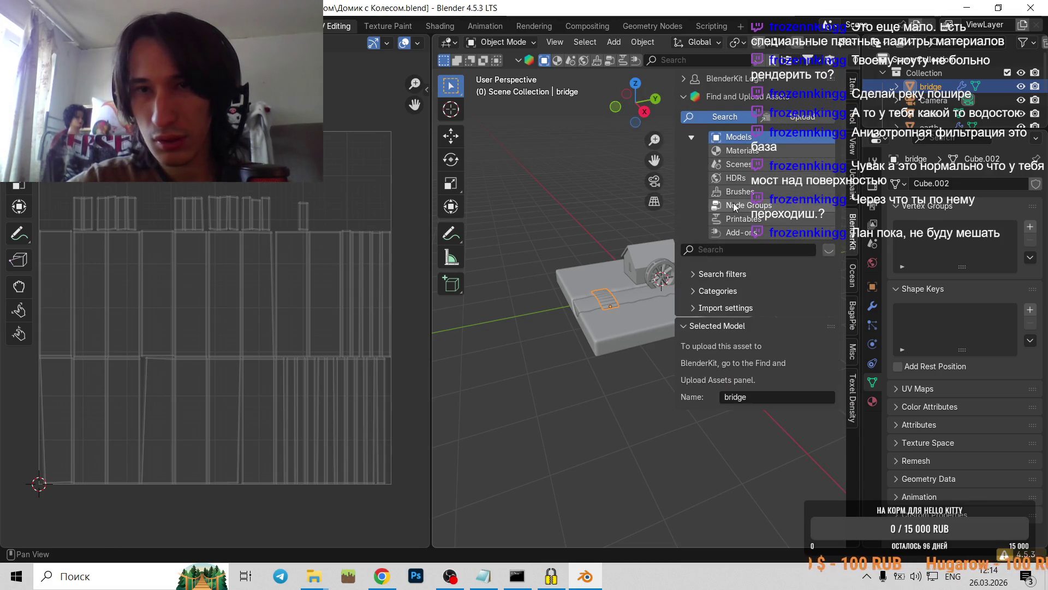
- Search BlenderKit materials for 'wood'
click(744, 149)
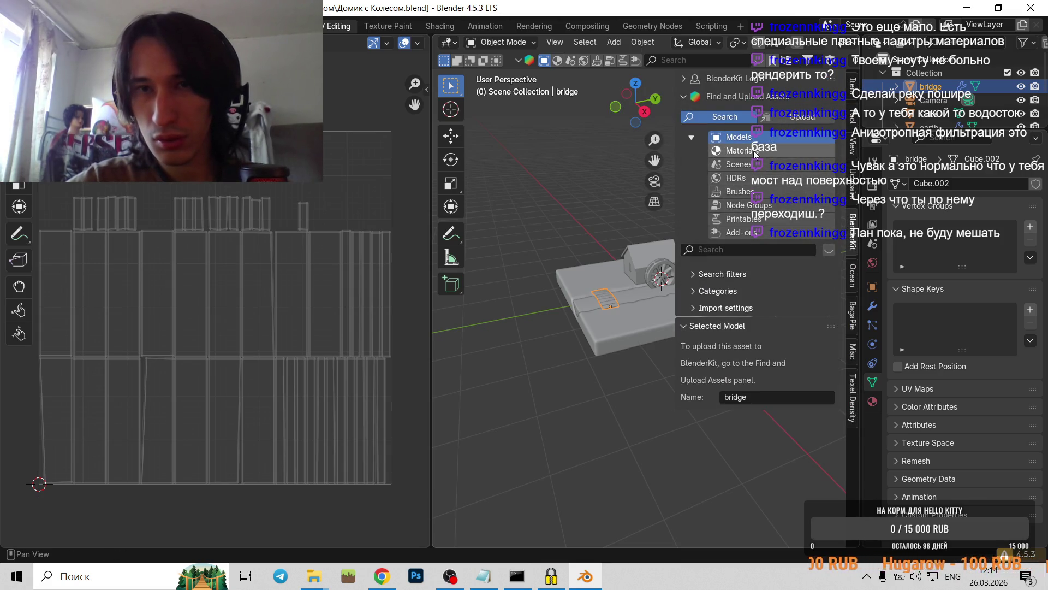
click(721, 251)
text(wood)
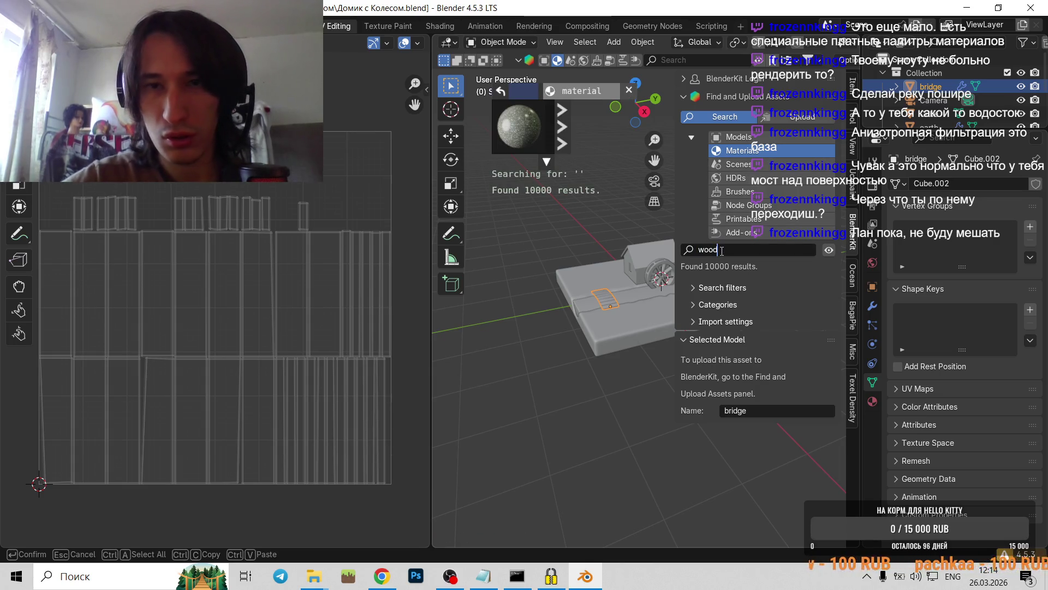
key(Return)
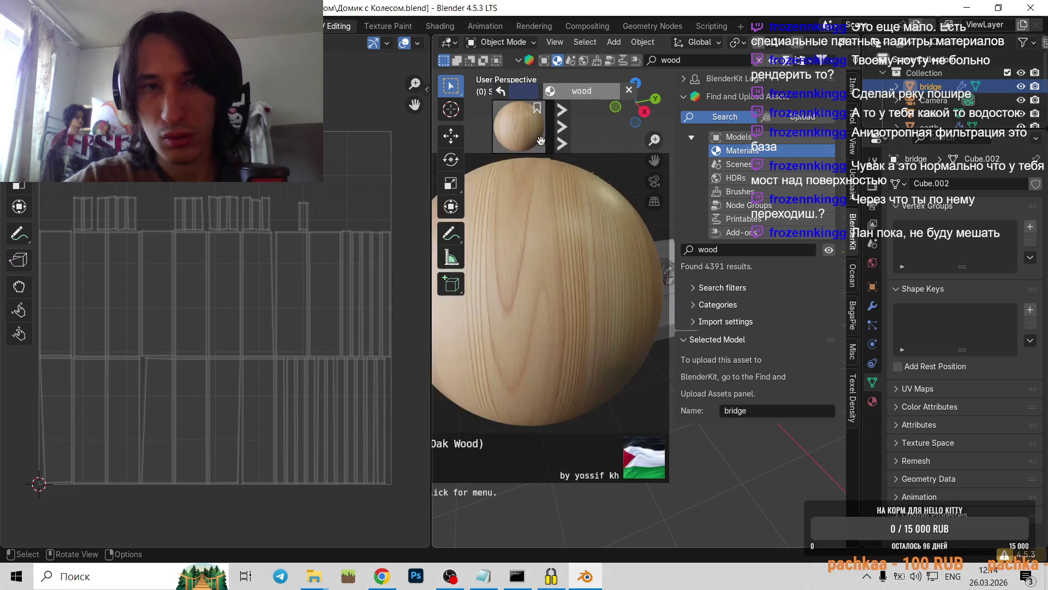
- Page through the 4391 wood results and pick the Natural Wood material by chroma 3D
click(561, 126)
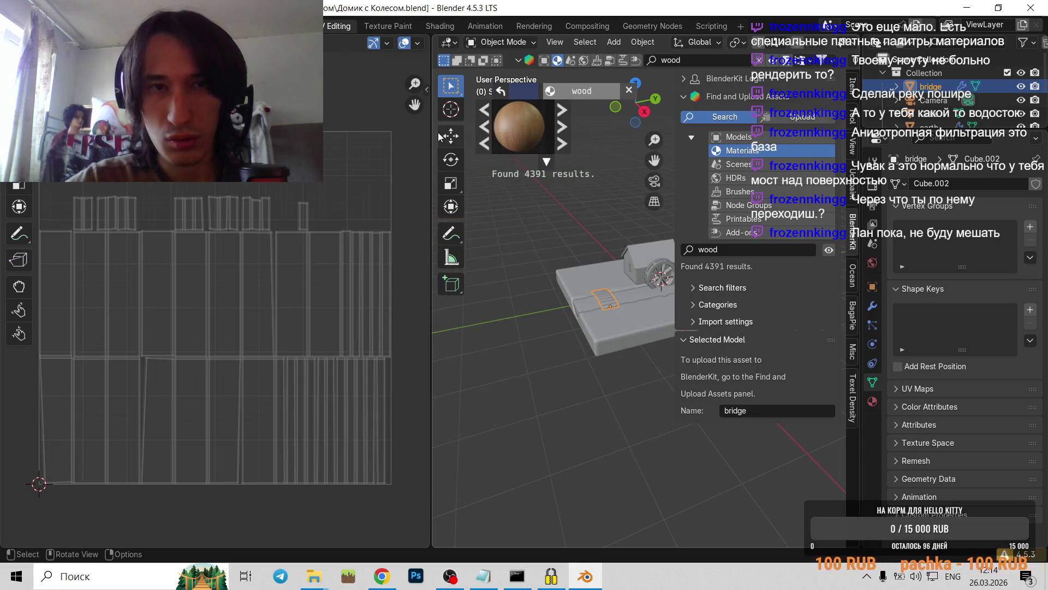
drag(434, 132, 263, 132)
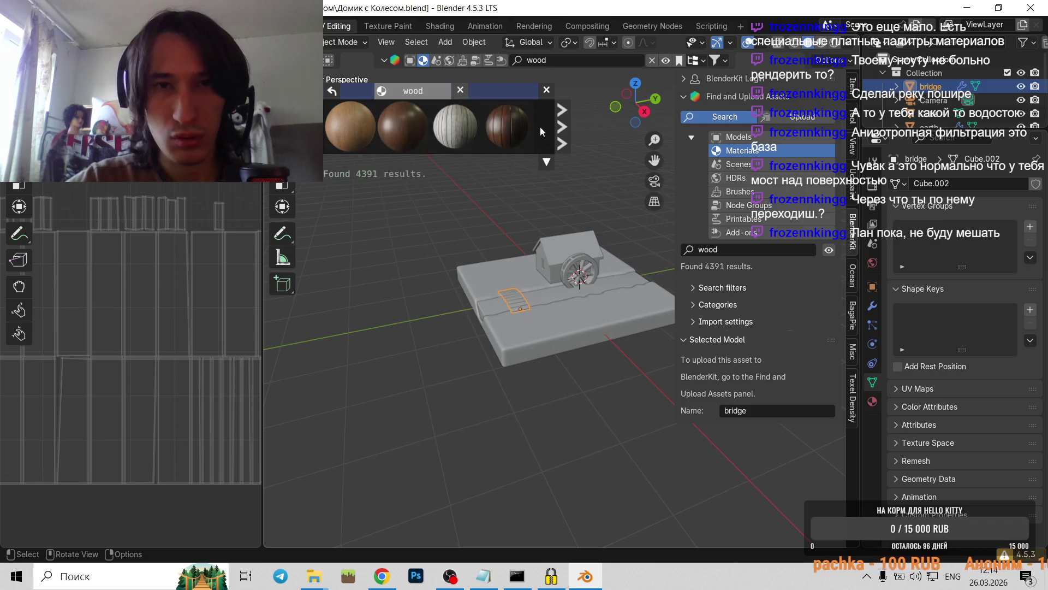
click(562, 130)
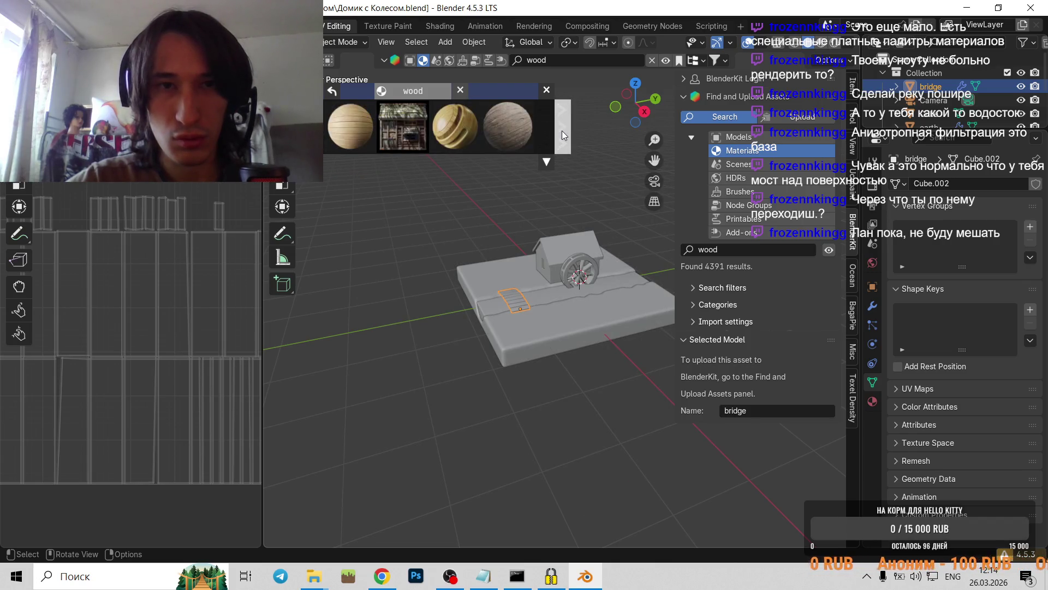
click(562, 130)
click(562, 130)
click(562, 129)
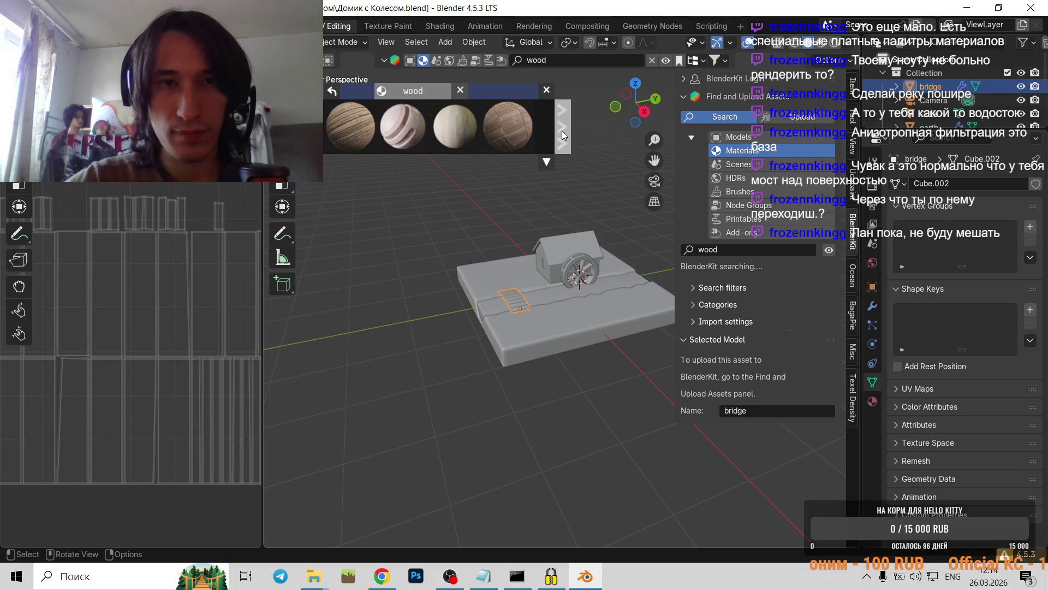
click(561, 130)
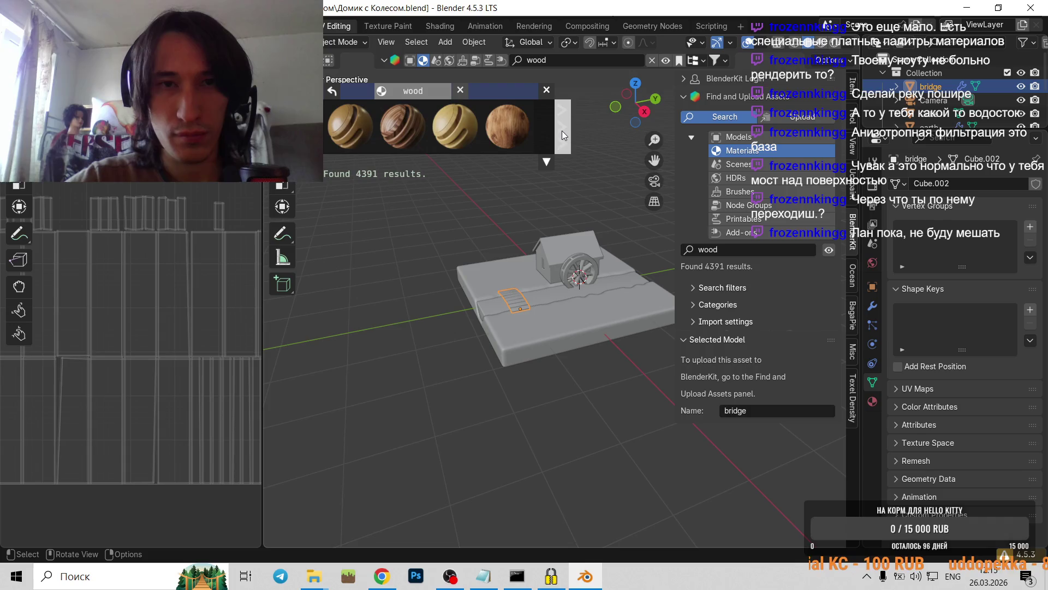
click(510, 132)
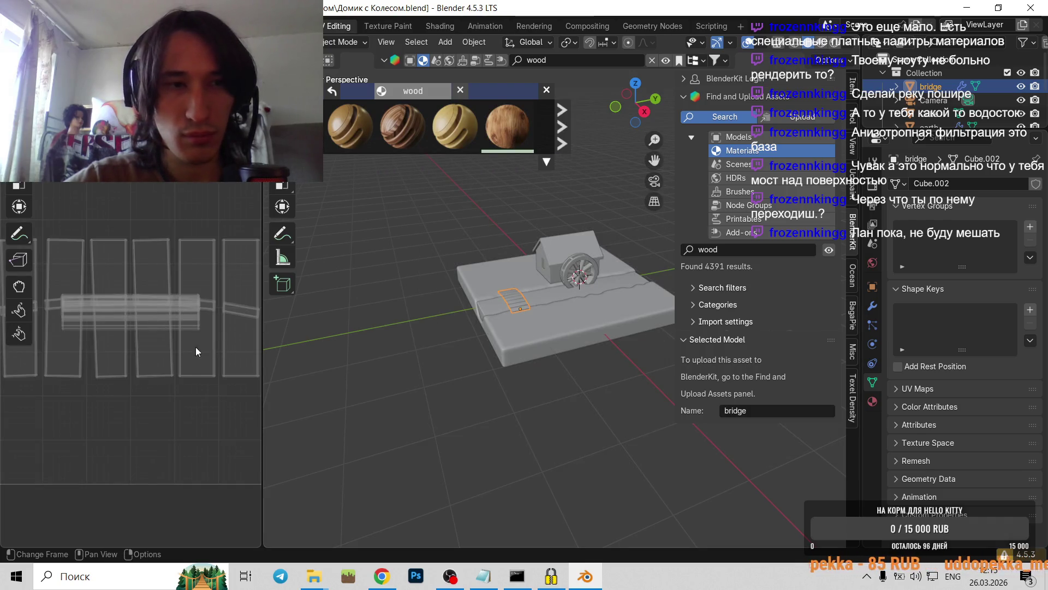
- Zoom the viewport and put the bridge back into Edit Mode
scroll(185, 321, down, 3)
scroll(186, 321, up, 3)
scroll(168, 321, up, 1)
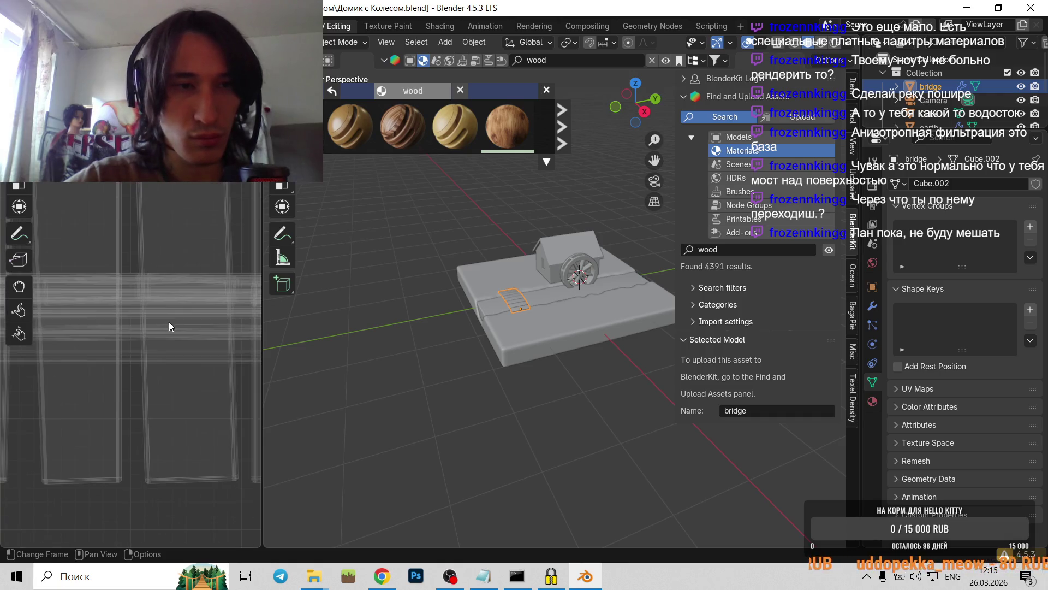
key(Tab)
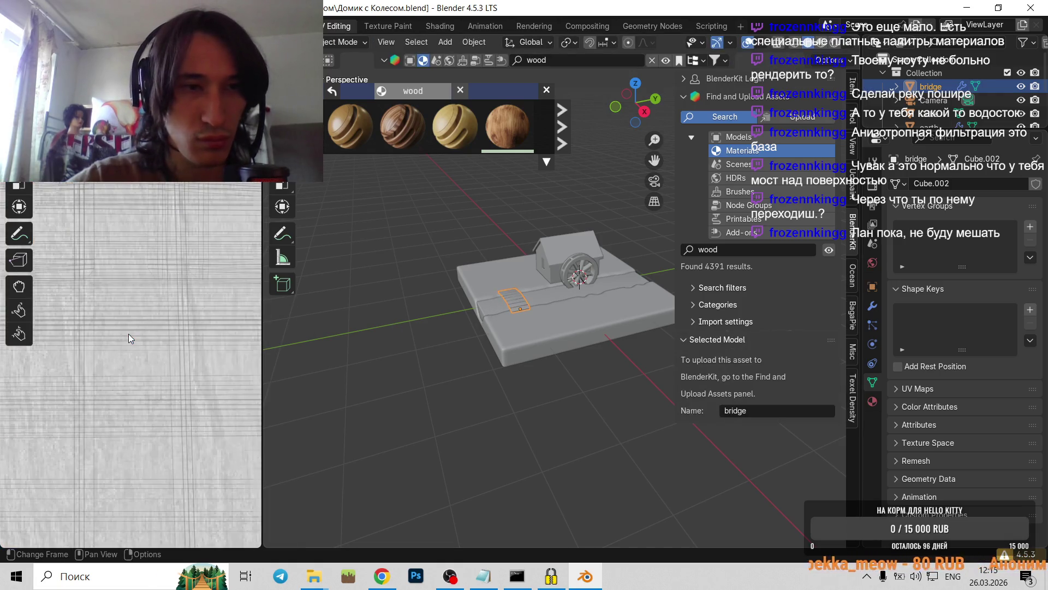
- View the wood-textured bridge in Material Preview, then return to Object Mode
scroll(491, 315, down, 2)
scroll(162, 313, down, 2)
scroll(163, 312, down, 4)
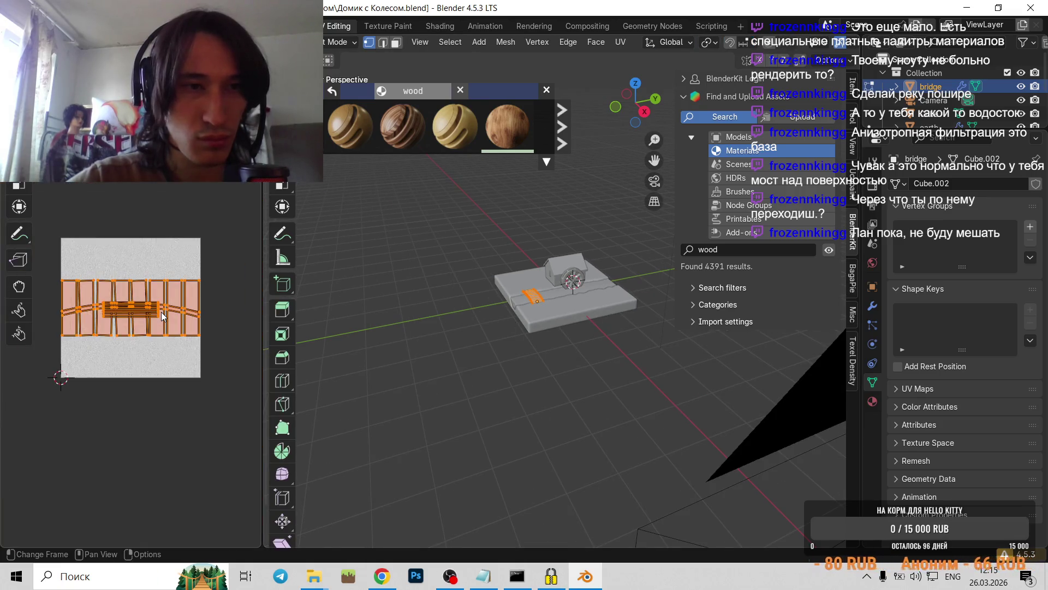
scroll(161, 312, up, 3)
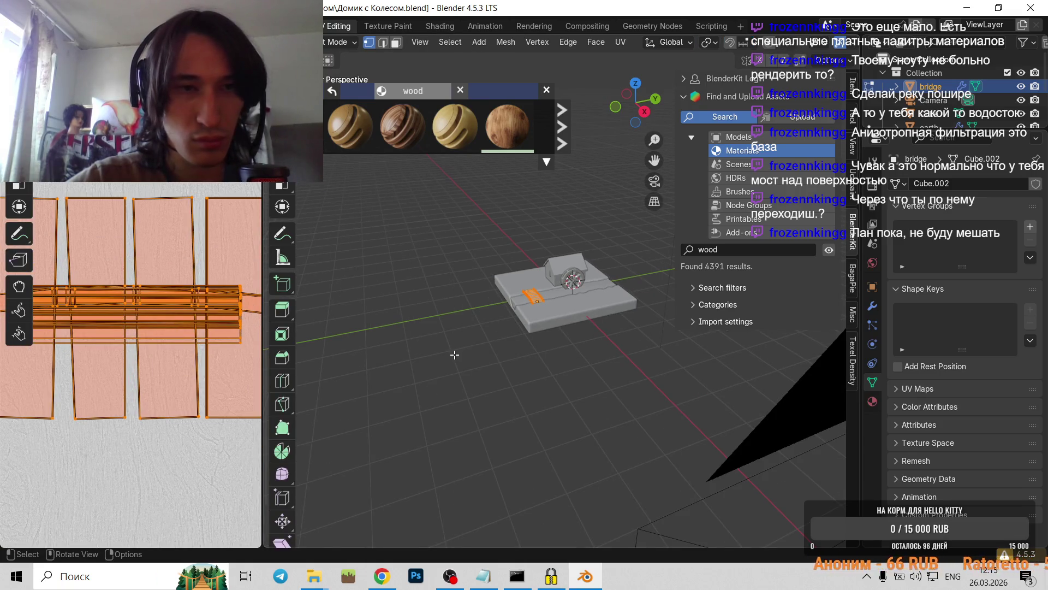
scroll(454, 355, up, 6)
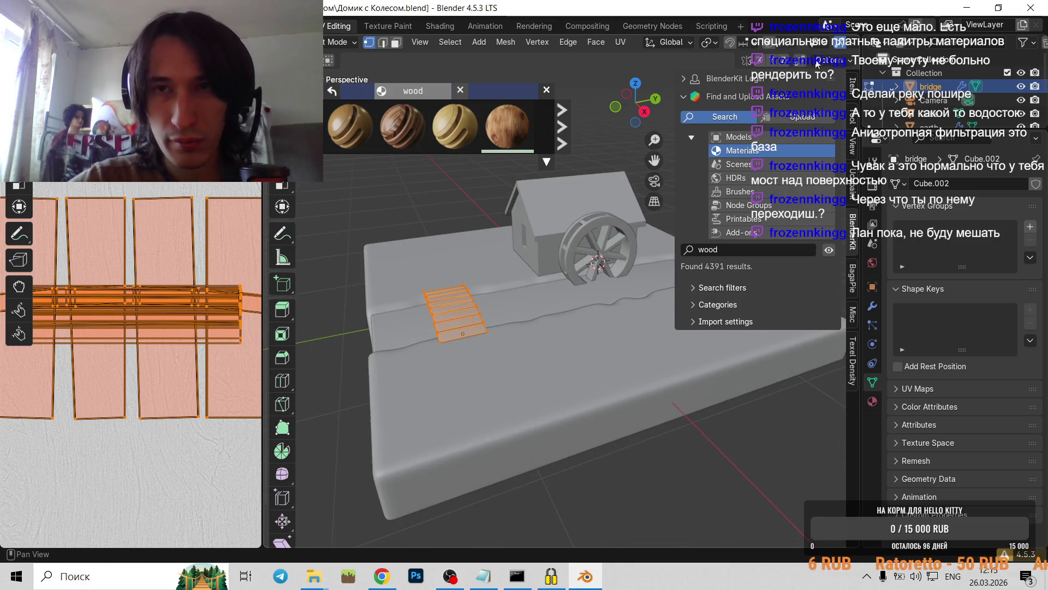
scroll(709, 42, down, 5)
click(800, 42)
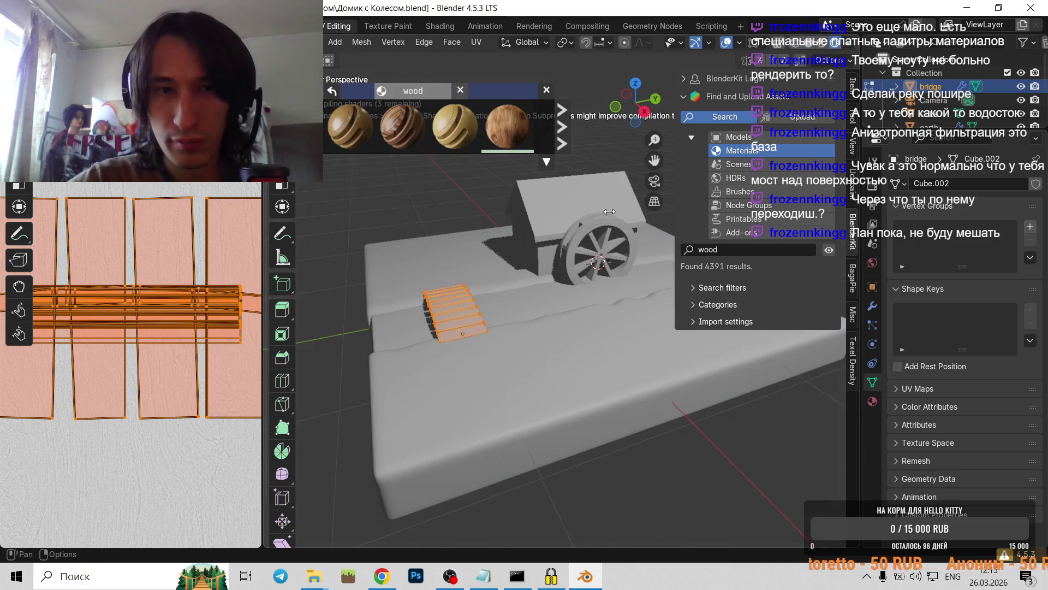
scroll(464, 336, up, 3)
middle_drag(526, 336, 554, 337)
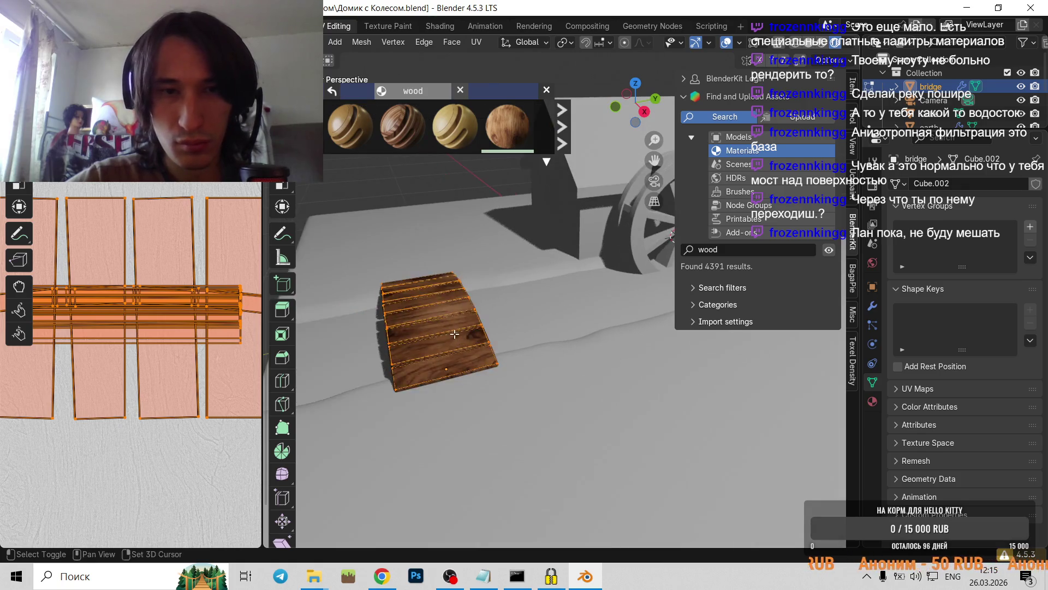
scroll(554, 337, up, 2)
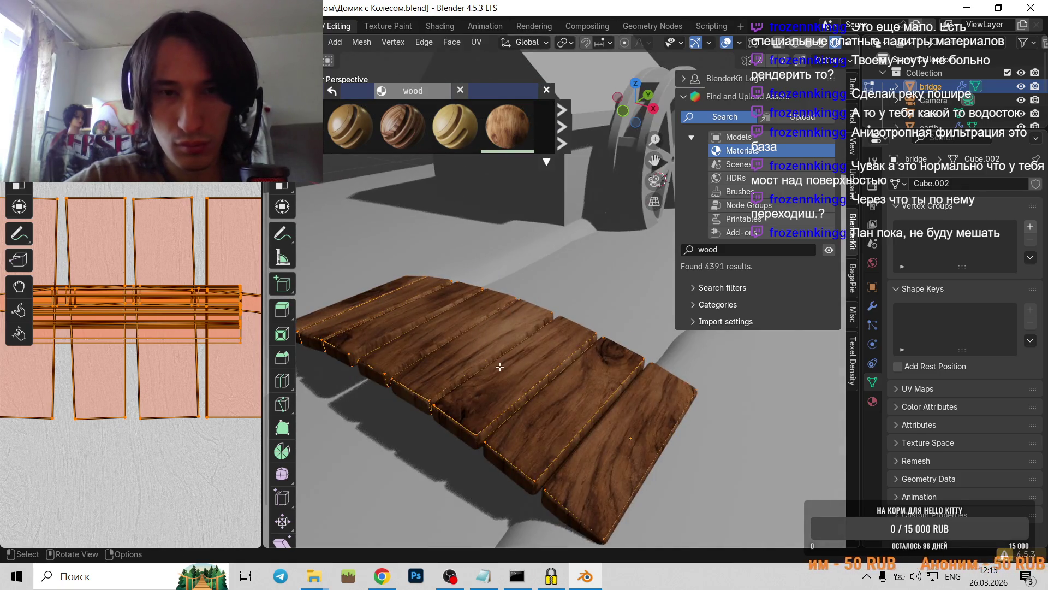
scroll(500, 359, down, 2)
scroll(496, 360, down, 1)
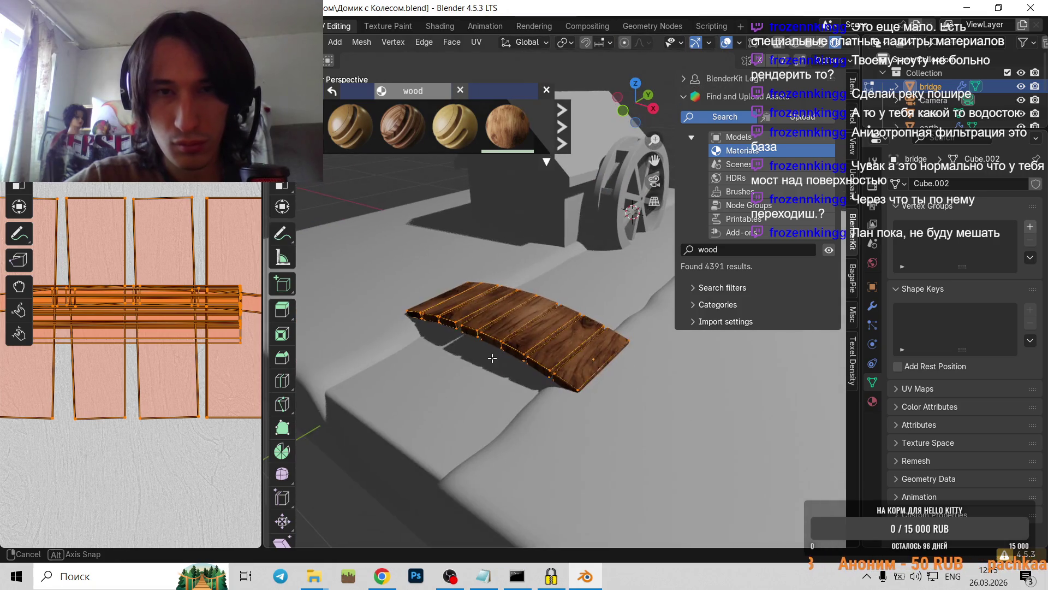
key(Tab)
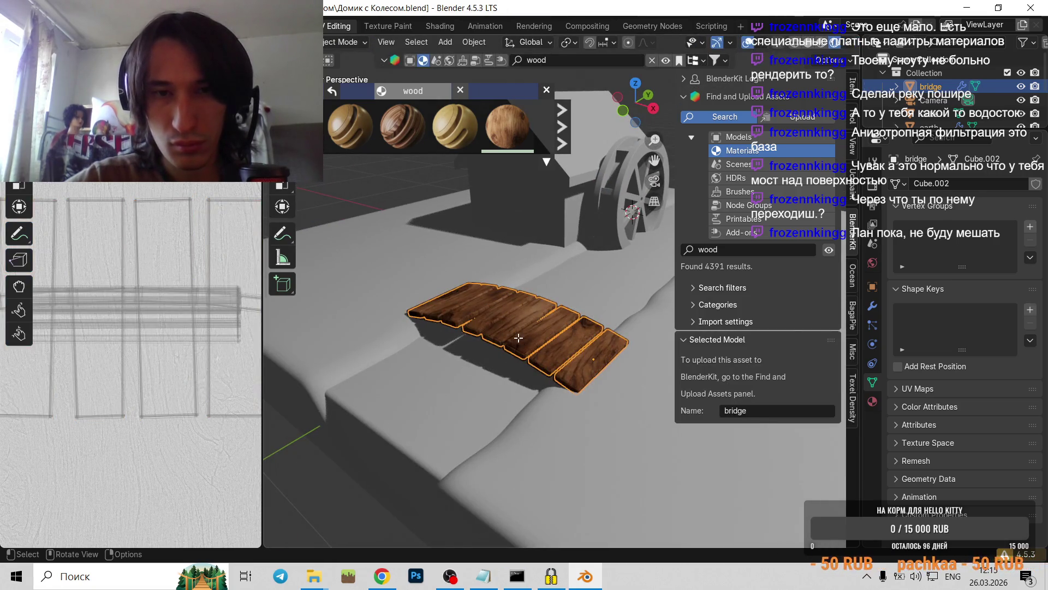
- Re-unwrap the whole bridge mesh in Edit Mode with Smart UV Project
key(Tab)
right_click(518, 338)
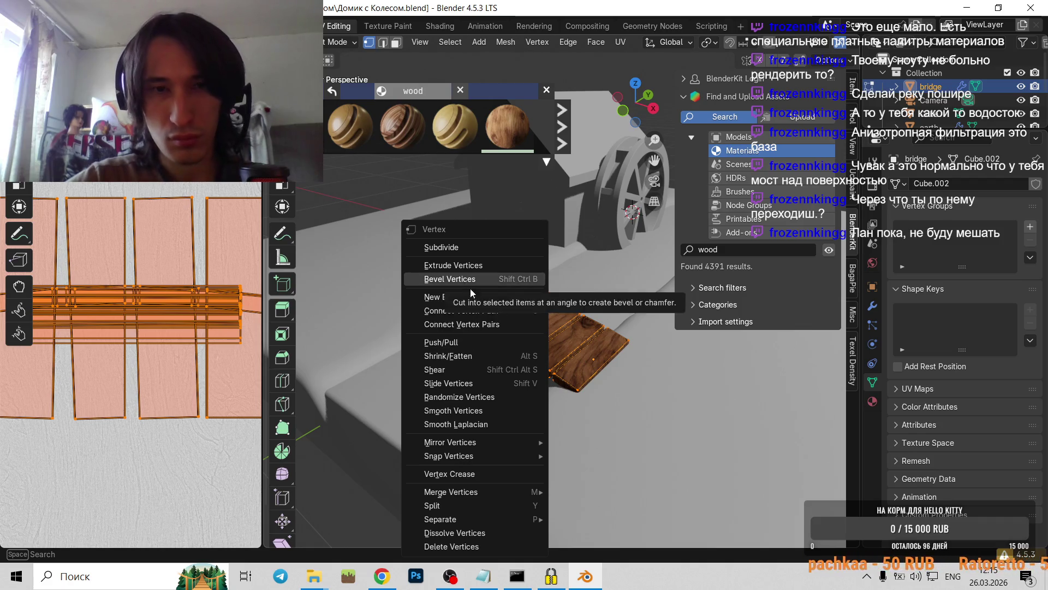
key(Escape)
key(u)
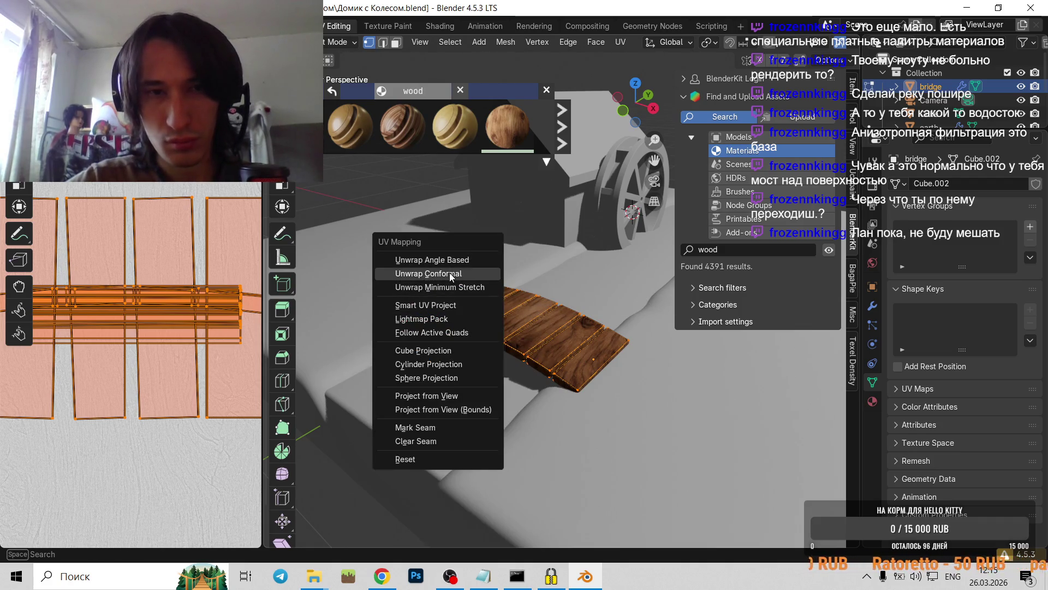
click(431, 305)
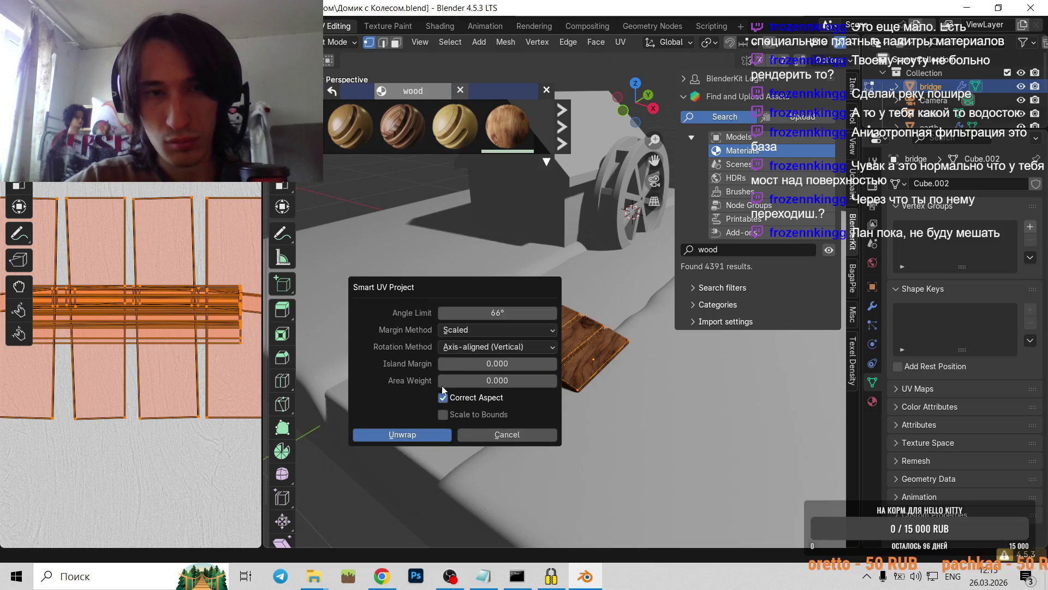
click(403, 434)
scroll(235, 355, down, 5)
scroll(464, 365, up, 5)
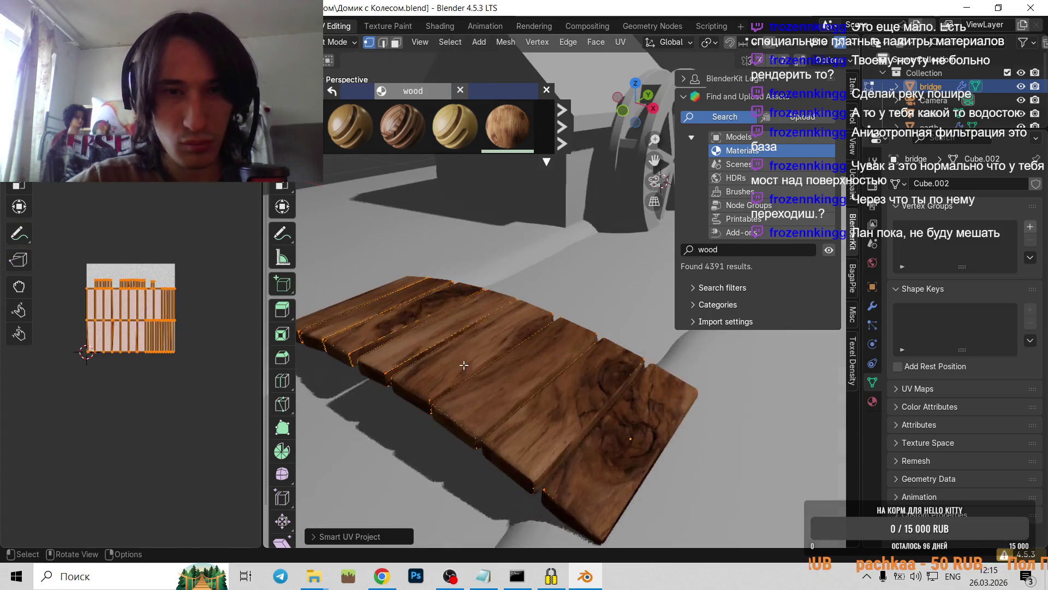
scroll(464, 365, down, 5)
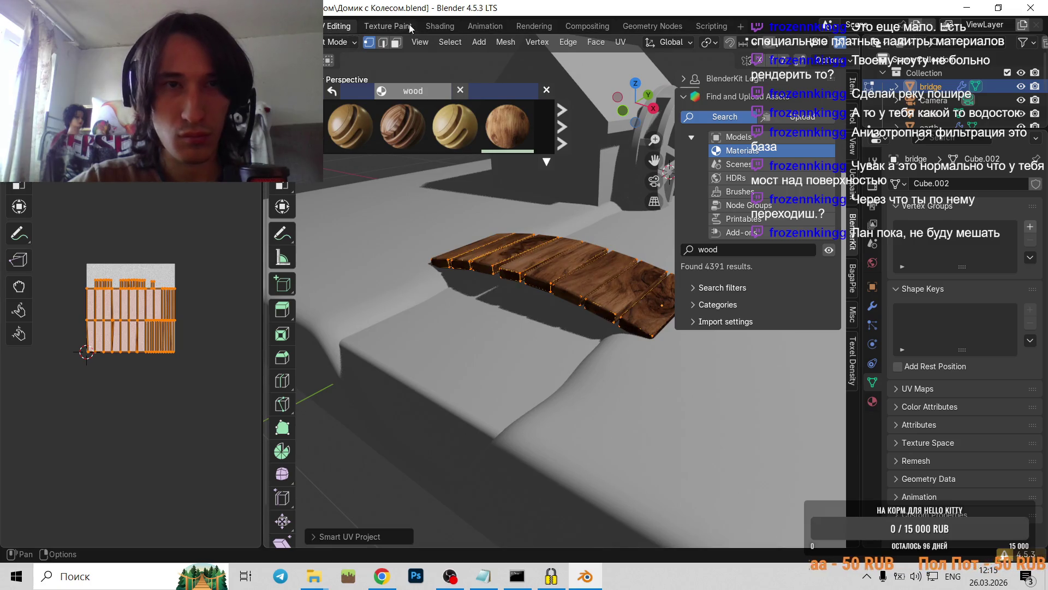
click(434, 26)
- Close the BlenderKit wood thumbnail strip in the Shading workspace
scroll(480, 401, down, 3)
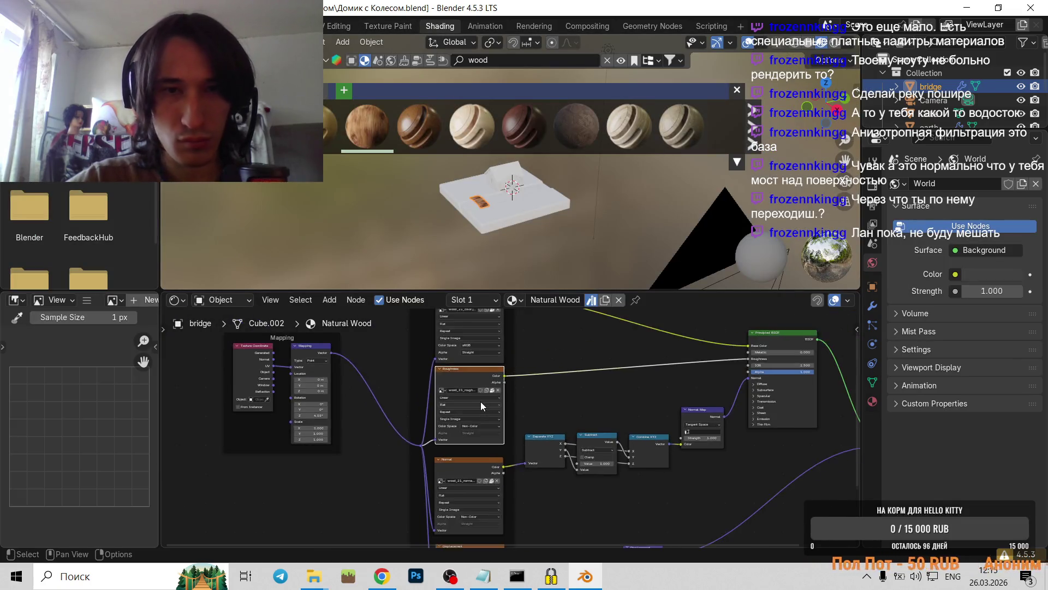
click(737, 90)
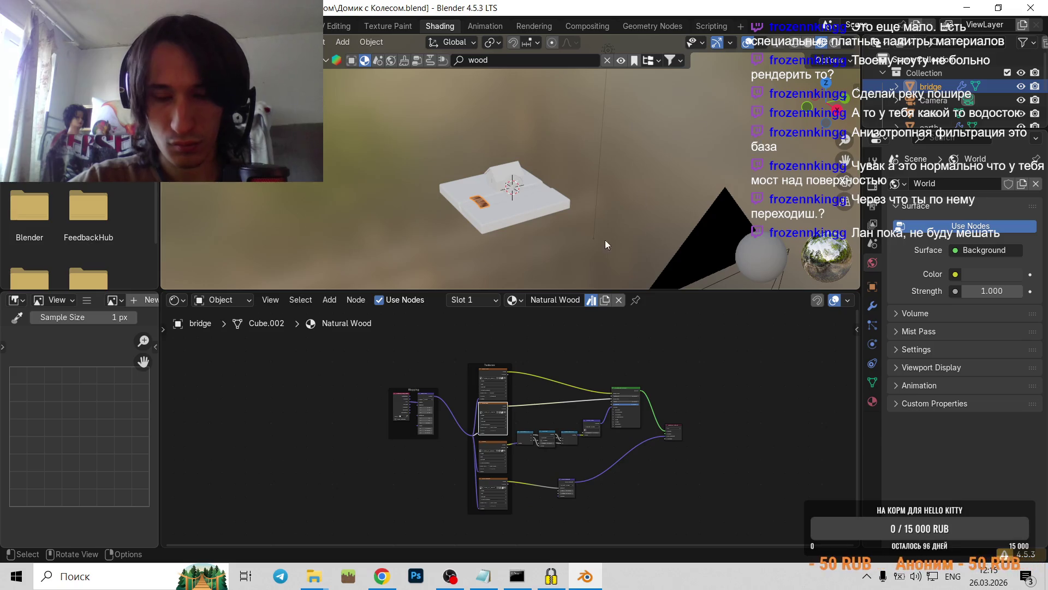
scroll(569, 411, up, 3)
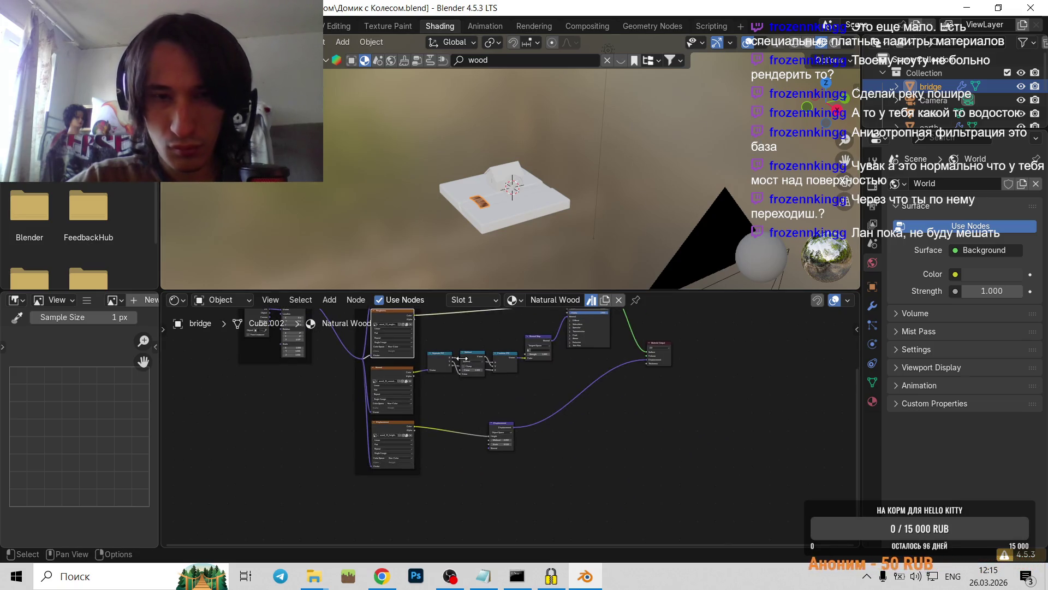
scroll(491, 246, up, 4)
scroll(474, 427, up, 3)
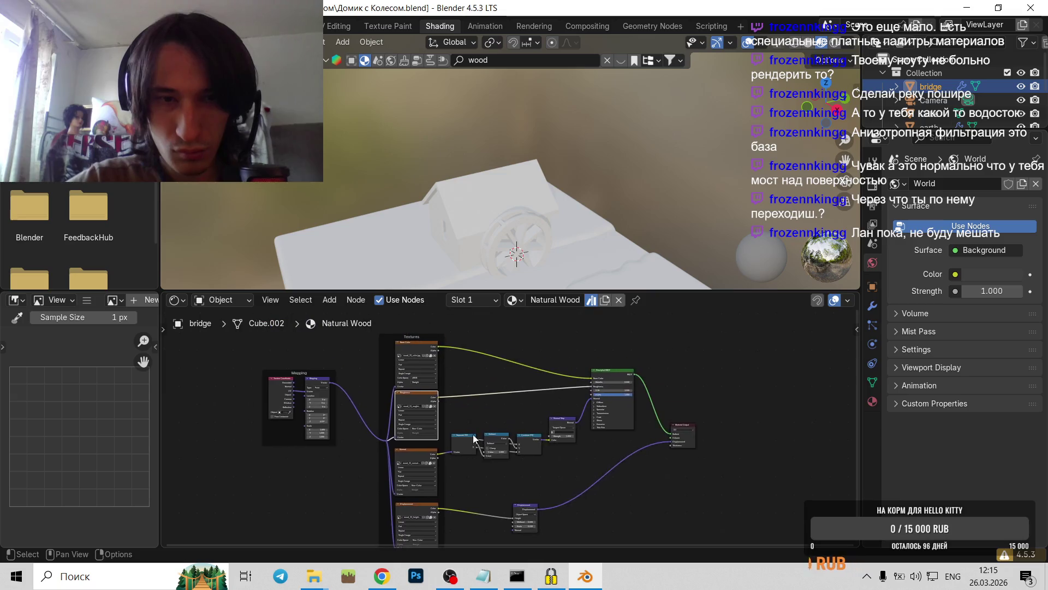
scroll(474, 427, up, 3)
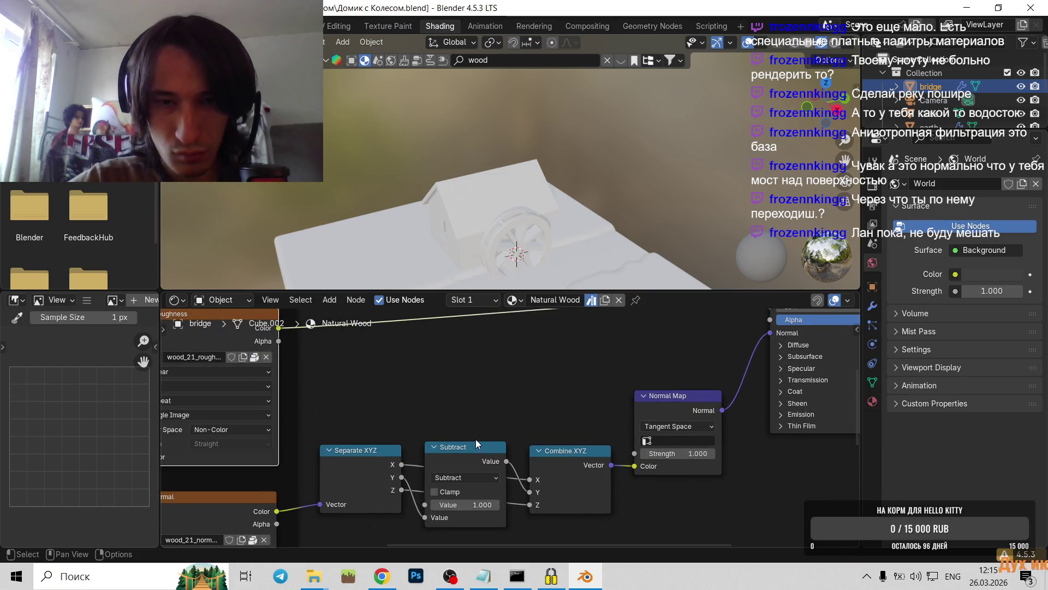
scroll(491, 415, down, 3)
scroll(493, 393, down, 1)
- Pan the node editor to the Mapping, Textures, height texture and Displacement nodes
middle_drag(493, 393, 623, 479)
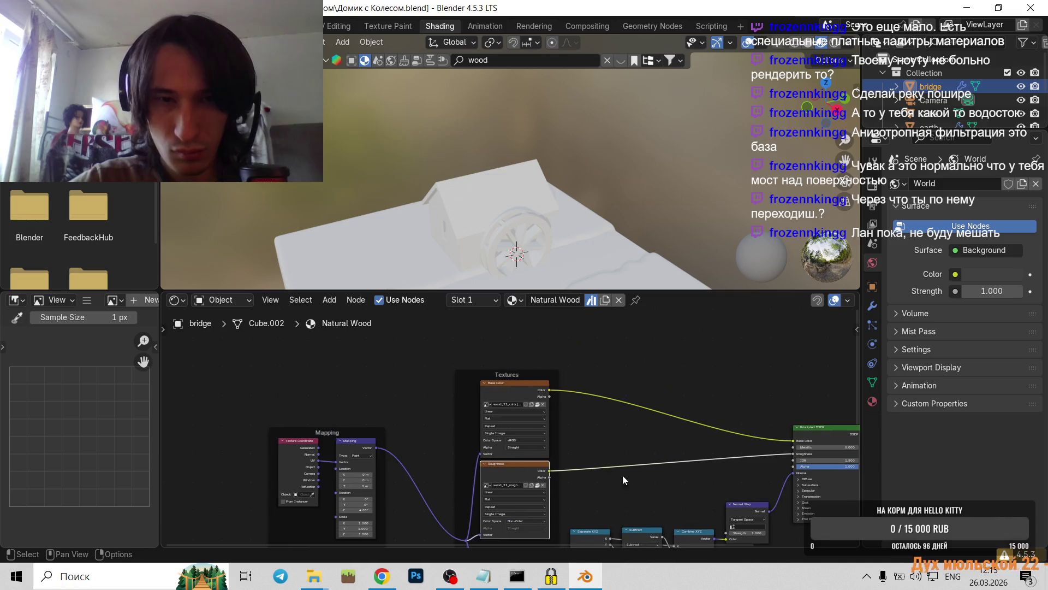
middle_drag(505, 488, 467, 441)
scroll(466, 441, up, 2)
scroll(476, 454, up, 3)
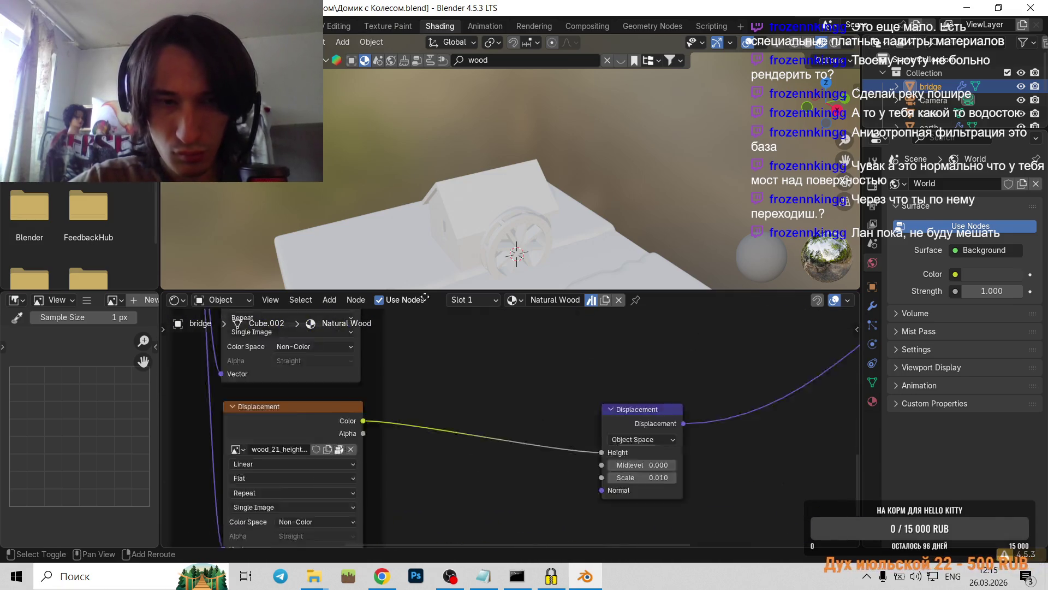
- Orbit the viewport to inspect the plank's wood grain, then bring the Normal Map nodes into view
middle_drag(450, 171, 486, 215)
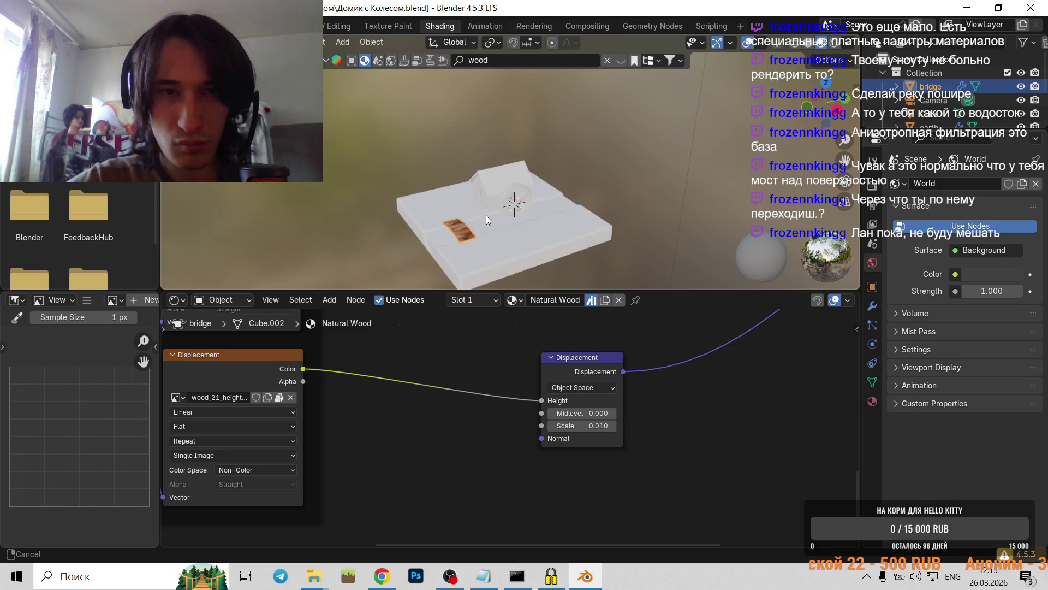
scroll(525, 169, up, 3)
scroll(410, 397, down, 2)
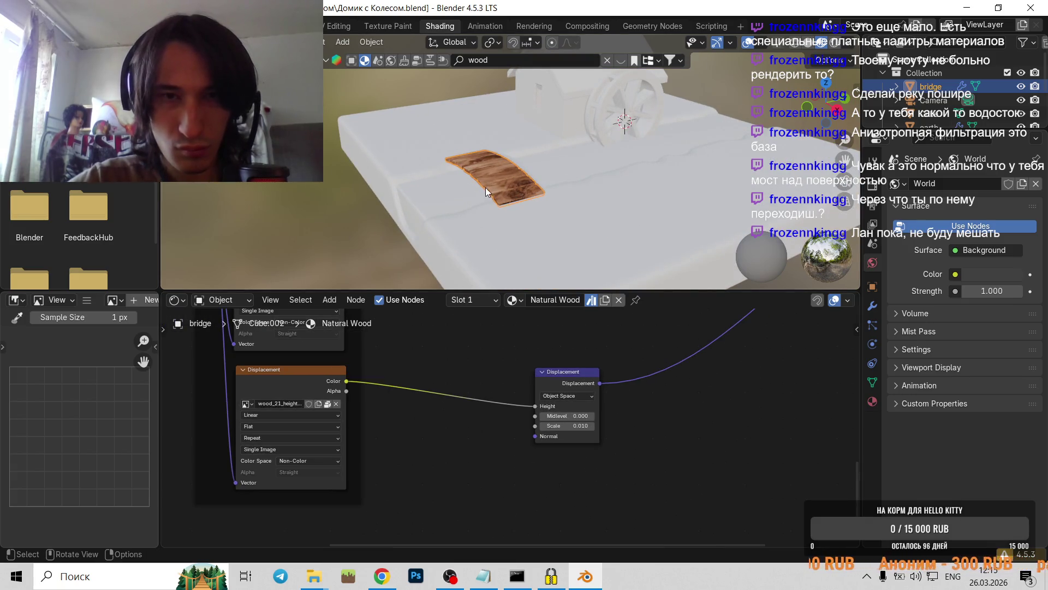
scroll(486, 188, up, 5)
mouse_move(492, 181)
middle_down()
mouse_move(529, 224)
mouse_move(505, 169)
middle_up()
scroll(529, 235, up, 2)
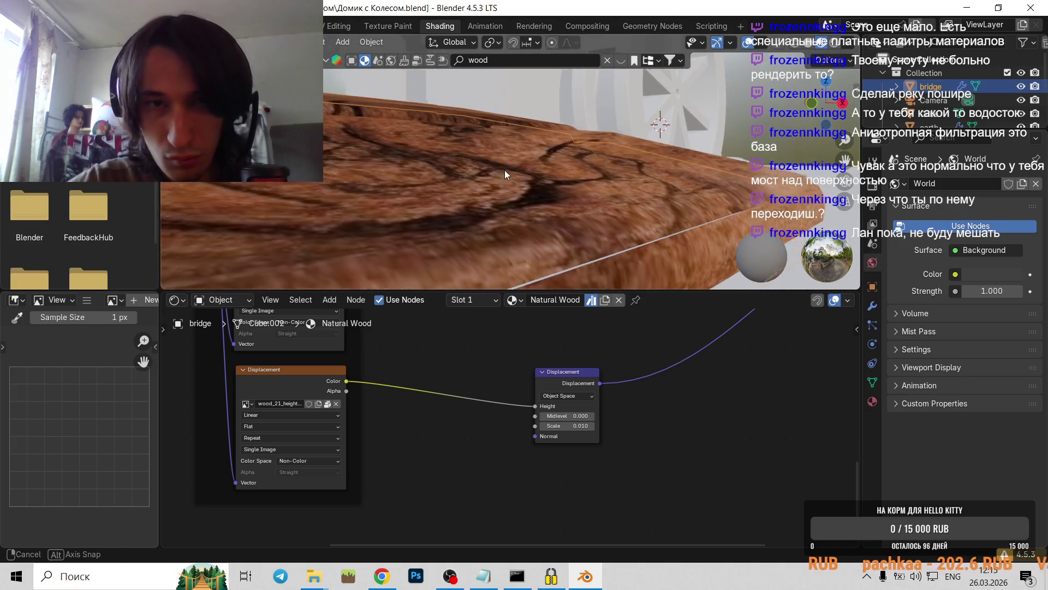
scroll(504, 170, up, 2)
scroll(568, 363, down, 1)
middle_drag(568, 362, 462, 509)
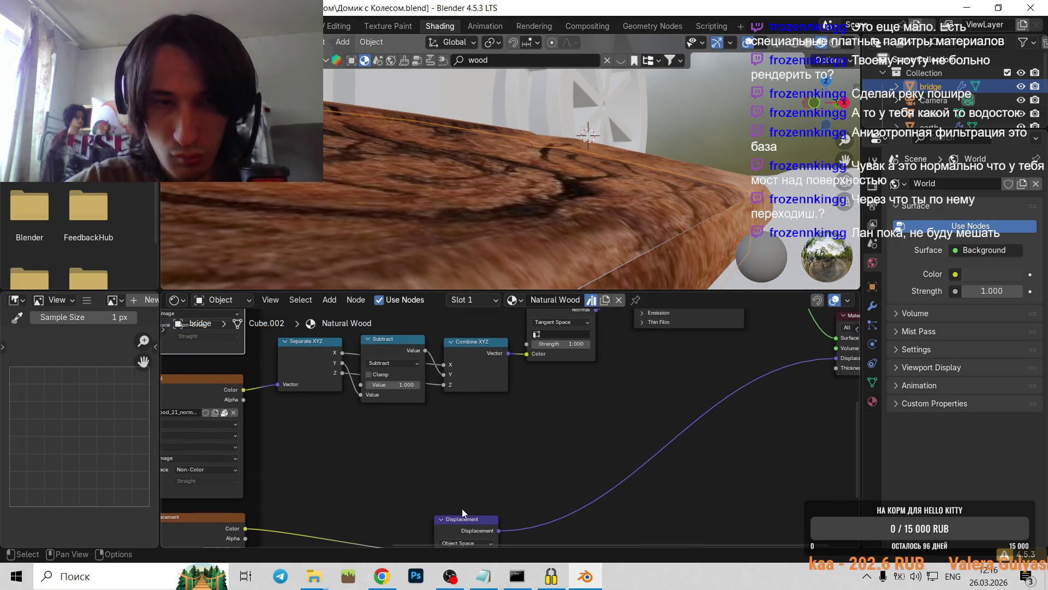
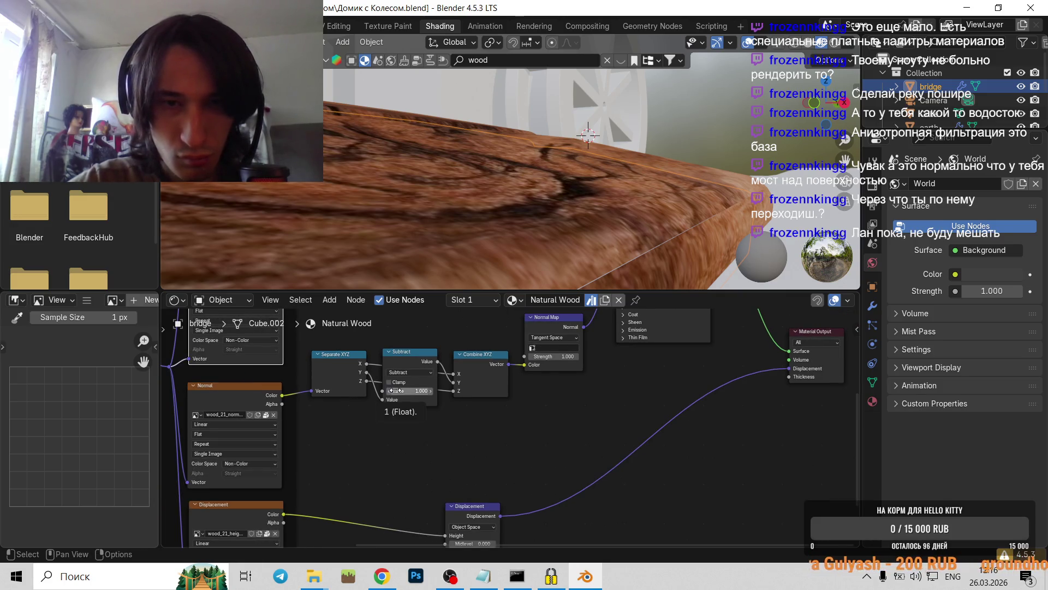
- Try higher wood normal map strengths, return it to 1.000, and inspect the bridge planks up close
middle_drag(396, 391, 355, 429)
drag(513, 394, 524, 395)
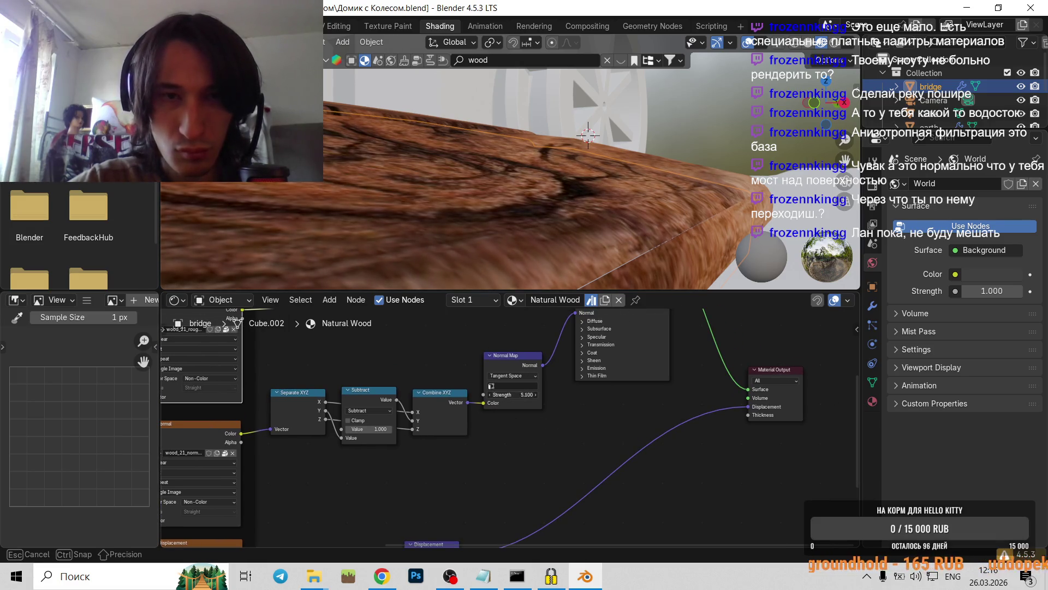
drag(514, 394, 577, 460)
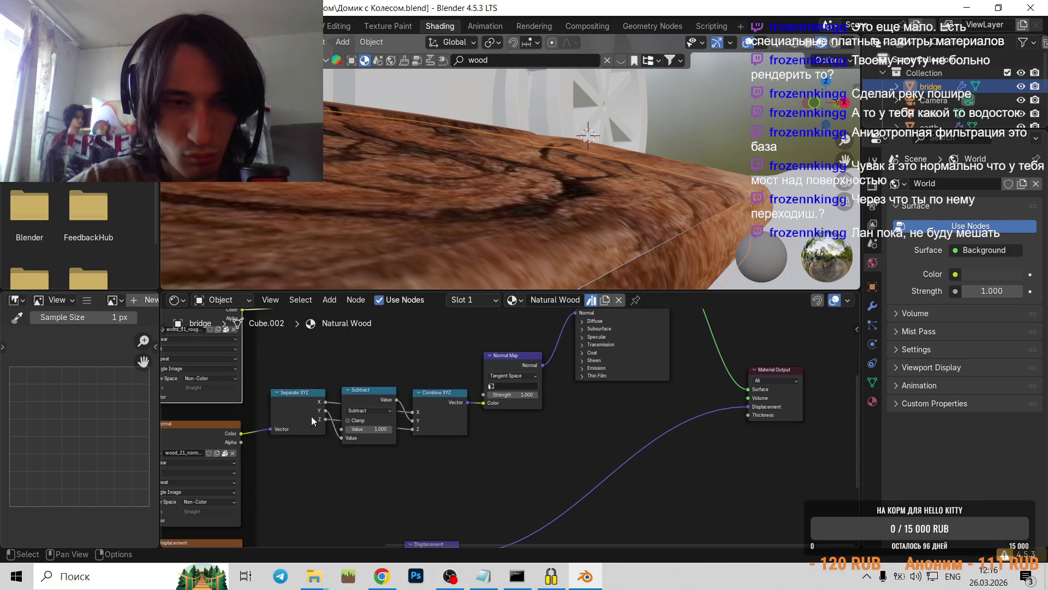
scroll(351, 448, down, 2)
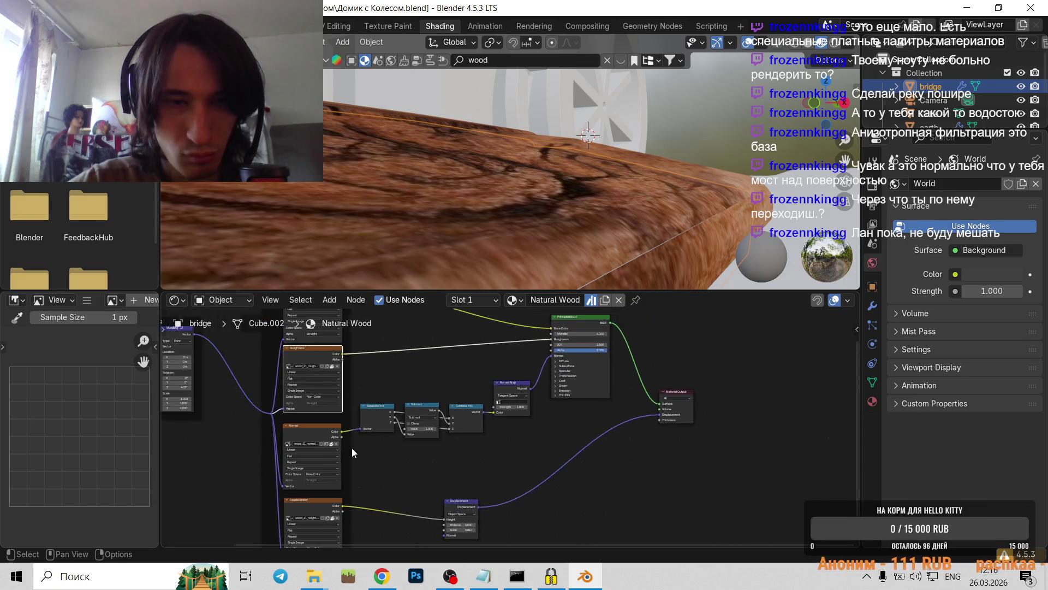
scroll(352, 448, down, 2)
scroll(344, 443, down, 1)
mouse_move(493, 223)
middle_down()
mouse_move(413, 170)
mouse_move(492, 205)
mouse_move(384, 218)
middle_up()
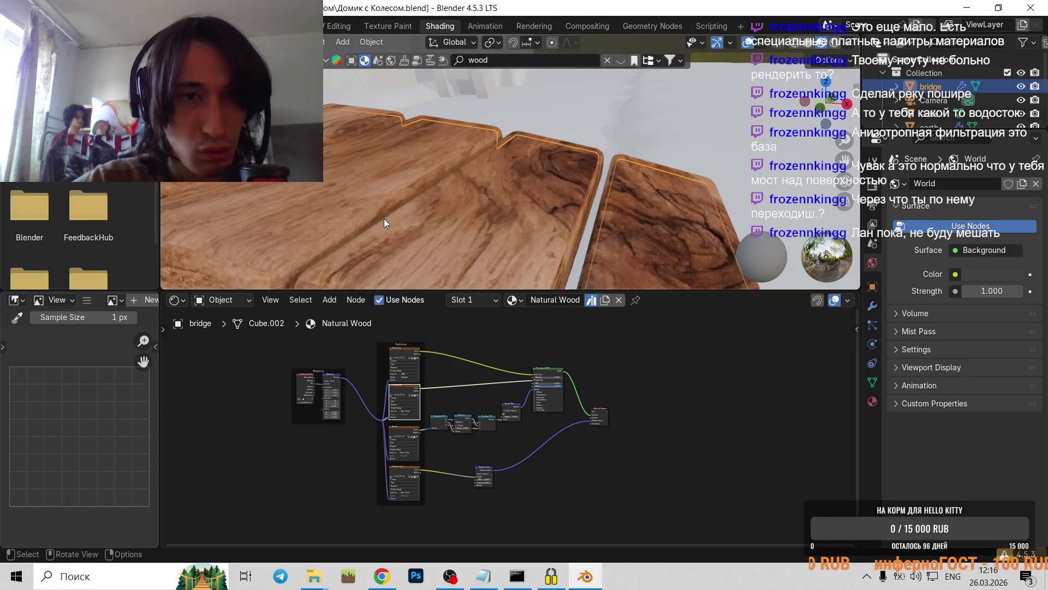
scroll(572, 162, up, 3)
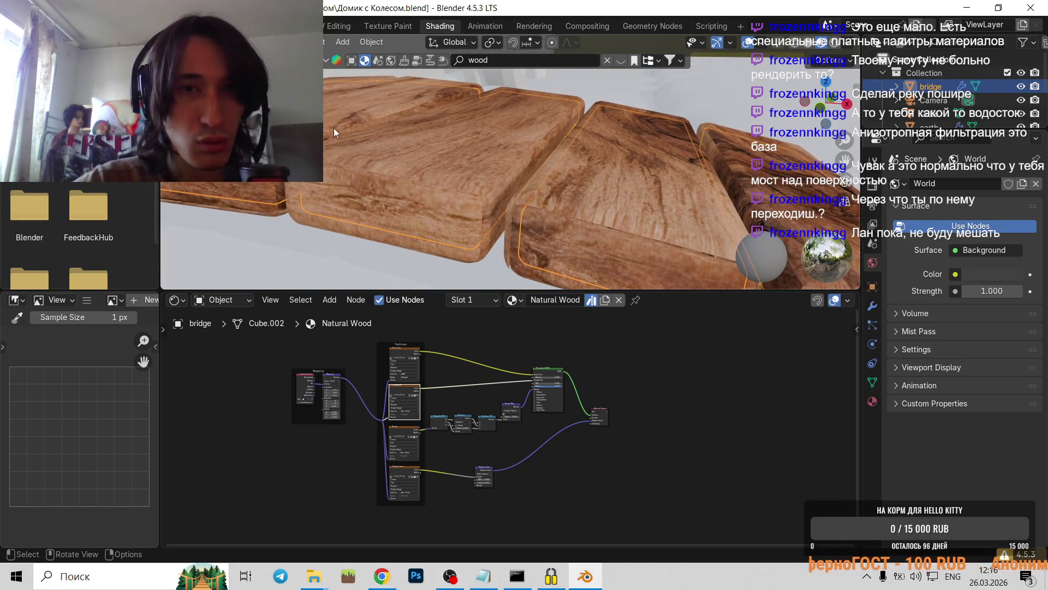
middle_drag(466, 199, 361, 208)
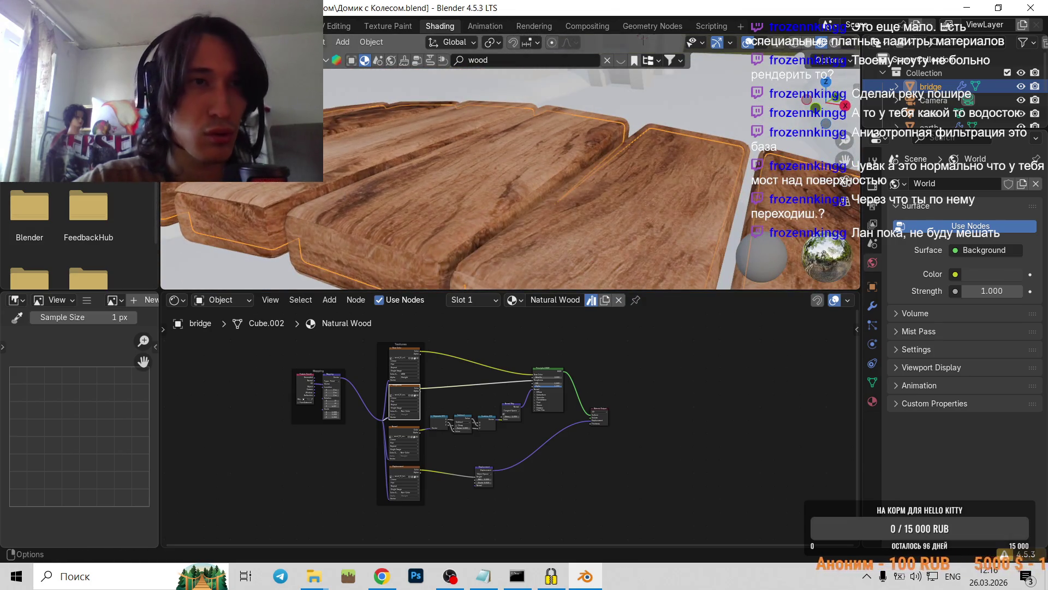
- Return to Layout, deselect all, and split the viewport into three 3D views of the scene
click(202, 25)
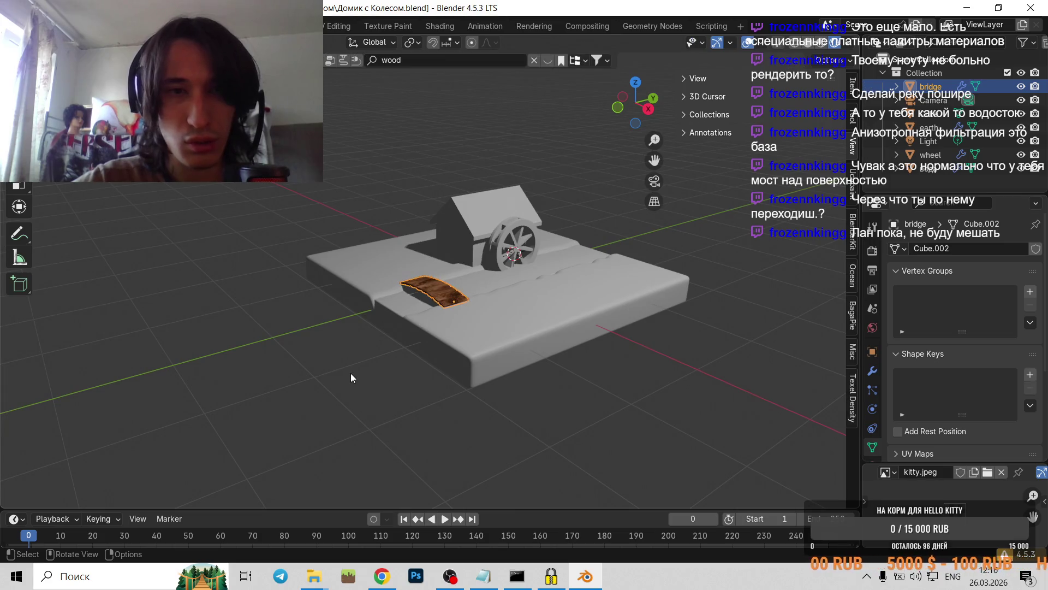
key(alt+a)
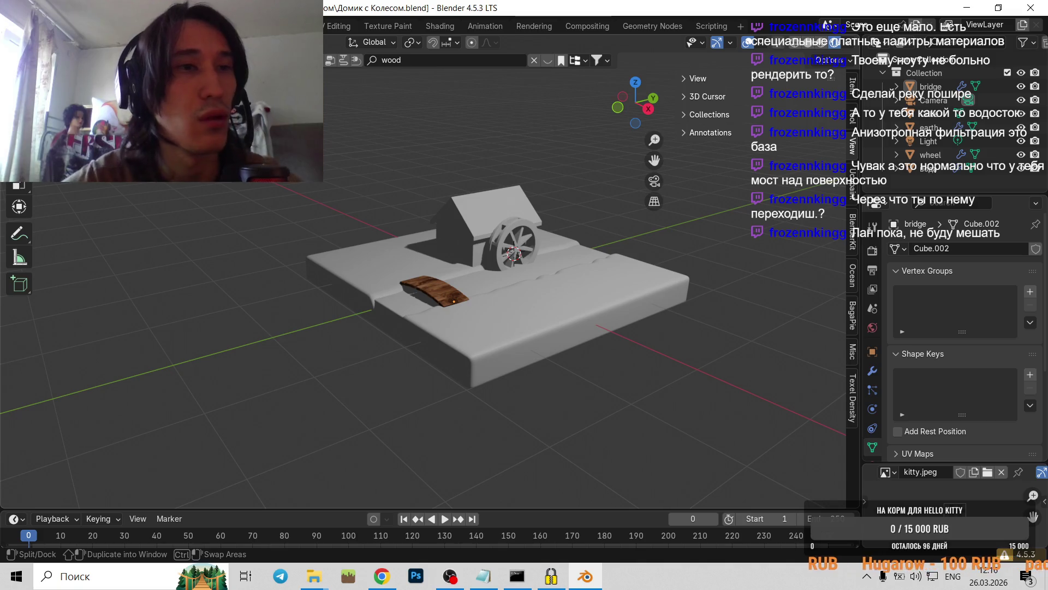
mouse_move(3, 37)
mouse_down()
mouse_move(520, 105)
mouse_move(344, 114)
mouse_up()
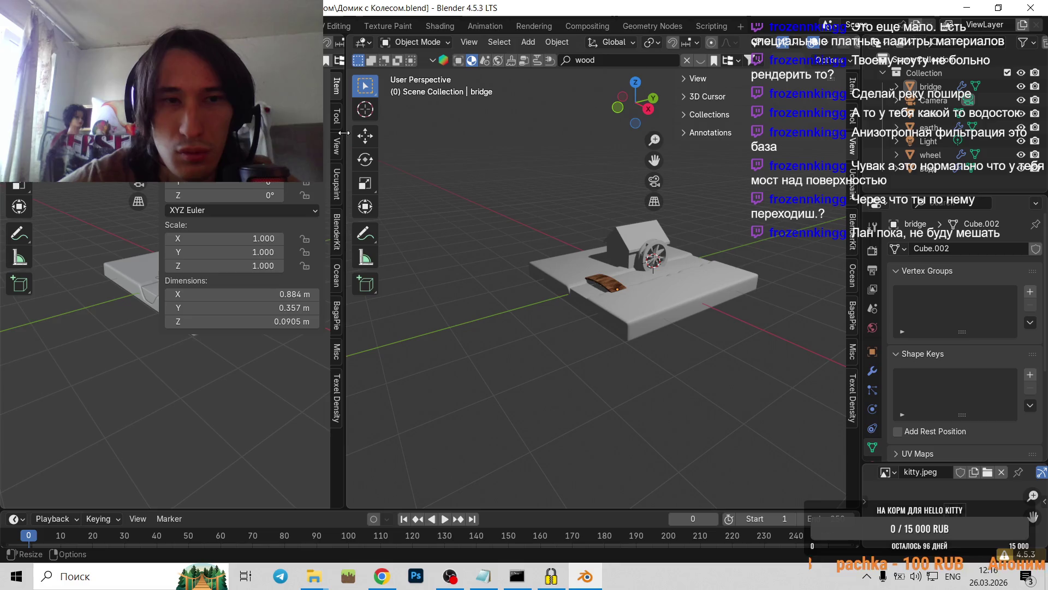
key(n)
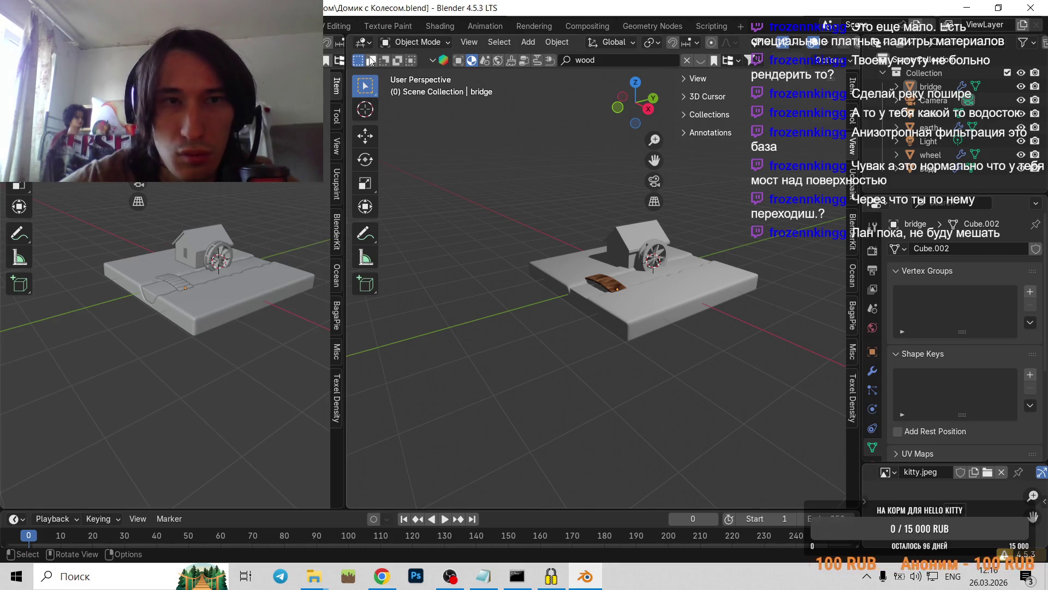
mouse_move(349, 37)
mouse_down()
mouse_move(522, 359)
mouse_move(522, 338)
mouse_up()
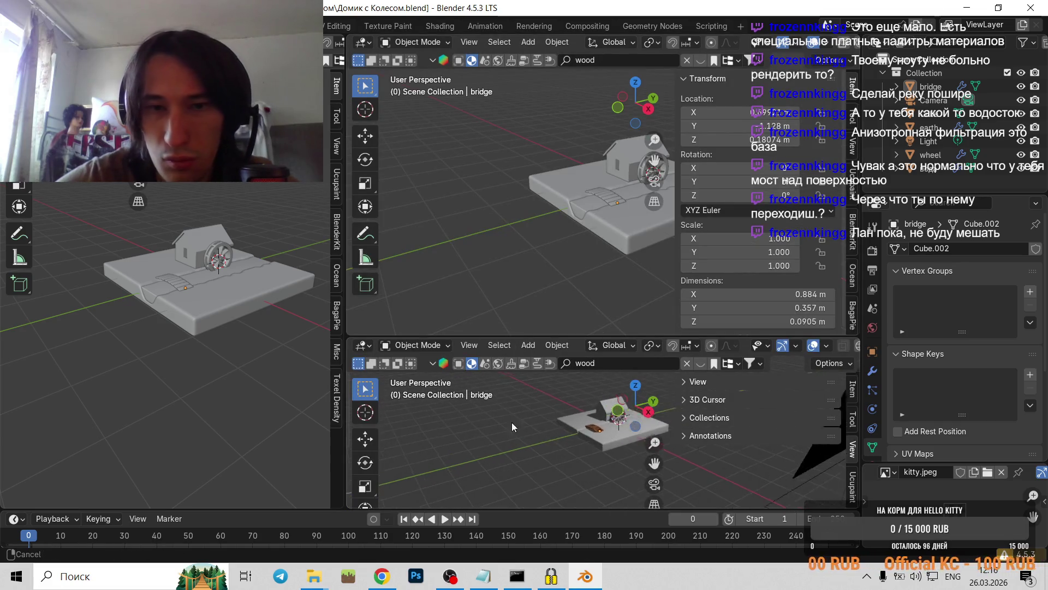
shift+middle_drag(512, 421, 409, 418)
- Select the scene camera in the bottom viewport and briefly look through it with Numpad 0
click(548, 463)
scroll(559, 422, down, 2)
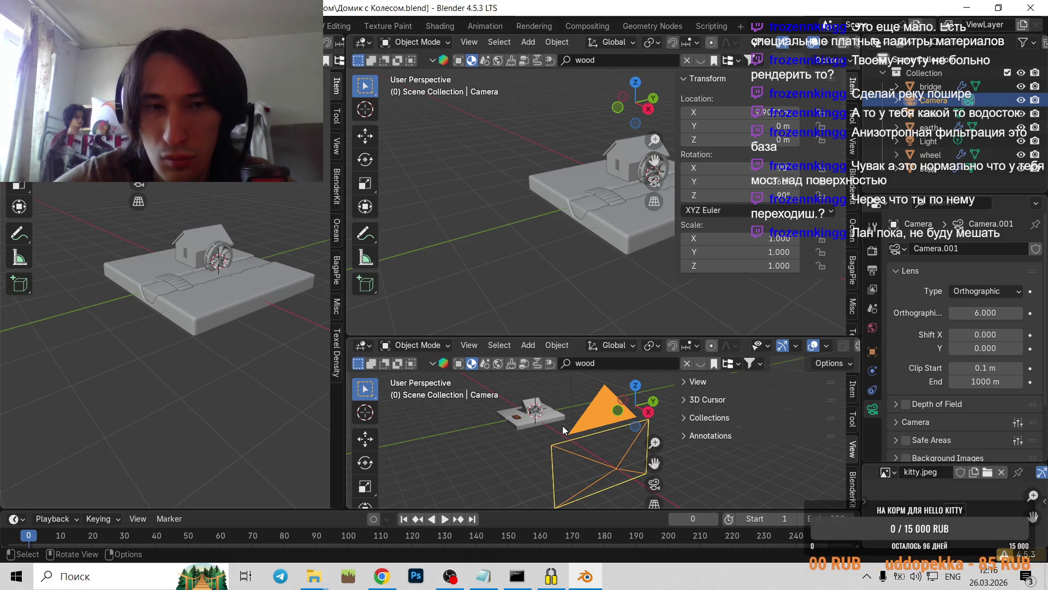
key(ctrl+z)
key(ctrl+shift+z)
mouse_move(575, 428)
middle_down()
mouse_move(486, 425)
mouse_move(598, 487)
mouse_move(601, 467)
middle_up()
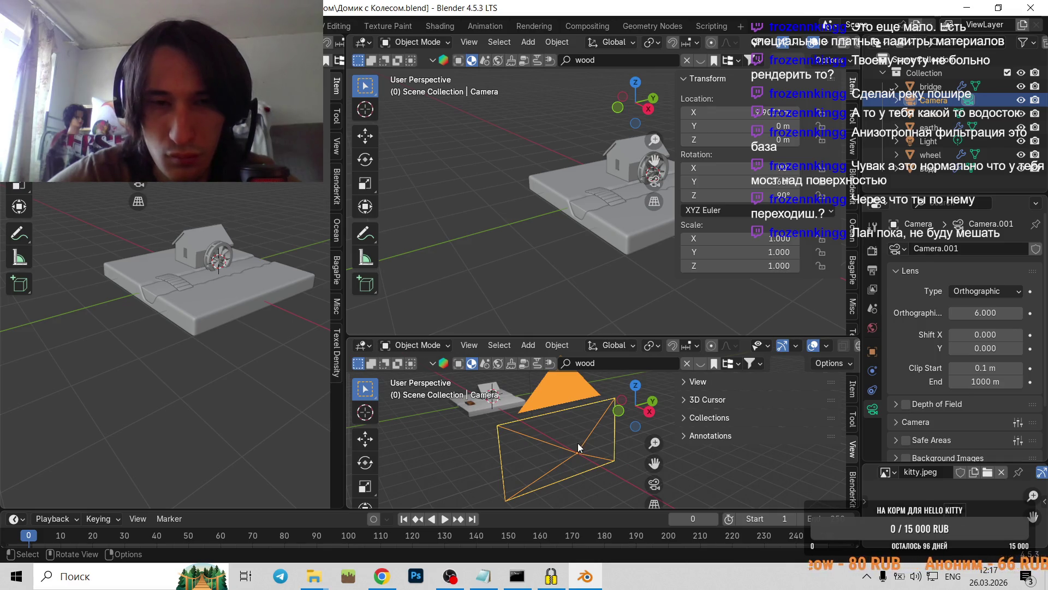
click(492, 428)
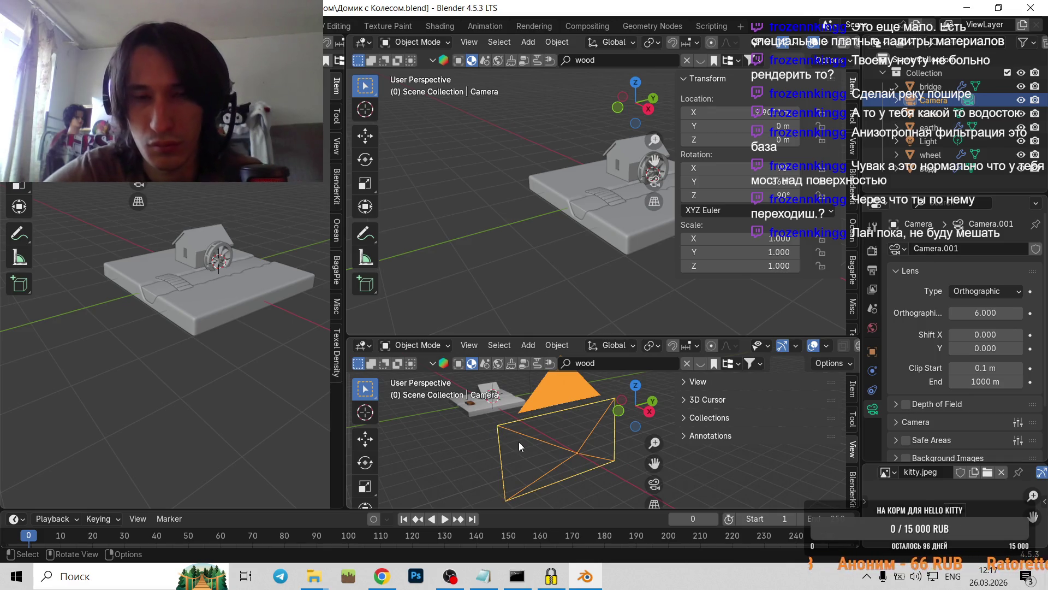
key(KP_0)
key(KP_0)
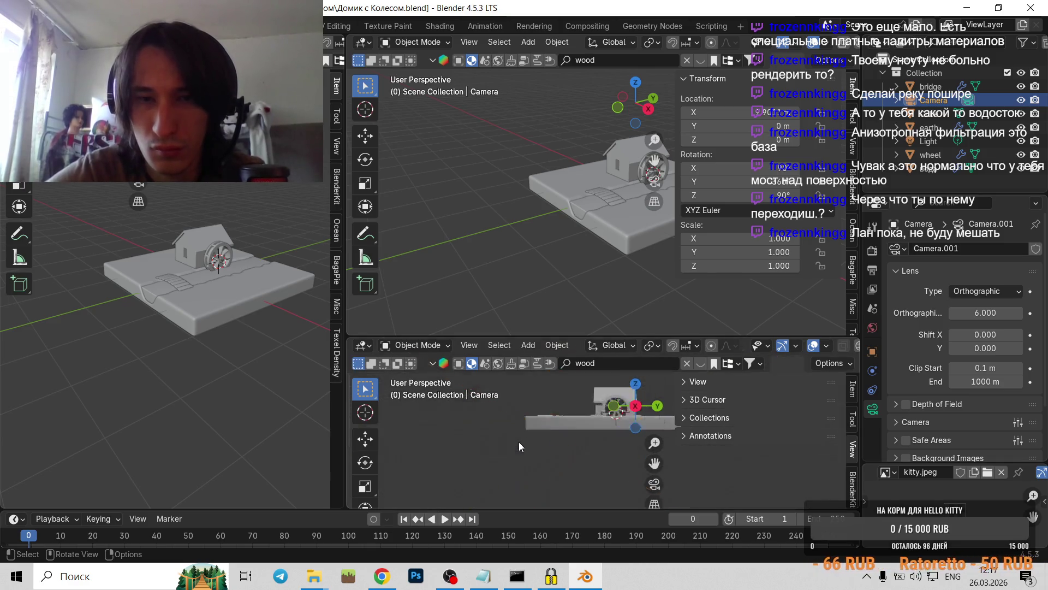
key(KP_0)
- Rotate the camera -45° on Z, tilt it down over the diorama, and enlarge the bottom view
text(rz-45)
key(Return)
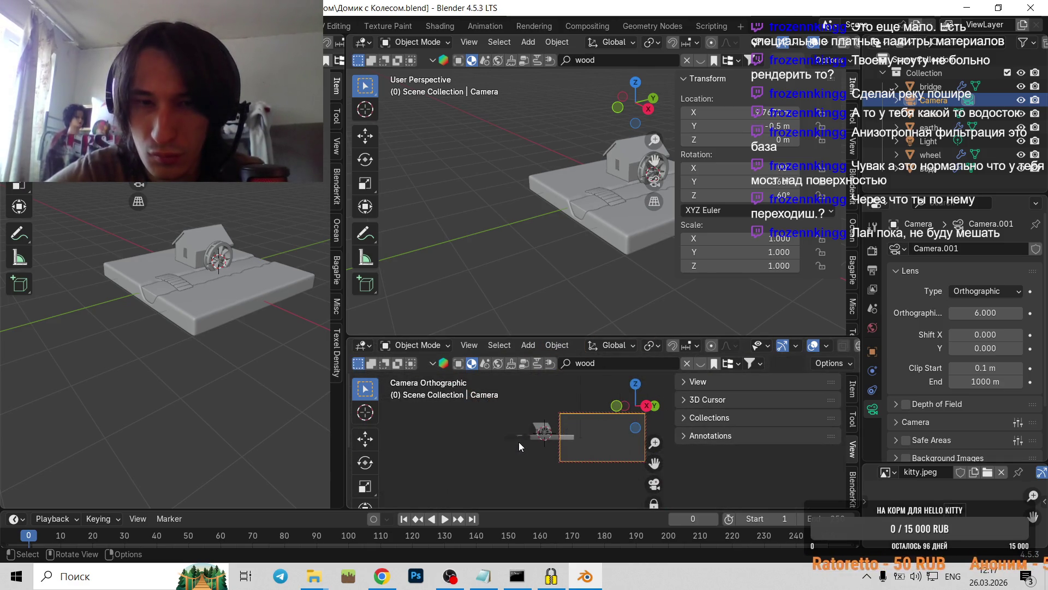
key(KP_8)
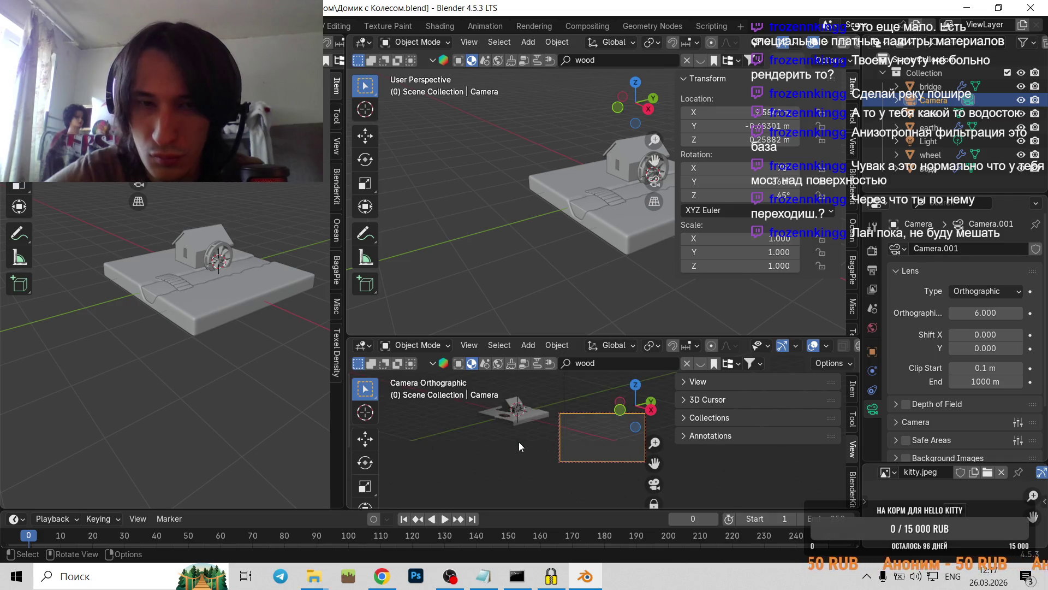
key(KP_8)
shift+middle_drag(578, 372, 597, 445)
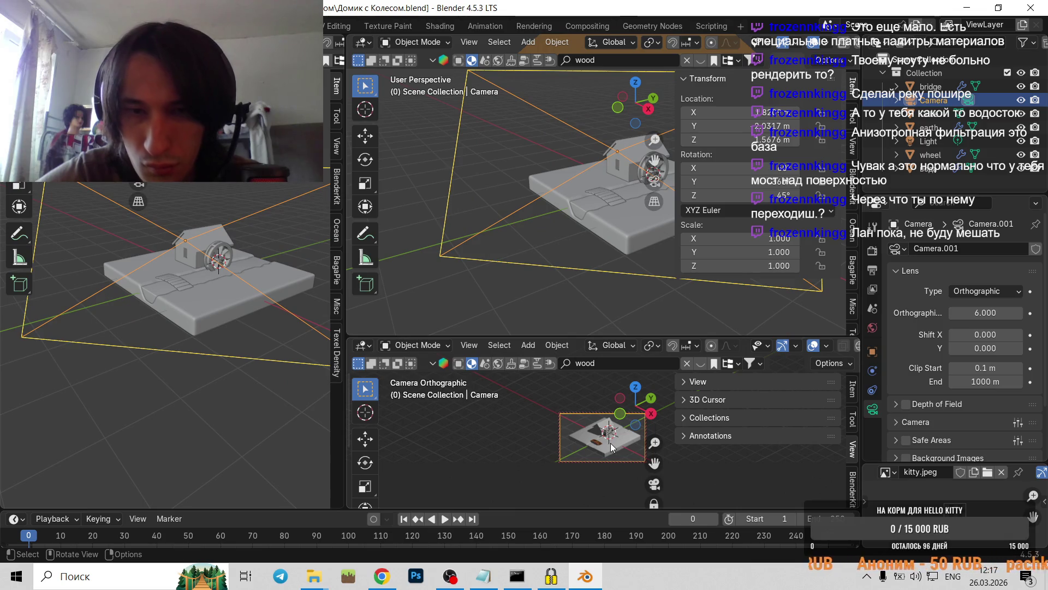
drag(606, 336, 606, 166)
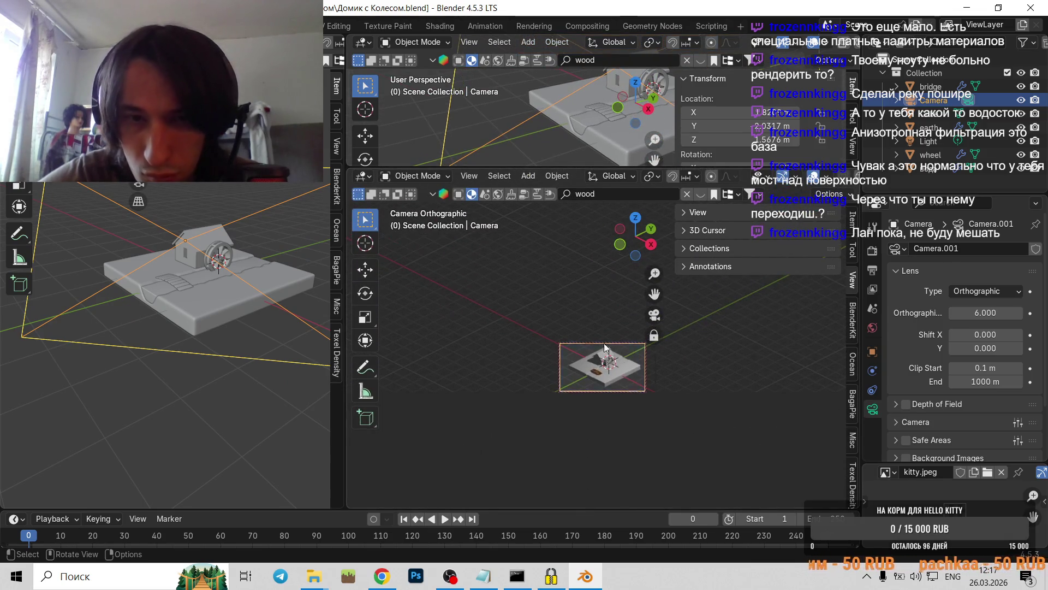
- Zoom and pan the camera view, then expand the bottom viewport to fill most of the screen
scroll(617, 369, up, 2)
scroll(594, 351, up, 1)
scroll(594, 413, down, 1)
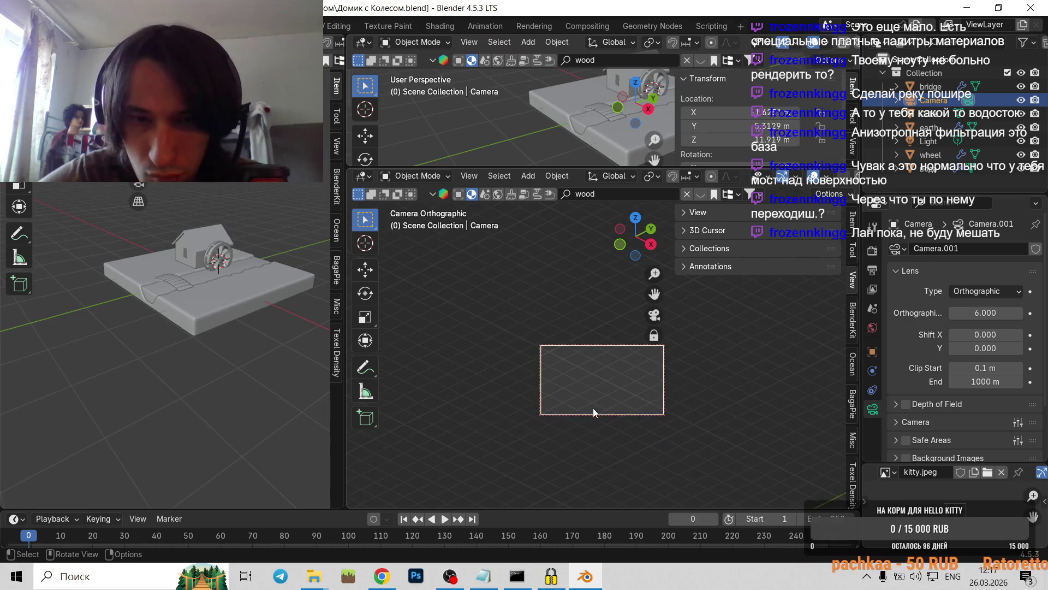
scroll(601, 382, down, 2)
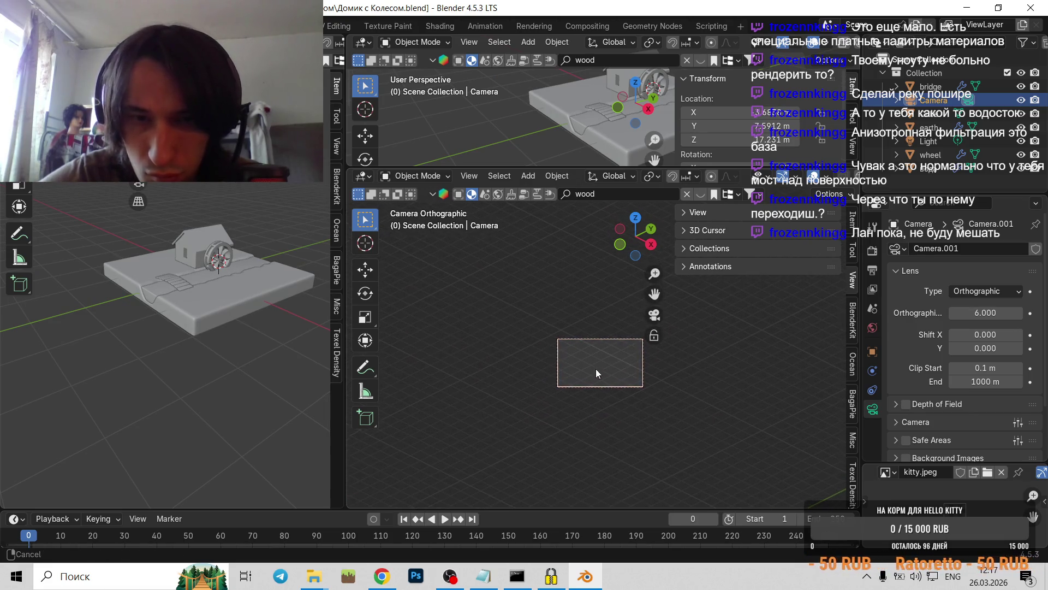
shift+scroll(593, 349, down, 3)
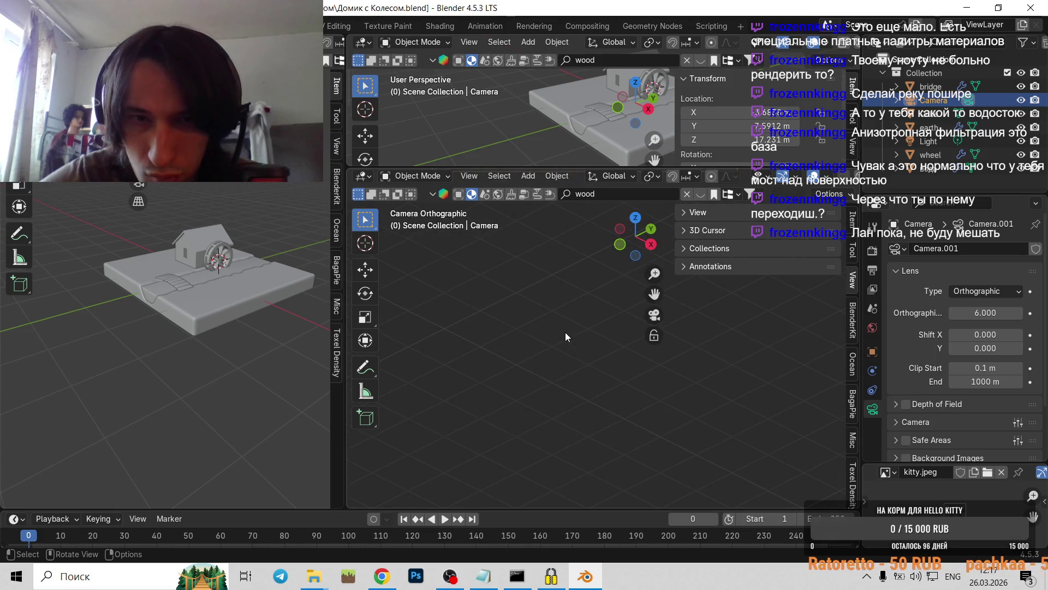
shift+scroll(569, 328, up, 1)
shift+scroll(578, 295, down, 2)
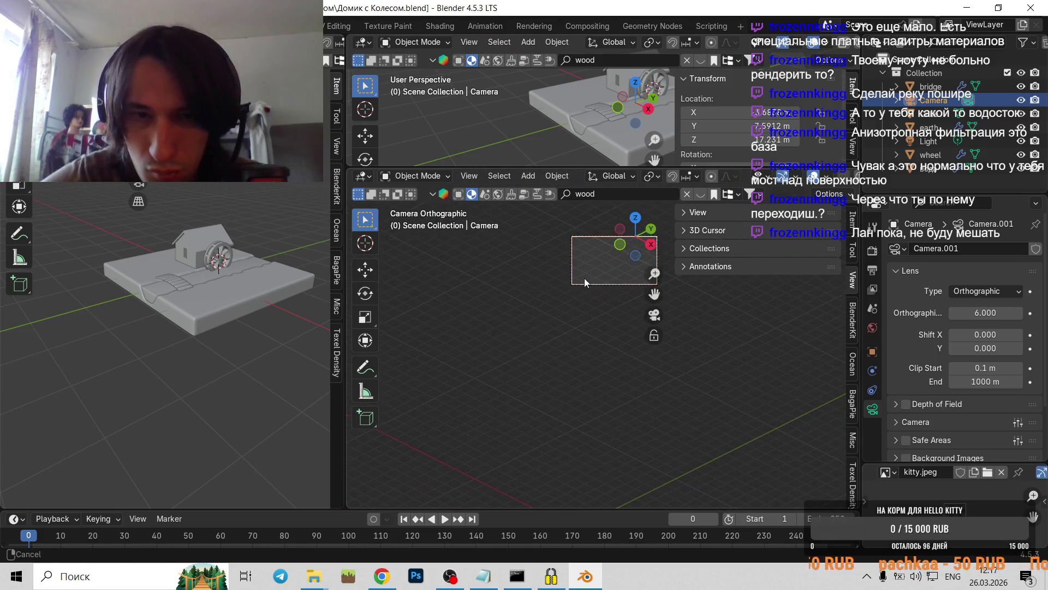
ctrl+scroll(584, 278, down, 3)
shift+scroll(551, 461, down, 1)
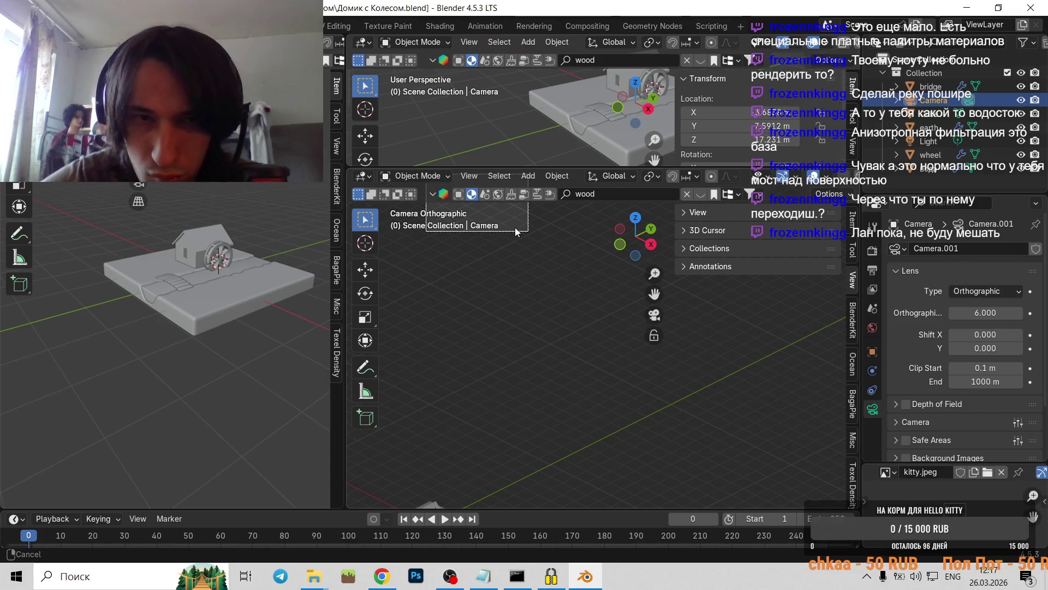
shift+middle_drag(515, 227, 614, 270)
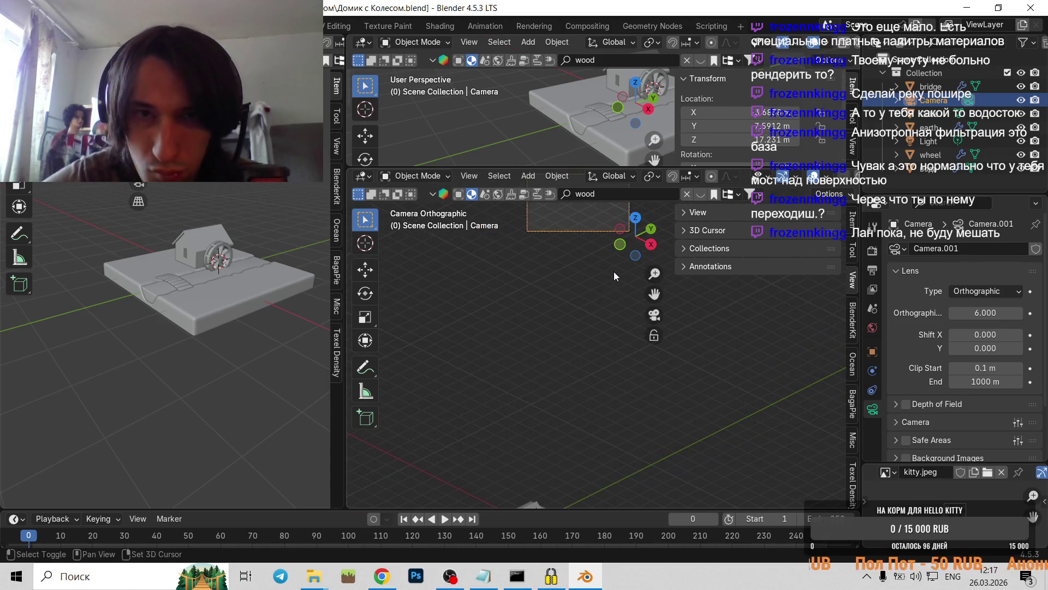
scroll(554, 362, down, 1)
key(KP_0)
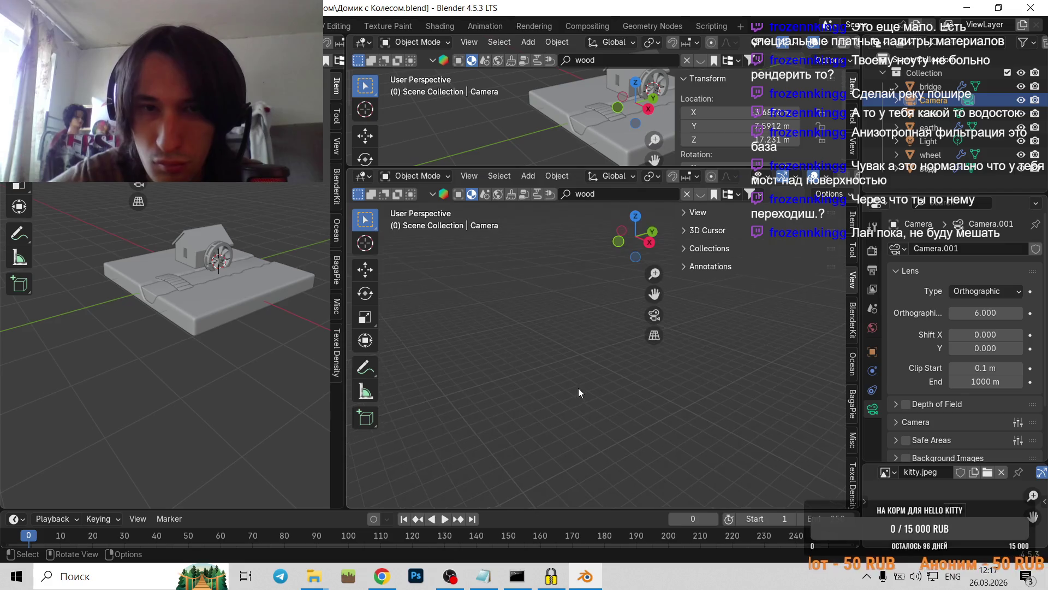
key(KP_0)
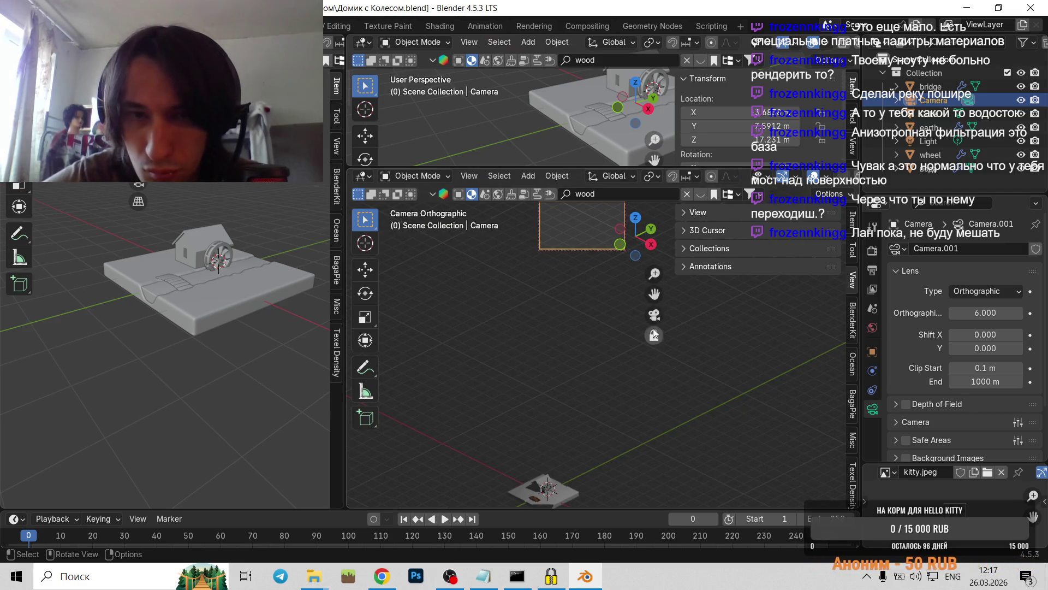
shift+scroll(566, 243, down, 4)
shift+scroll(597, 355, down, 3)
shift+scroll(628, 459, down, 3)
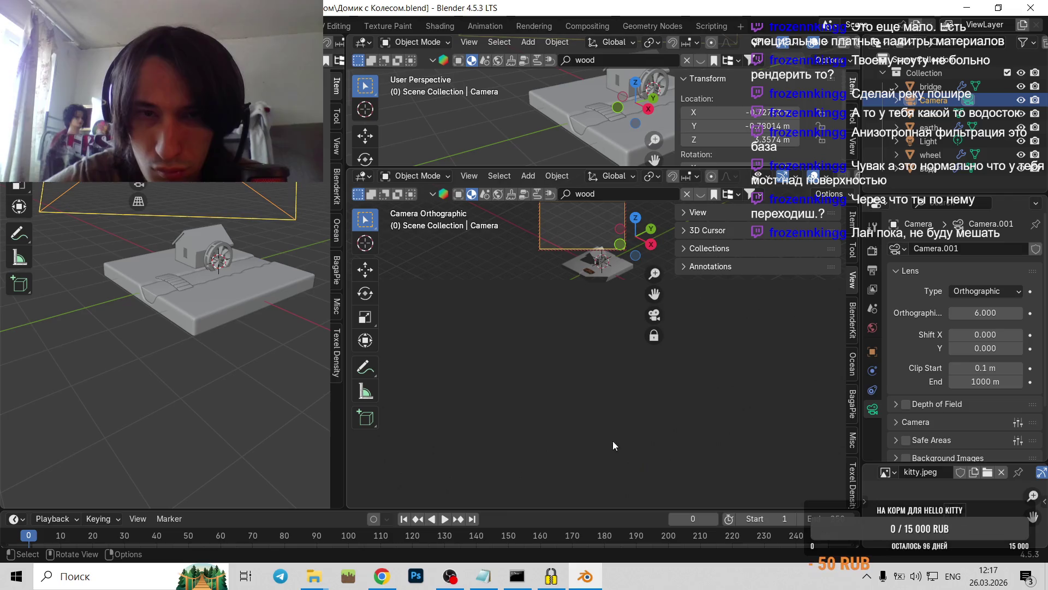
scroll(526, 271, up, 5)
scroll(587, 289, up, 5)
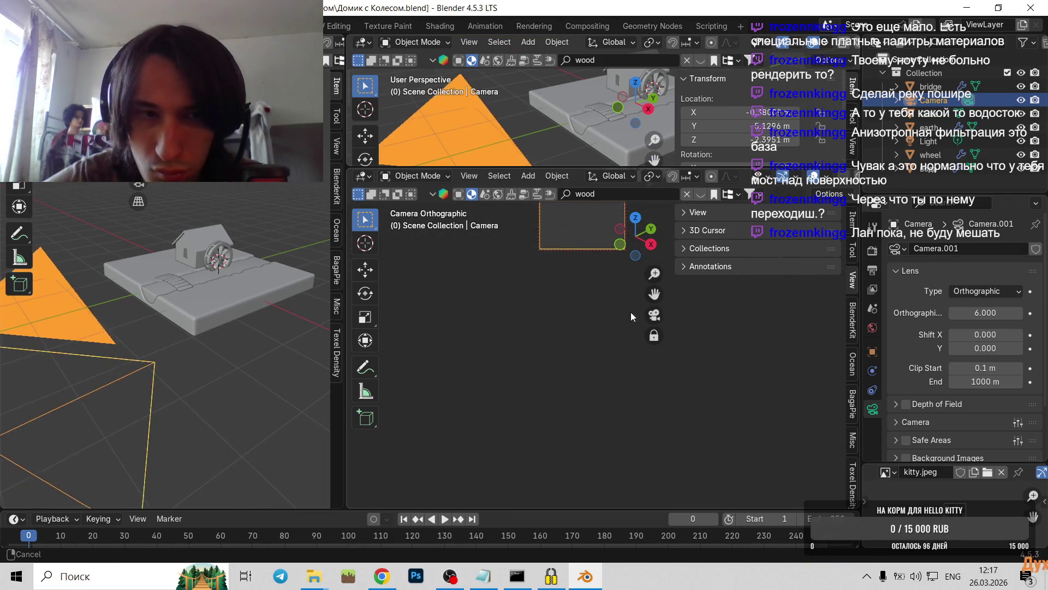
scroll(560, 288, up, 3)
scroll(576, 286, up, 3)
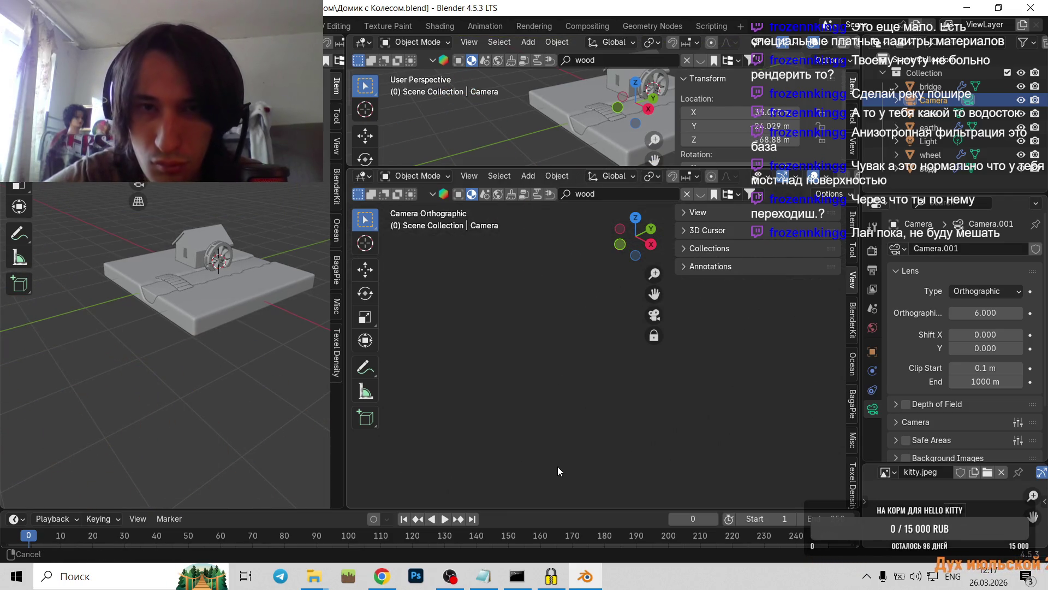
scroll(547, 322, up, 3)
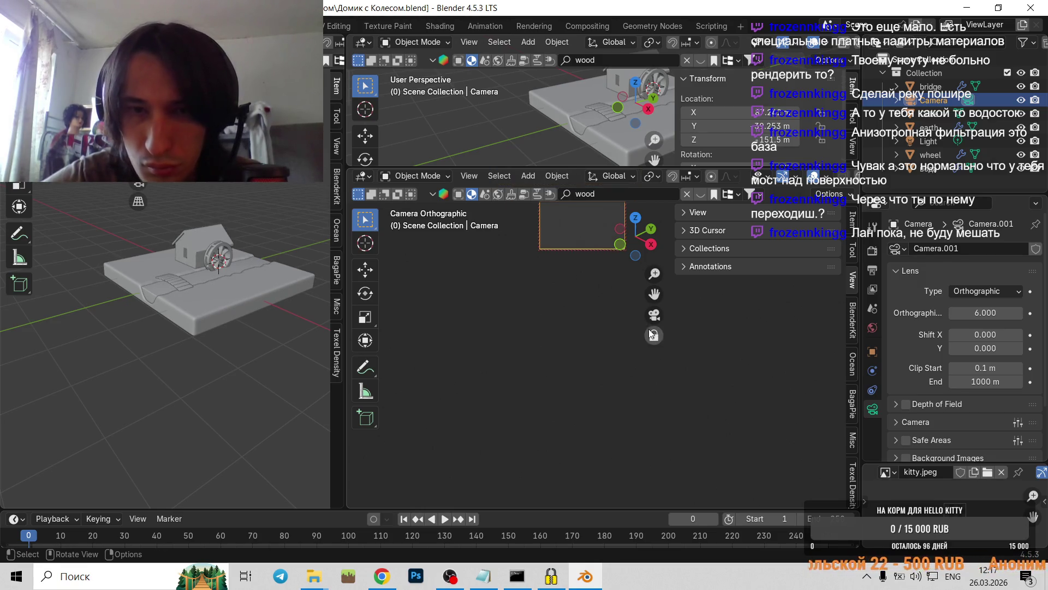
scroll(562, 282, up, 2)
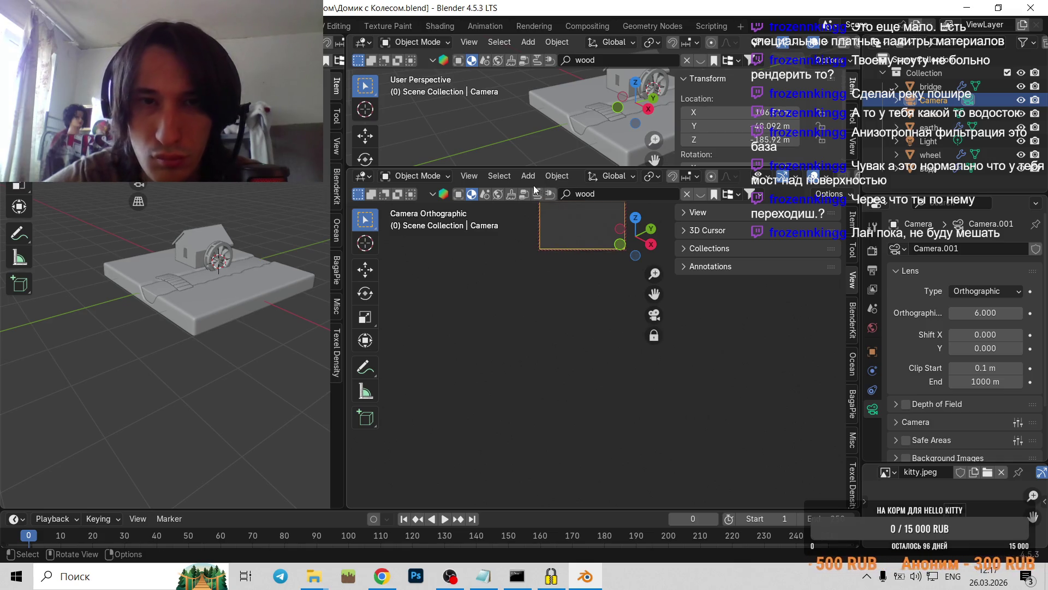
scroll(572, 267, up, 2)
scroll(574, 271, up, 2)
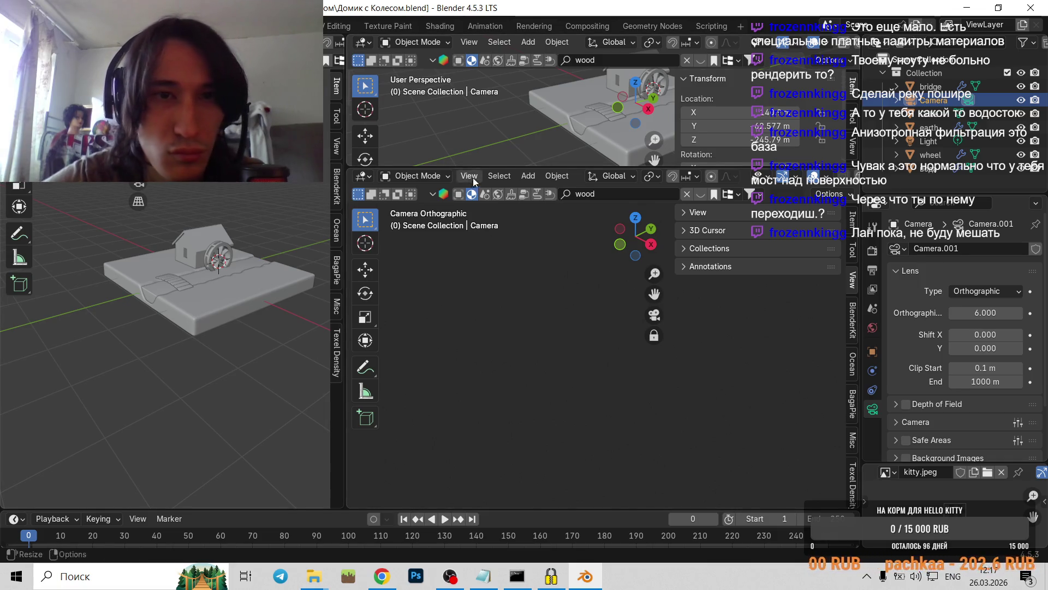
drag(589, 166, 588, 53)
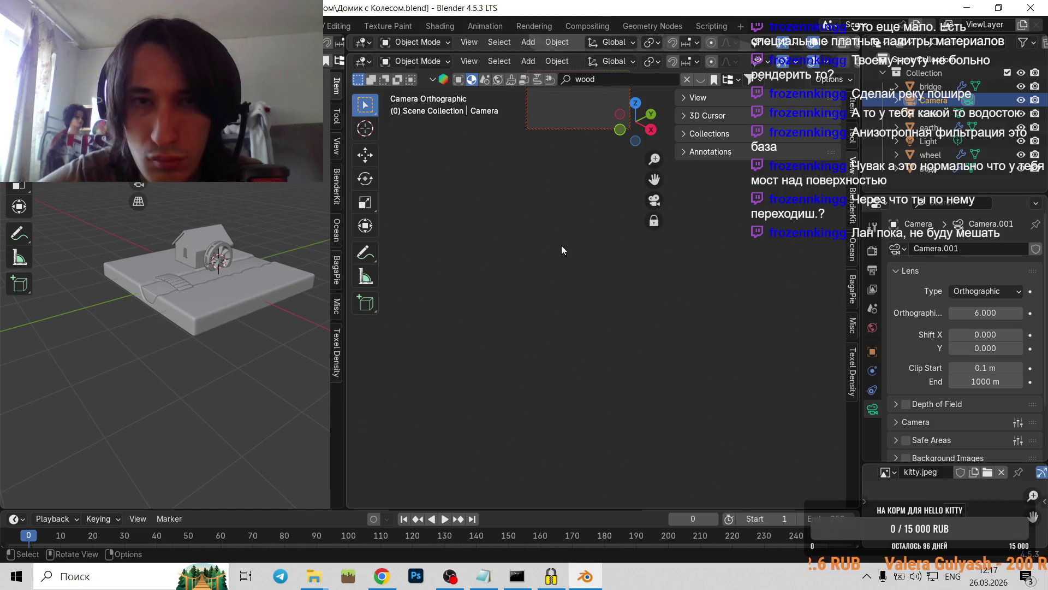
middle_drag(562, 245, 472, 398)
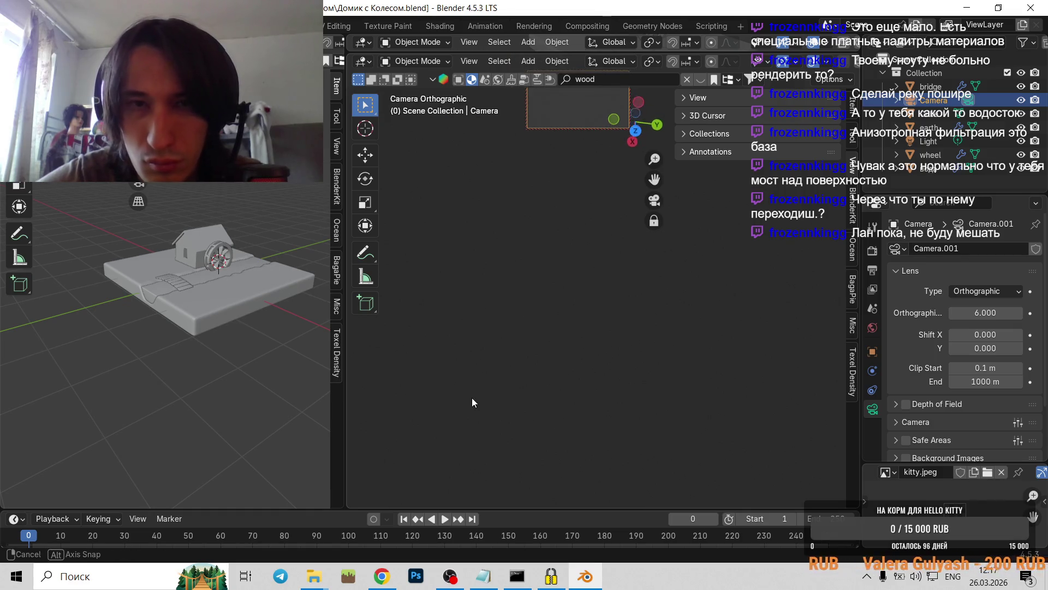
- Turn off Camera to View and clear the camera's location with Object > Clear > Location
right_click(546, 200)
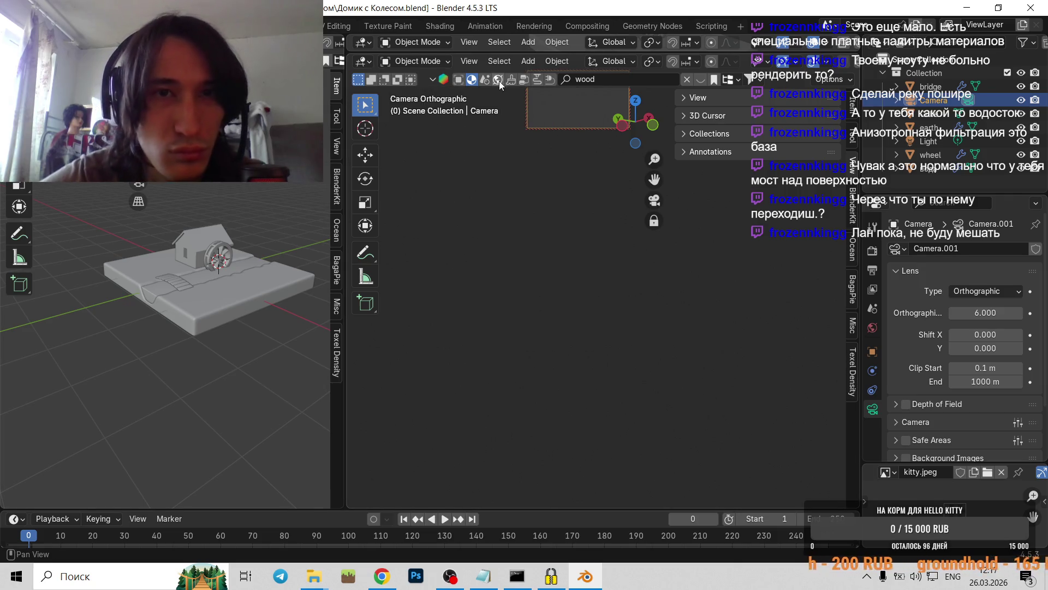
click(546, 61)
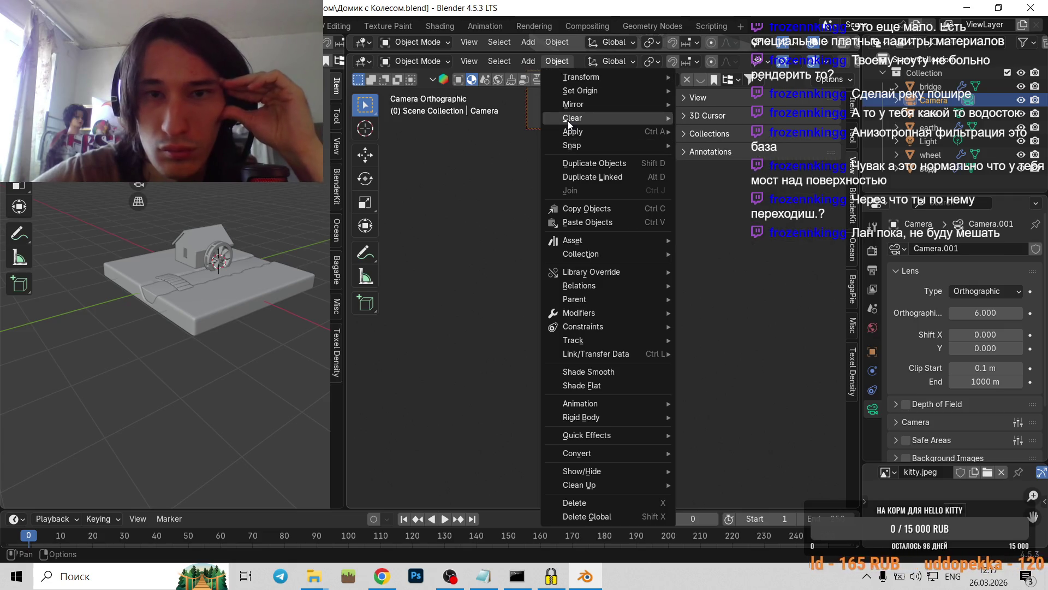
mouse_move(567, 120)
click(701, 115)
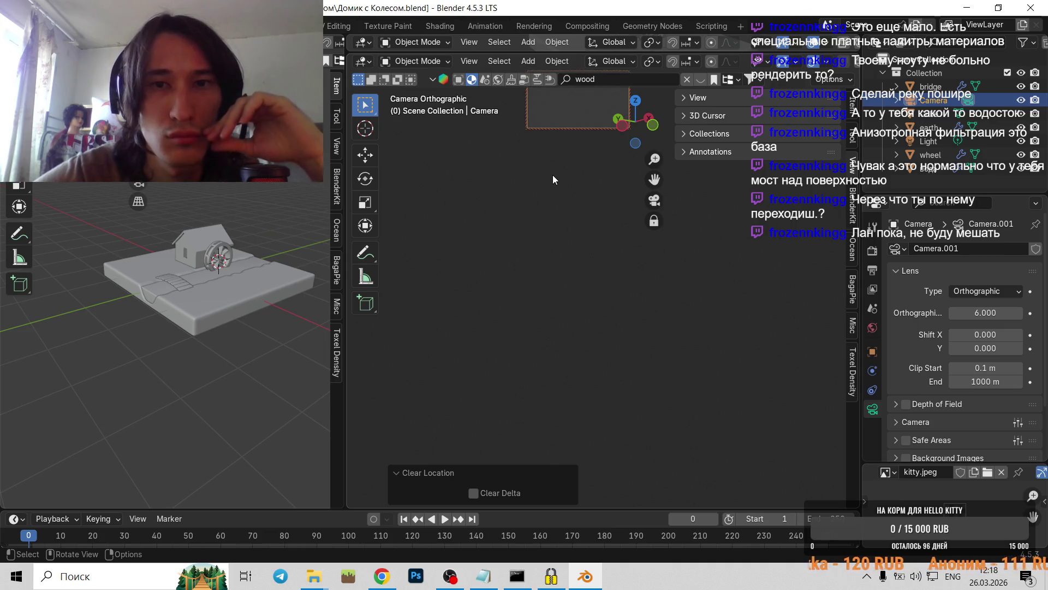
click(653, 221)
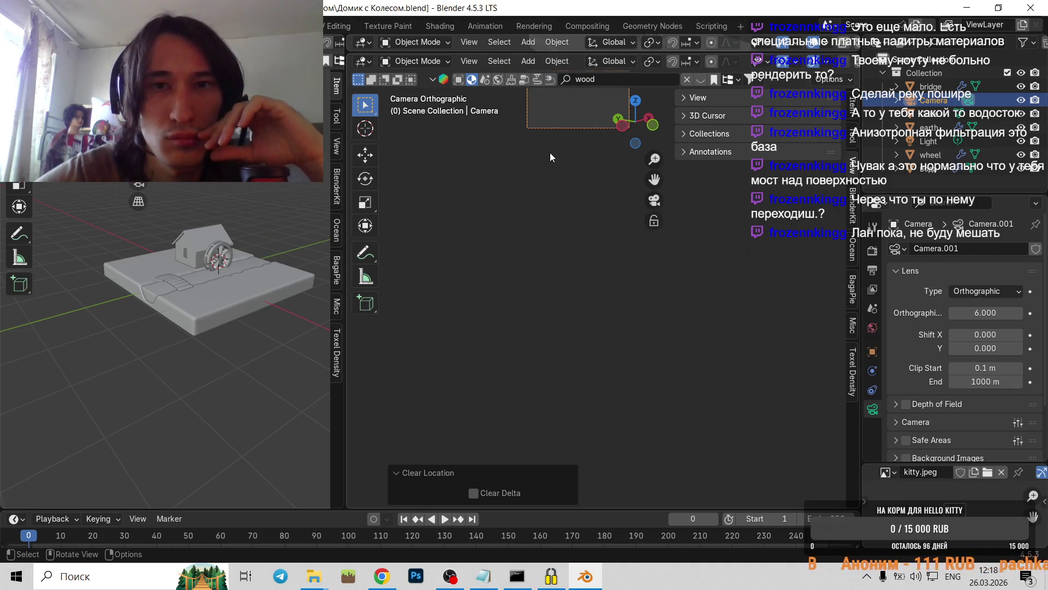
scroll(584, 131, down, 1)
click(548, 61)
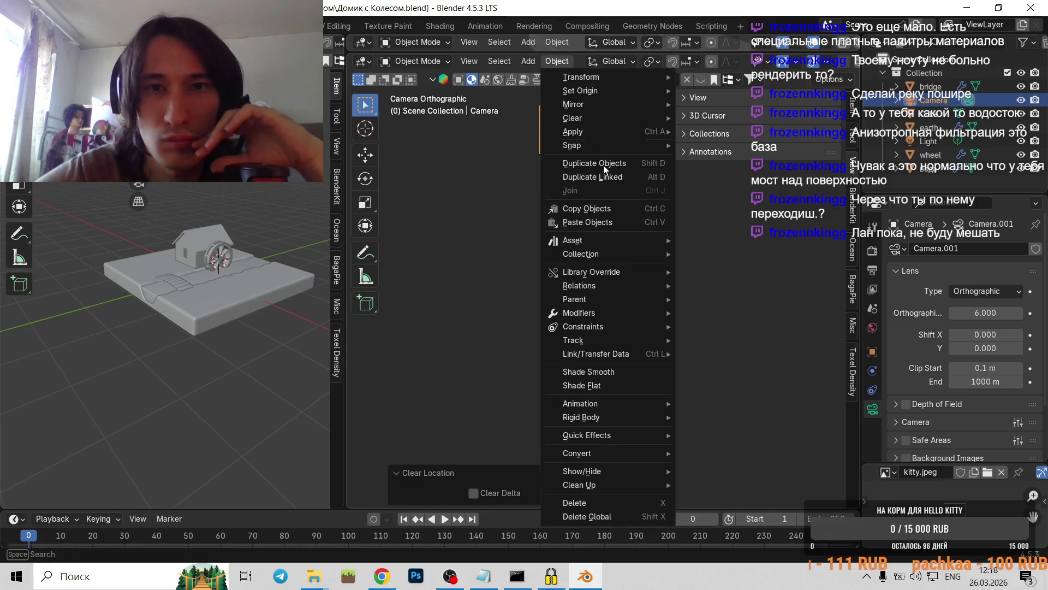
mouse_move(593, 133)
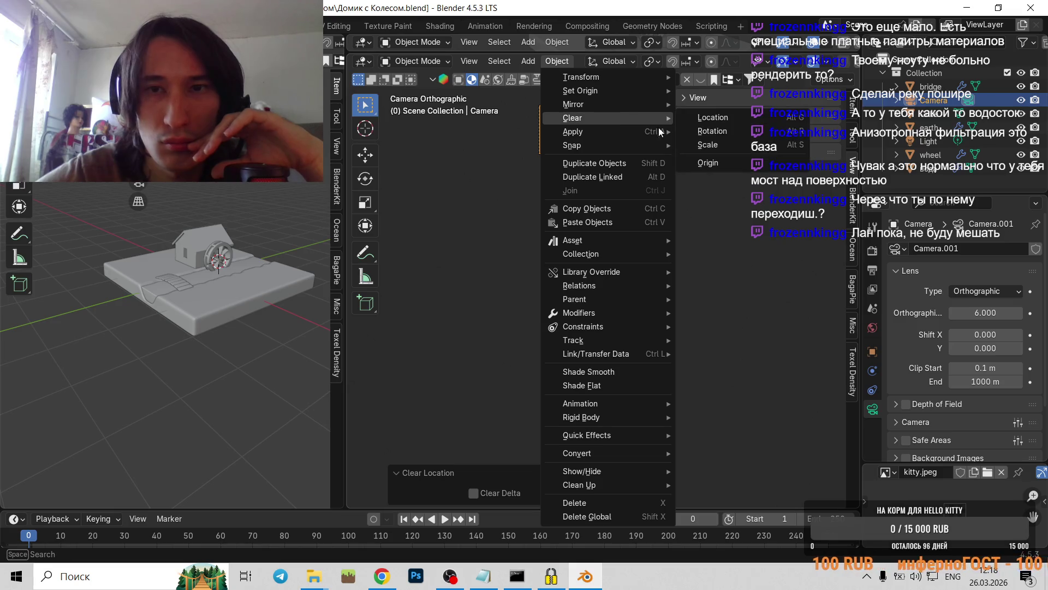
click(722, 120)
- Reselect the camera in the side view, orbit around the house, and nudge the camera left and down
click(229, 296)
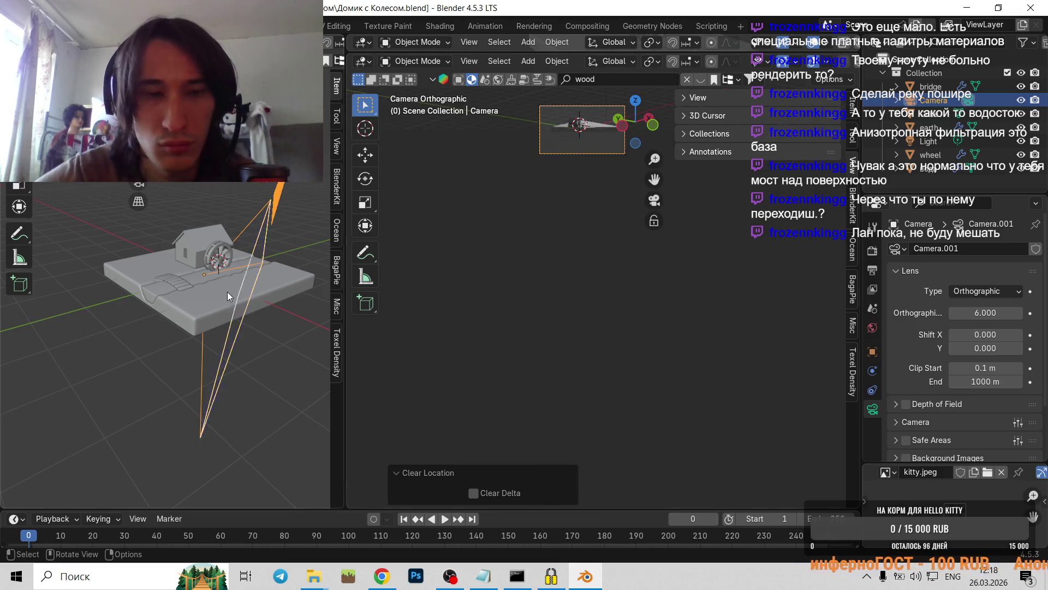
click(270, 249)
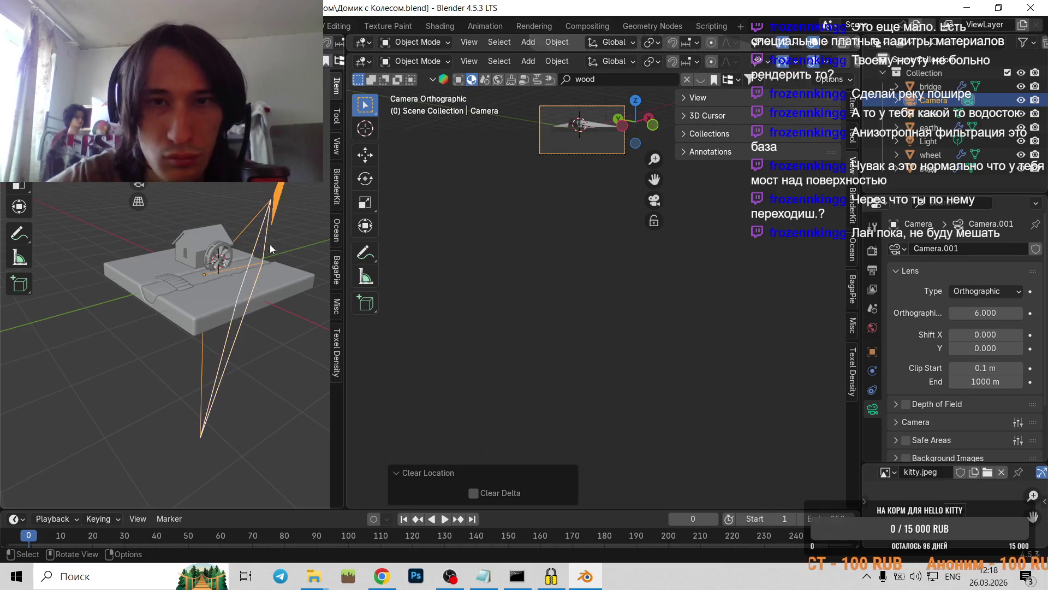
shift+middle_drag(565, 144, 533, 278)
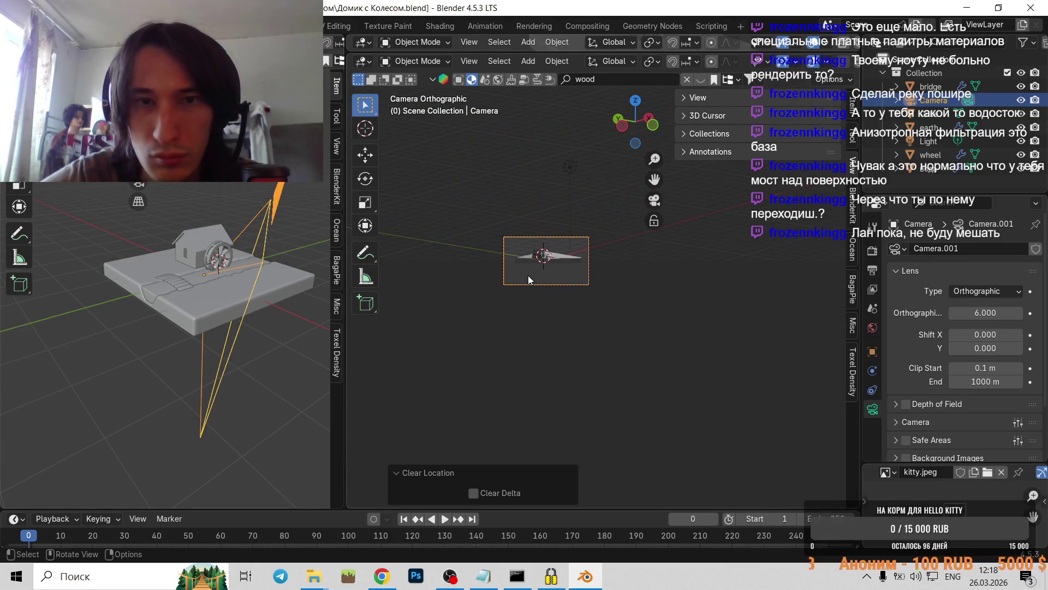
scroll(534, 274, up, 3)
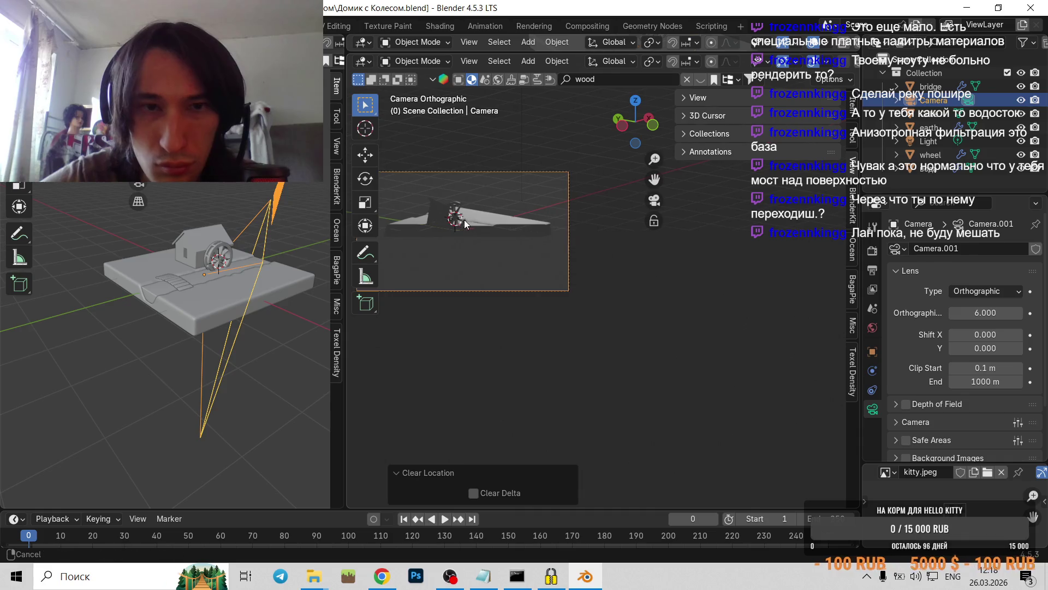
scroll(506, 221, up, 1)
middle_drag(505, 221, 497, 227)
scroll(508, 228, down, 2)
scroll(510, 230, down, 3)
scroll(510, 230, down, 3)
mouse_move(503, 236)
middle_down()
mouse_move(612, 281)
mouse_move(564, 285)
middle_up()
scroll(611, 281, down, 3)
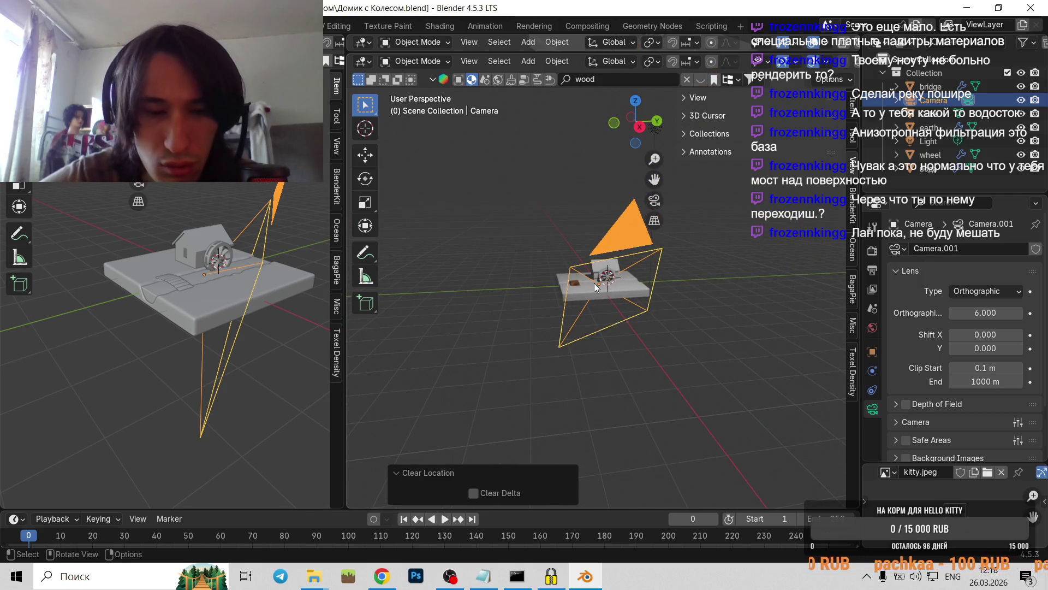
drag(594, 283, 518, 316)
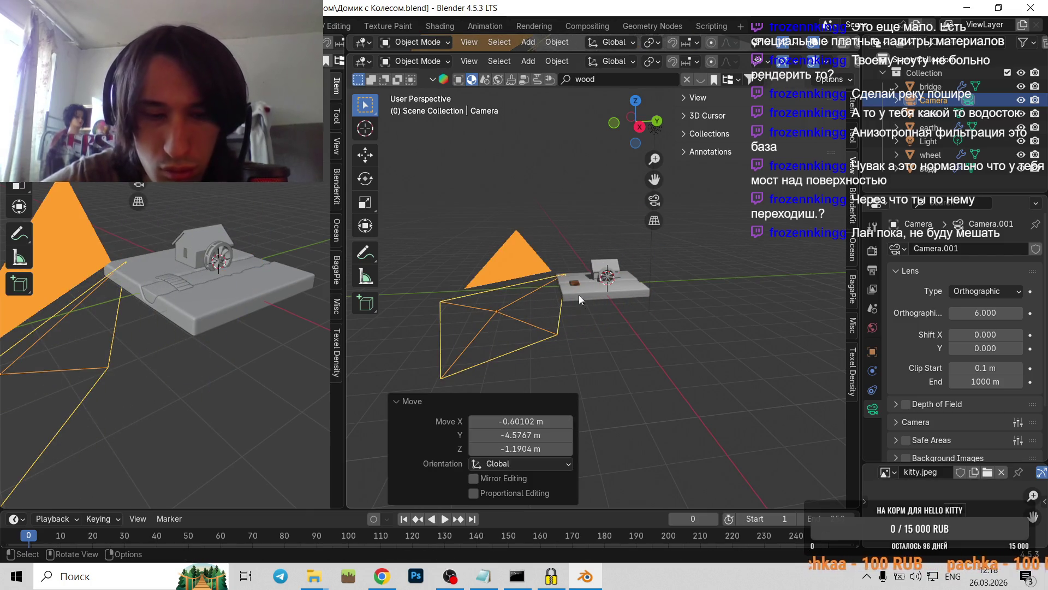
middle_drag(579, 295, 618, 345)
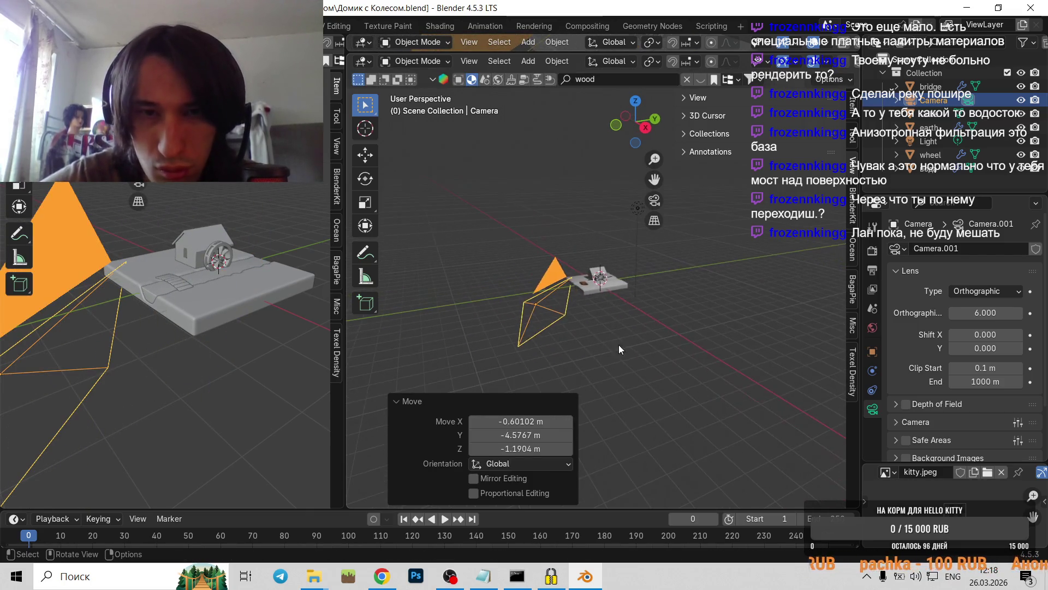
- Clear the camera's location and rotation using Object > Clear
click(568, 59)
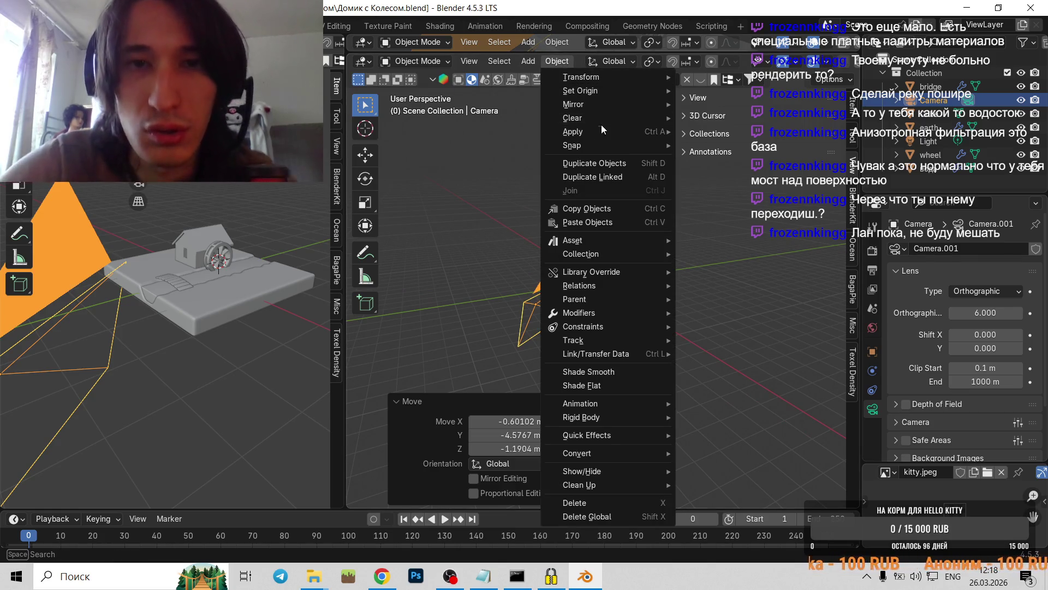
mouse_move(601, 120)
click(742, 116)
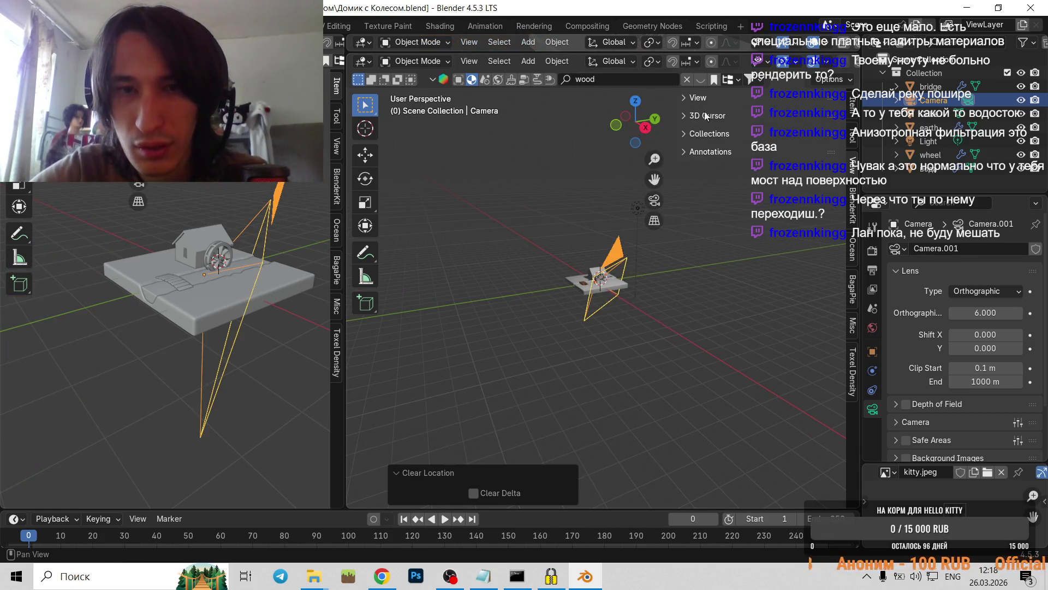
click(557, 61)
mouse_move(614, 119)
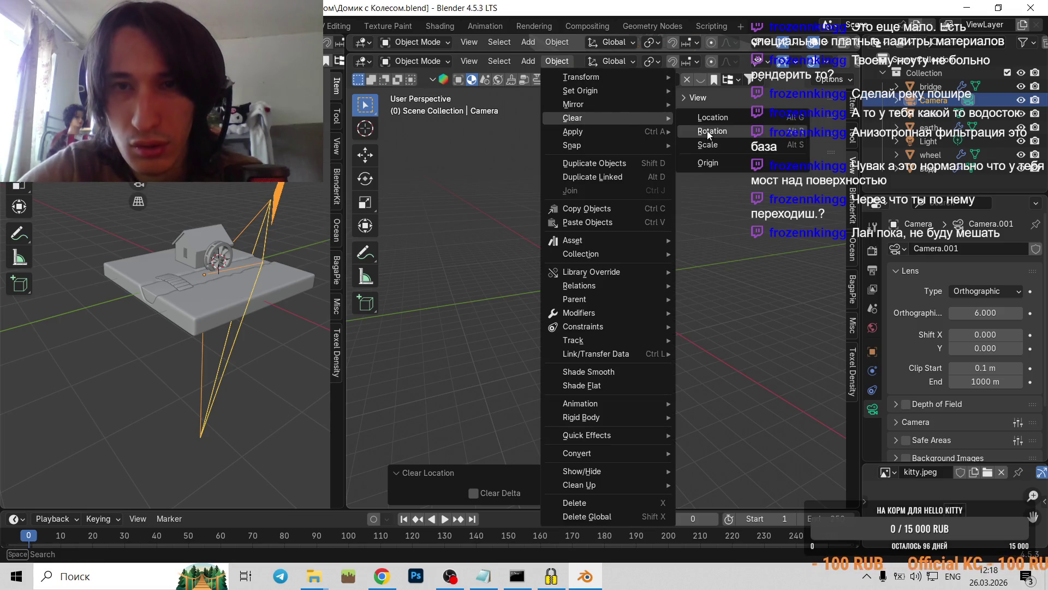
click(707, 130)
scroll(594, 319, up, 3)
scroll(594, 320, up, 2)
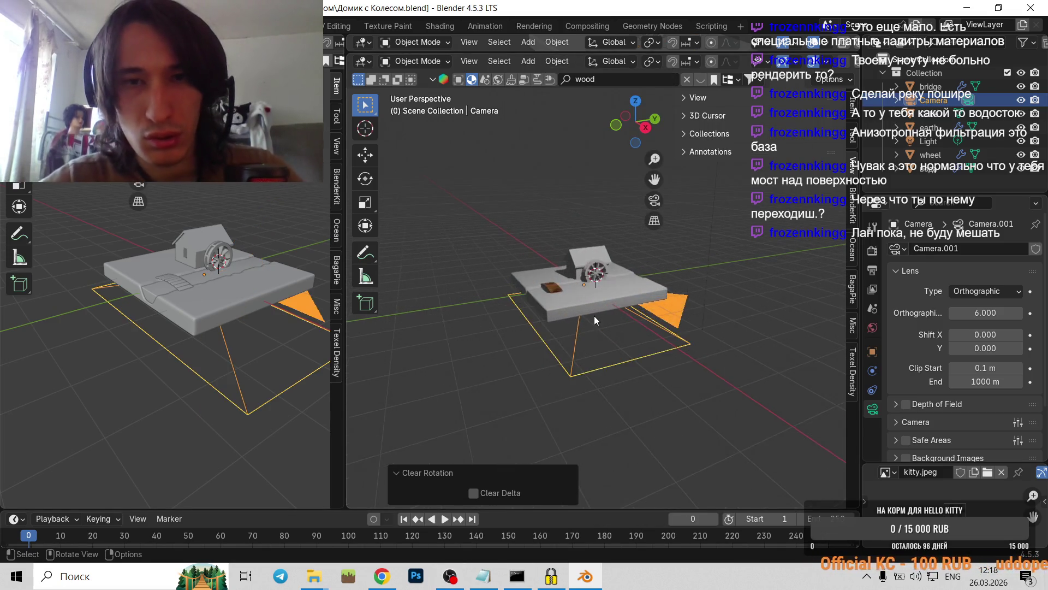
- Move the camera to Y -7.3982 m, shift it along X, and raise it 5.9837 m on Z
scroll(594, 319, up, 2)
scroll(594, 319, up, 1)
scroll(594, 316, down, 5)
scroll(594, 315, down, 2)
scroll(594, 315, down, 1)
key(g)
key(y)
click(539, 319)
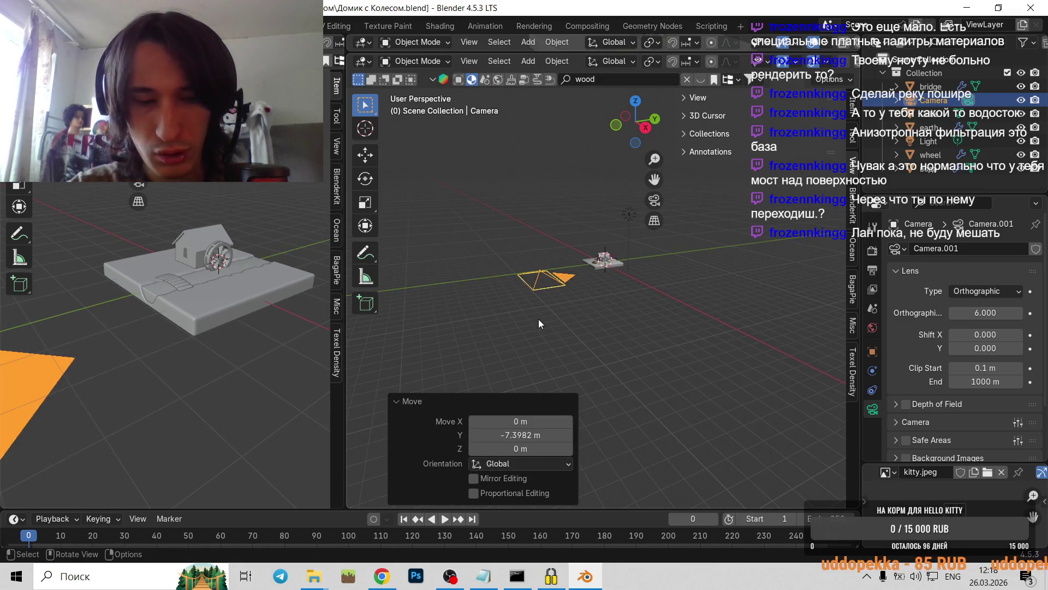
key(g)
key(x)
click(583, 331)
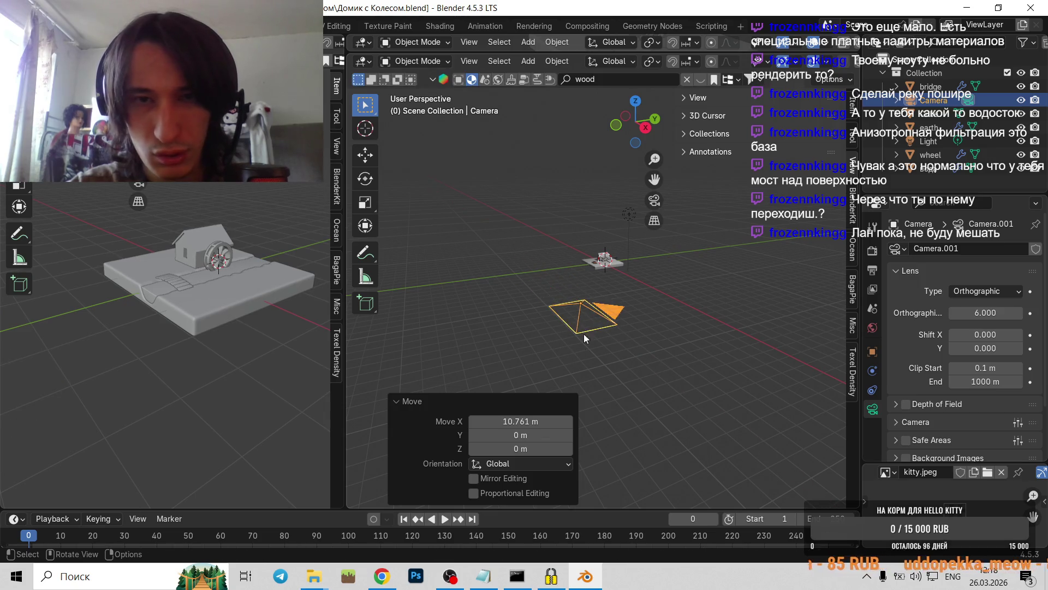
key(g)
key(z)
click(593, 246)
- Check the camera view and snap the viewport to the right side view
key(r)
key(Escape)
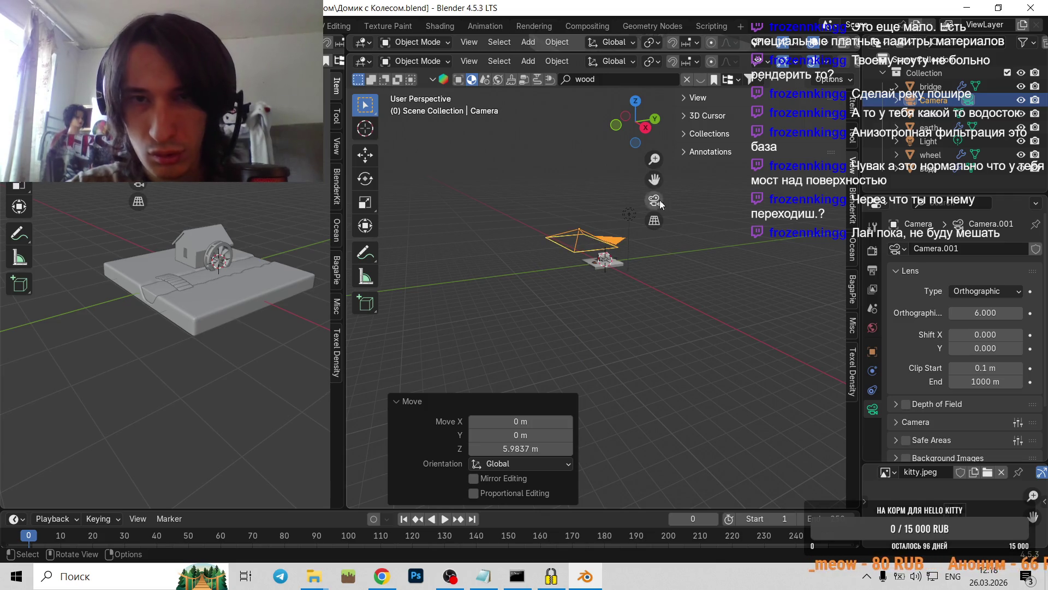
key(KP_0)
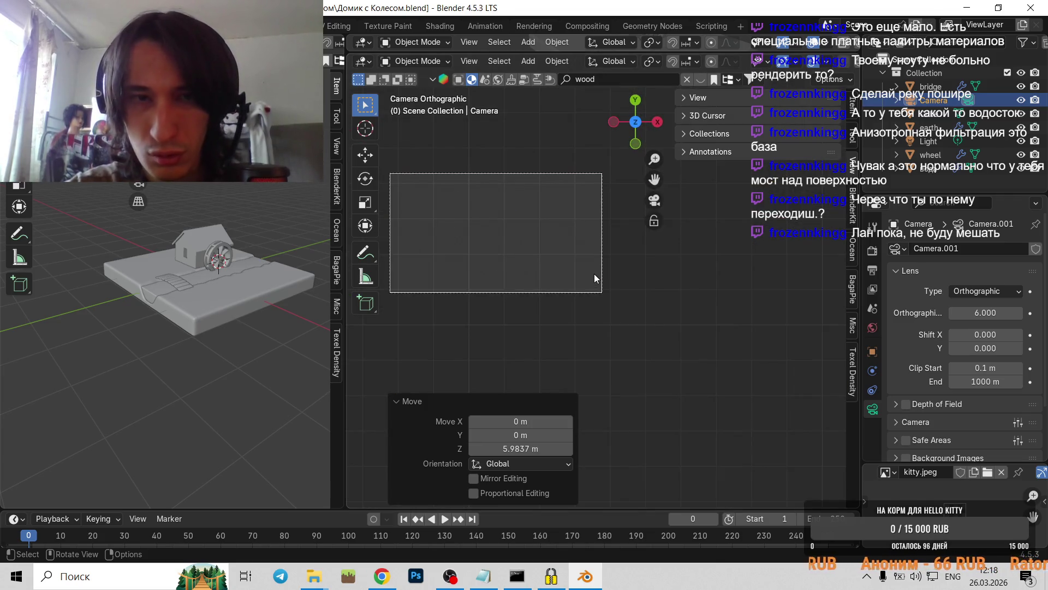
key(KP_0)
scroll(639, 328, down, 5)
key(r)
key(Escape)
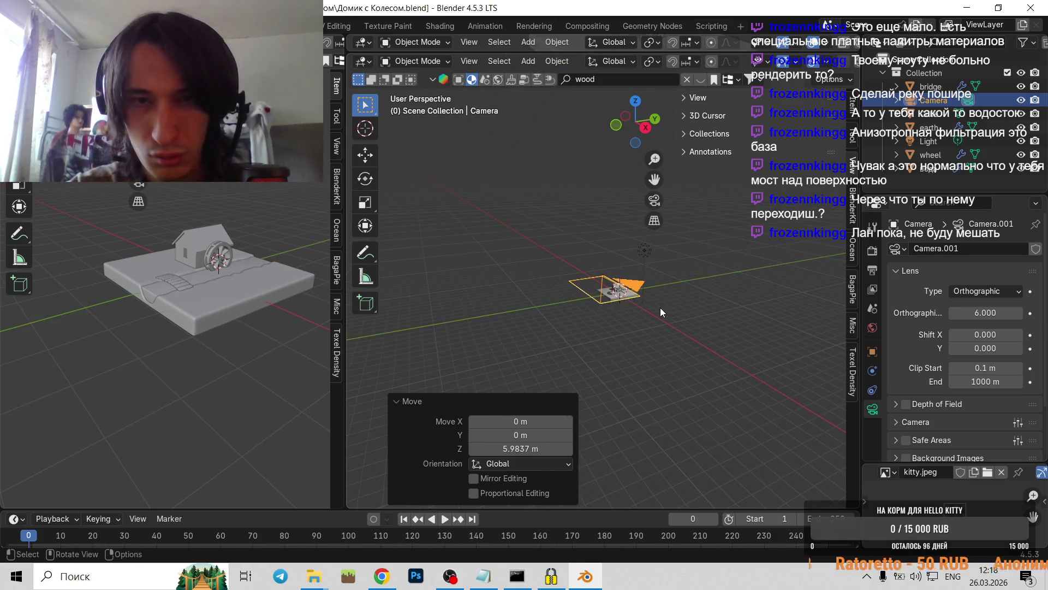
alt+middle_drag(660, 307, 671, 318)
scroll(637, 313, up, 3)
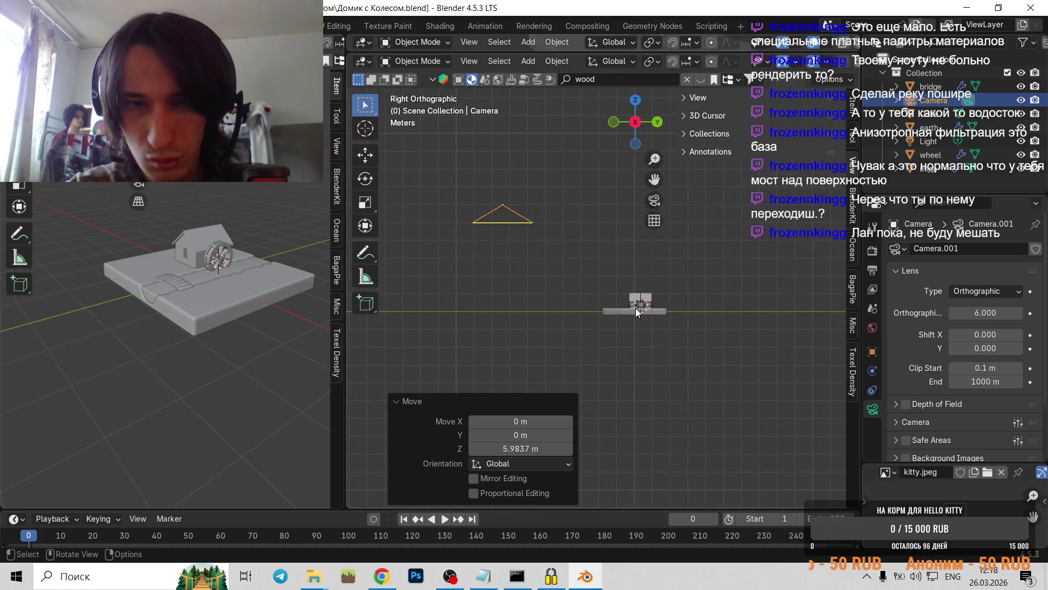
scroll(637, 312, up, 2)
- Tilt the camera by -50.6° and lower it on Z, checking the framing through the camera
key(r)
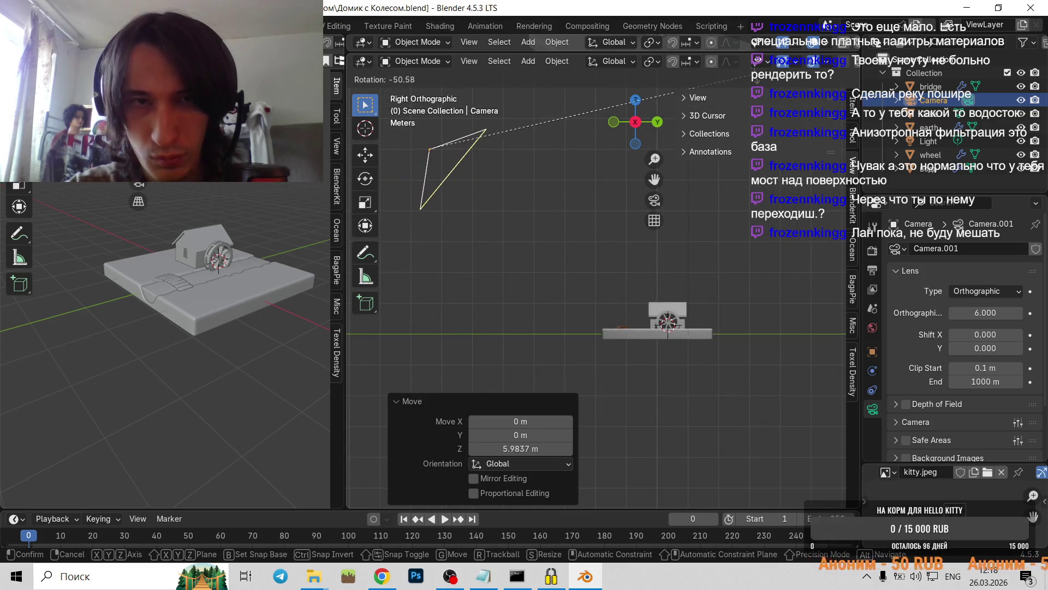
click(674, 93)
key(g)
key(z)
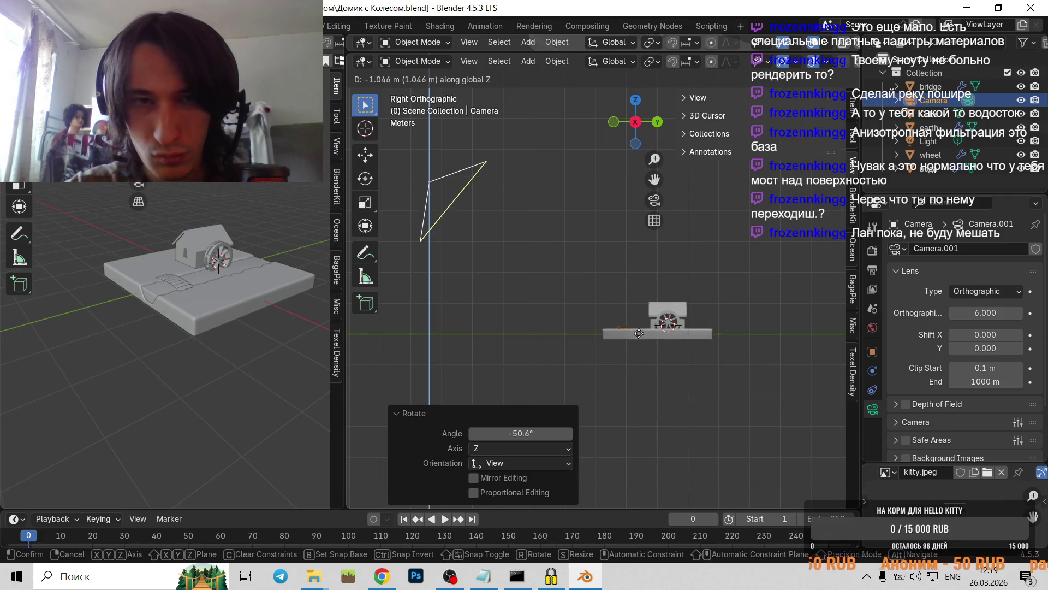
click(610, 320)
key(KP_0)
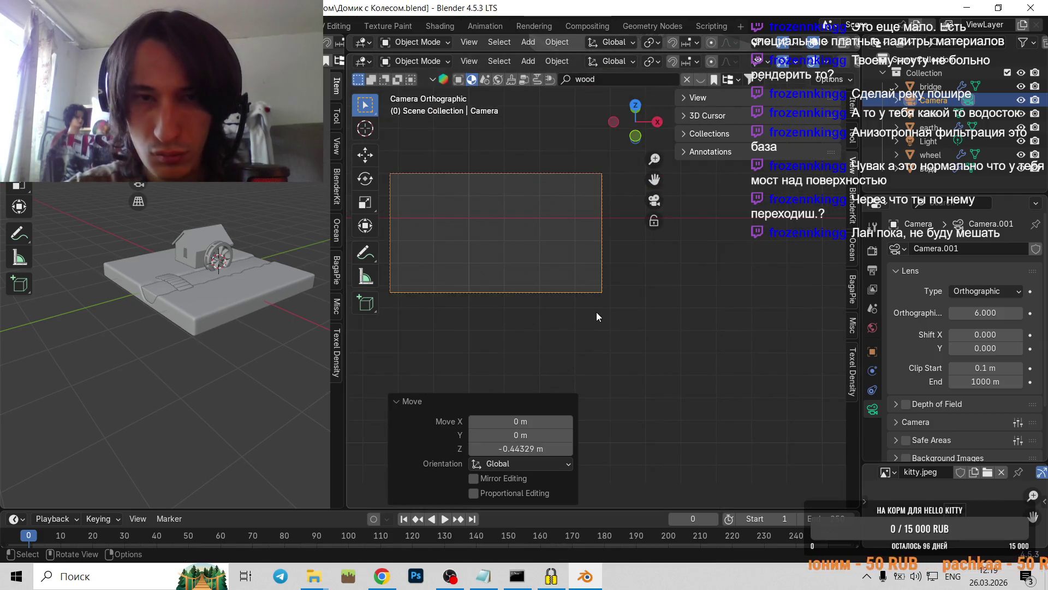
key(KP_3)
middle_drag(596, 303, 653, 332)
- Rotate the camera 64.6° around Z and shift its framing down and right in camera view
key(r)
right_click(718, 335)
key(r)
key(z)
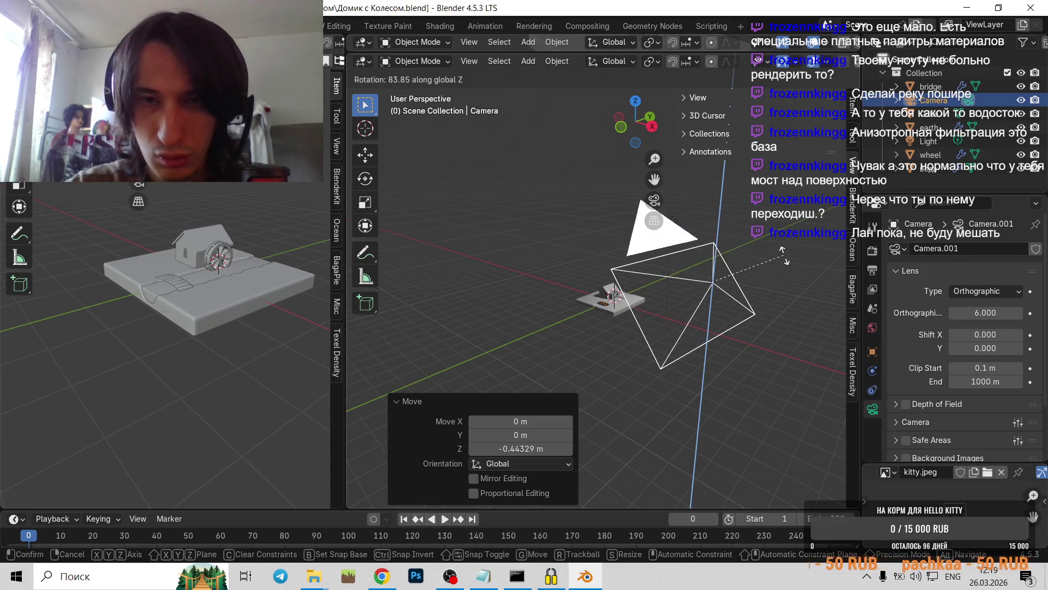
click(829, 280)
key(KP_0)
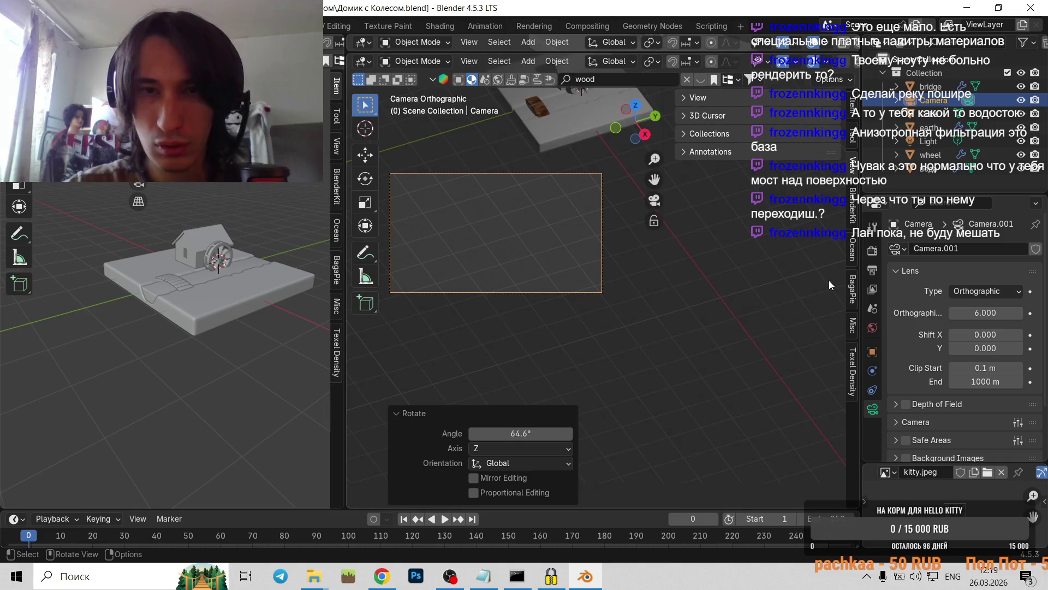
mouse_move(561, 228)
middle_down()
mouse_move(592, 266)
mouse_move(601, 224)
middle_up()
key(KP_0)
mouse_move(541, 239)
shift+middle_down()
mouse_move(554, 308)
mouse_move(549, 299)
shift+middle_up()
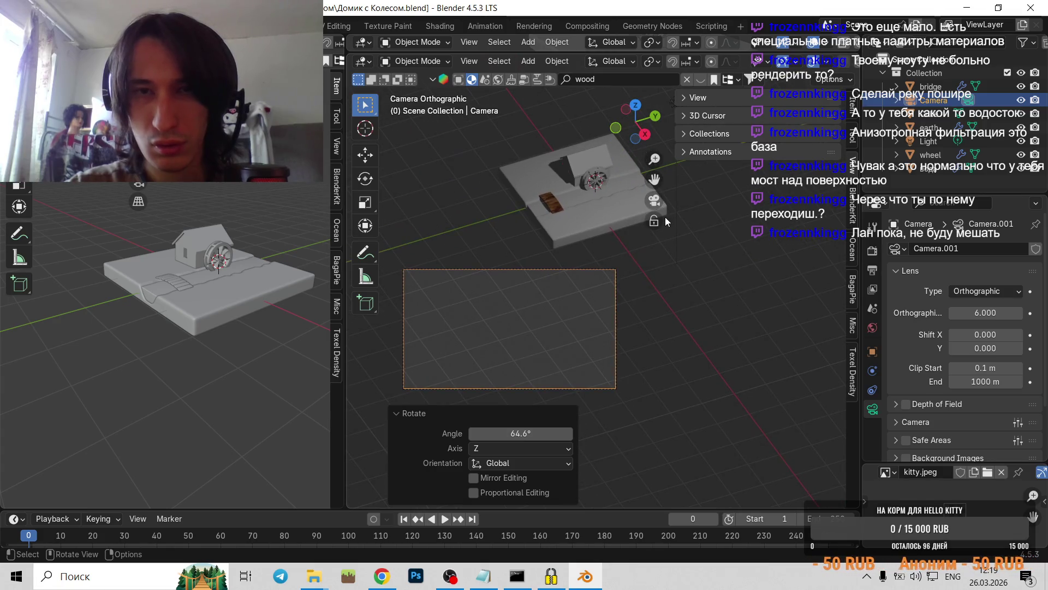
click(665, 218)
click(578, 262)
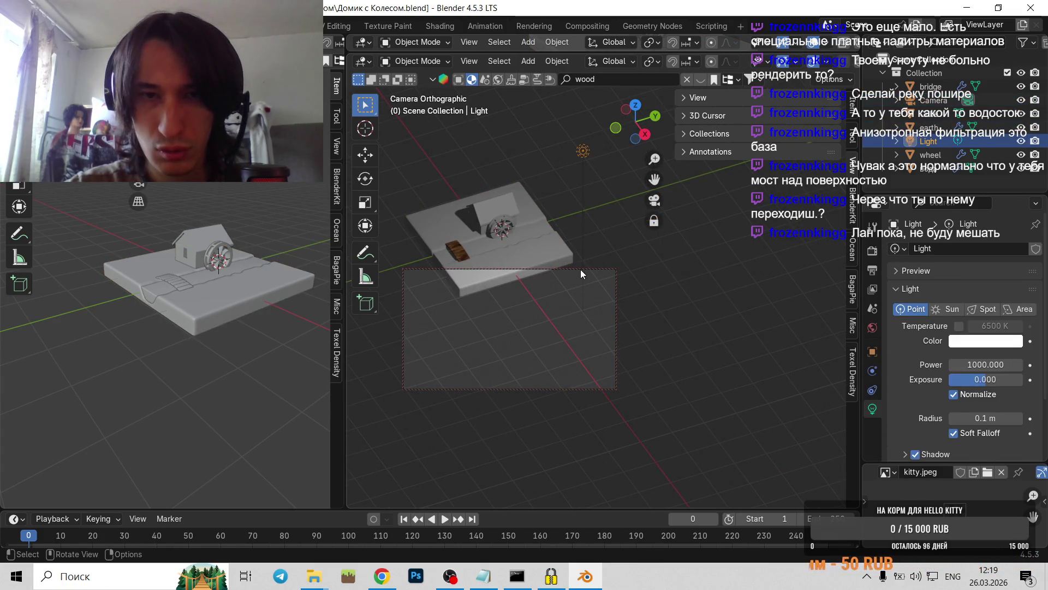
- Orbit and pan within the camera view to bring the house to the centre of the frame
click(581, 269)
key(g)
shift+middle_drag(594, 264, 721, 295)
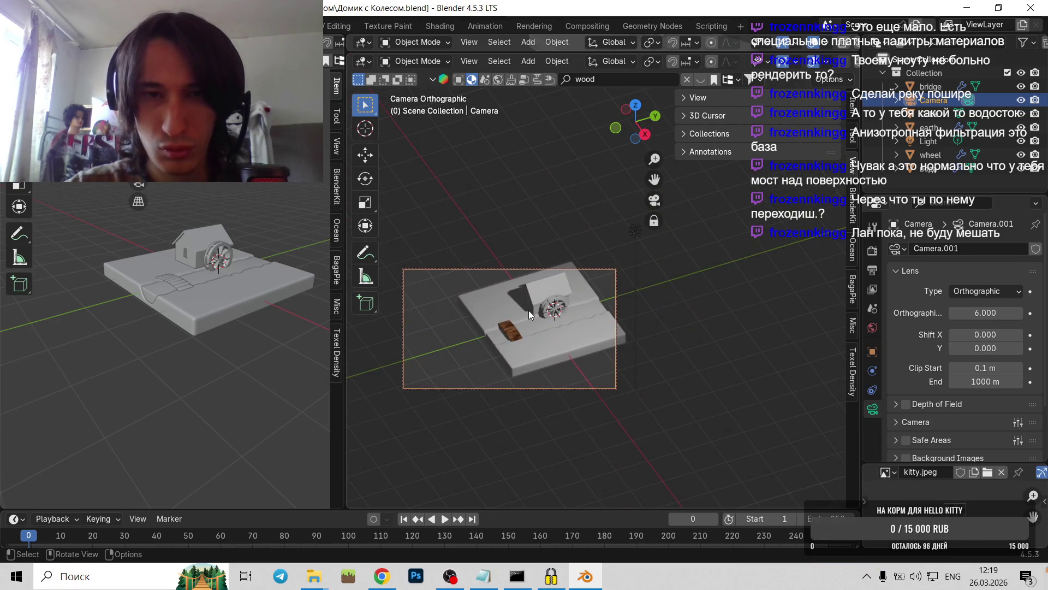
mouse_move(528, 310)
middle_down()
mouse_move(556, 322)
mouse_move(691, 258)
middle_up()
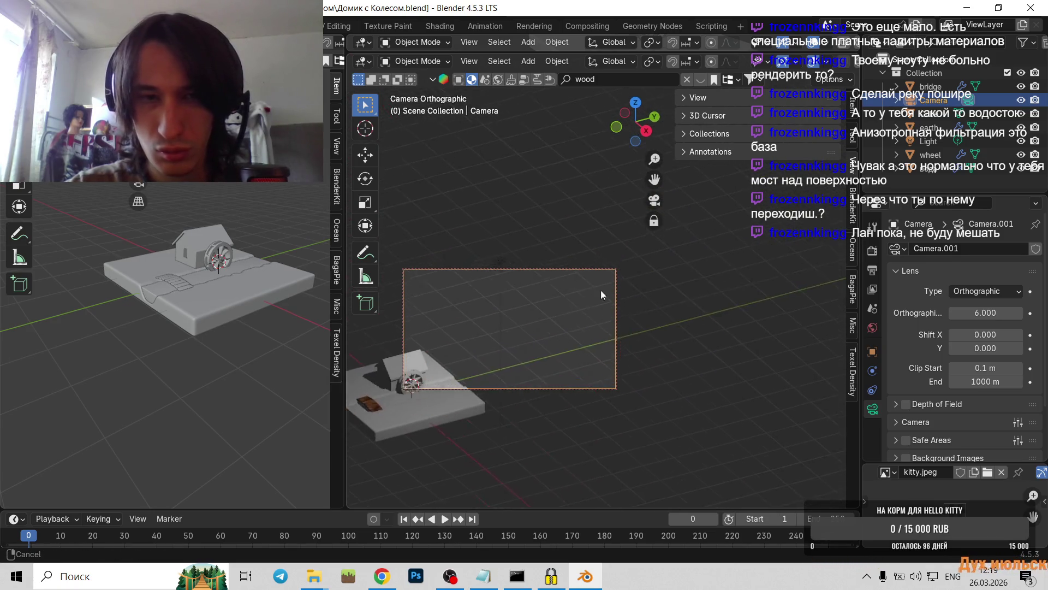
middle_drag(497, 333, 699, 221)
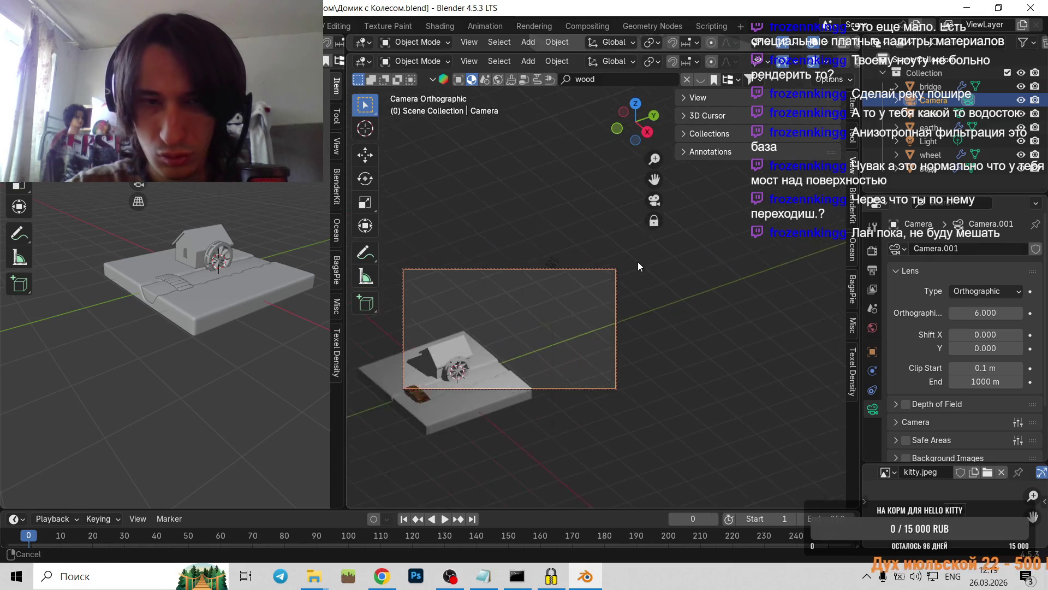
middle_drag(528, 349, 696, 183)
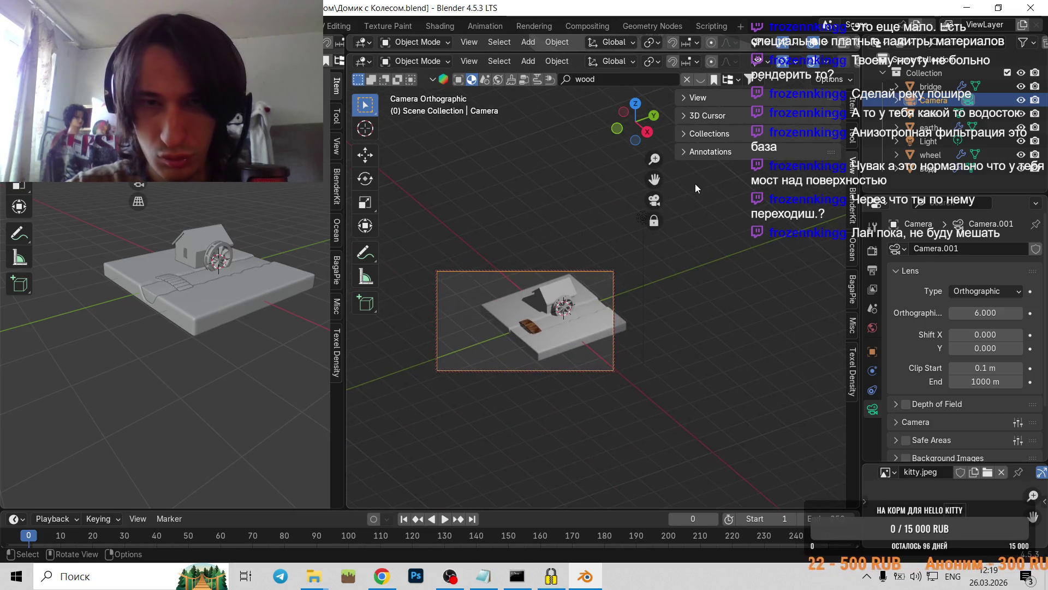
mouse_move(544, 313)
middle_down()
mouse_move(575, 300)
mouse_move(533, 320)
mouse_move(614, 247)
mouse_move(666, 246)
mouse_move(645, 263)
mouse_move(646, 255)
middle_up()
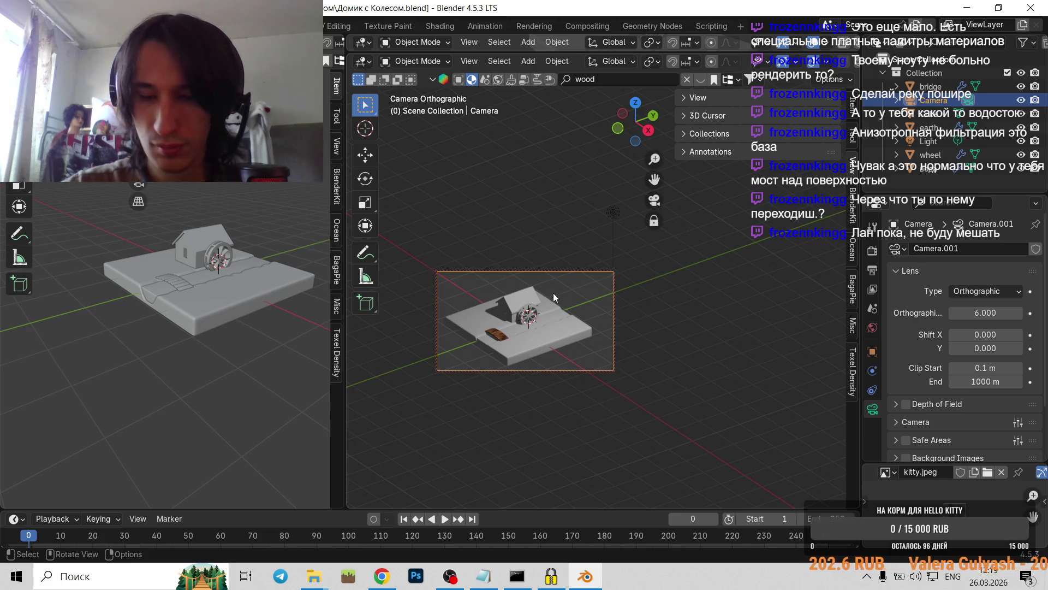
- Check the camera's placement from outside, then swing the diorama back into the camera frame
key(KP_0)
scroll(552, 293, down, 6)
middle_drag(553, 292, 690, 271)
key(KP_0)
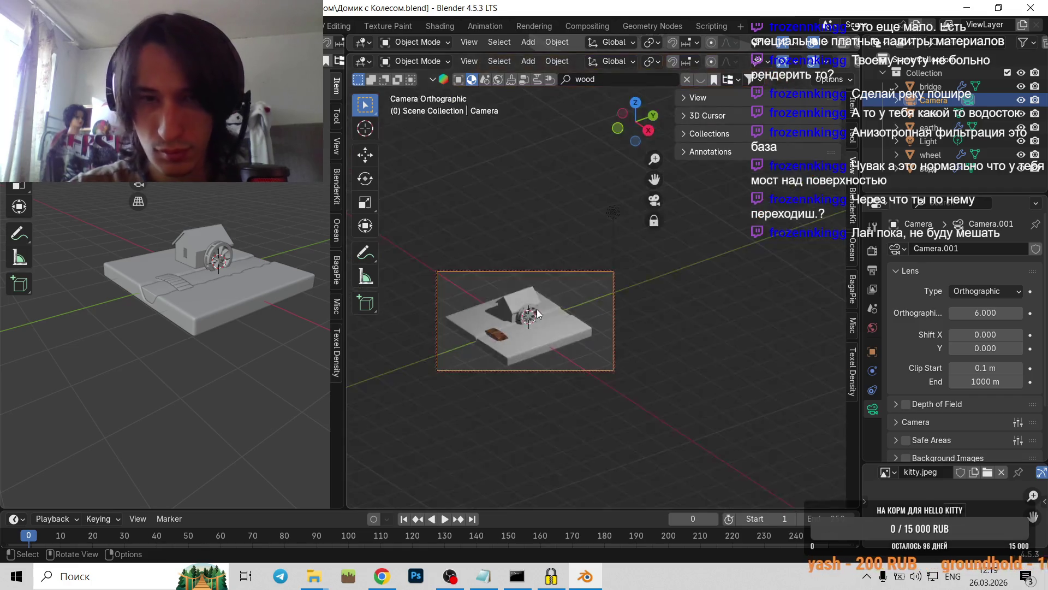
key(b)
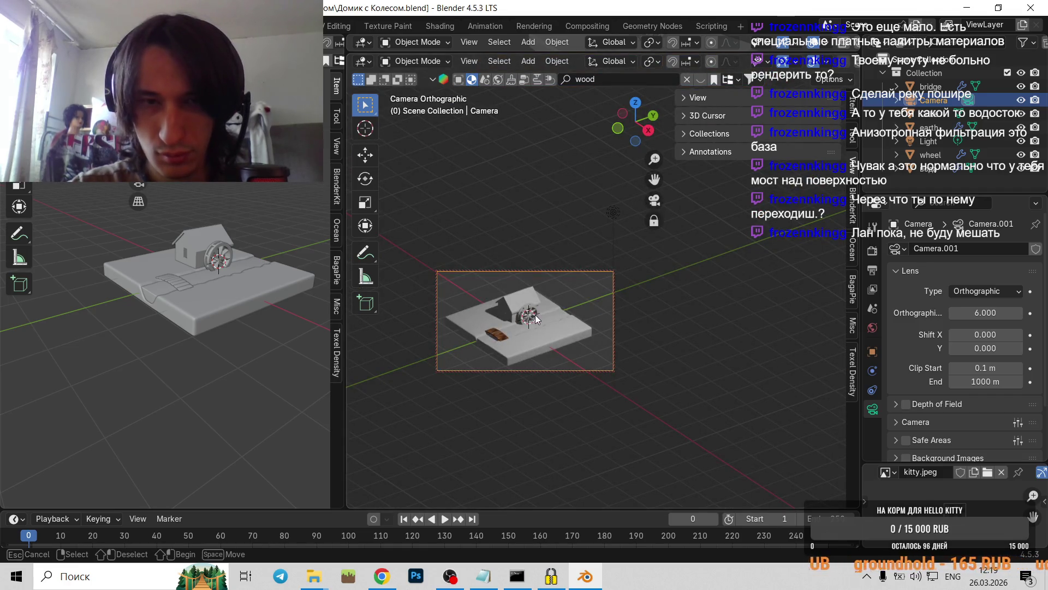
key(ctrl+z)
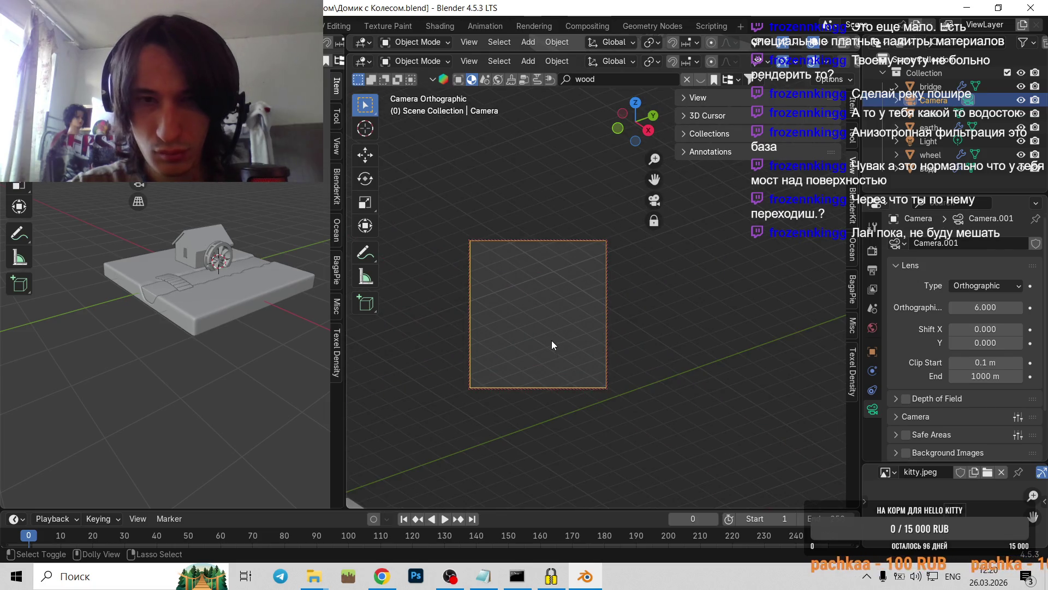
mouse_move(585, 303)
middle_down()
mouse_move(692, 219)
mouse_move(522, 313)
mouse_move(529, 257)
mouse_move(573, 254)
mouse_move(553, 321)
mouse_move(689, 251)
middle_up()
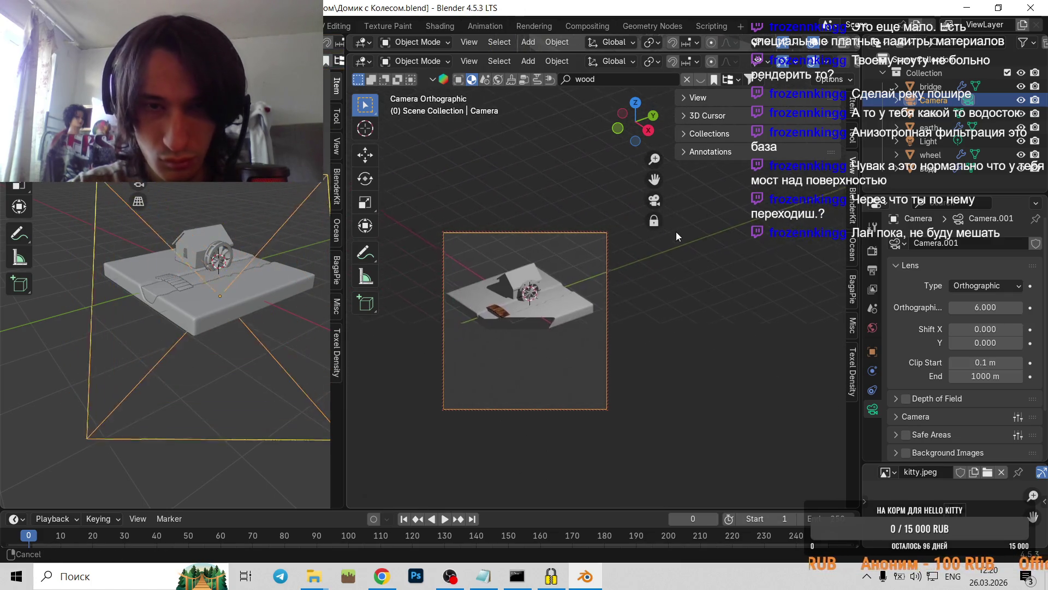
- Keep the camera orthographic and set the render resolution height to 800 px
click(1000, 286)
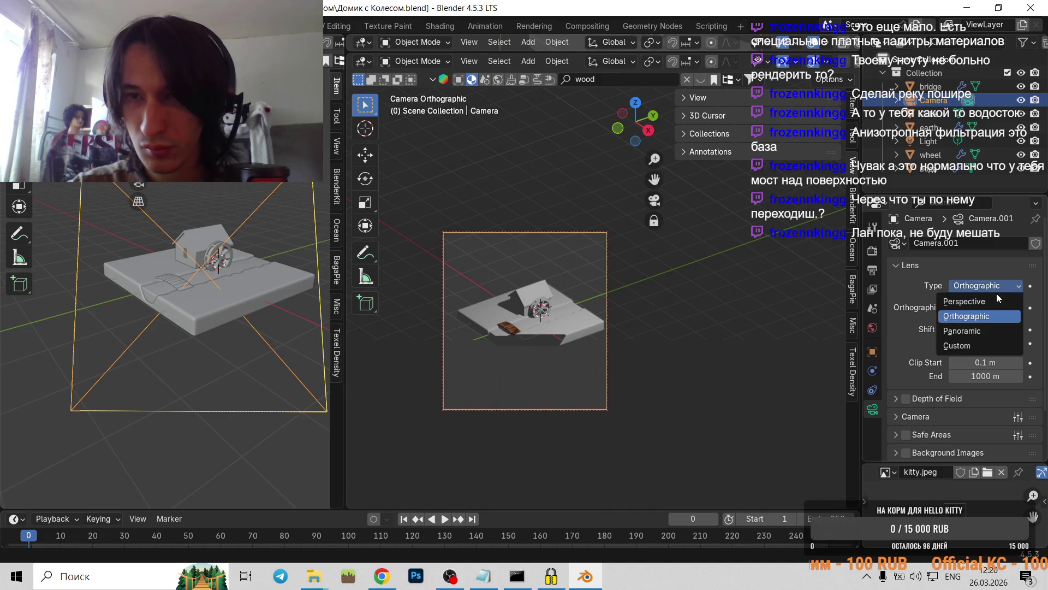
click(971, 316)
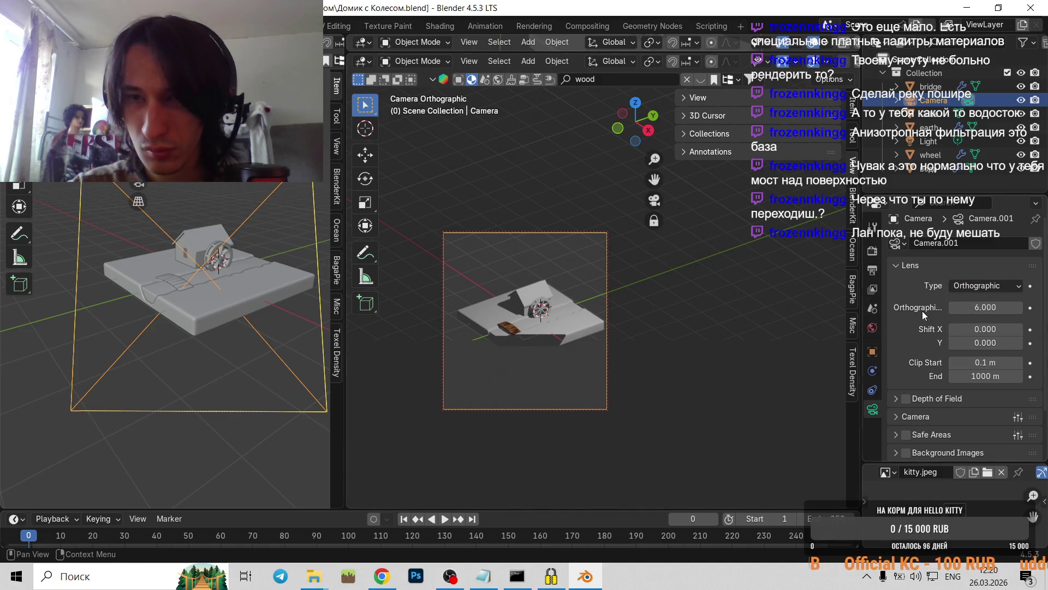
click(875, 269)
click(991, 275)
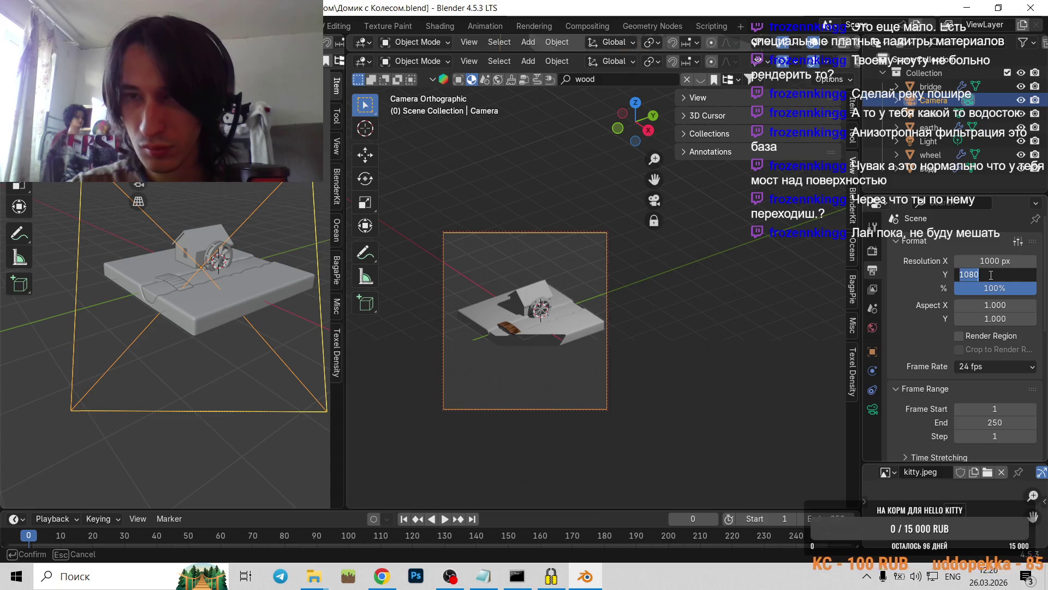
text(80)
key(Return)
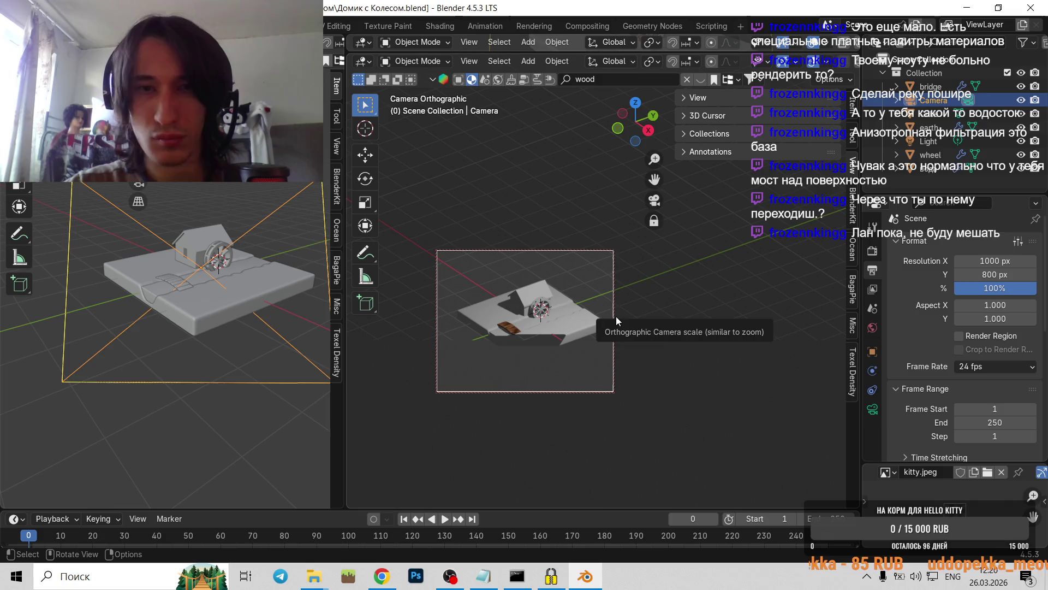
- Move the camera 6.114 m along X and recentre the house inside its frame
key(KP_0)
scroll(592, 316, down, 5)
scroll(572, 316, down, 5)
mouse_move(607, 310)
middle_down()
mouse_move(576, 304)
mouse_move(792, 256)
mouse_move(707, 293)
middle_up()
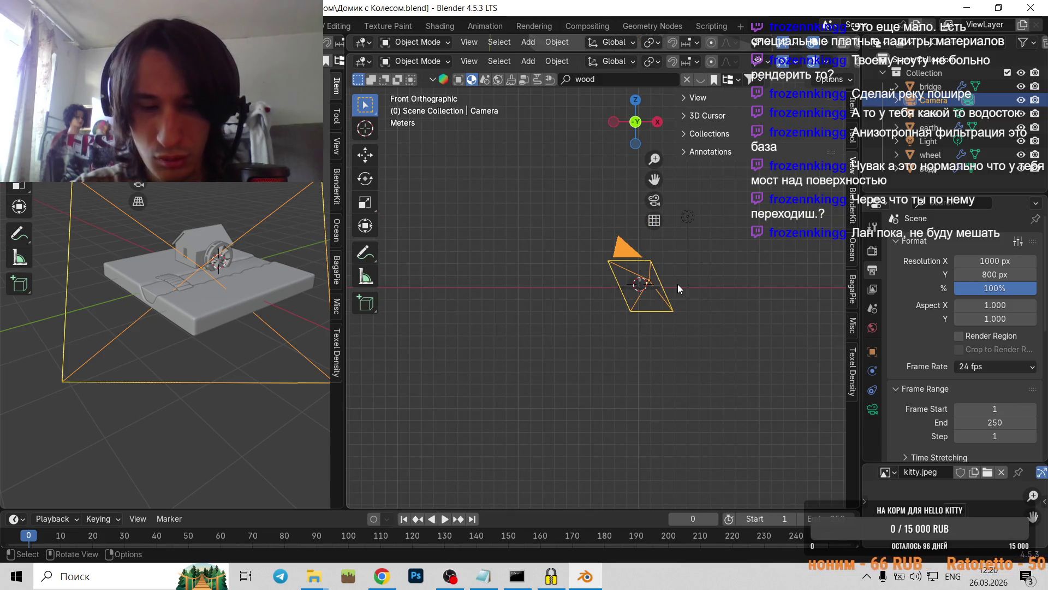
key(g)
key(x)
click(744, 297)
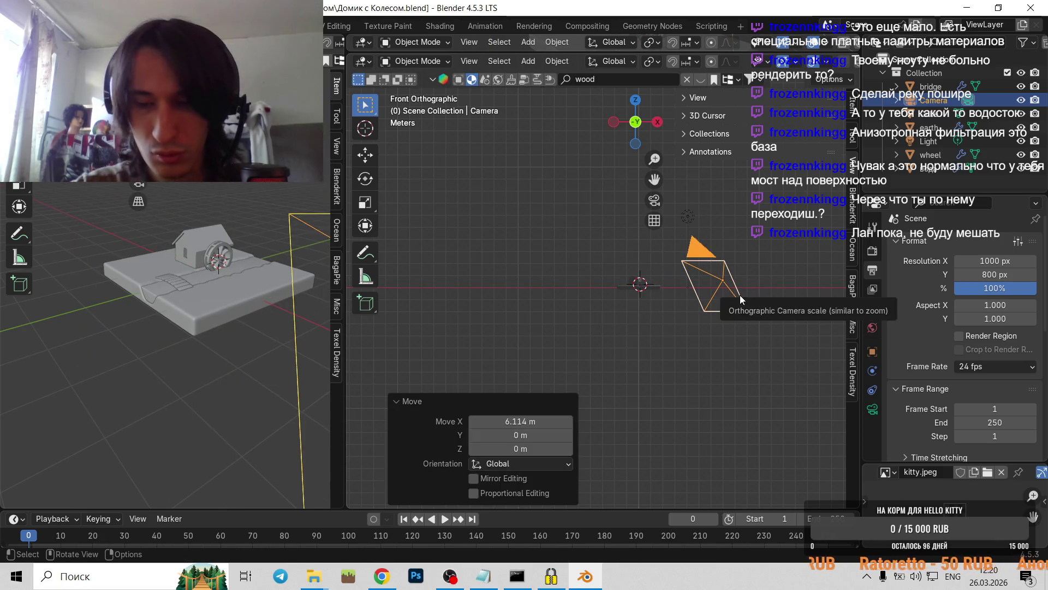
key(KP_0)
shift+middle_drag(504, 296, 683, 329)
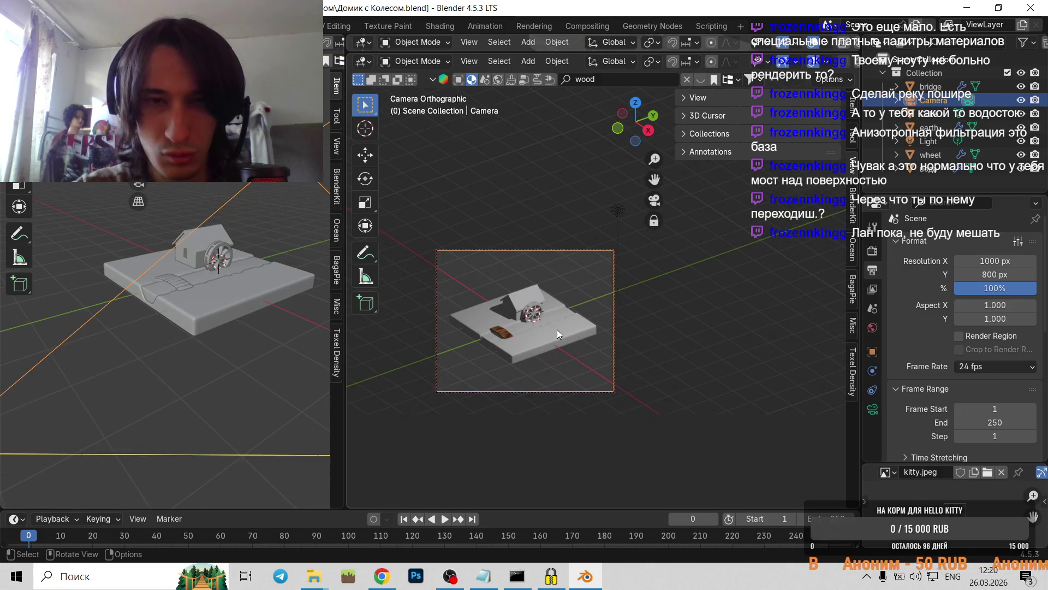
- Turn the view around and inspect the camera and scene from the front and right side
key(KP_4)
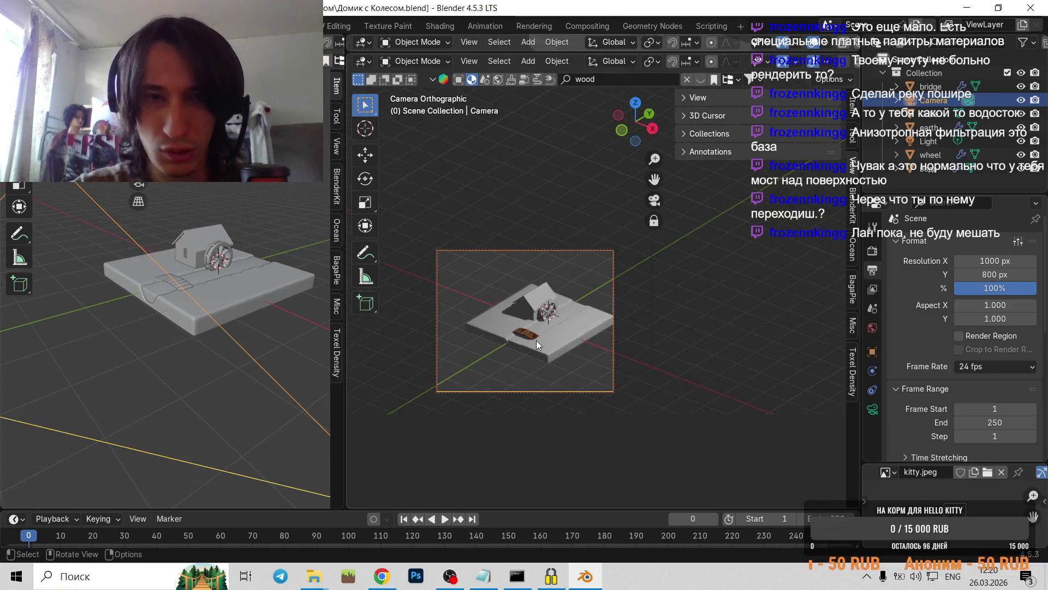
key(KP_4)
key(KP_4)
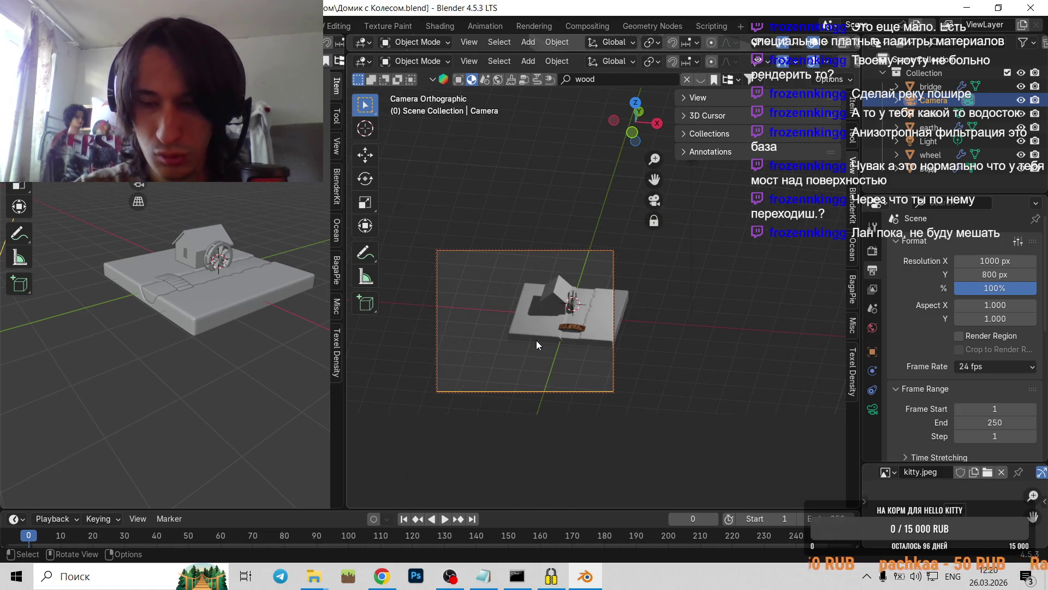
key(KP_4)
key(KP_4)
key(KP_4)
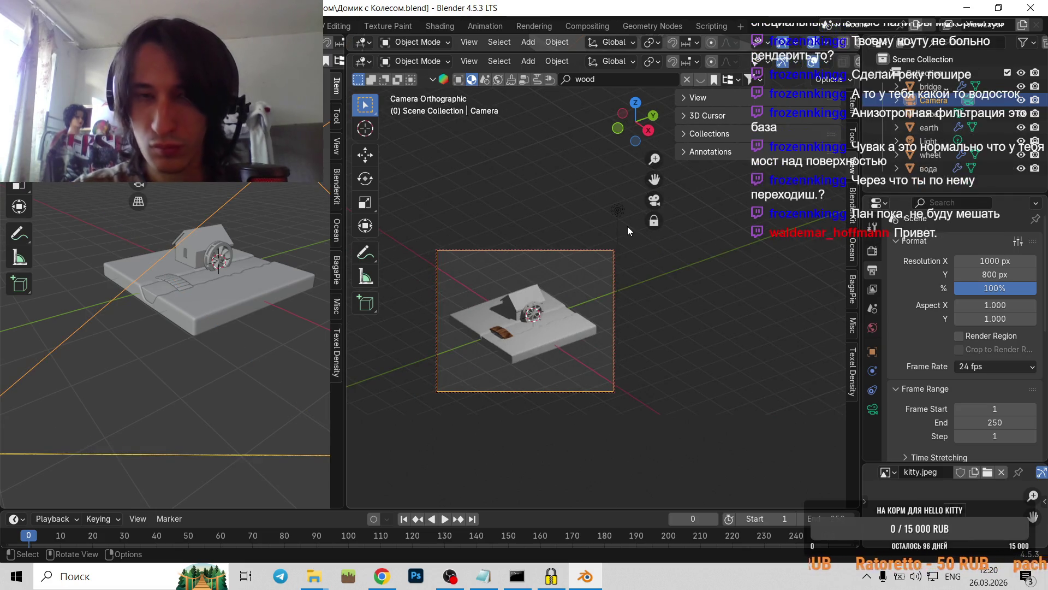
key(KP_1)
mouse_move(633, 258)
middle_down()
mouse_move(620, 297)
mouse_move(515, 329)
mouse_move(659, 282)
middle_up()
mouse_move(735, 296)
alt+middle_down()
mouse_move(641, 291)
mouse_move(682, 293)
mouse_move(606, 385)
alt+middle_up()
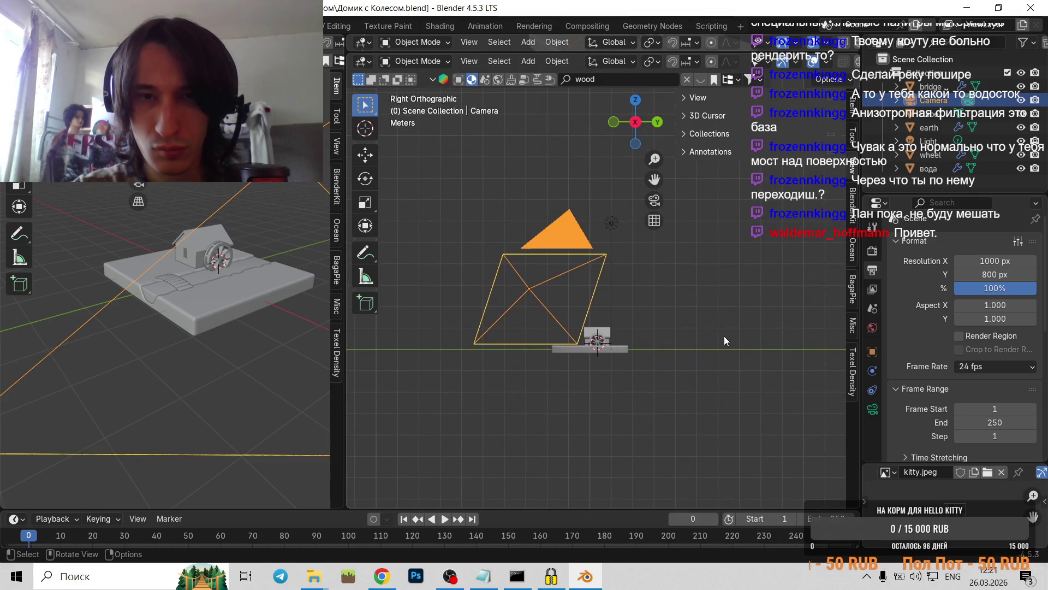
- Delete the existing point light and add a Sun light in its place
click(723, 336)
key(shift+a)
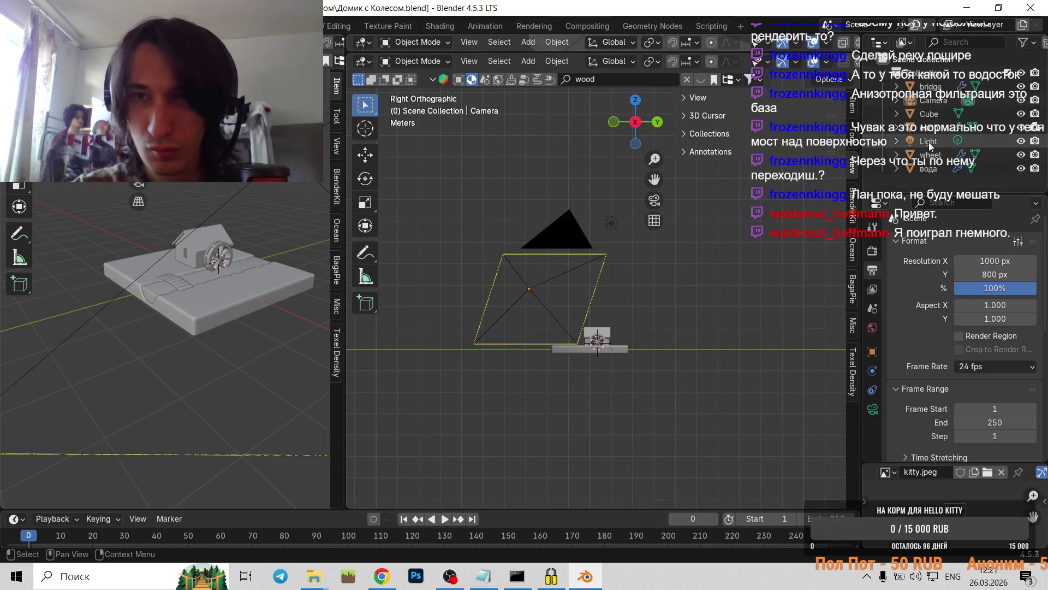
click(930, 145)
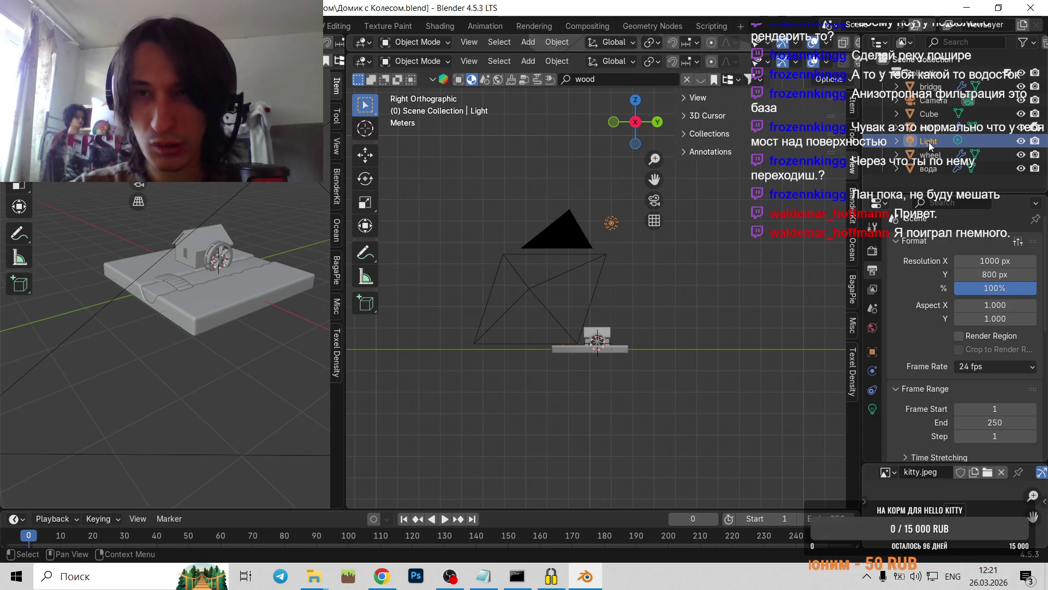
key(Delete)
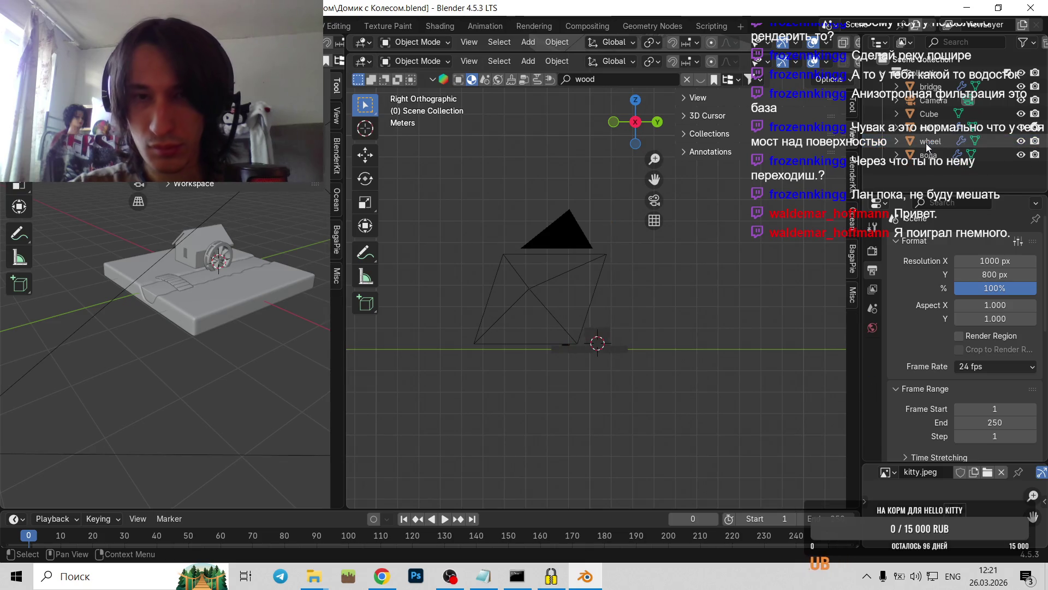
key(shift+a)
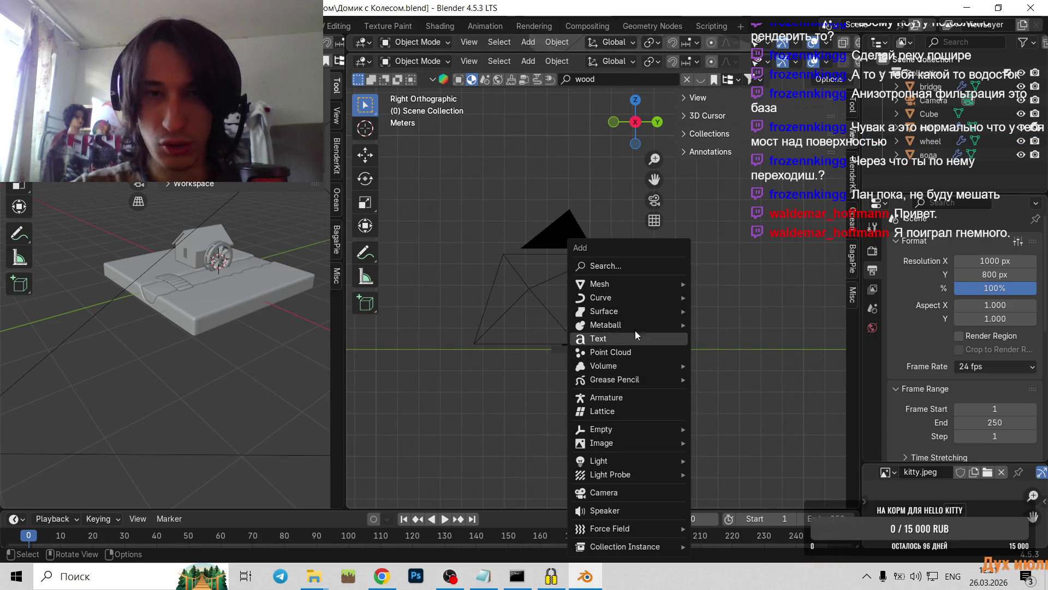
mouse_move(622, 313)
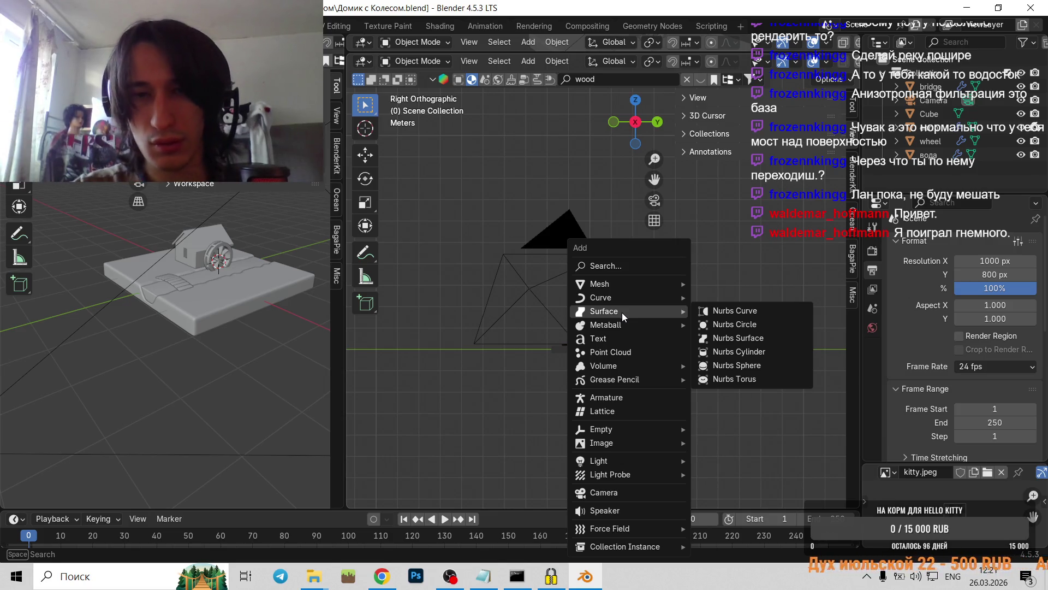
mouse_move(643, 461)
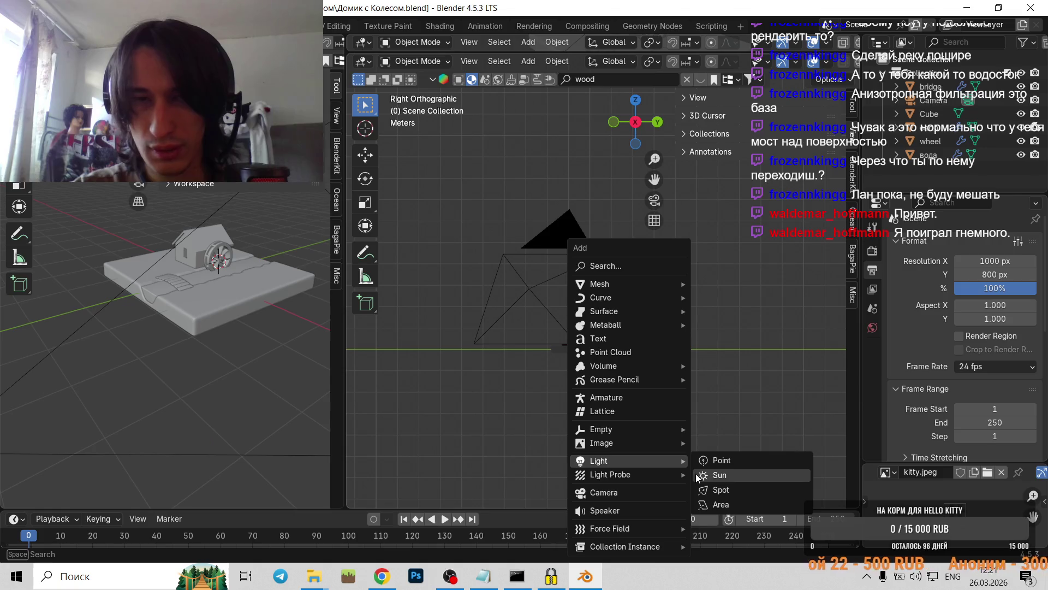
click(710, 476)
- Raise the Sun along Z, slide it along Y and give it a first tilt
key(g)
key(z)
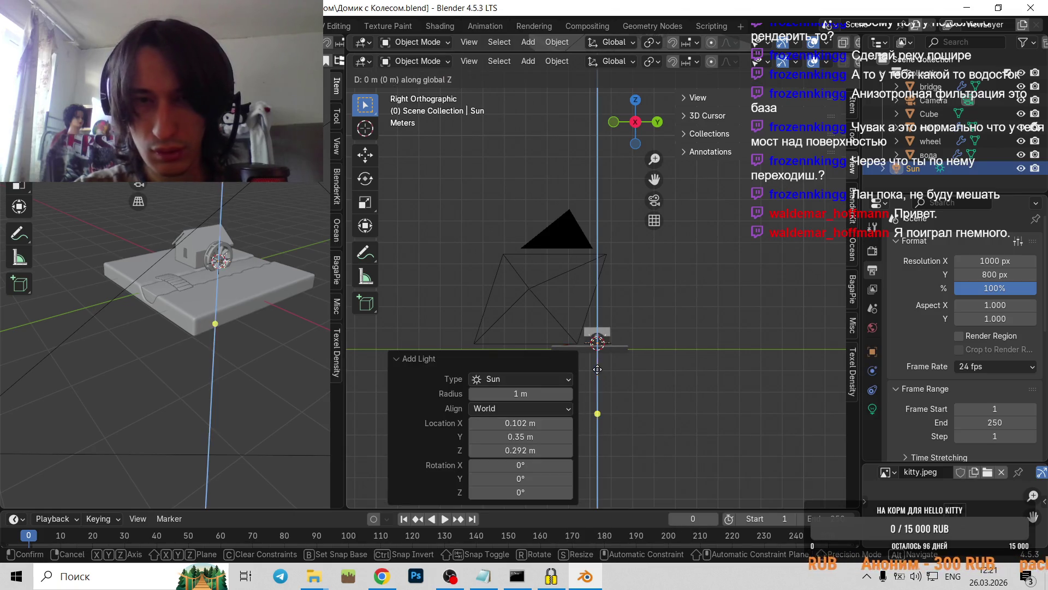
click(589, 224)
scroll(611, 299, up, 3)
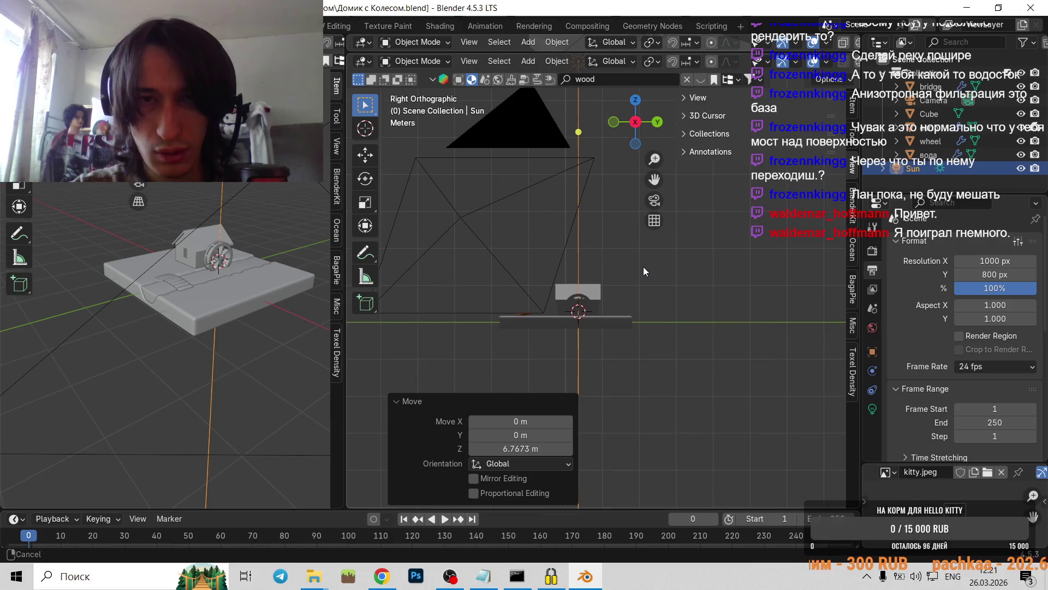
key(g)
key(y)
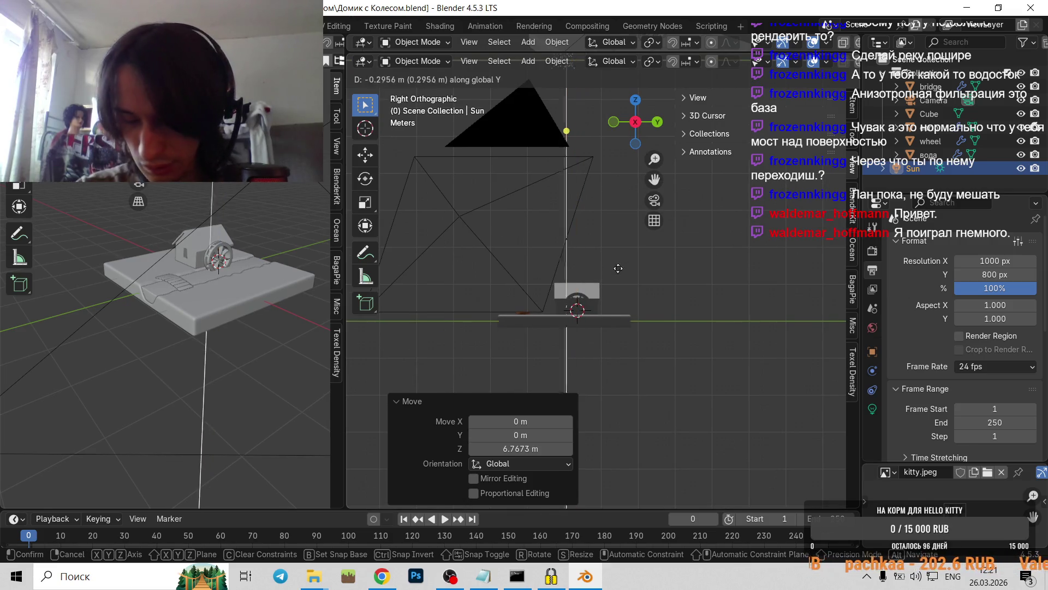
click(535, 251)
key(r)
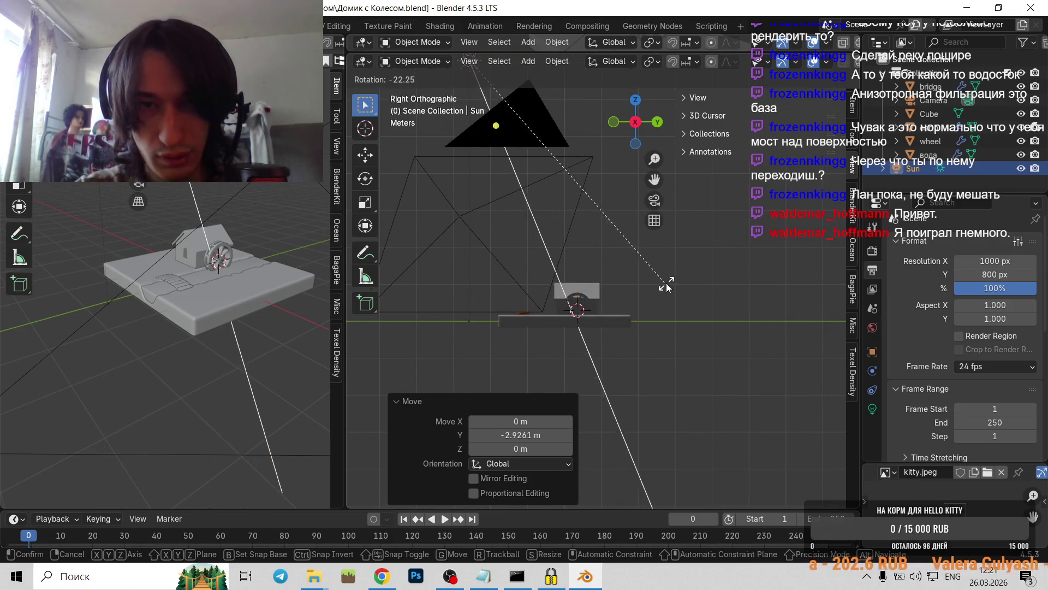
click(632, 279)
- Readjust the Sun's height, Y position and tilt, rotating it -22.4° to aim down at the house
key(g)
key(z)
click(620, 395)
key(r)
click(707, 341)
scroll(644, 317, up, 2)
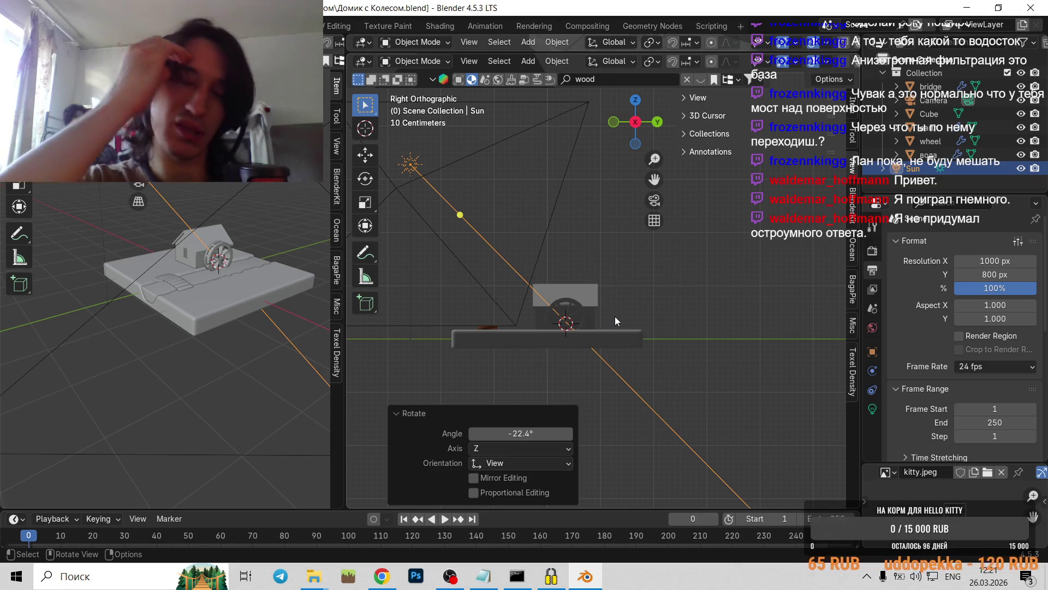
key(g)
key(y)
click(642, 345)
key(r)
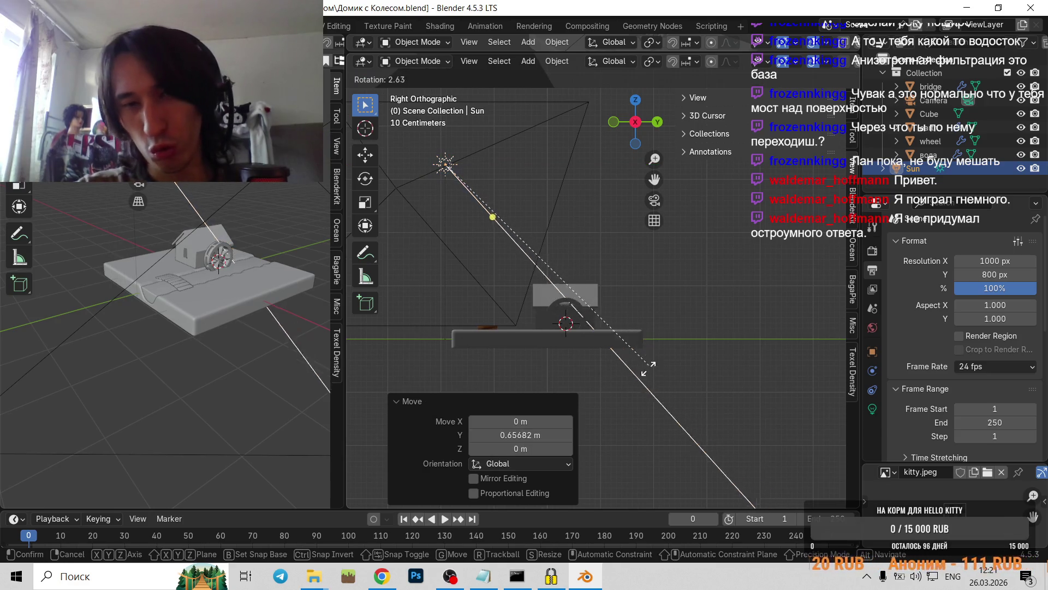
click(619, 367)
- Enlarge the upper 3D view and orbit it to show the Sun and camera
scroll(985, 380, down, 3)
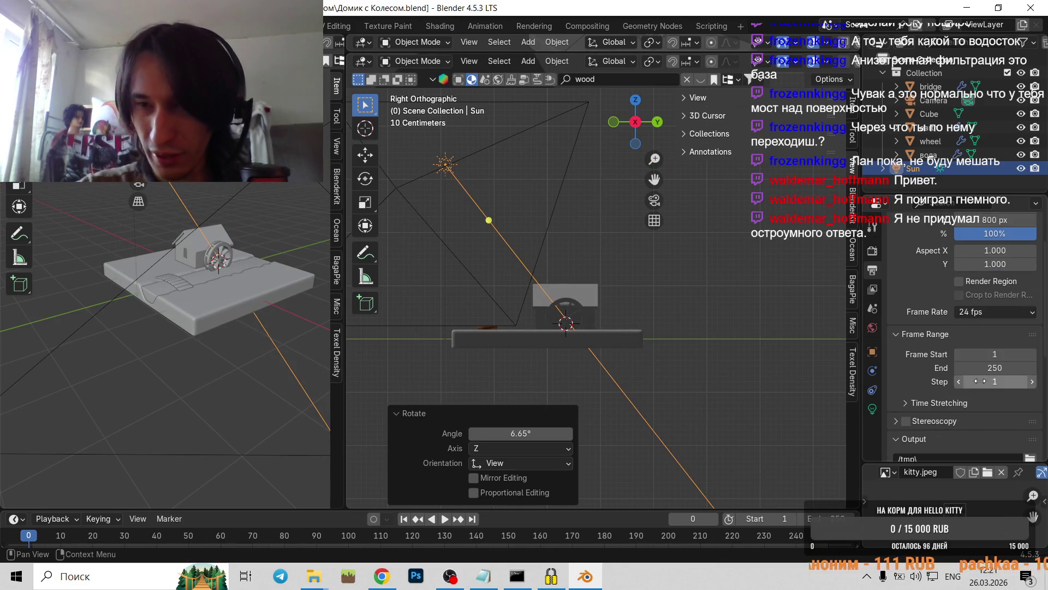
scroll(971, 350, up, 3)
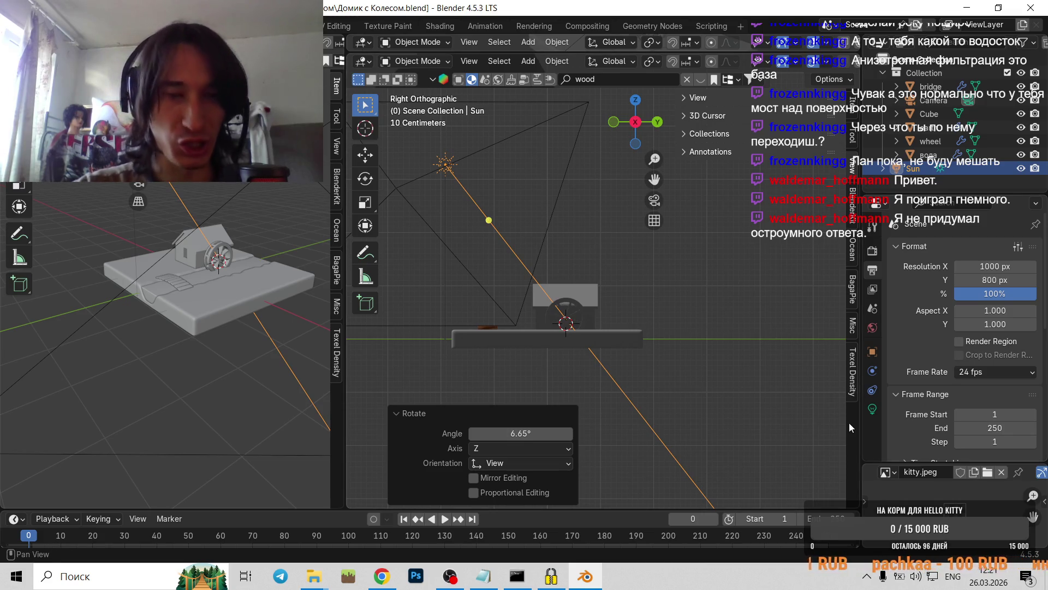
scroll(690, 316, down, 2)
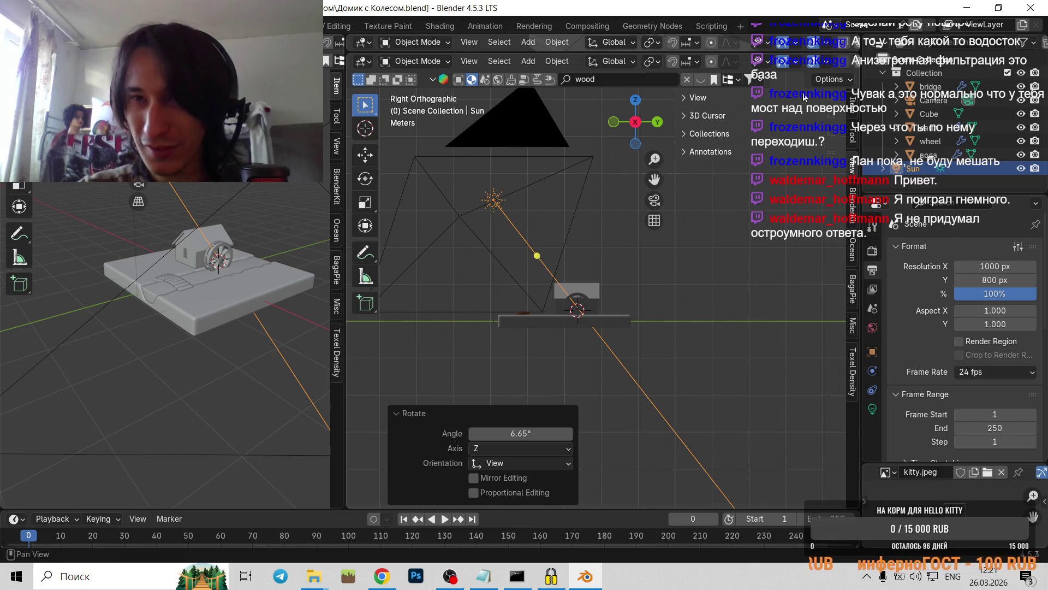
scroll(835, 64, down, 3)
middle_drag(590, 257, 703, 378)
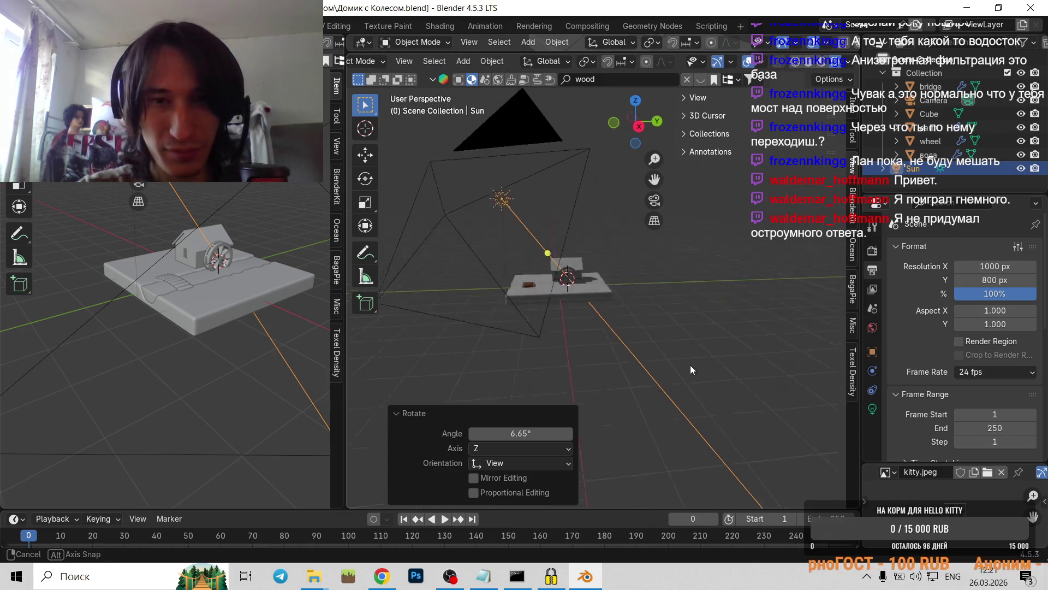
scroll(703, 377, up, 3)
mouse_move(477, 267)
middle_down()
mouse_move(572, 285)
mouse_move(518, 274)
middle_up()
scroll(542, 286, down, 3)
scroll(569, 275, up, 2)
scroll(569, 275, up, 2)
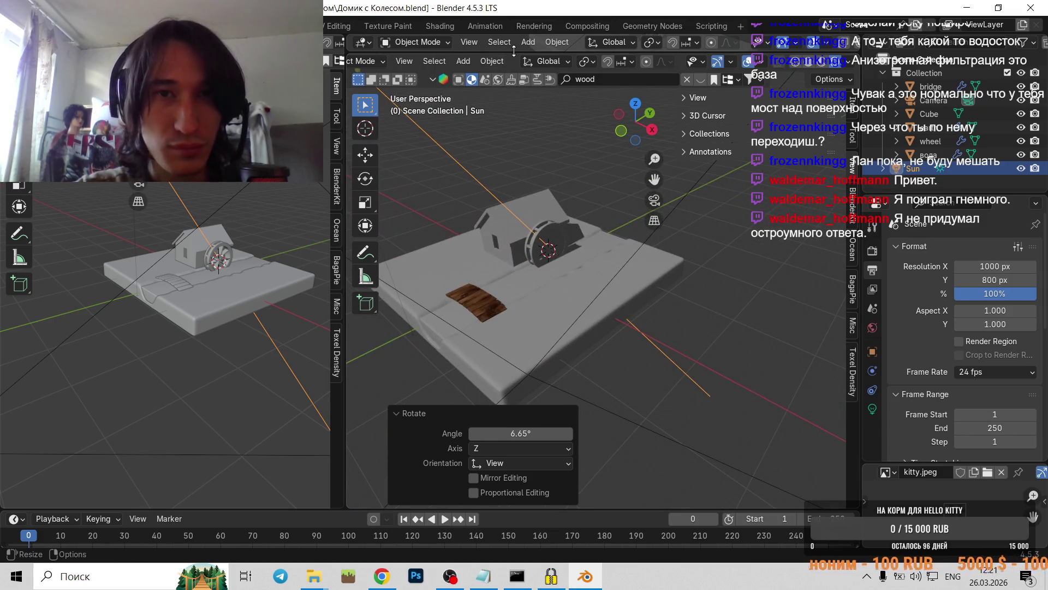
drag(515, 53, 545, 361)
mouse_move(586, 226)
middle_down()
mouse_move(605, 176)
mouse_move(563, 169)
middle_up()
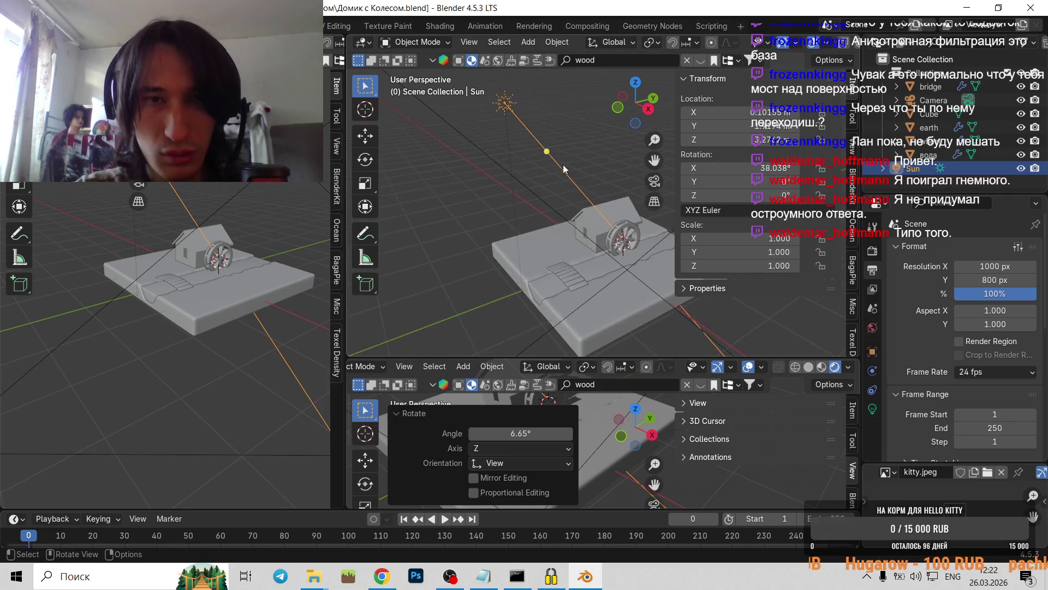
- Enlarge the lower 3D view and pan it onto the platform
scroll(631, 227, down, 5)
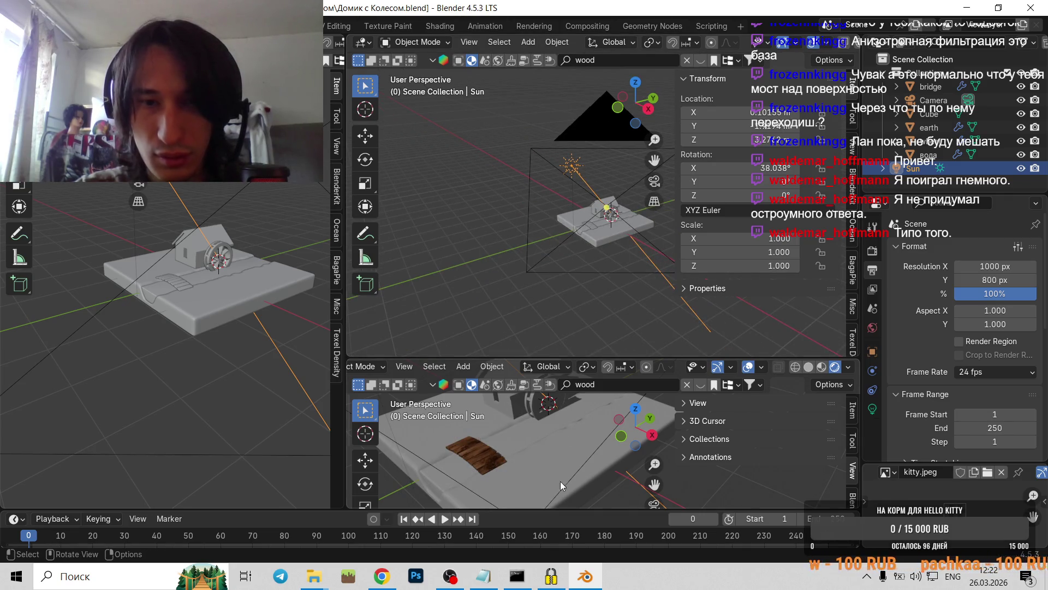
scroll(559, 477, down, 2)
scroll(558, 464, down, 3)
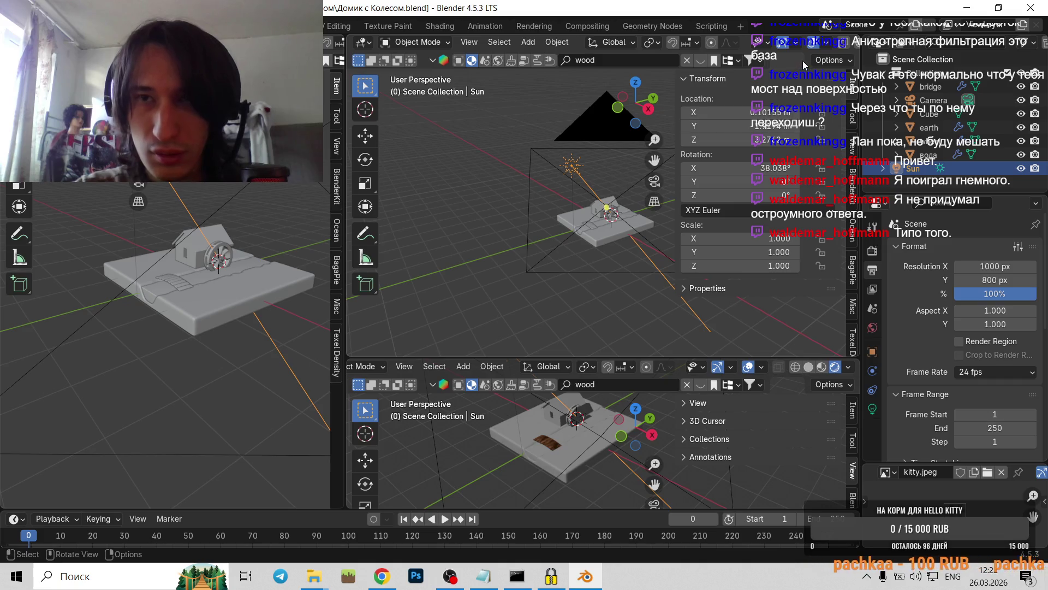
shift+middle_drag(612, 413, 608, 471)
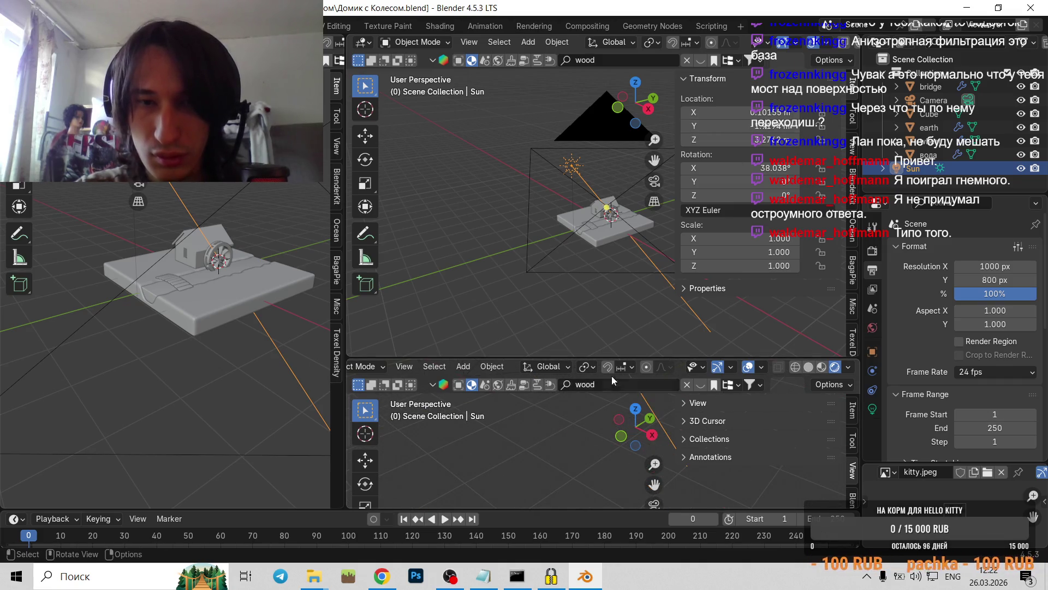
drag(611, 354, 611, 148)
scroll(548, 410, up, 2)
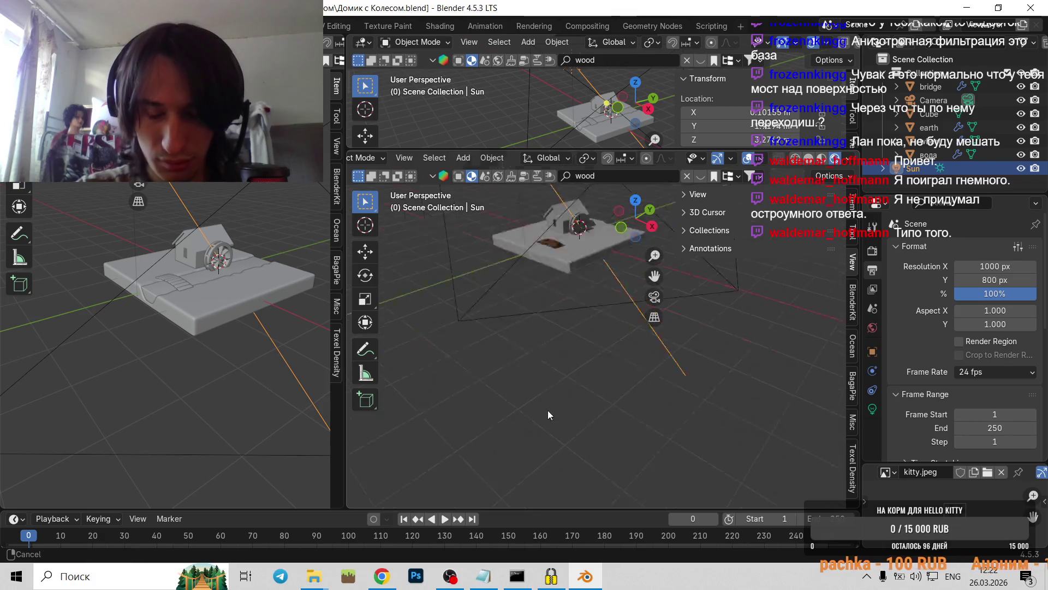
shift+middle_drag(548, 411, 548, 472)
scroll(524, 377, up, 3)
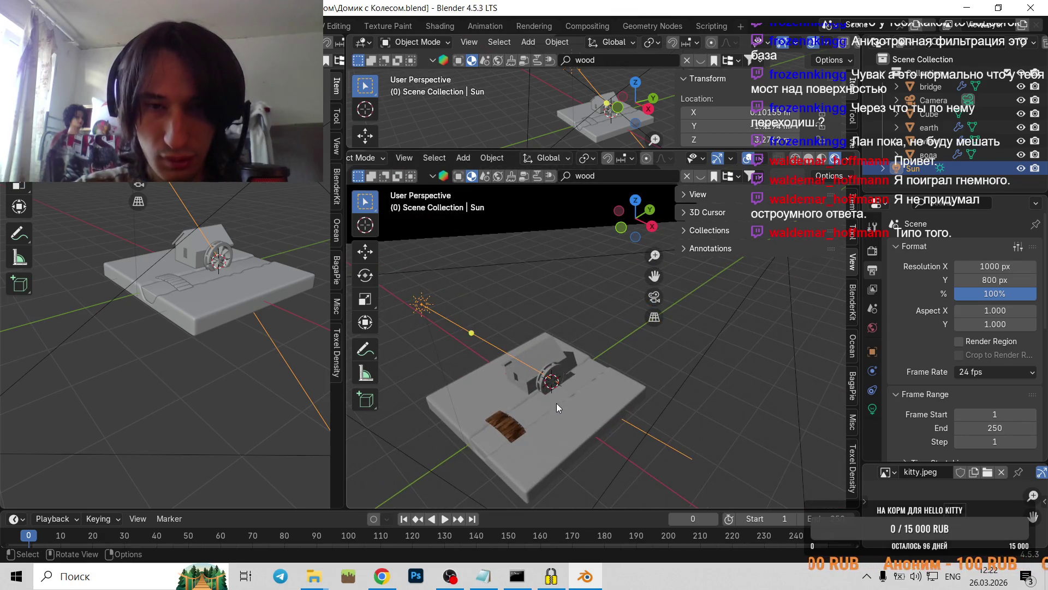
- Raise the Sun lamp about 1 m higher along Z and keep it selected
key(g)
key(z)
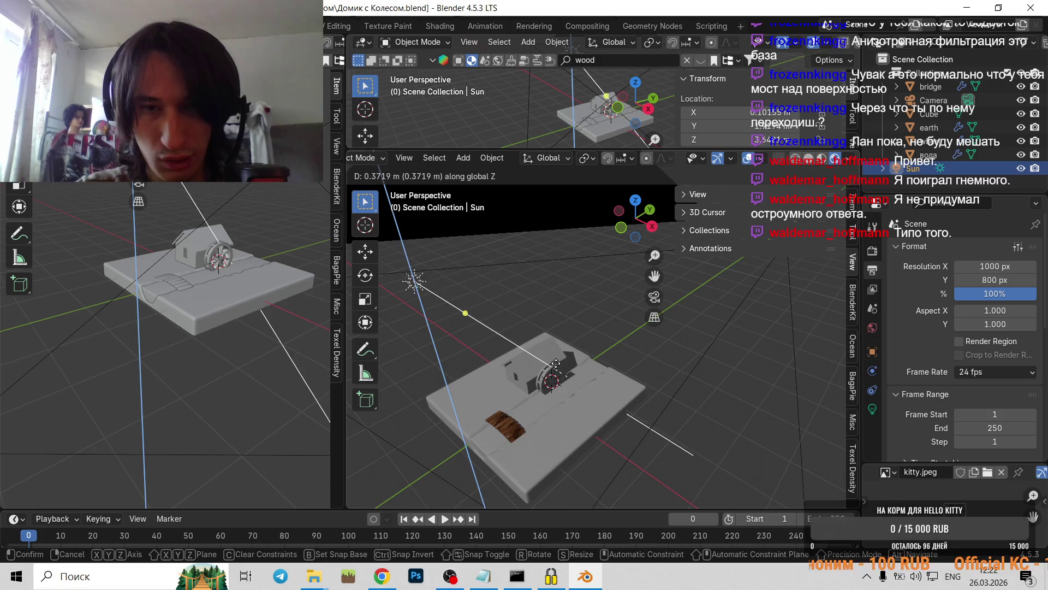
click(627, 376)
shift+middle_drag(647, 385, 650, 373)
scroll(650, 373, down, 3)
click(549, 309)
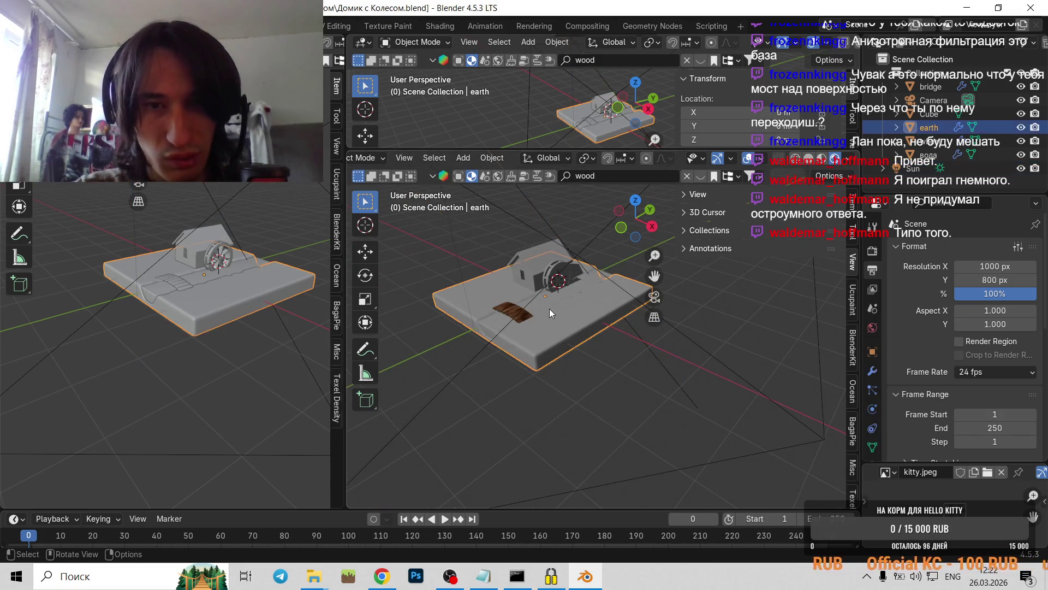
scroll(565, 240, down, 3)
click(550, 254)
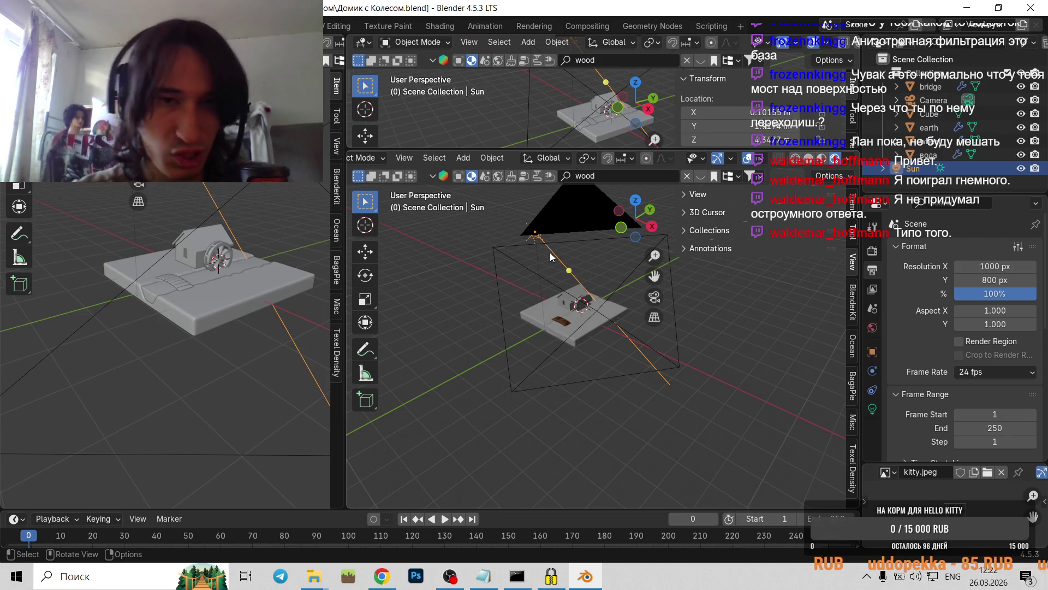
- Pan and zoom the lower view to frame the raised Sun lamp over the house
scroll(580, 272, up, 2)
scroll(579, 272, down, 3)
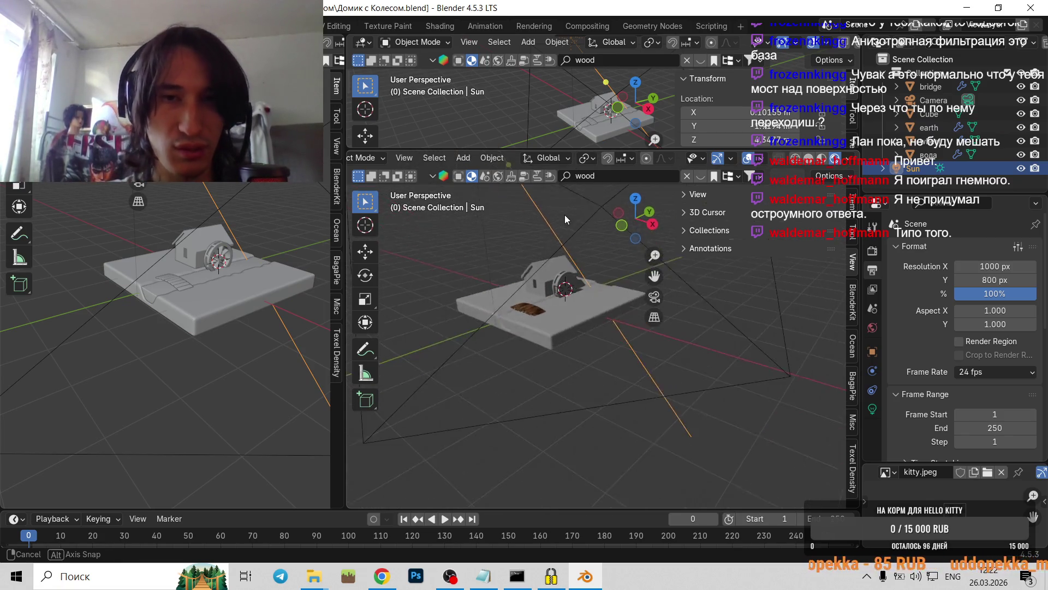
shift+middle_drag(579, 271, 579, 332)
scroll(578, 333, up, 2)
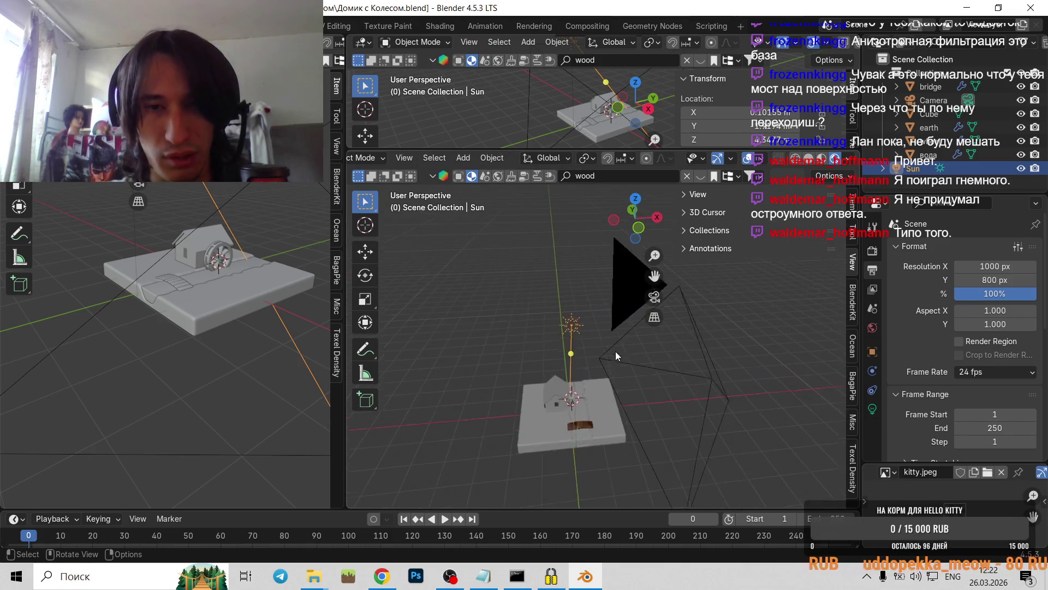
scroll(600, 377, up, 3)
middle_drag(627, 414, 559, 346)
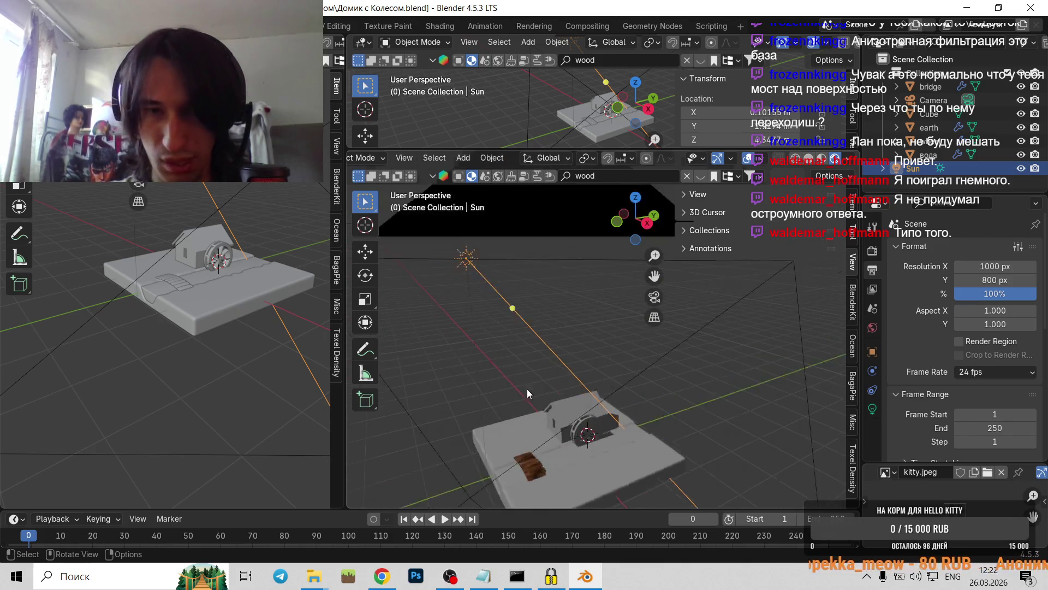
right_click(555, 338)
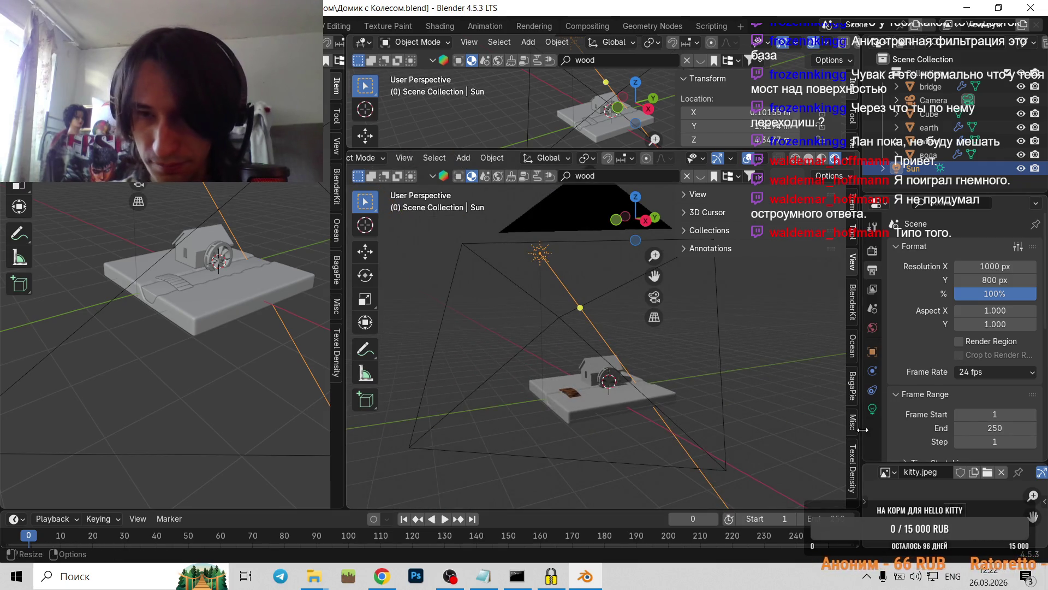
- Set the Sun light's Strength to 10
click(872, 409)
click(965, 365)
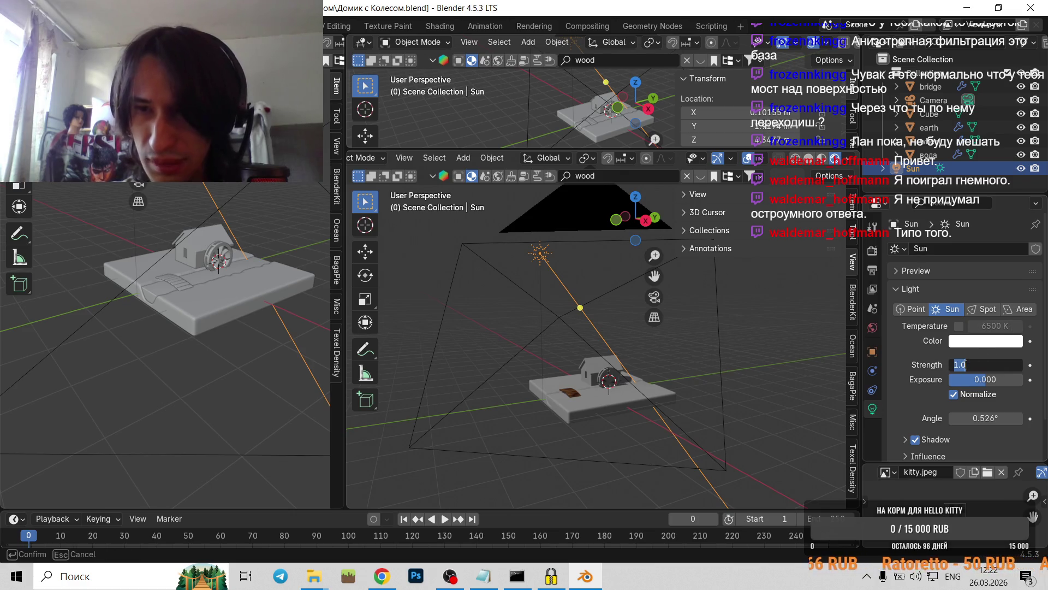
text(10.000)
key(Return)
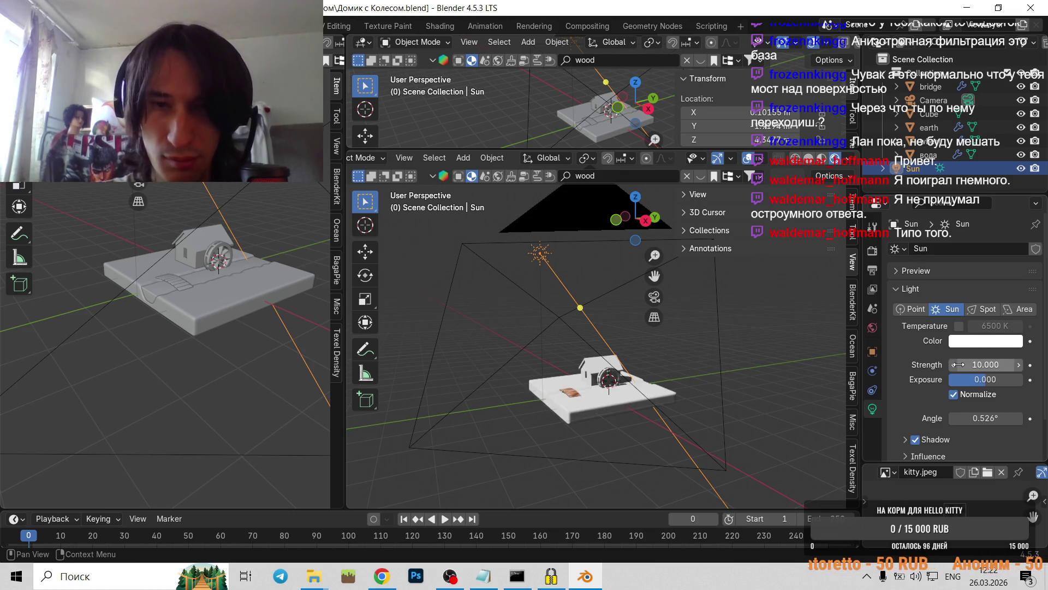
mouse_move(671, 393)
middle_down()
mouse_move(695, 396)
mouse_move(661, 378)
middle_up()
scroll(660, 378, down, 6)
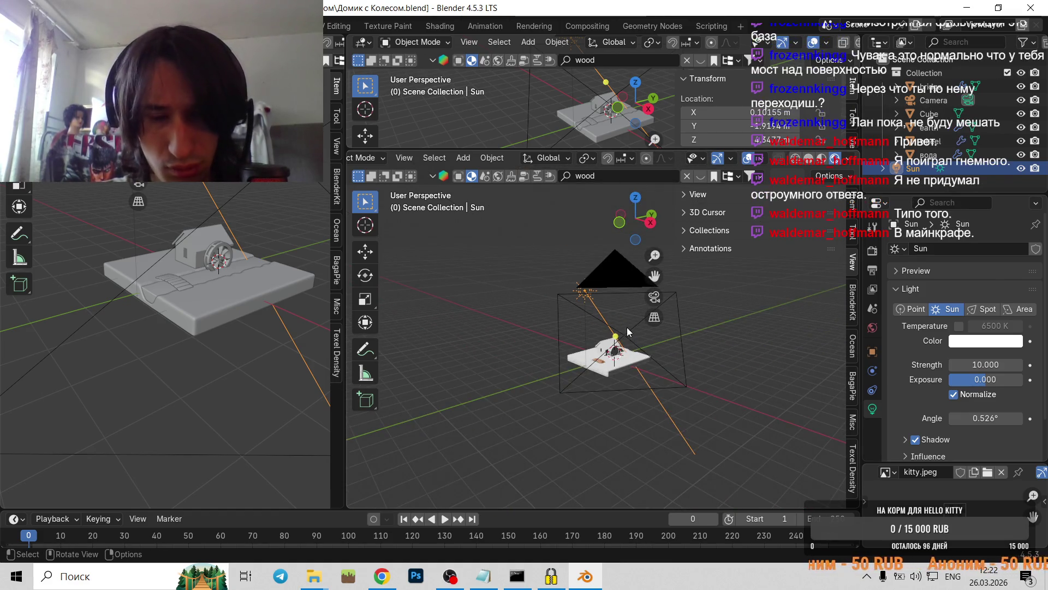
- Shift the Sun along X and rotate it by -14.4°
key(g)
key(x)
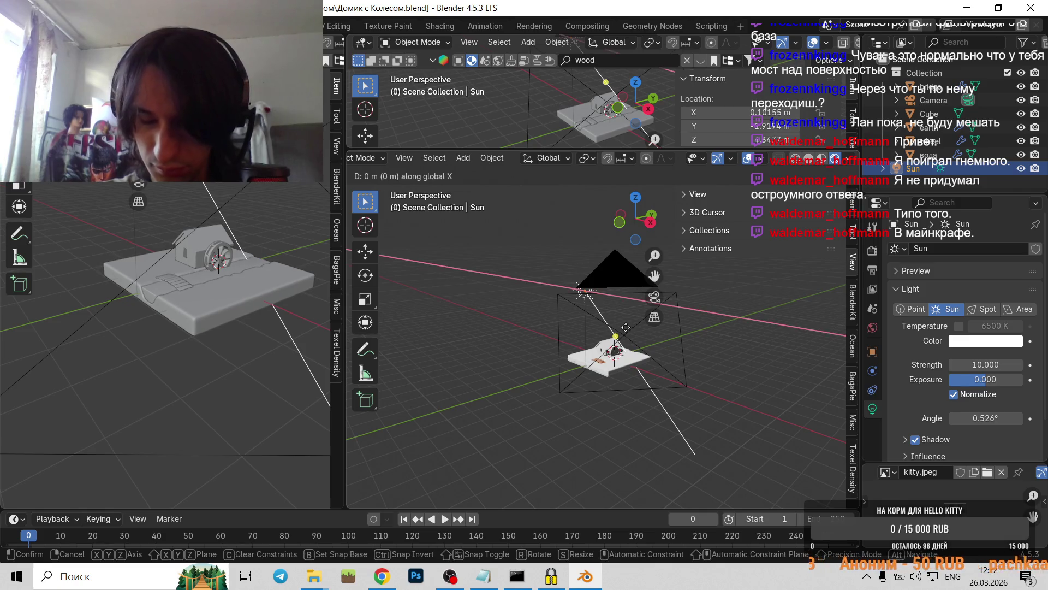
click(582, 322)
scroll(668, 376, up, 5)
scroll(668, 375, down, 3)
scroll(629, 326, down, 3)
key(r)
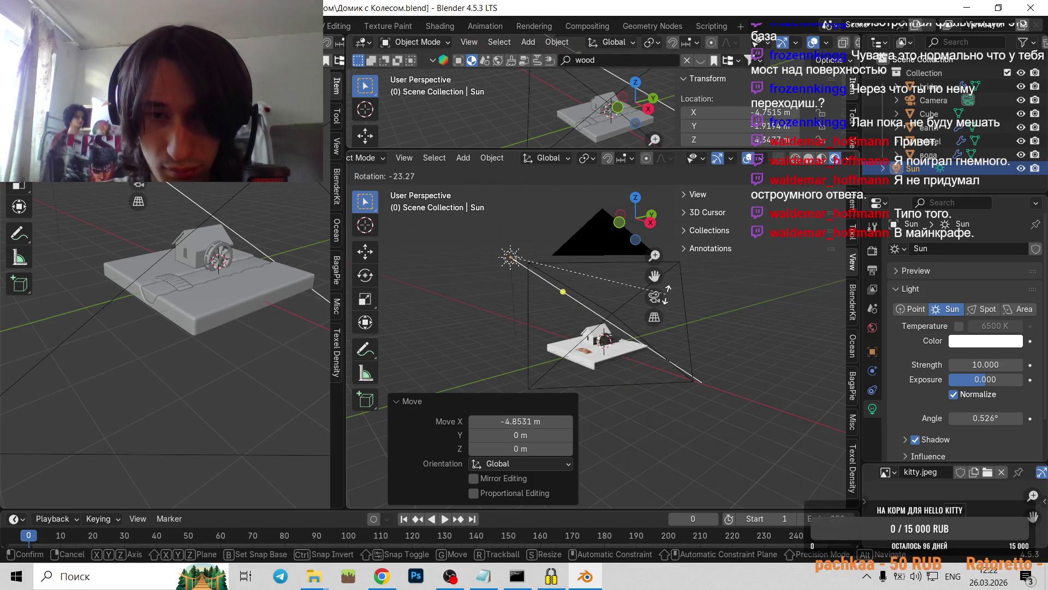
click(647, 316)
scroll(634, 343, up, 2)
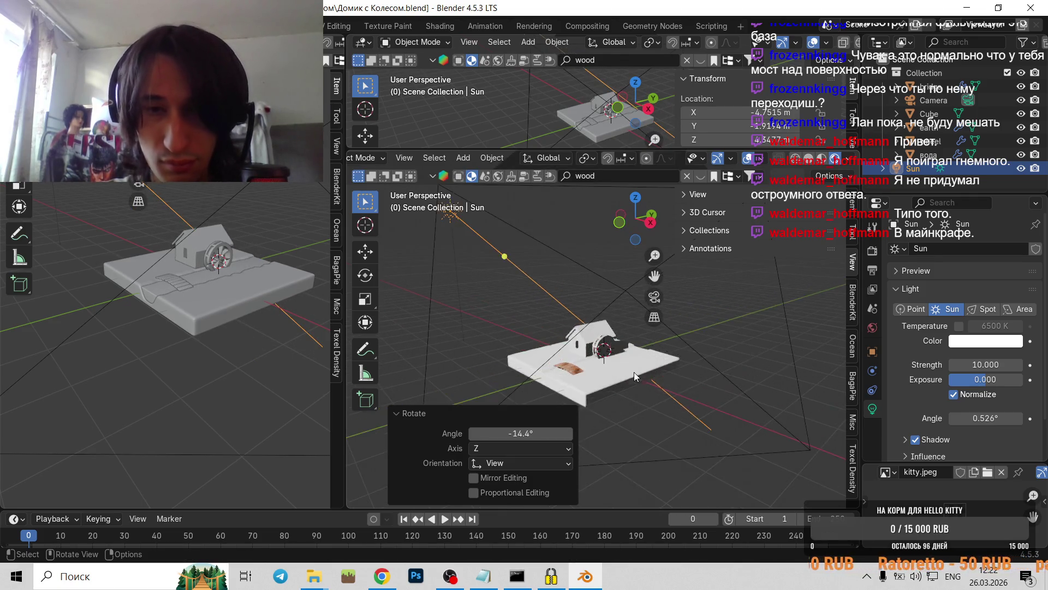
scroll(684, 410, up, 3)
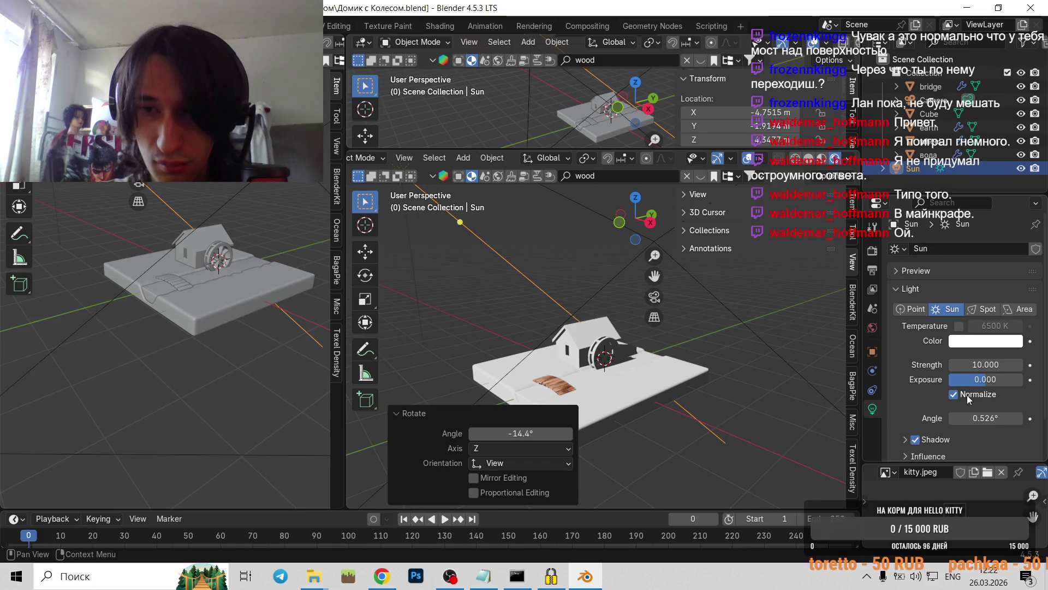
- Give the sunlight a pale warm-yellow colour (#FFFFCE)
click(985, 344)
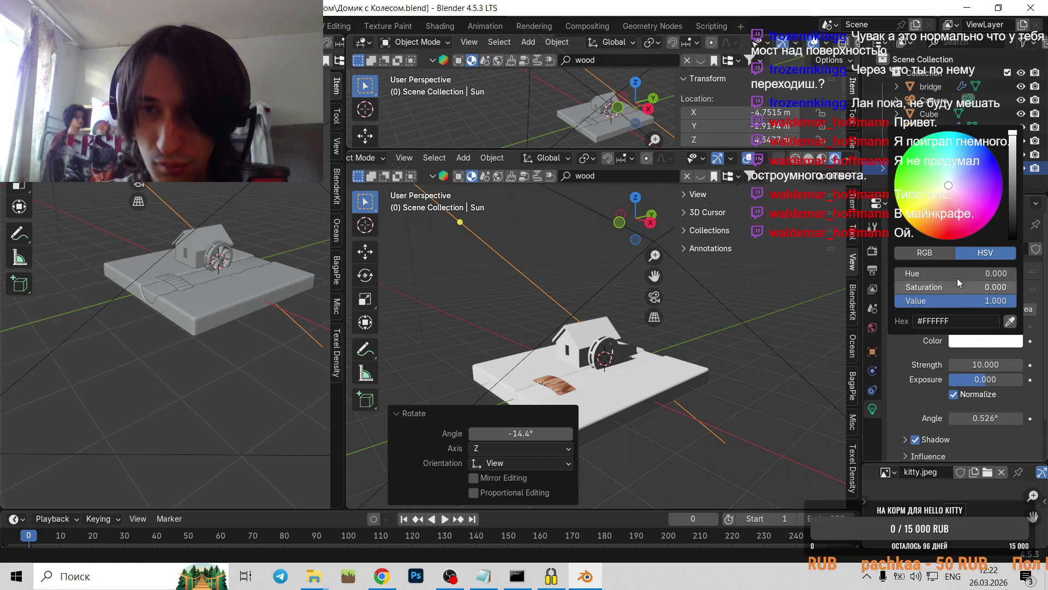
click(942, 185)
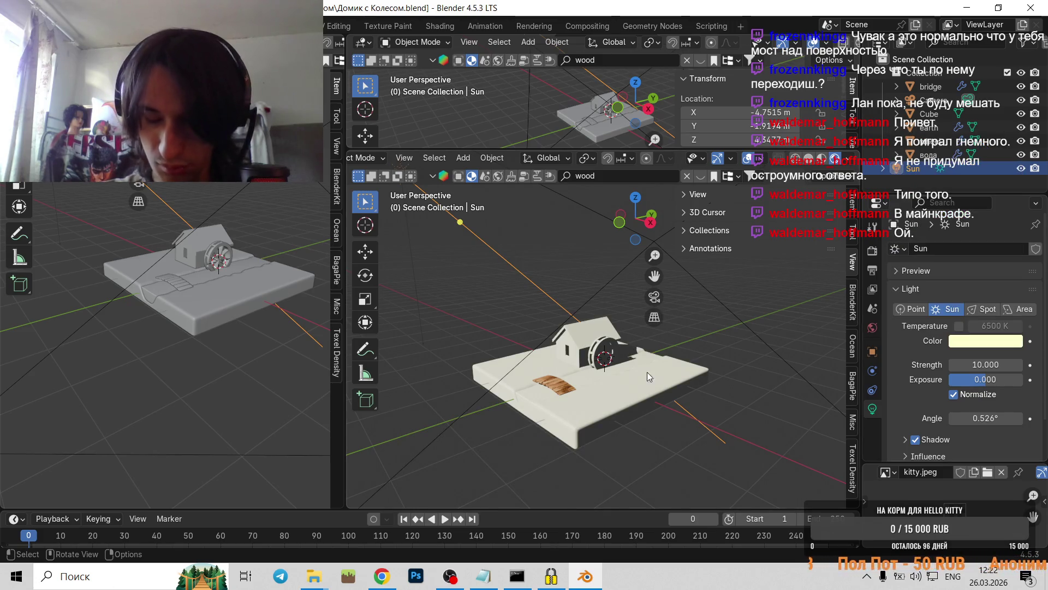
scroll(647, 372, up, 4)
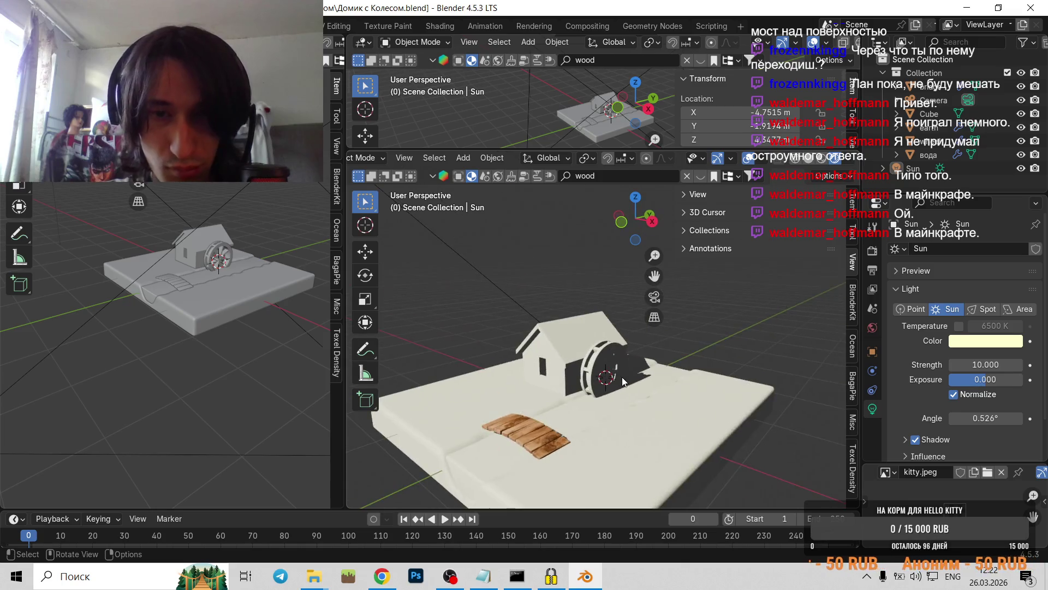
- Slide the Sun lamp -3.5989 m along Y, then 4.4026 m along X
scroll(614, 366, down, 6)
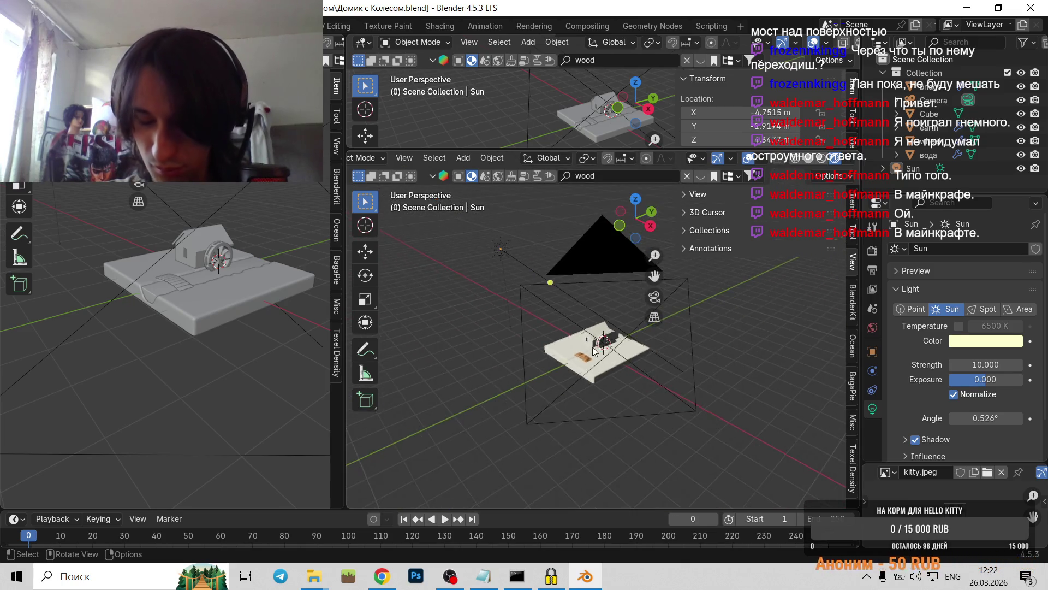
middle_drag(606, 349, 560, 331)
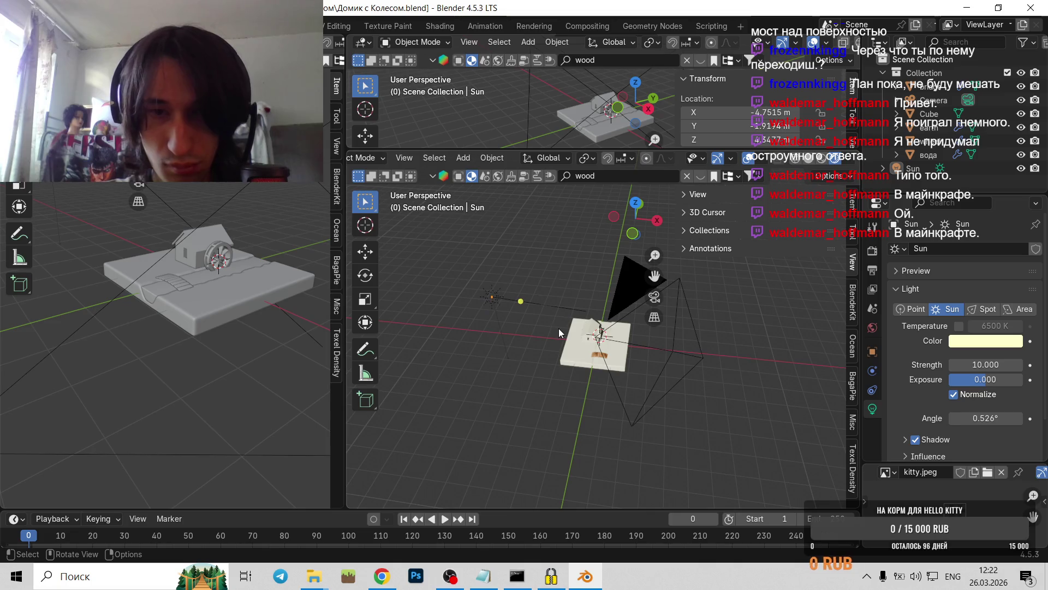
click(492, 302)
key(g)
key(y)
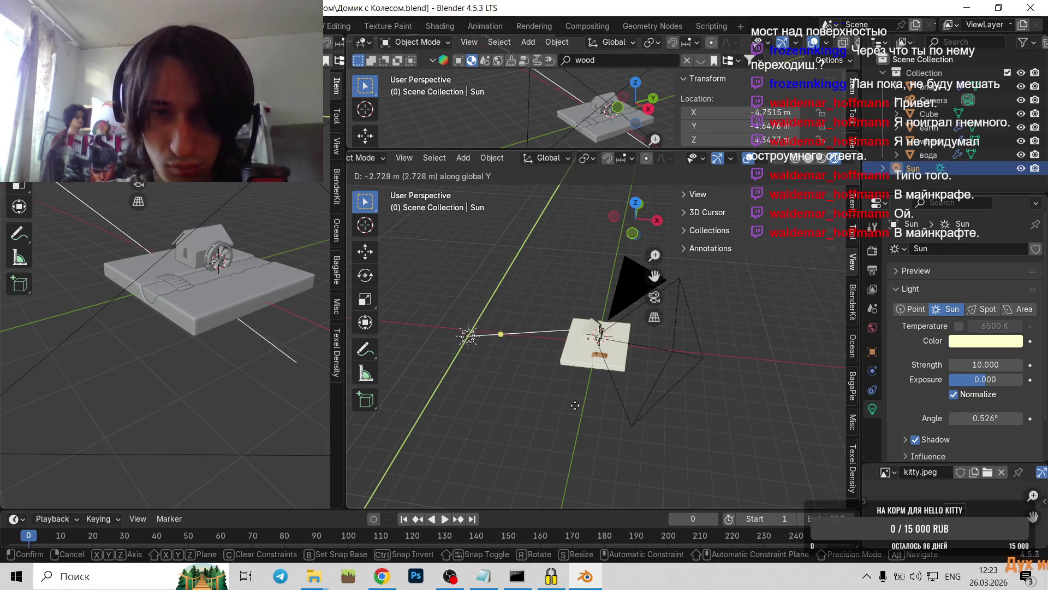
click(582, 430)
key(g)
key(x)
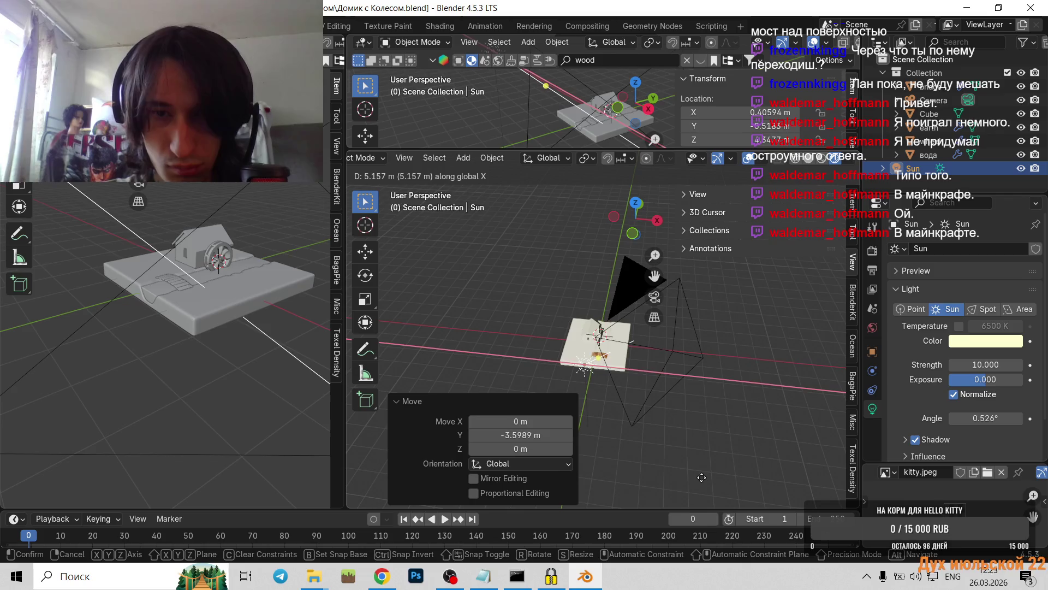
click(683, 475)
- Orbit the view back onto the house and deselect the Sun
scroll(655, 395, up, 5)
middle_drag(655, 395, 583, 346)
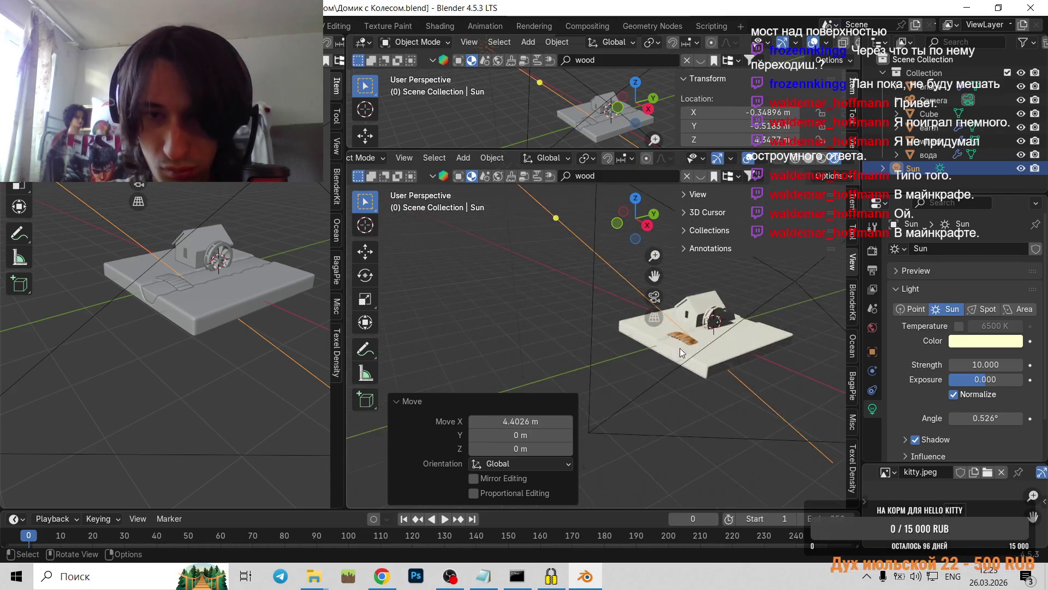
scroll(649, 414, down, 4)
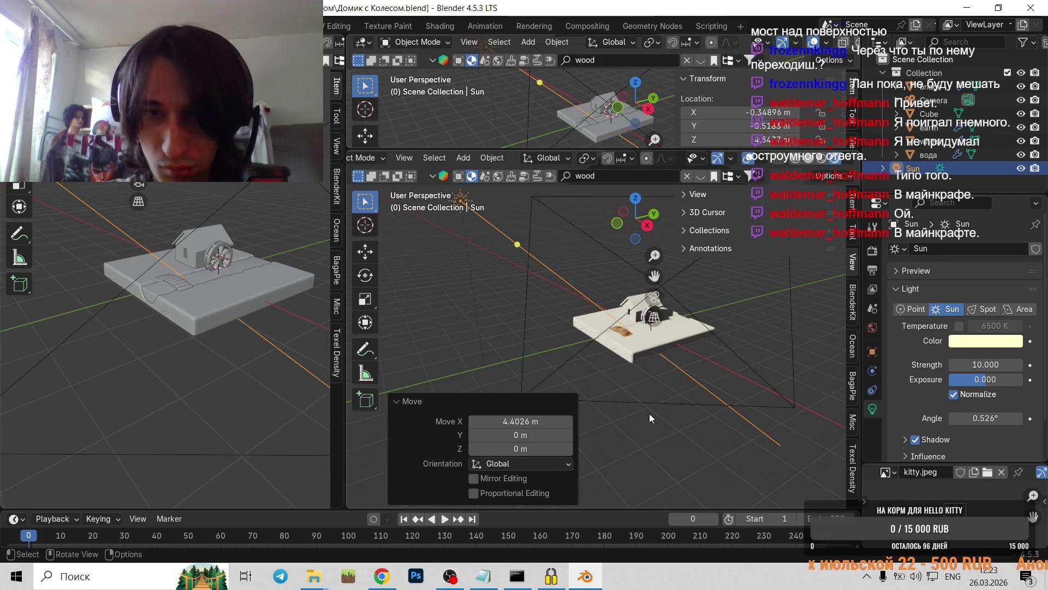
click(752, 317)
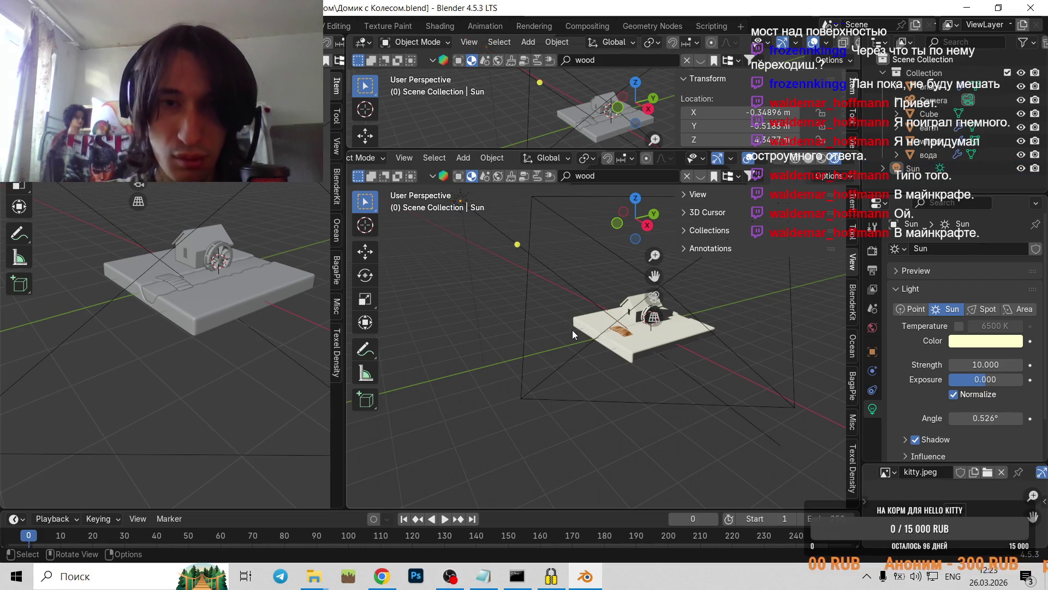
key(shift+a)
- Add a plane and scale it up about 4.9x
mouse_move(548, 154)
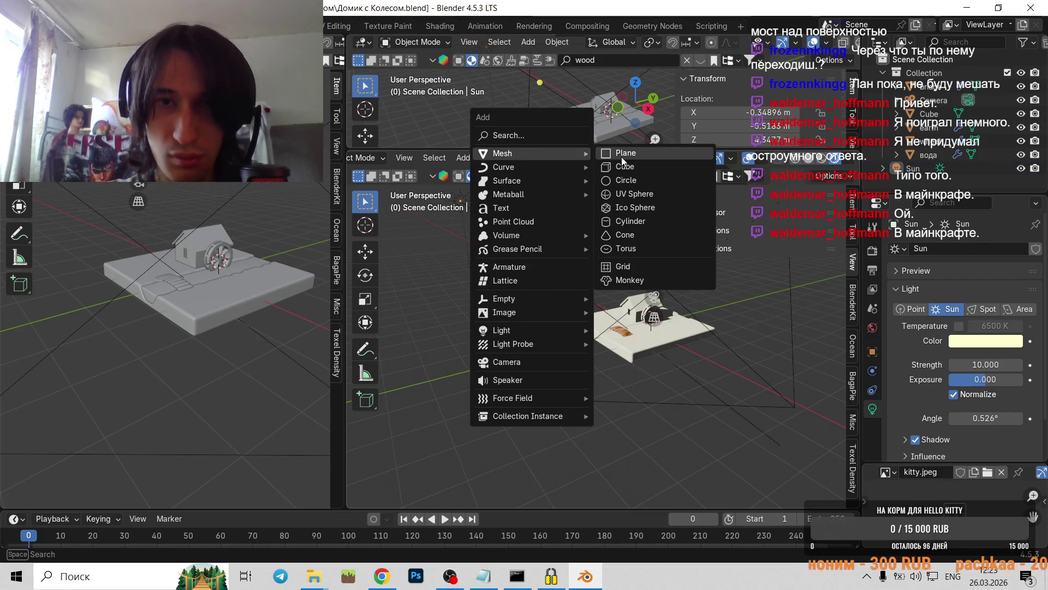
click(623, 156)
key(s)
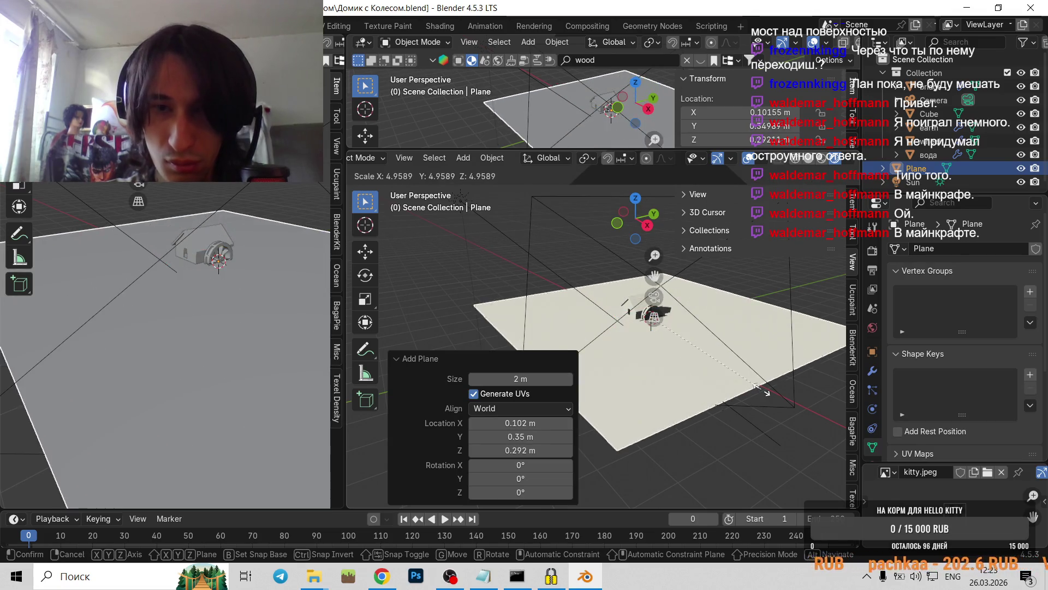
click(759, 387)
- Move the plane vertically under the diorama to Z 0.30 m
key(g)
key(z)
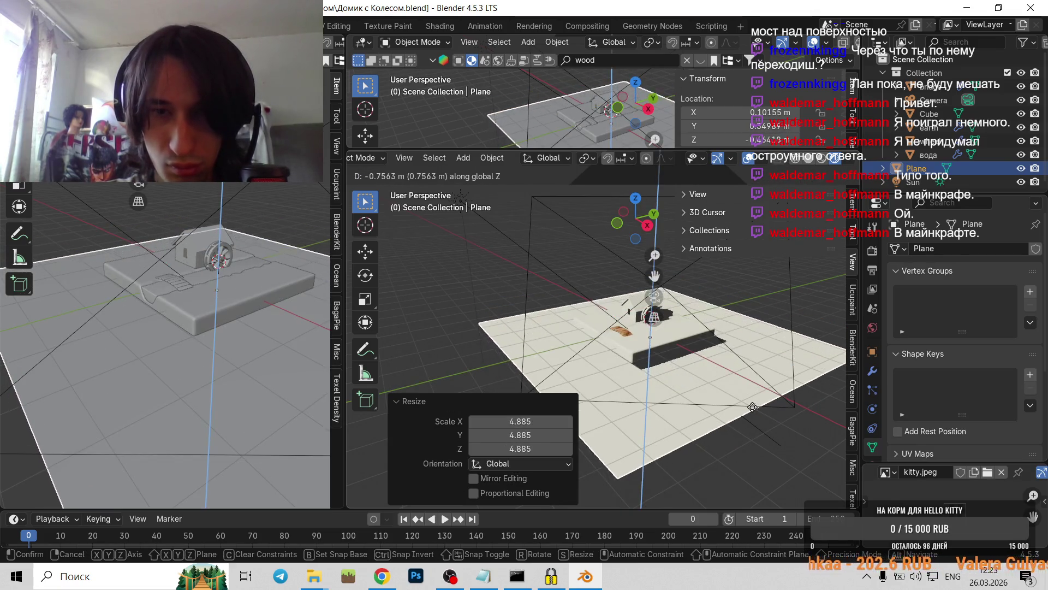
click(732, 398)
mouse_move(733, 399)
alt+middle_down()
mouse_move(583, 374)
mouse_move(771, 415)
alt+middle_up()
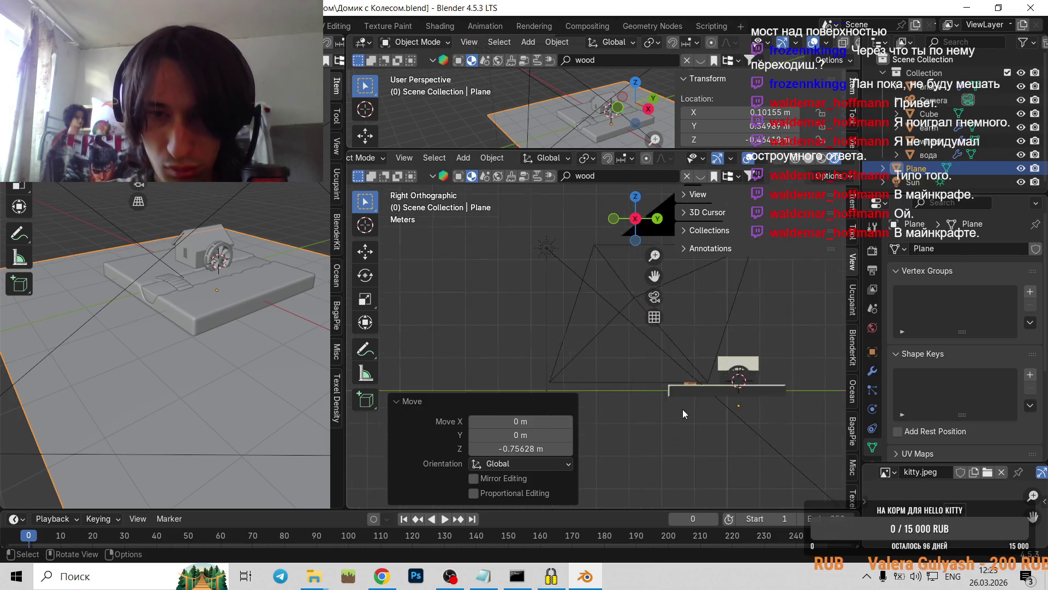
key(g)
key(z)
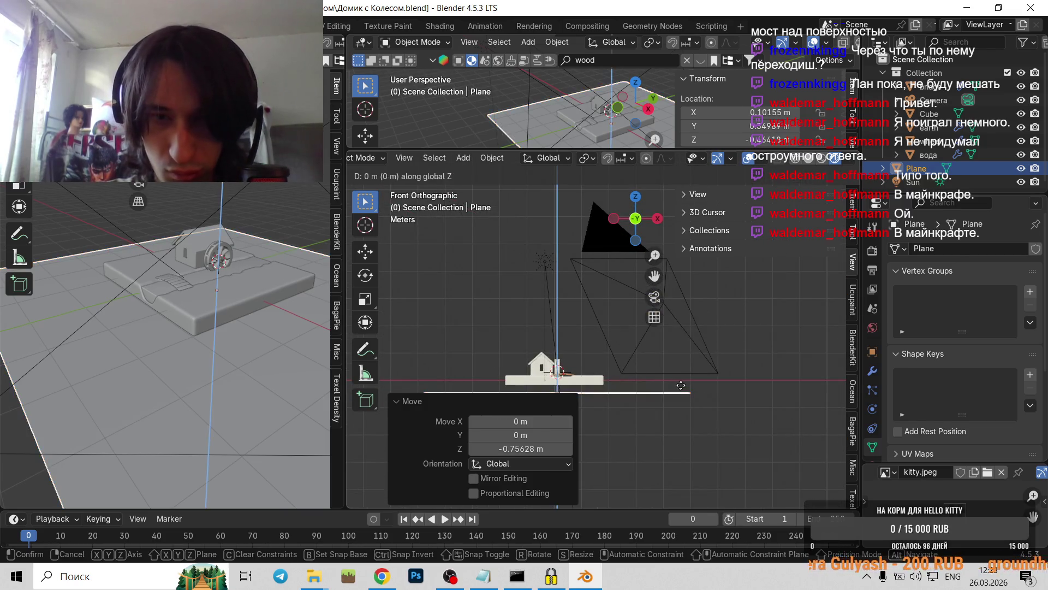
click(681, 378)
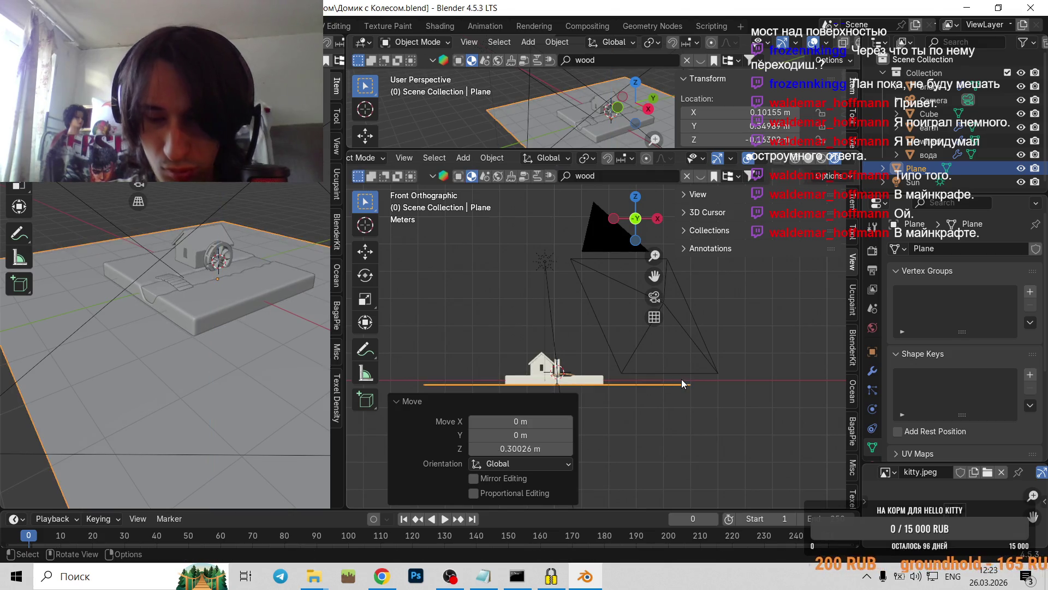
- Scale the ground plane up a further 1.313x so it extends well beyond the diorama
key(KP_0)
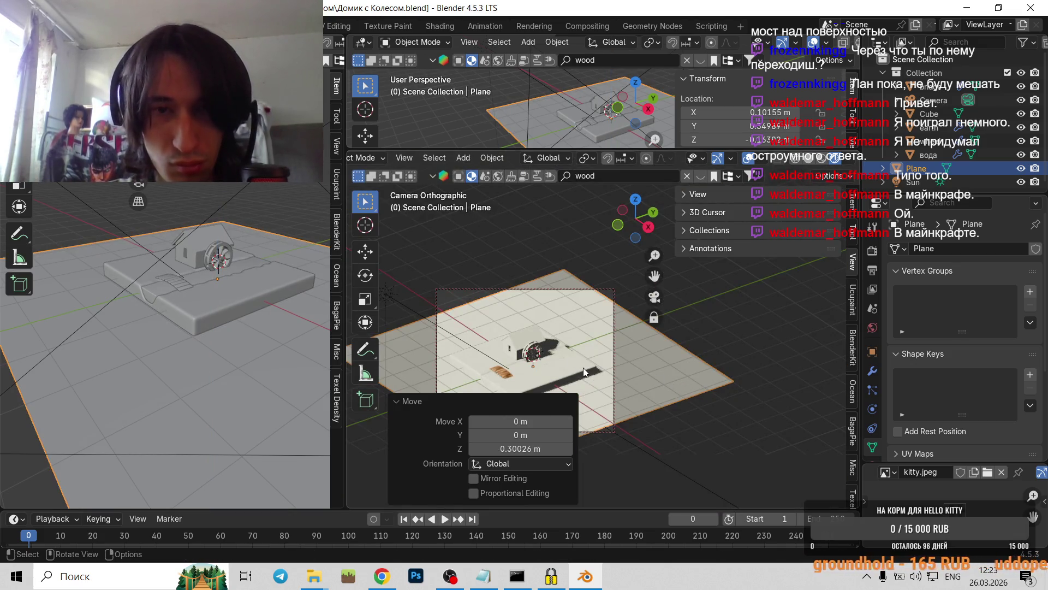
key(s)
click(591, 372)
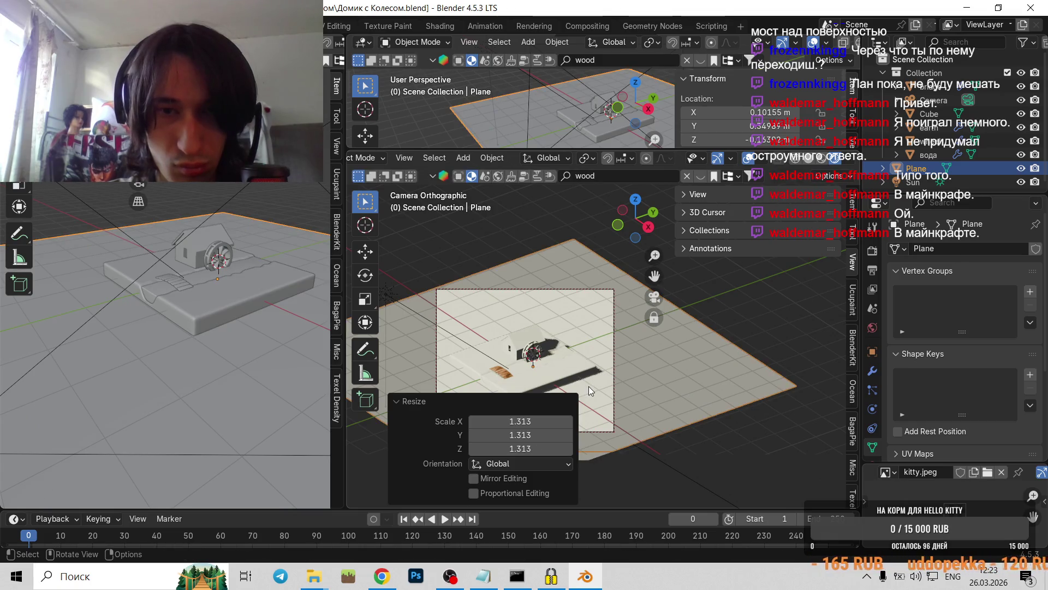
click(707, 461)
middle_drag(575, 363, 473, 342)
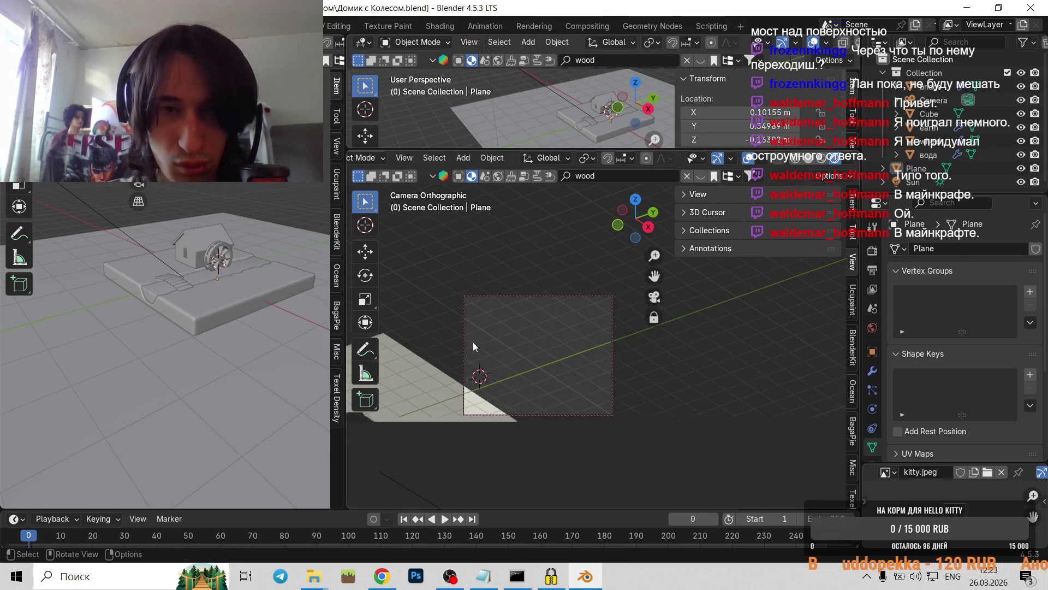
click(532, 362)
mouse_move(532, 362)
middle_down()
mouse_move(630, 345)
mouse_move(653, 310)
middle_up()
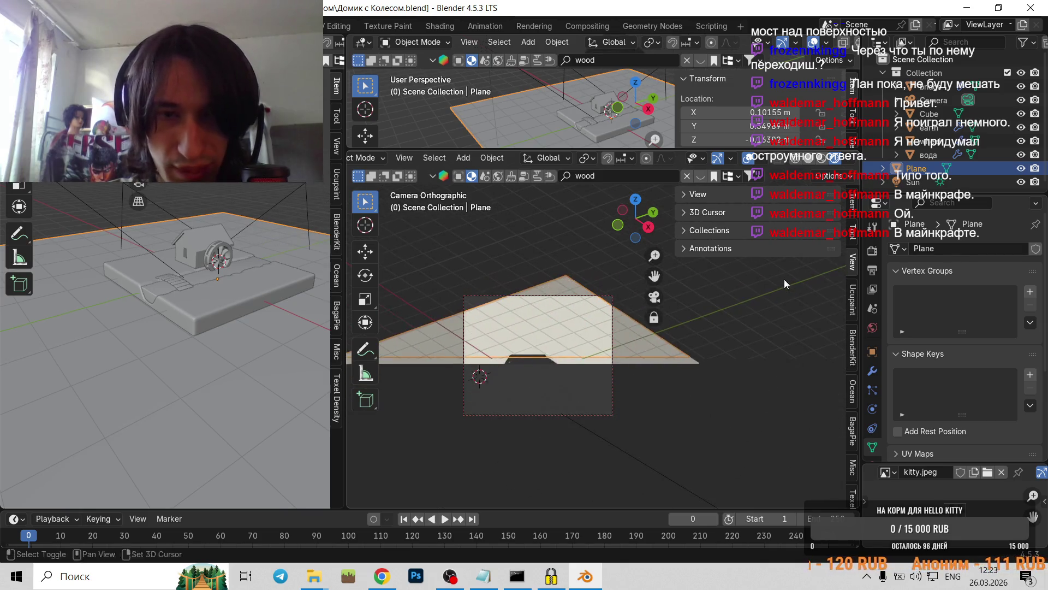
mouse_move(525, 363)
middle_down()
mouse_move(529, 317)
mouse_move(523, 347)
mouse_move(670, 391)
middle_up()
scroll(655, 360, down, 3)
middle_drag(646, 342, 686, 332)
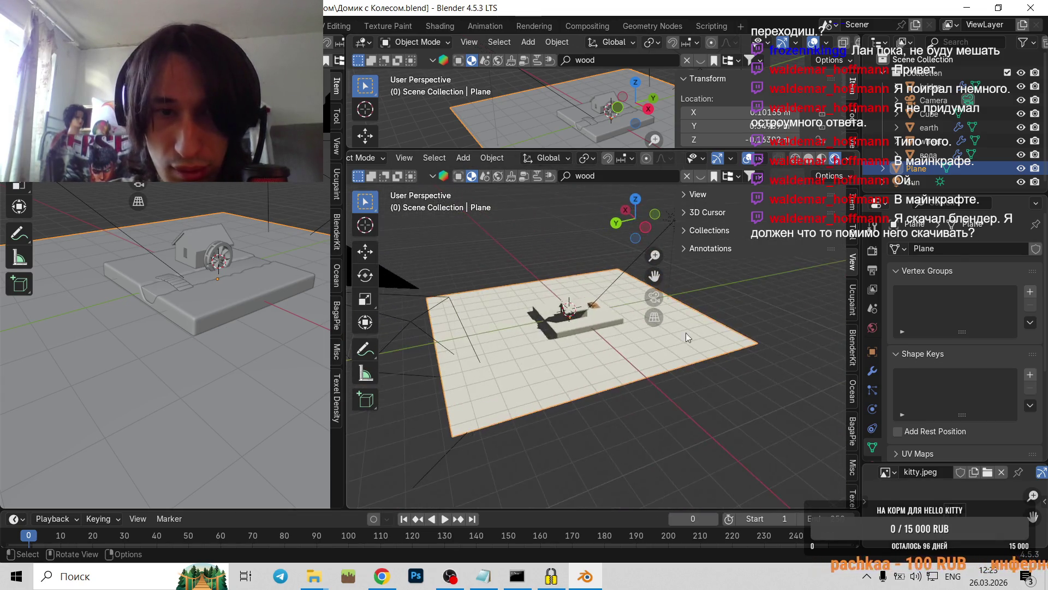
- Delete the camera from the scene
click(410, 318)
key(Delete)
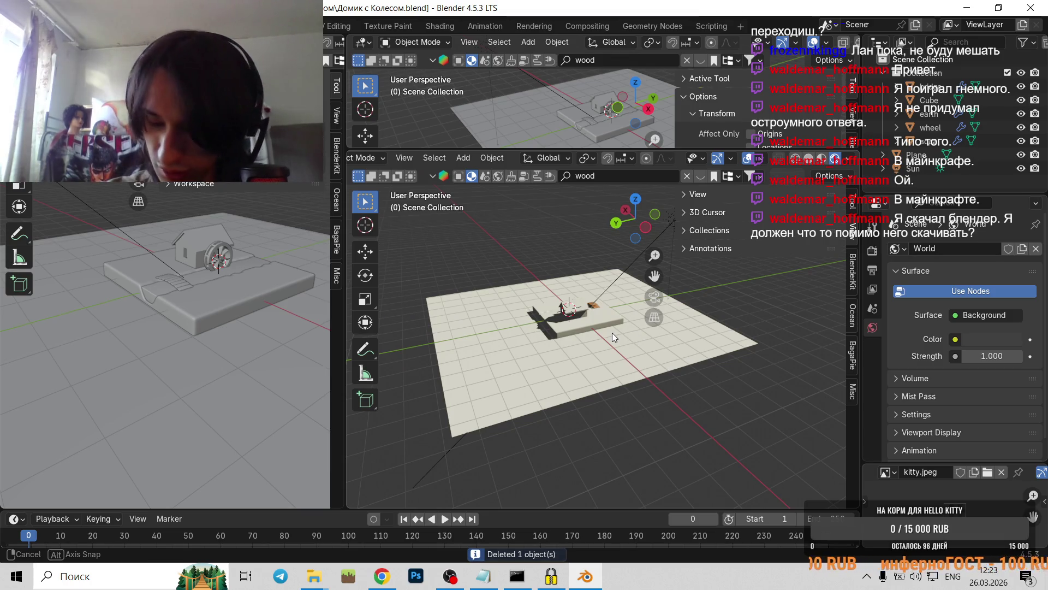
middle_drag(611, 333, 590, 330)
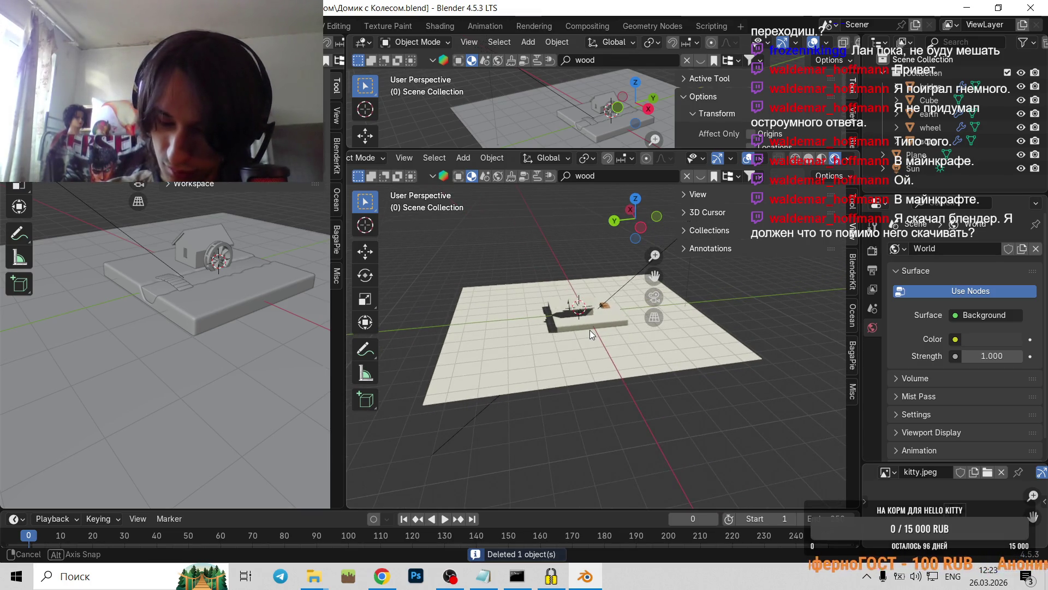
middle_drag(590, 330, 459, 355)
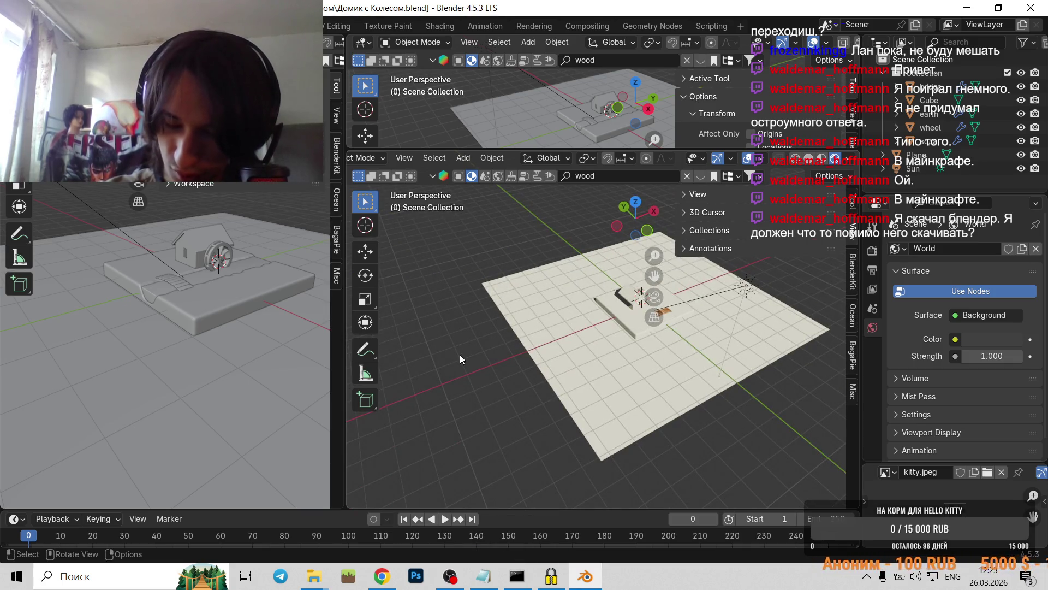
scroll(607, 339, up, 6)
mouse_move(607, 338)
middle_down()
mouse_move(553, 378)
mouse_move(576, 374)
middle_up()
scroll(575, 374, up, 4)
mouse_move(440, 343)
middle_down()
mouse_move(595, 365)
mouse_move(566, 378)
mouse_move(581, 375)
mouse_move(650, 423)
middle_up()
scroll(574, 384, down, 5)
mouse_move(574, 384)
middle_down()
mouse_move(585, 368)
mouse_move(563, 351)
mouse_move(589, 342)
mouse_move(657, 368)
mouse_move(625, 323)
mouse_move(577, 341)
mouse_move(614, 328)
mouse_move(491, 293)
mouse_move(606, 348)
mouse_move(555, 341)
mouse_move(648, 347)
middle_up()
- Rotate the Sun lamp 70.3° around Z, then begin a second rotation
click(577, 341)
key(r)
click(628, 308)
scroll(546, 343, down, 2)
scroll(552, 336, up, 3)
key(r)
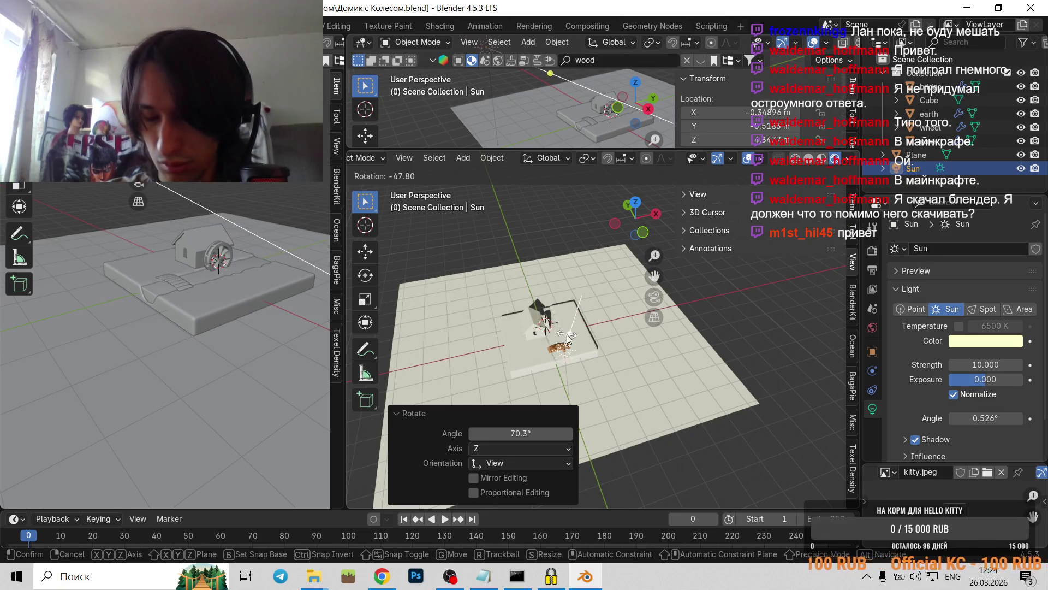
- Finish turning the Sun a further -47.8° and inspect the shadows over the house
click(582, 348)
middle_drag(582, 349, 467, 331)
scroll(545, 316, up, 3)
scroll(567, 368, up, 2)
mouse_move(552, 358)
middle_down()
mouse_move(563, 233)
mouse_move(580, 362)
middle_up()
scroll(580, 363, down, 5)
mouse_move(550, 316)
middle_down()
mouse_move(573, 287)
mouse_move(643, 310)
middle_up()
scroll(625, 299, up, 3)
scroll(643, 310, down, 3)
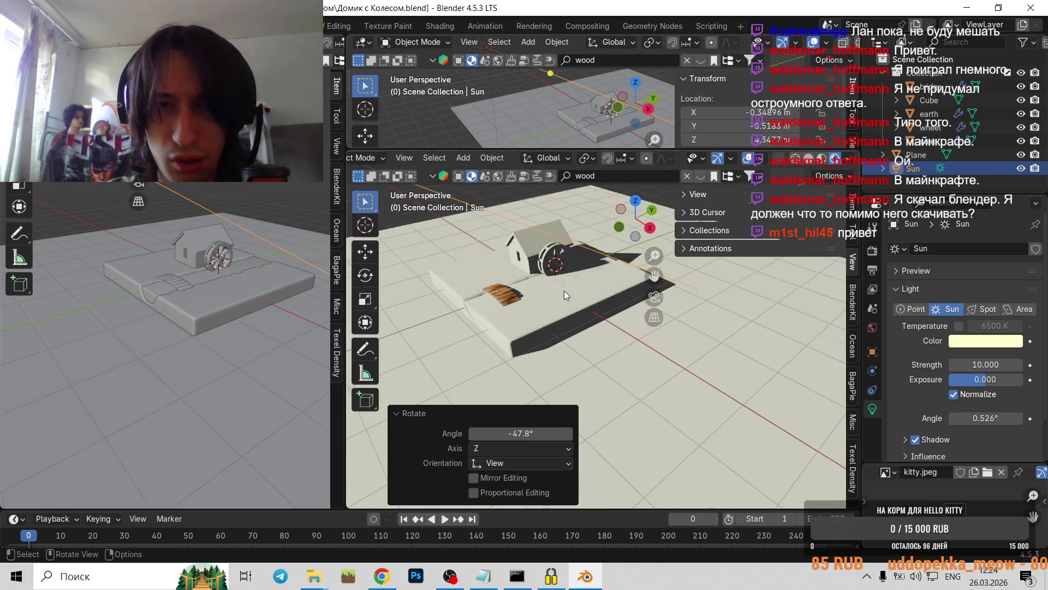
middle_drag(564, 291, 595, 339)
- Add a 1 m Area light and start moving it along X
click(596, 343)
scroll(603, 329, up, 2)
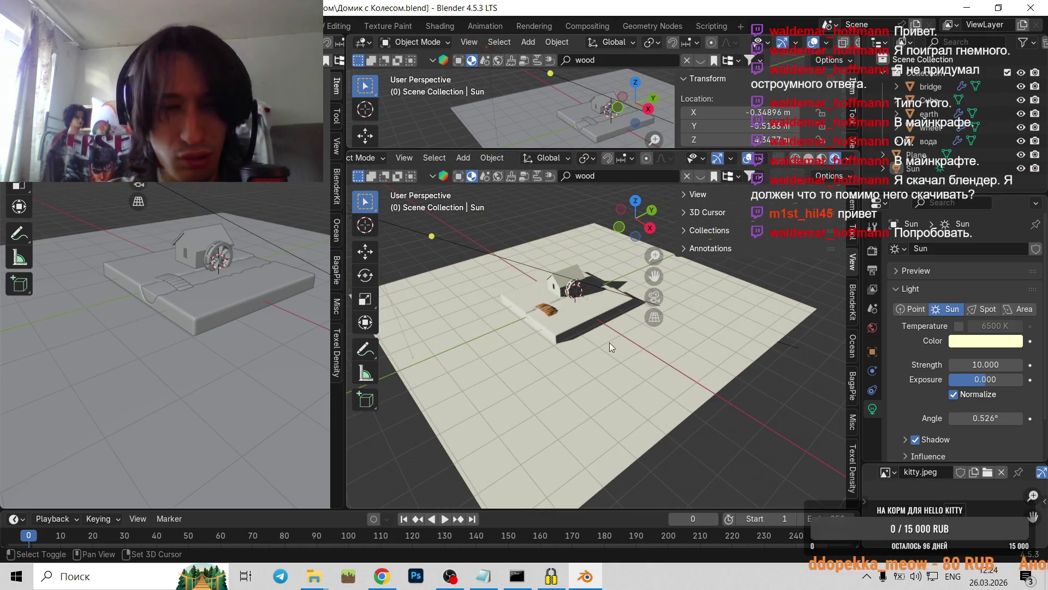
key(shift+a)
mouse_move(564, 467)
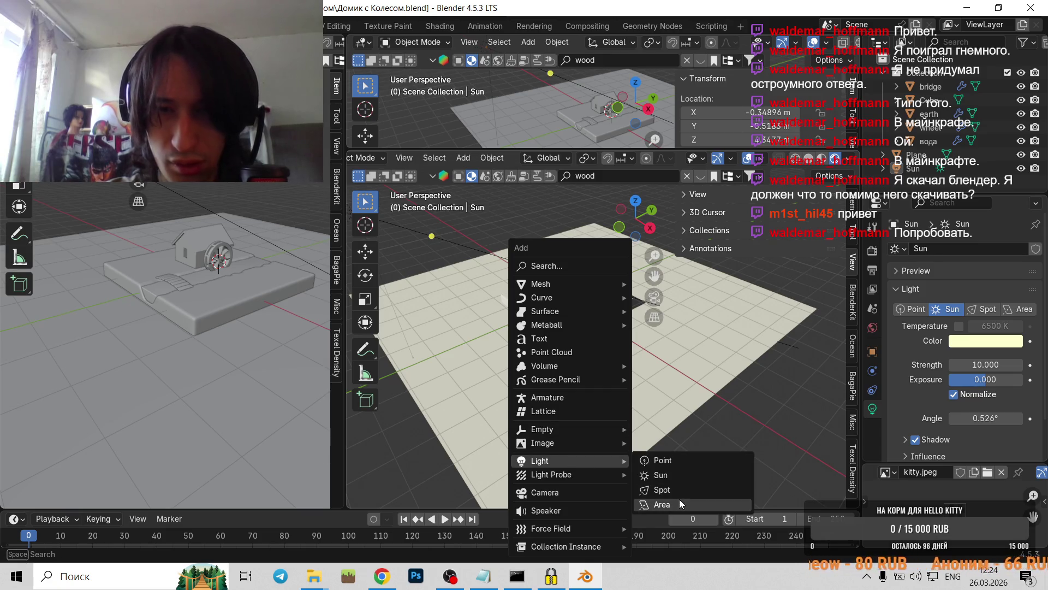
click(679, 500)
scroll(609, 363, down, 2)
key(g)
key(x)
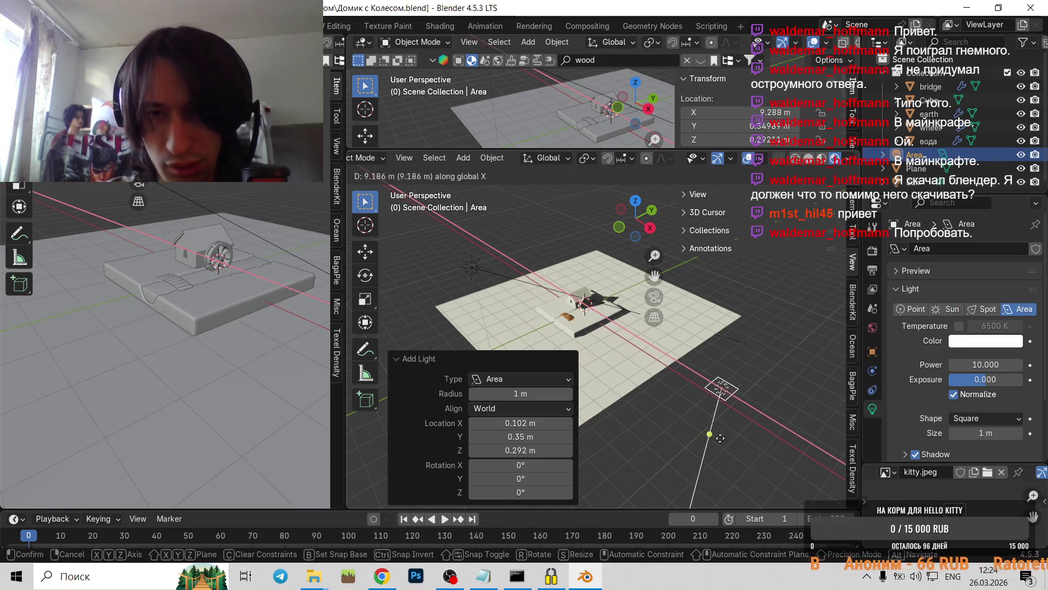